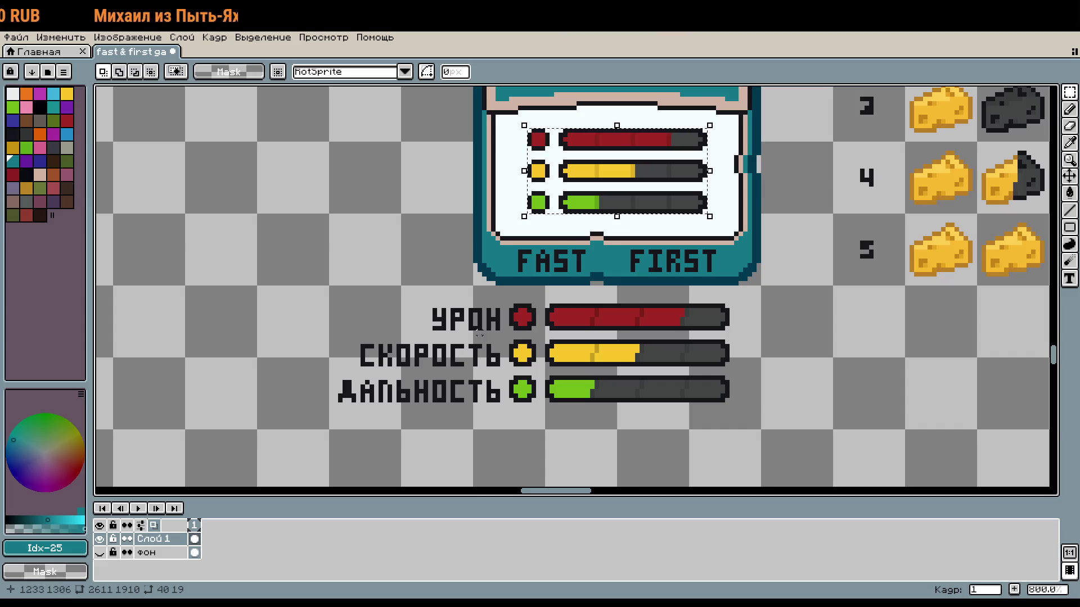
Replace the old legend bars with a pasted copy of the card's stat bars, nudged down beside the labels
{"action": "left_click_drag", "start_coordinate": [506, 302], "coordinate": [737, 414]}
{"action": "key", "text": "Delete"}
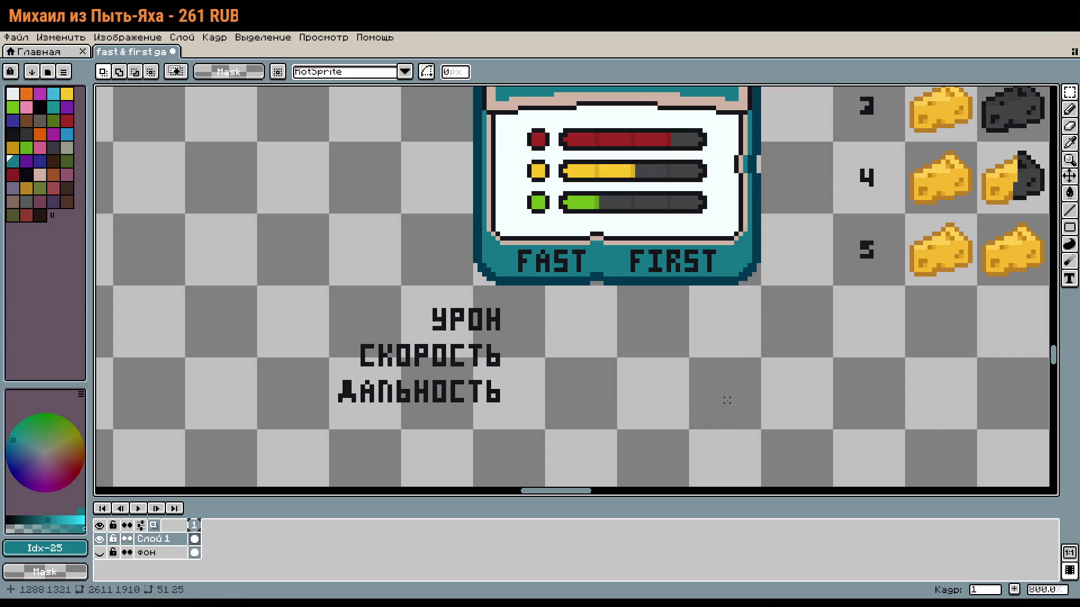
{"action": "key", "text": "ctrl+v"}
{"action": "key", "text": "Down"}
{"action": "key", "text": "Down"}
{"action": "key", "text": "Down"}
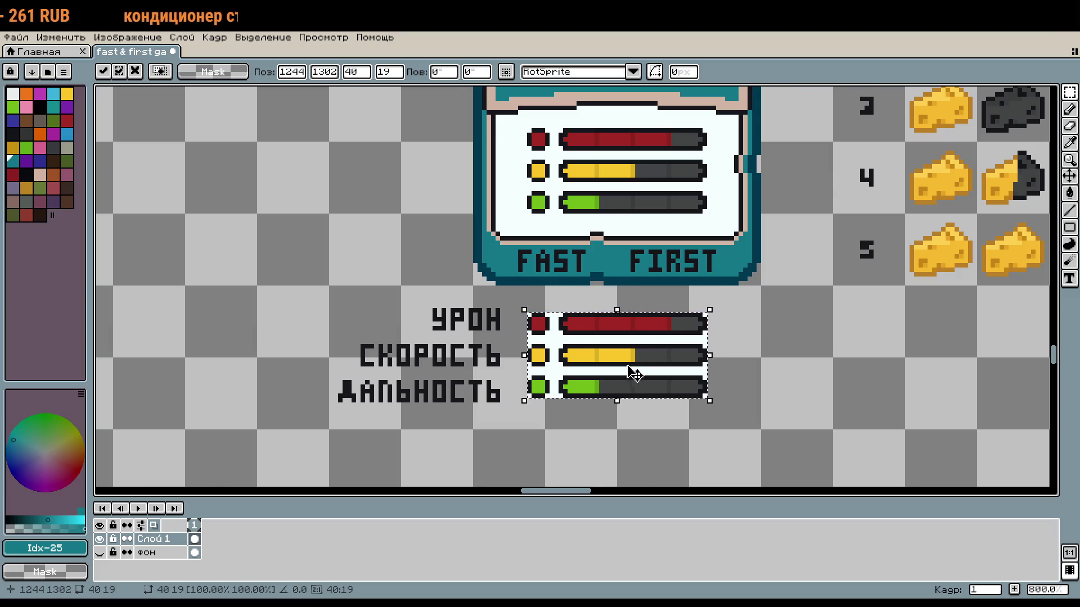
{"action": "scroll", "coordinate": [552, 342], "scroll_direction": "up", "scroll_amount": 2}
{"action": "key", "text": "ctrl+d"}
Fill the white backing and stray white pixels around the legend bars to transparent
{"action": "left_click_drag", "start_coordinate": [851, 347], "coordinate": [851, 336]}
{"action": "key", "text": "g"}
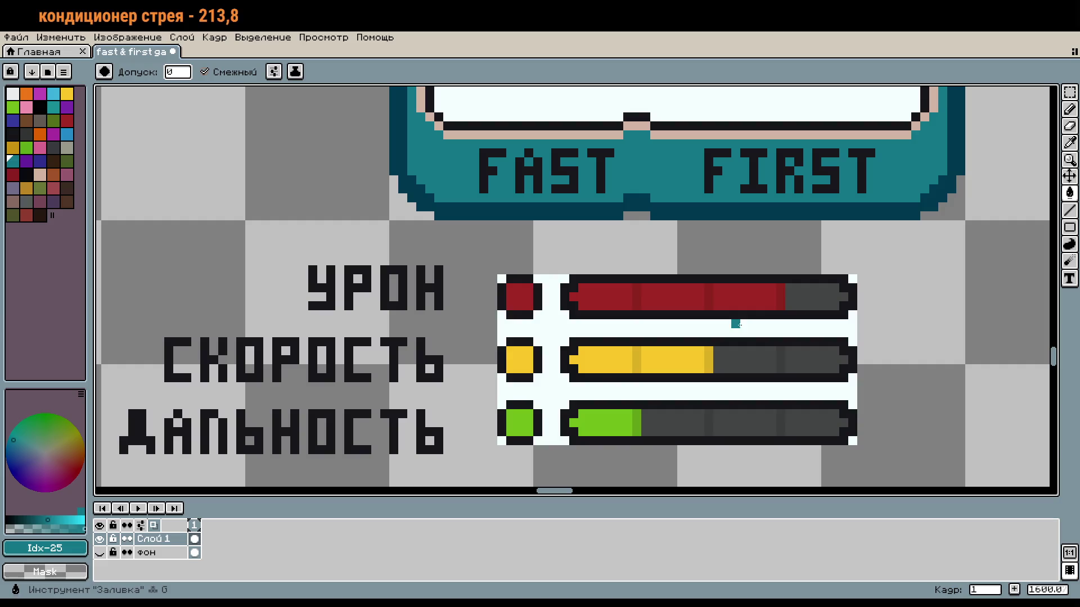
{"action": "left_click", "coordinate": [700, 332]}
{"action": "left_click", "coordinate": [500, 439]}
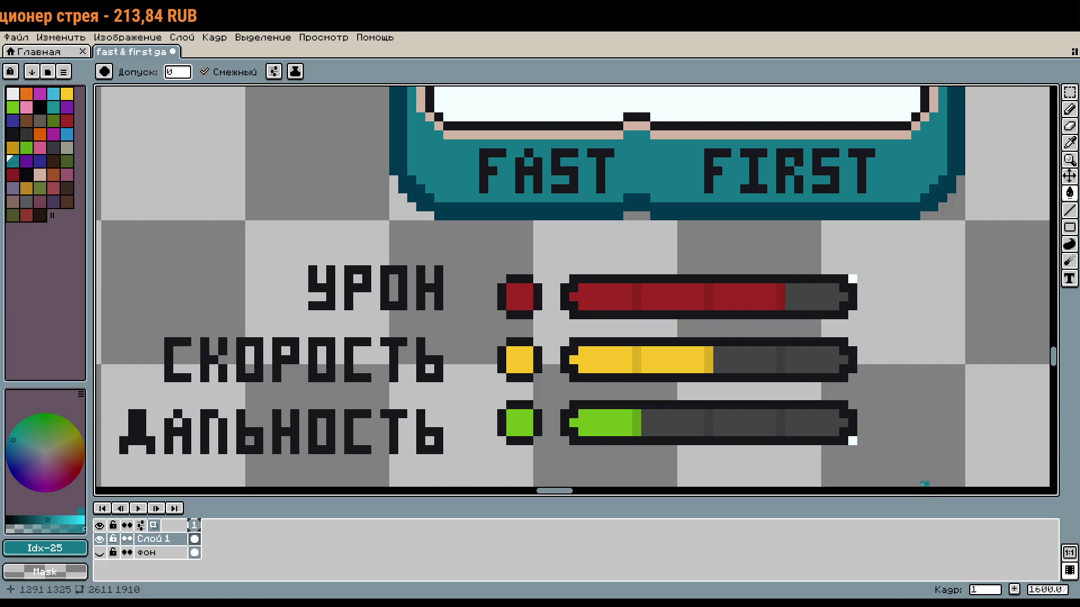
{"action": "left_click", "coordinate": [853, 439]}
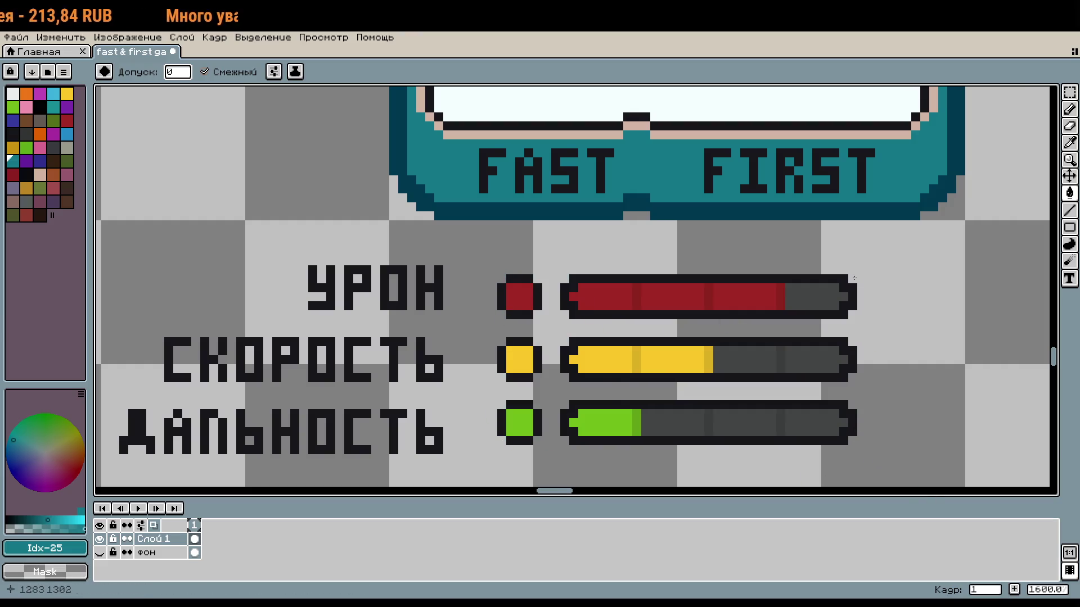
{"action": "scroll", "coordinate": [844, 342], "scroll_direction": "down", "scroll_amount": 3}
{"action": "scroll", "coordinate": [832, 342], "scroll_direction": "up", "scroll_amount": 2}
Move the three stat labels together slightly right and down
{"action": "key", "text": "b"}
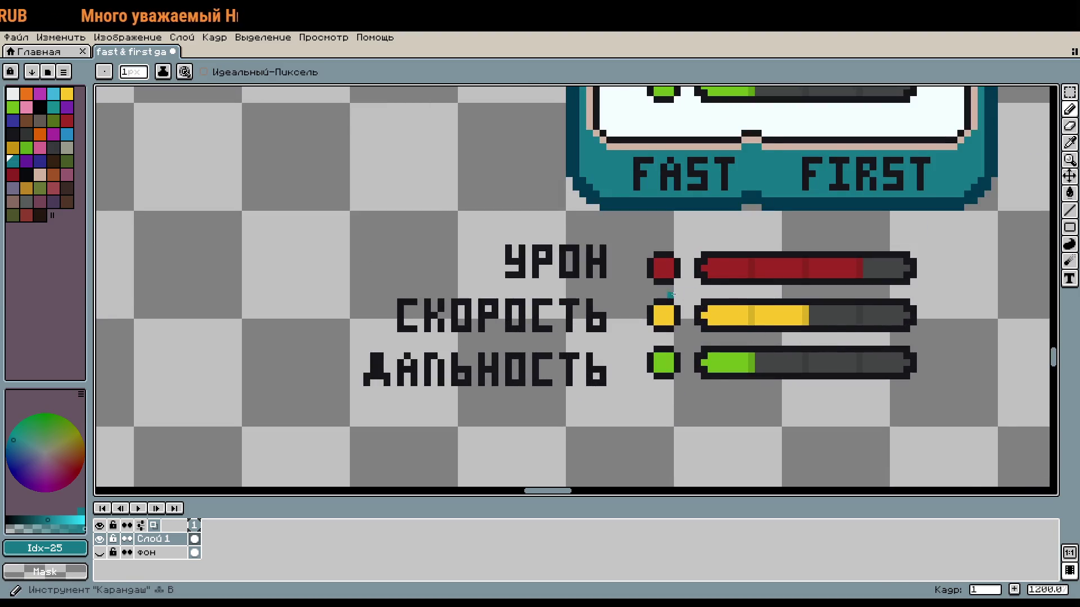
{"action": "scroll", "coordinate": [650, 281], "scroll_direction": "up", "scroll_amount": 1}
{"action": "key", "text": "m"}
{"action": "left_click_drag", "start_coordinate": [285, 210], "coordinate": [578, 441]}
{"action": "left_click_drag", "start_coordinate": [220, 199], "coordinate": [619, 454]}
{"action": "left_click_drag", "start_coordinate": [545, 413], "coordinate": [591, 422]}
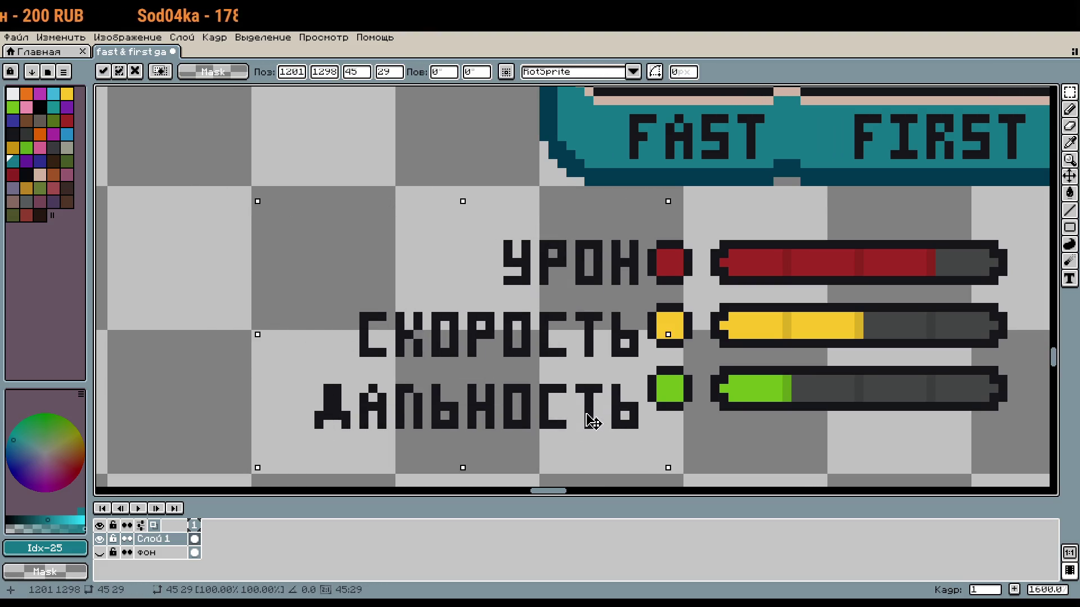
{"action": "left_click", "coordinate": [705, 361]}
Reposition the СКОРОСТЬ label and move ДАЛЬНОСТЬ up into line with the rows
{"action": "left_click_drag", "start_coordinate": [642, 351], "coordinate": [347, 301]}
{"action": "key", "text": "ctrl+t"}
{"action": "mouse_move", "coordinate": [644, 425]}
{"action": "left_mouse_down"}
{"action": "mouse_move", "coordinate": [315, 374]}
{"action": "mouse_move", "coordinate": [683, 476]}
{"action": "mouse_move", "coordinate": [650, 458]}
{"action": "left_mouse_up"}
{"action": "key", "text": "ctrl+t"}
{"action": "left_click_drag", "start_coordinate": [600, 404], "coordinate": [595, 384]}
{"action": "left_click", "coordinate": [732, 425]}
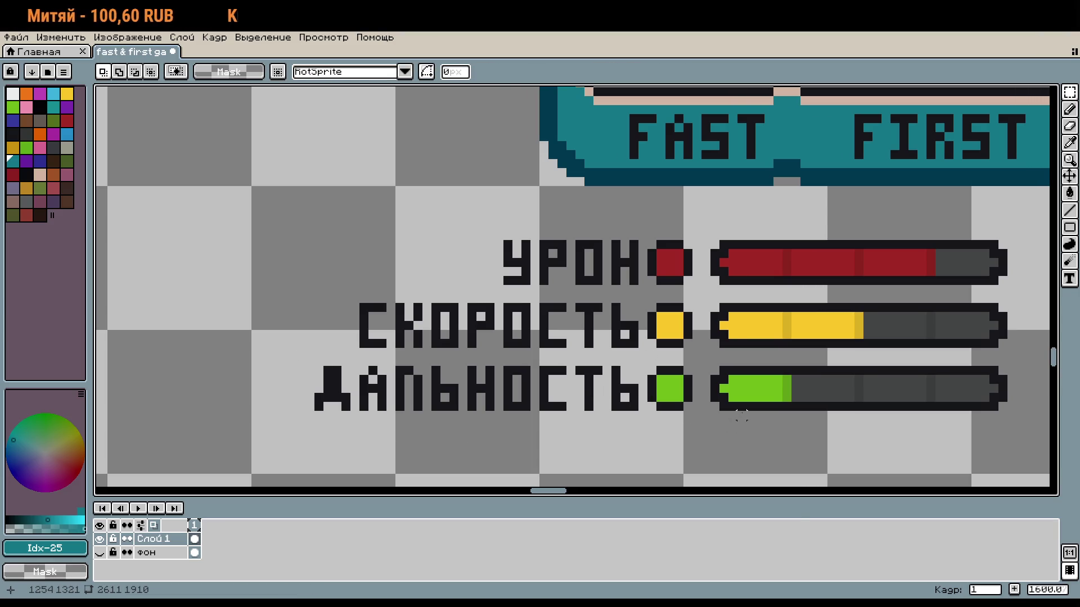
Shift all three labels left, leaving a small gap before the coloured dots
{"action": "mouse_move", "coordinate": [632, 405]}
{"action": "left_mouse_down"}
{"action": "mouse_move", "coordinate": [361, 248]}
{"action": "mouse_move", "coordinate": [302, 236]}
{"action": "left_mouse_up"}
{"action": "key", "text": "ctrl+t"}
{"action": "left_click_drag", "start_coordinate": [458, 282], "coordinate": [450, 283]}
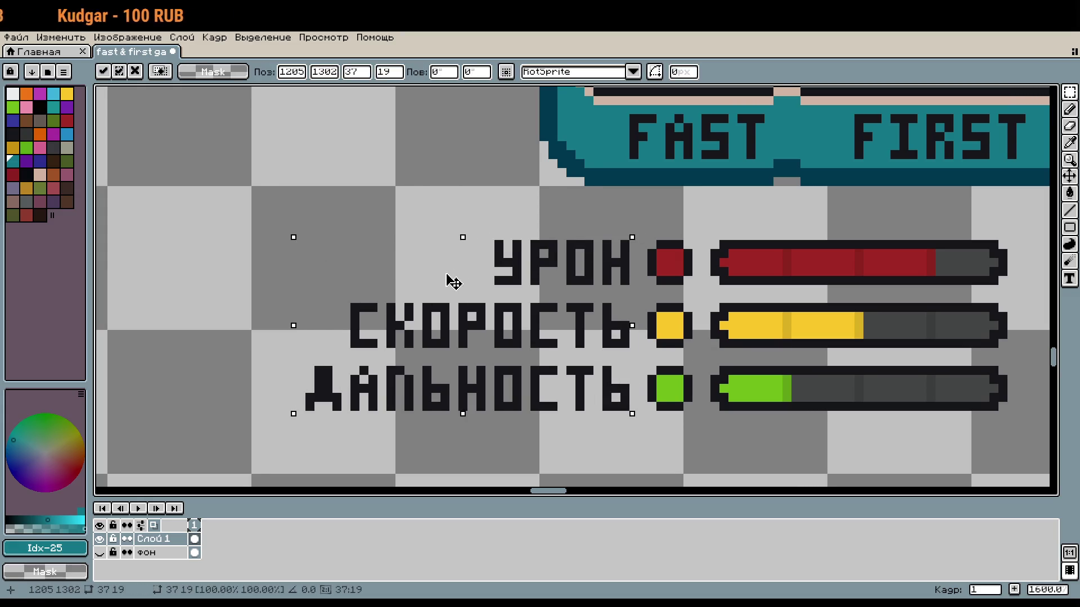
{"action": "scroll", "coordinate": [818, 419], "scroll_direction": "down", "scroll_amount": 4}
{"action": "left_click", "coordinate": [853, 409]}
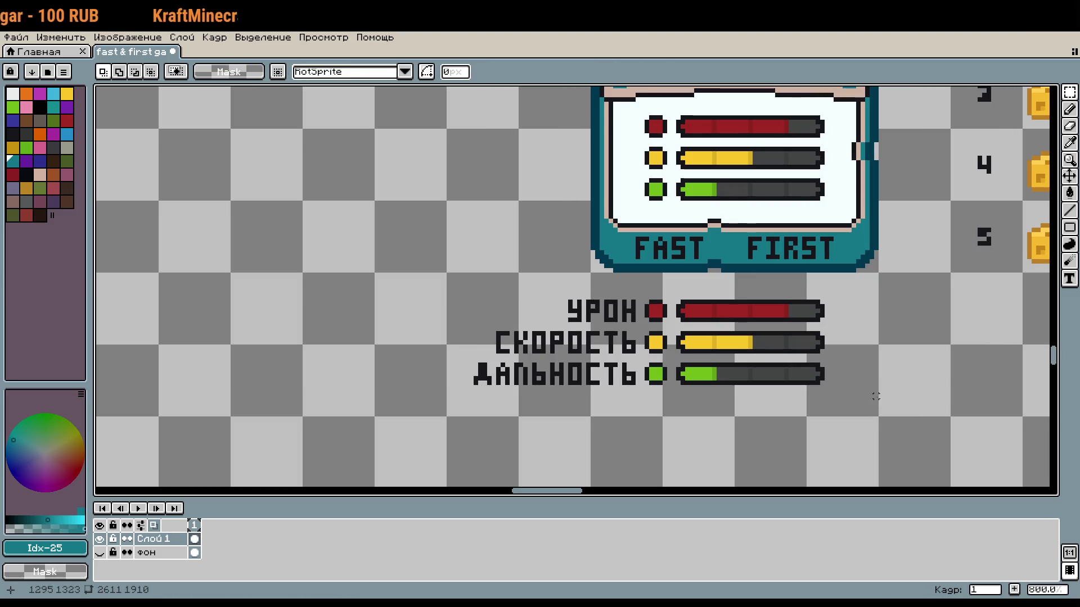
Recolour most of the red УРОН bar's segments with the dark grey #444545
{"action": "scroll", "coordinate": [871, 392], "scroll_direction": "down", "scroll_amount": 4}
{"action": "scroll", "coordinate": [745, 313], "scroll_direction": "up", "scroll_amount": 5}
{"action": "scroll", "coordinate": [677, 306], "scroll_direction": "up", "scroll_amount": 4}
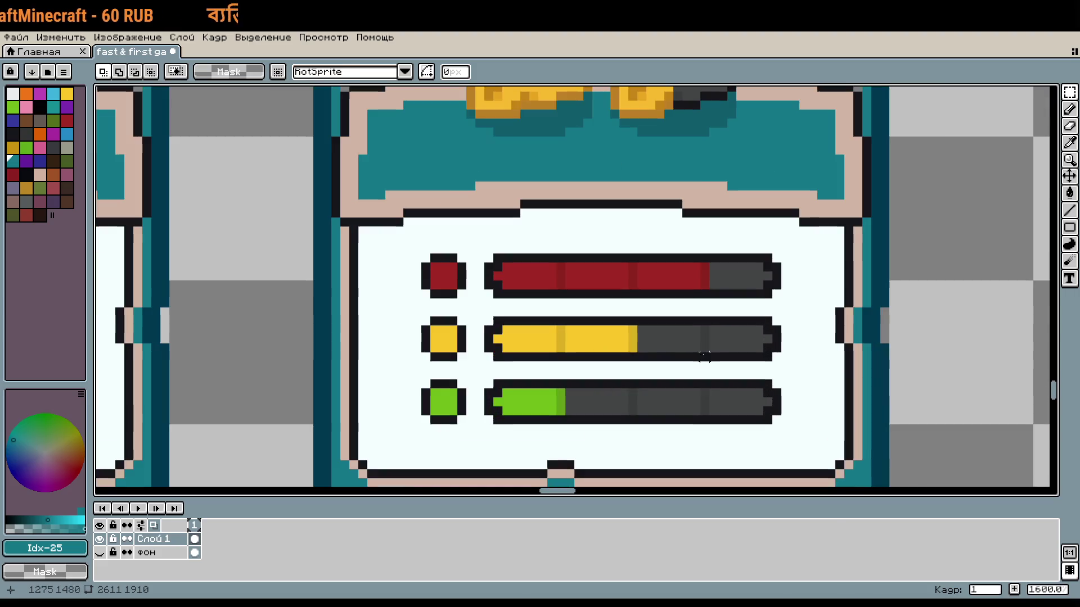
{"action": "key", "text": "i"}
{"action": "left_click", "coordinate": [729, 244]}
{"action": "key", "text": "b"}
{"action": "left_click", "coordinate": [653, 249]}
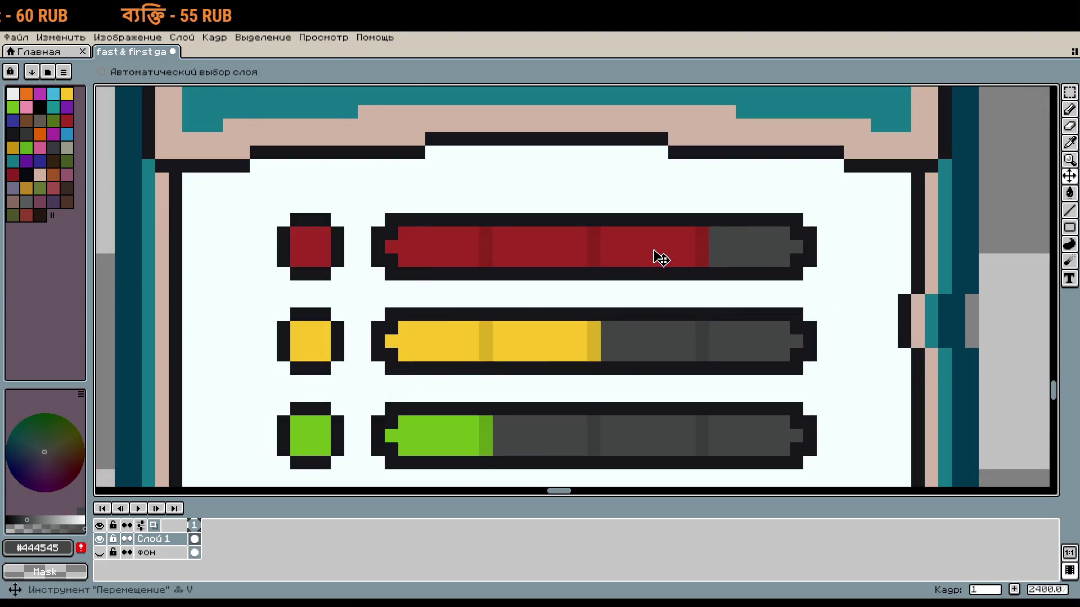
{"action": "key", "text": "g"}
{"action": "left_click", "coordinate": [613, 250]}
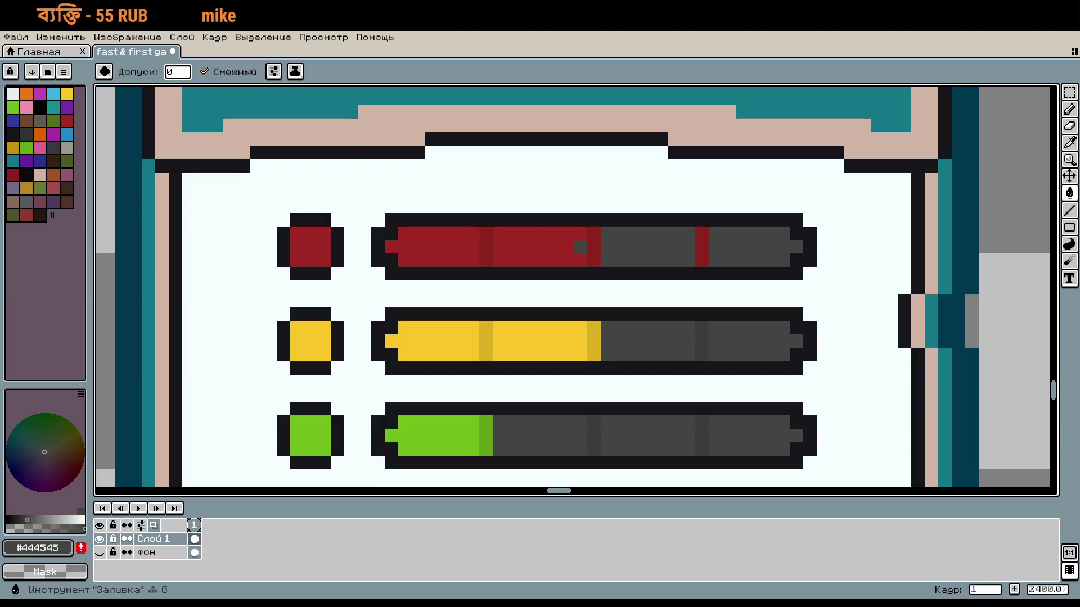
{"action": "left_click", "coordinate": [574, 248]}
Pick the darker grey #3c3d3d as the secondary colour and bring both cards' stat panels into view
{"action": "scroll", "coordinate": [579, 248], "scroll_direction": "down", "scroll_amount": 3}
{"action": "scroll", "coordinate": [641, 245], "scroll_direction": "up", "scroll_amount": 2}
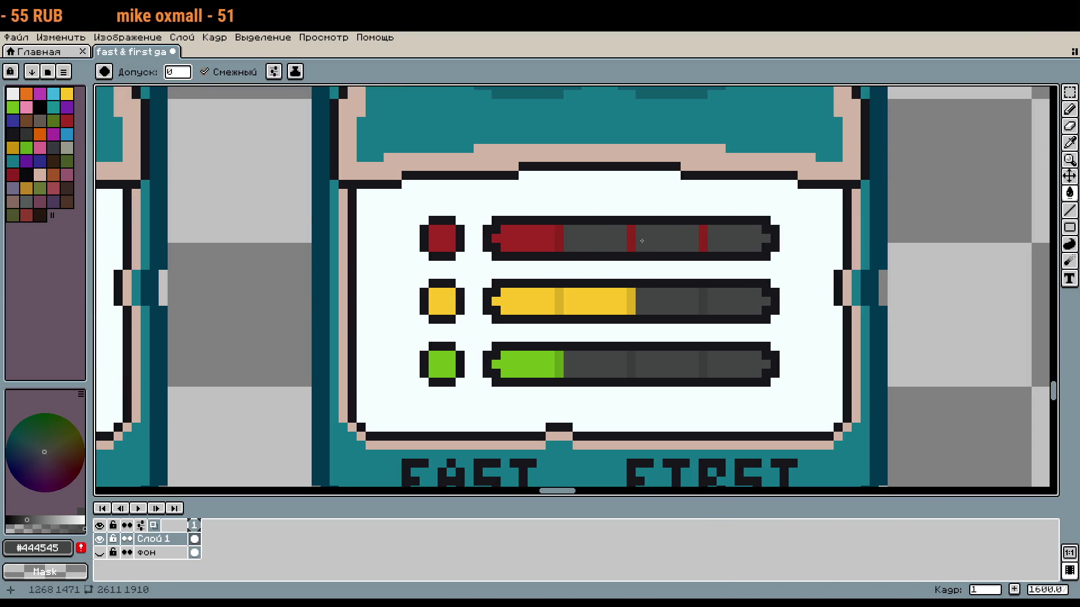
{"action": "scroll", "coordinate": [639, 243], "scroll_direction": "down", "scroll_amount": 4}
{"action": "scroll", "coordinate": [637, 261], "scroll_direction": "up", "scroll_amount": 4}
{"action": "right_click", "coordinate": [732, 261], "text": "alt"}
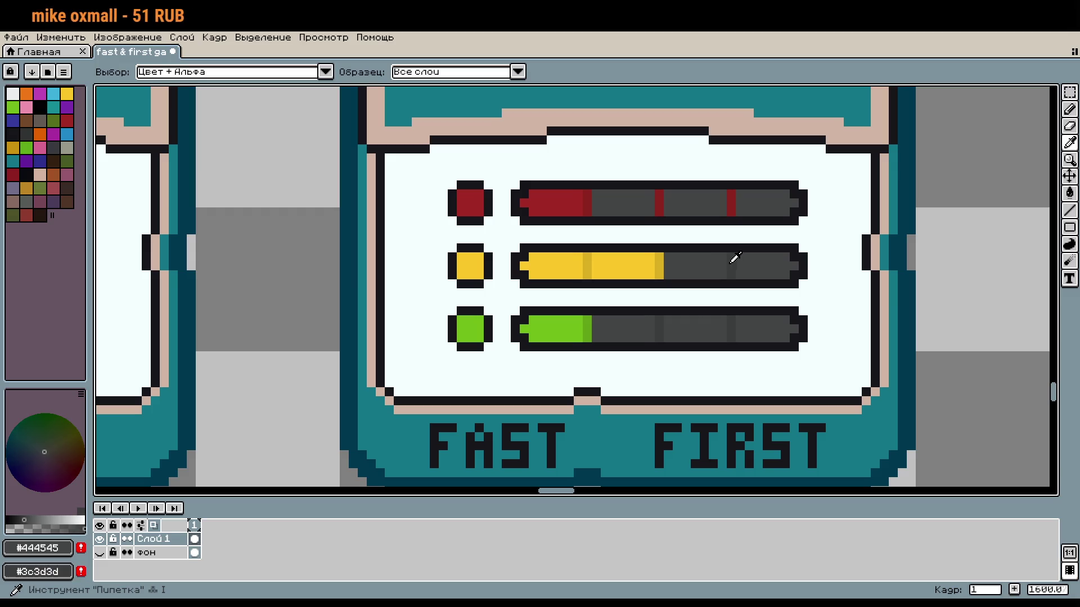
{"action": "scroll", "coordinate": [770, 201], "scroll_direction": "down", "scroll_amount": 4}
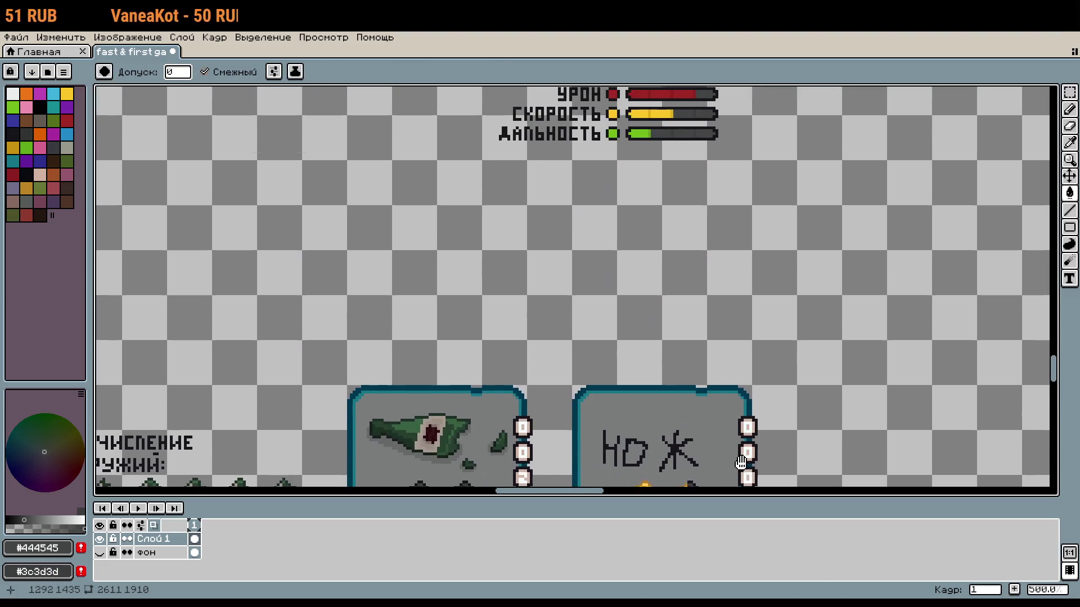
{"action": "left_click_drag", "start_coordinate": [776, 225], "coordinate": [777, 289]}
{"action": "scroll", "coordinate": [764, 225], "scroll_direction": "up", "scroll_amount": 6}
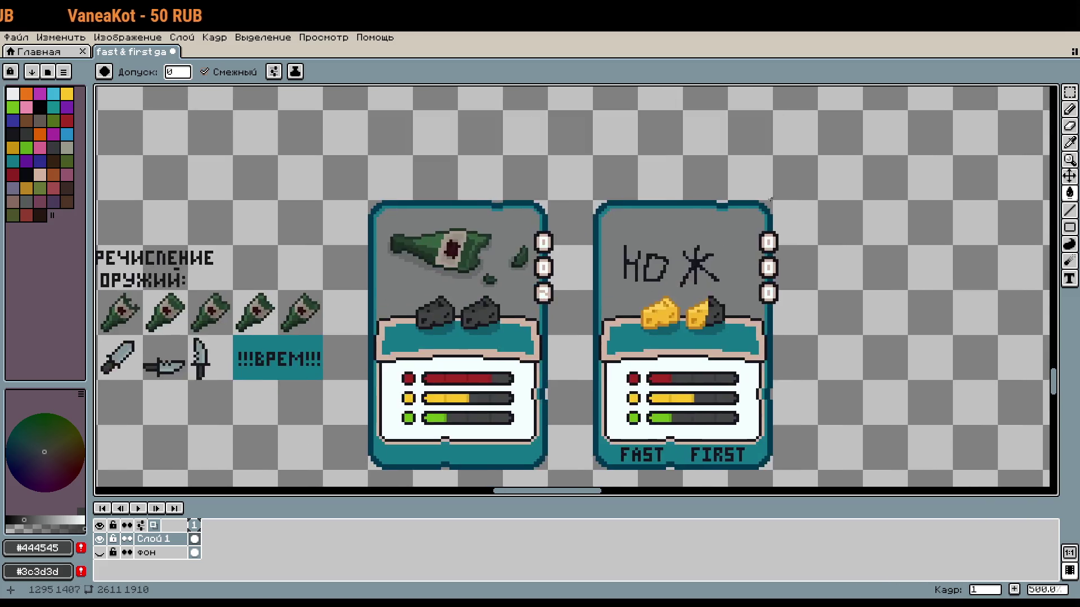
{"action": "scroll", "coordinate": [758, 146], "scroll_direction": "down", "scroll_amount": 3}
{"action": "scroll", "coordinate": [760, 160], "scroll_direction": "up", "scroll_amount": 4}
{"action": "scroll", "coordinate": [760, 160], "scroll_direction": "down", "scroll_amount": 5}
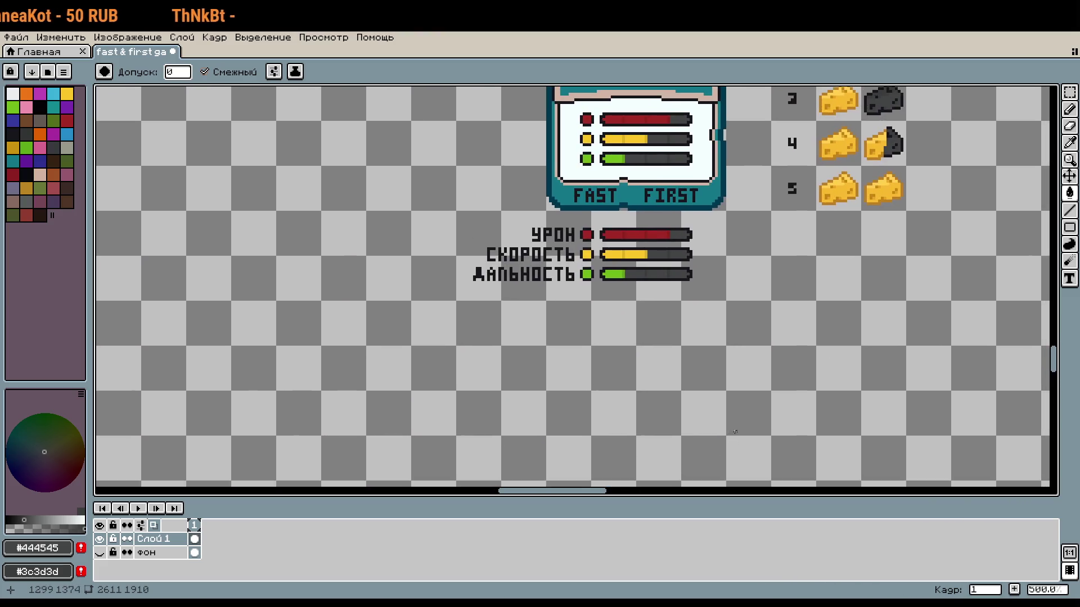
{"action": "scroll", "coordinate": [777, 91], "scroll_direction": "up", "scroll_amount": 5}
{"action": "scroll", "coordinate": [675, 169], "scroll_direction": "down", "scroll_amount": 2}
{"action": "scroll", "coordinate": [622, 296], "scroll_direction": "up", "scroll_amount": 3}
{"action": "scroll", "coordinate": [623, 295], "scroll_direction": "up", "scroll_amount": 4}
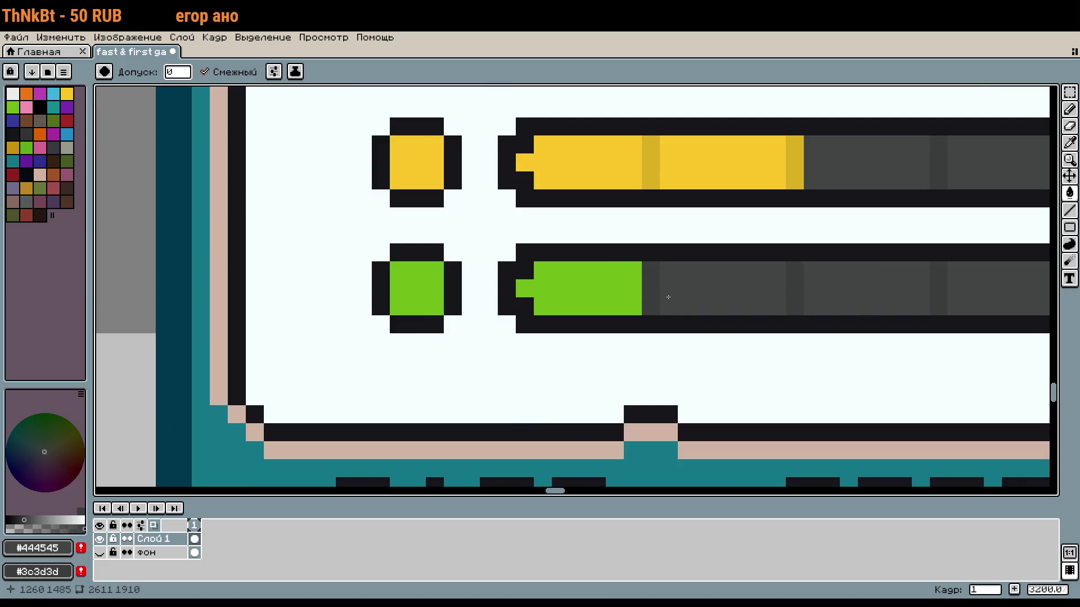
Darken the top-right pixel of the left card's green stat bar to grey
{"action": "key", "text": "b"}
{"action": "left_click", "coordinate": [635, 272]}
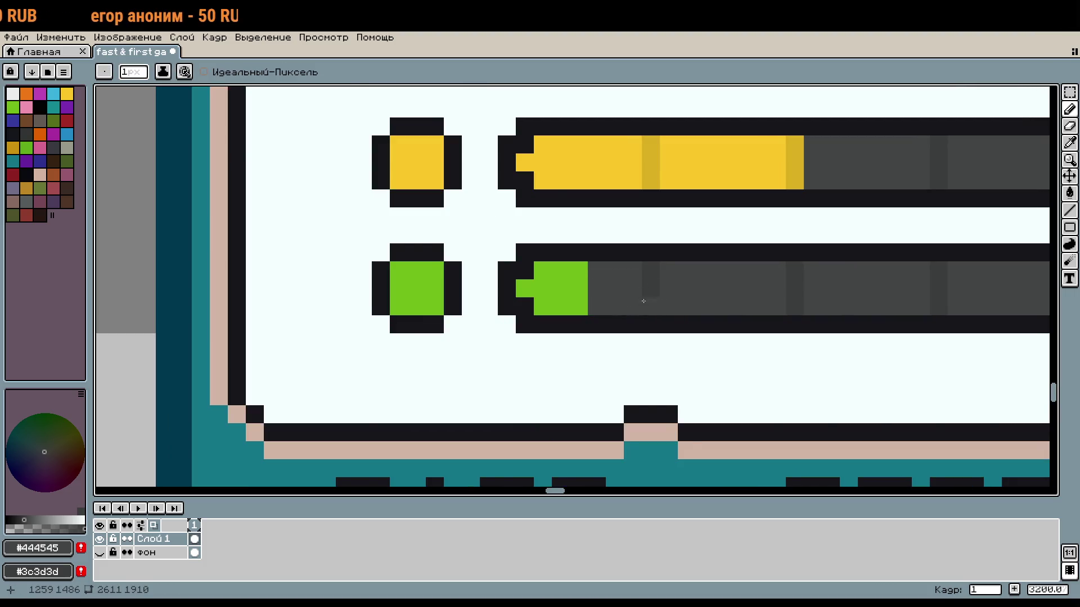
{"action": "scroll", "coordinate": [618, 303], "scroll_direction": "down", "scroll_amount": 2}
{"action": "scroll", "coordinate": [758, 307], "scroll_direction": "down", "scroll_amount": 2}
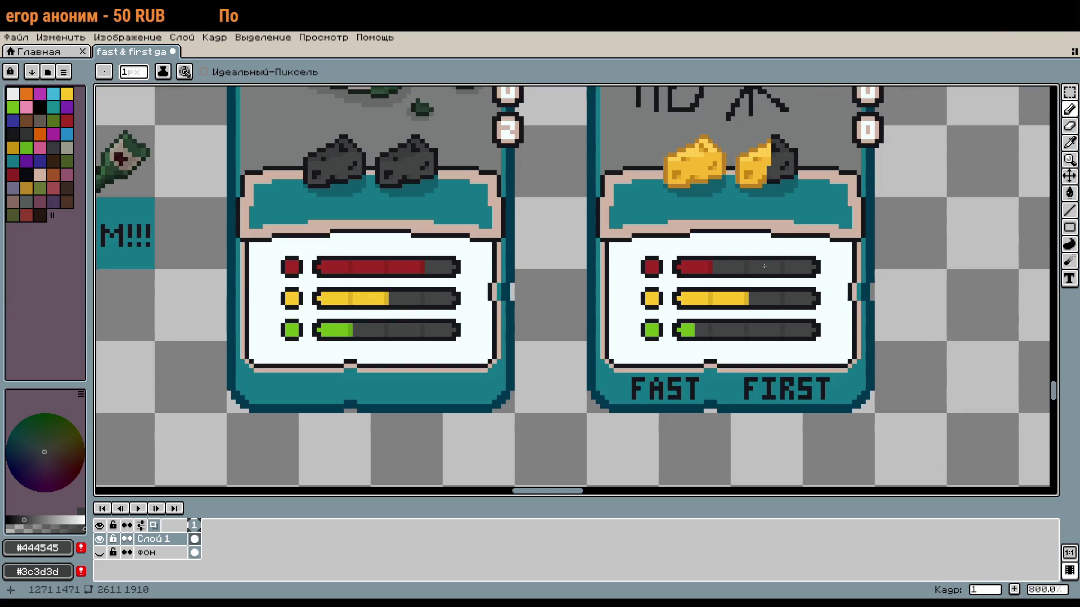
{"action": "scroll", "coordinate": [760, 271], "scroll_direction": "down", "scroll_amount": 1}
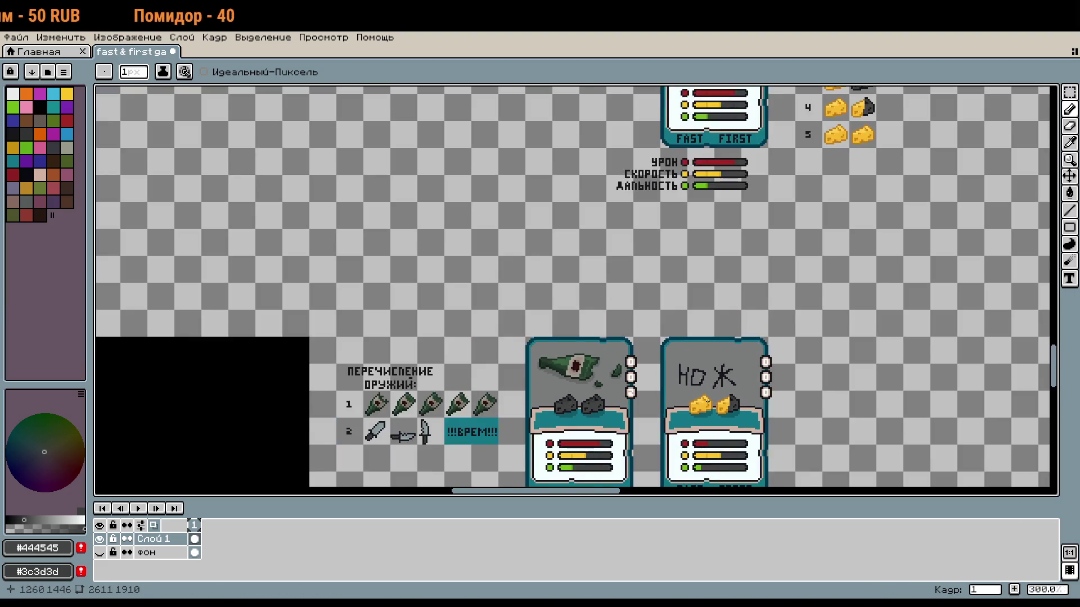
{"action": "scroll", "coordinate": [760, 258], "scroll_direction": "up", "scroll_amount": 5}
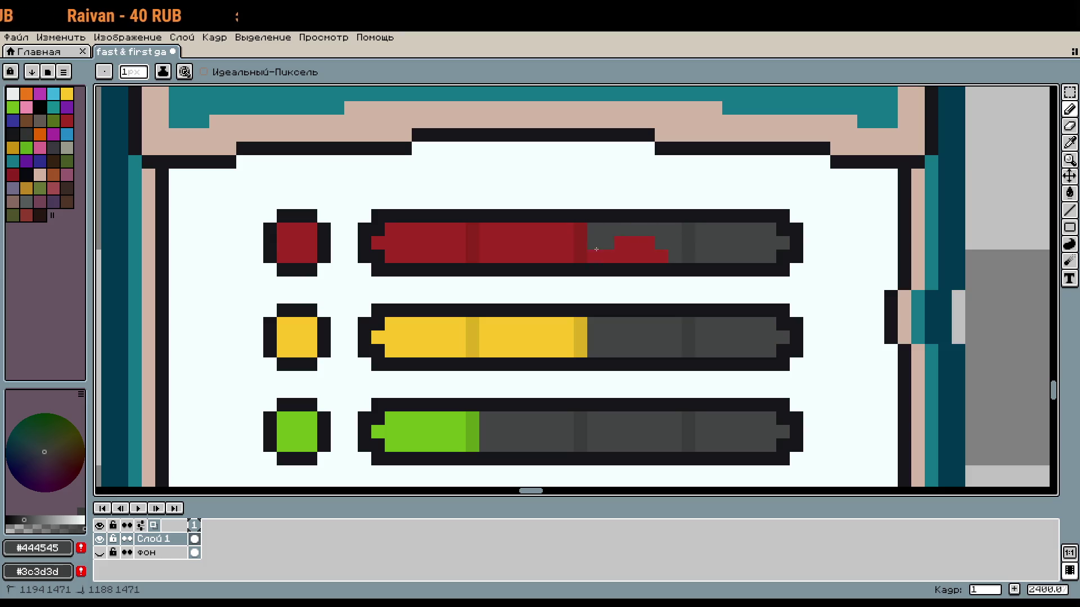
{"action": "scroll", "coordinate": [583, 255], "scroll_direction": "down", "scroll_amount": 5}
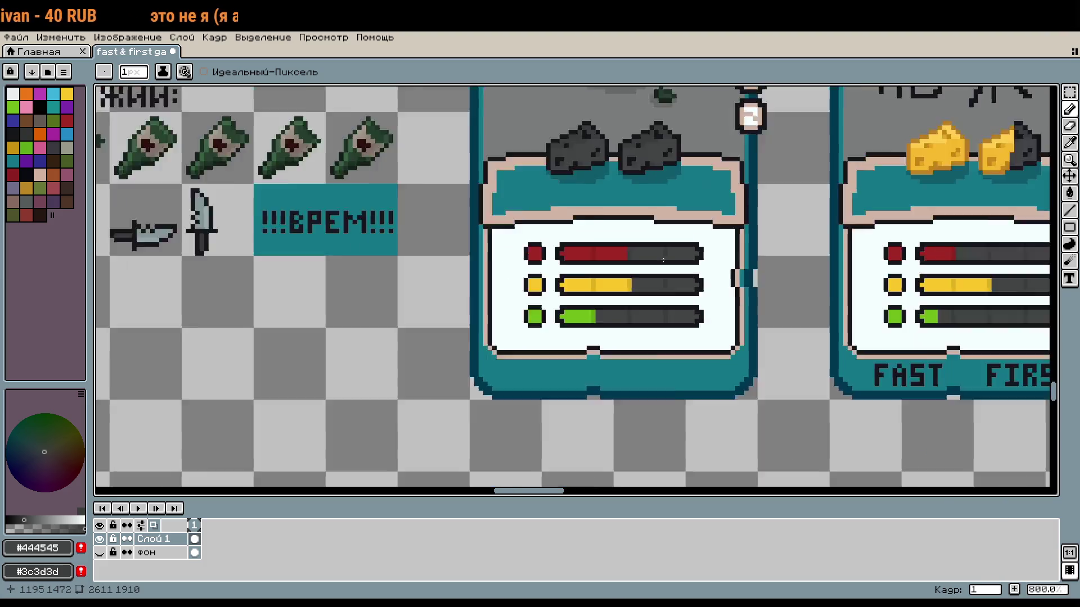
{"action": "scroll", "coordinate": [705, 376], "scroll_direction": "up", "scroll_amount": 6}
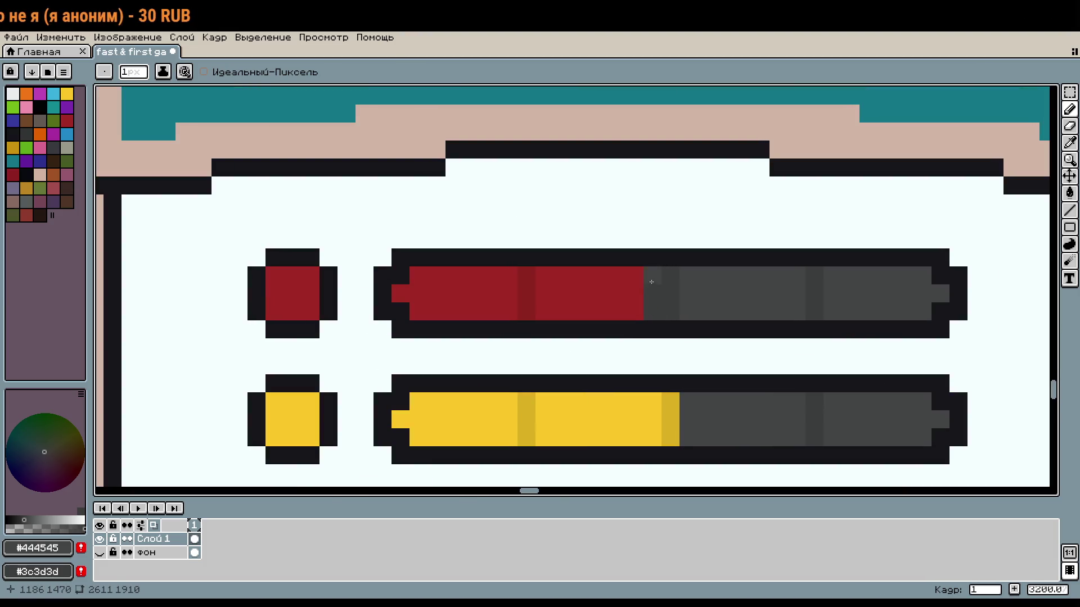
{"action": "scroll", "coordinate": [620, 290], "scroll_direction": "down", "scroll_amount": 4}
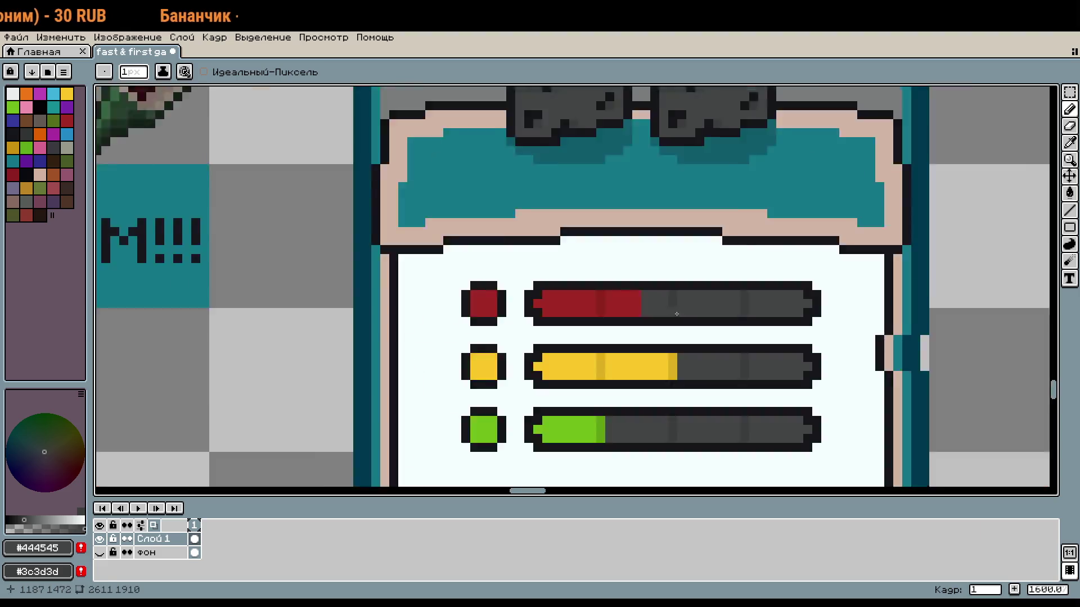
{"action": "scroll", "coordinate": [750, 281], "scroll_direction": "down", "scroll_amount": 4}
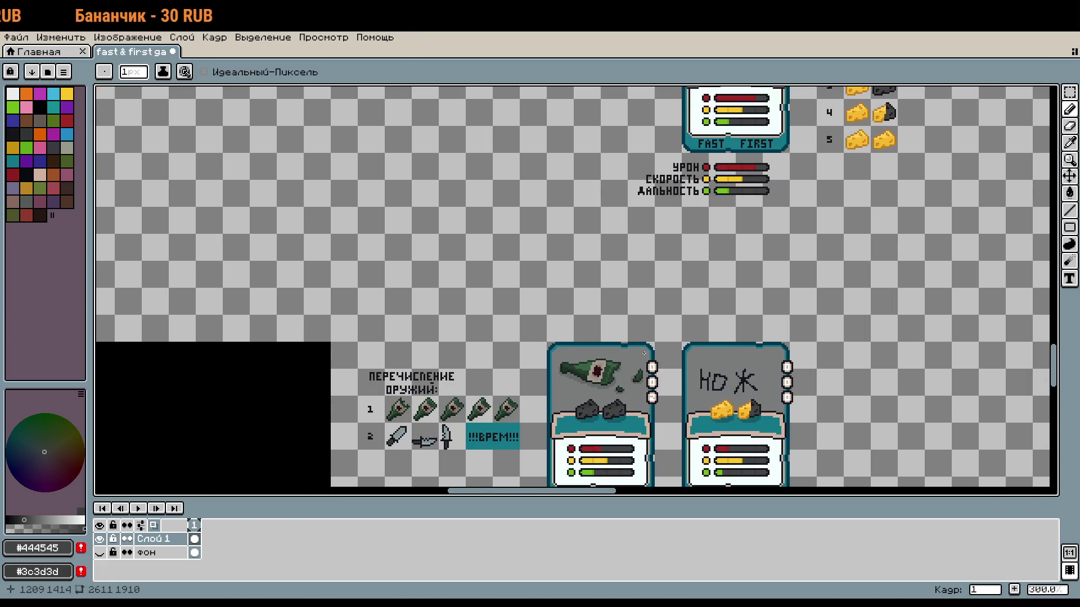
{"action": "scroll", "coordinate": [690, 258], "scroll_direction": "up", "scroll_amount": 3}
{"action": "scroll", "coordinate": [671, 336], "scroll_direction": "up", "scroll_amount": 4}
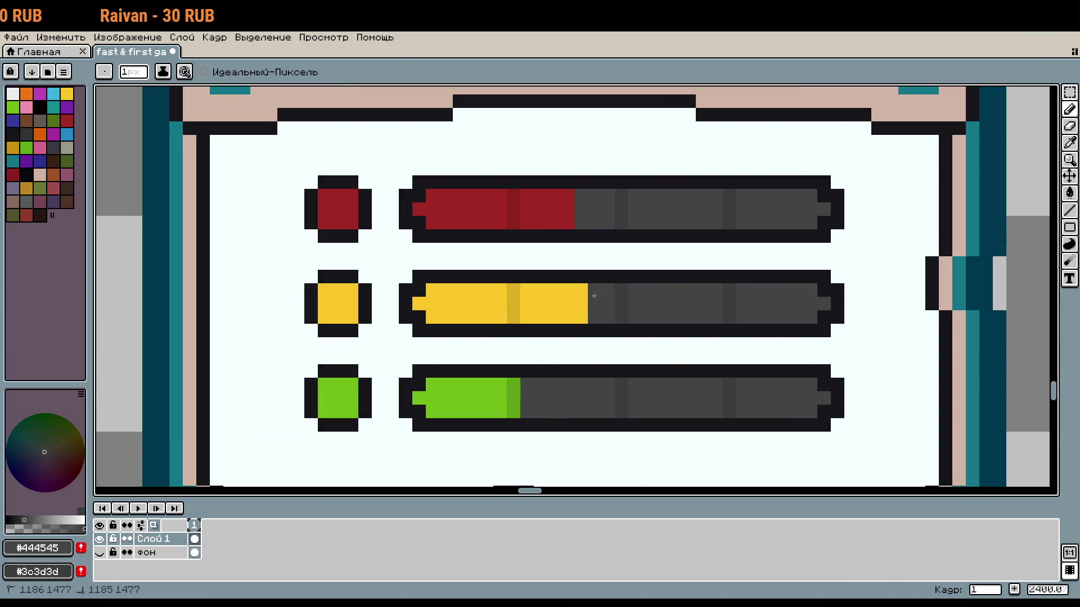
Shorten the left card's yellow bar and trim its green bar by one column with dark grey
{"action": "left_click_drag", "start_coordinate": [534, 300], "coordinate": [531, 310]}
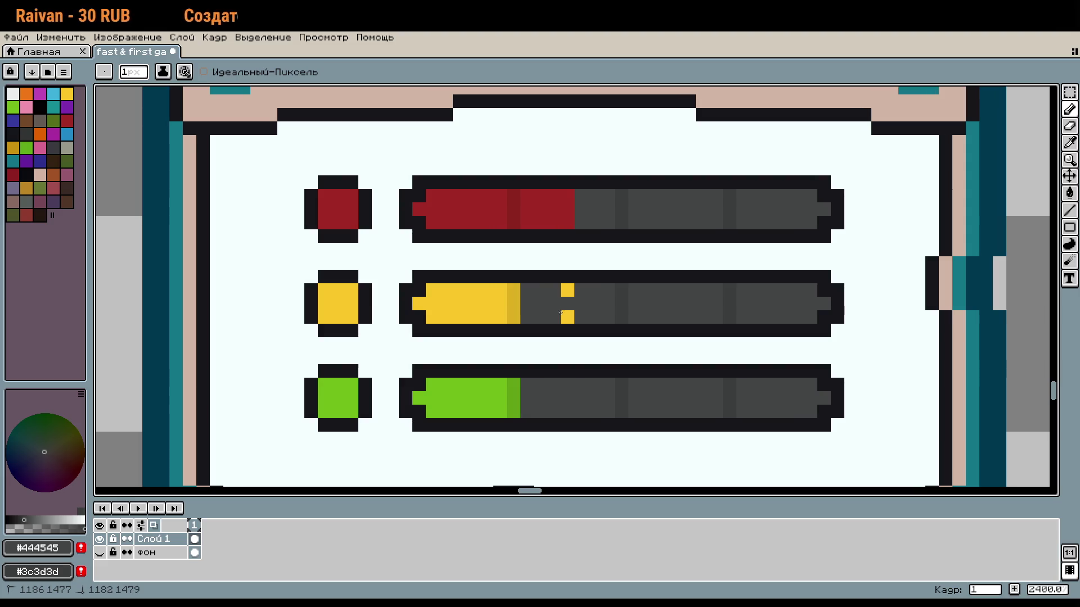
{"action": "scroll", "coordinate": [549, 304], "scroll_direction": "down", "scroll_amount": 5}
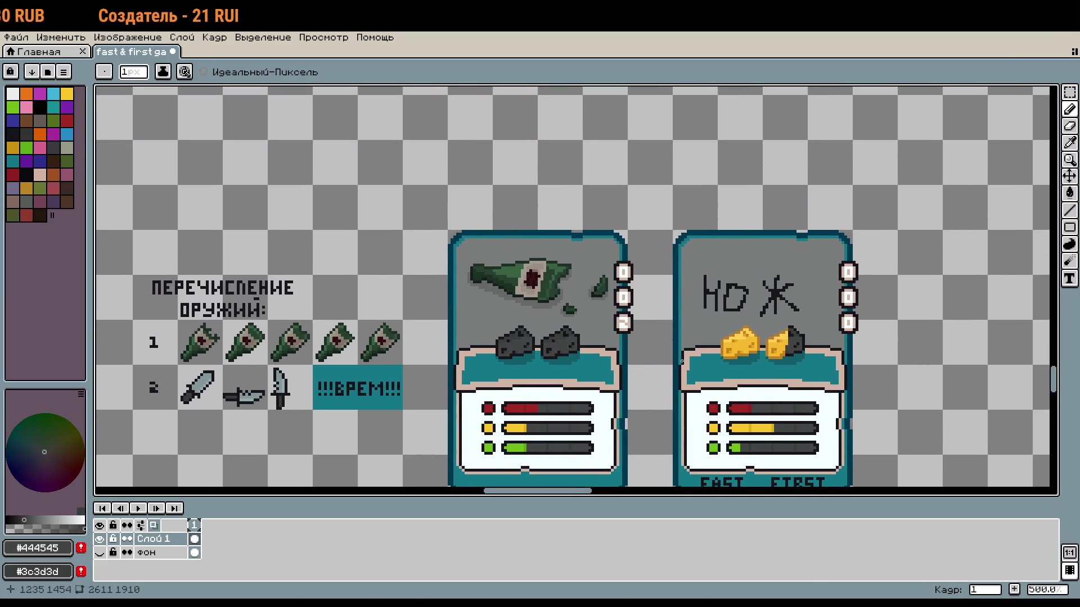
{"action": "key", "text": "v"}
{"action": "scroll", "coordinate": [579, 349], "scroll_direction": "up", "scroll_amount": 4}
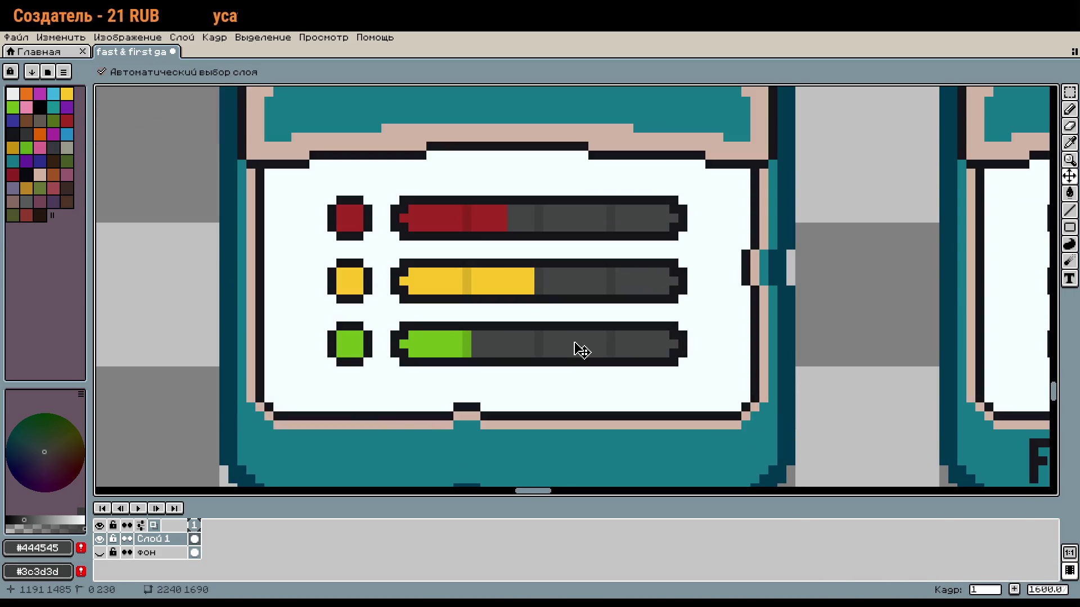
{"action": "key", "text": "b"}
{"action": "scroll", "coordinate": [671, 364], "scroll_direction": "down", "scroll_amount": 5}
{"action": "scroll", "coordinate": [670, 364], "scroll_direction": "up", "scroll_amount": 1}
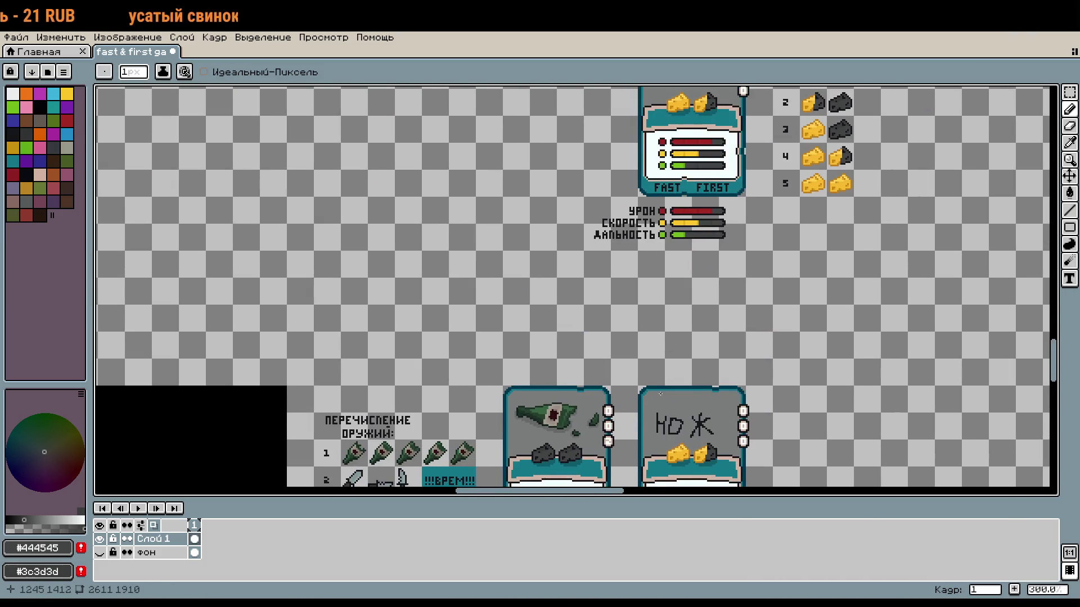
{"action": "scroll", "coordinate": [661, 394], "scroll_direction": "down", "scroll_amount": 3}
{"action": "scroll", "coordinate": [594, 324], "scroll_direction": "up", "scroll_amount": 10}
{"action": "mouse_move", "coordinate": [571, 288]}
{"action": "left_mouse_down"}
{"action": "mouse_move", "coordinate": [569, 255]}
{"action": "mouse_move", "coordinate": [553, 292]}
{"action": "mouse_move", "coordinate": [533, 260]}
{"action": "left_mouse_up"}
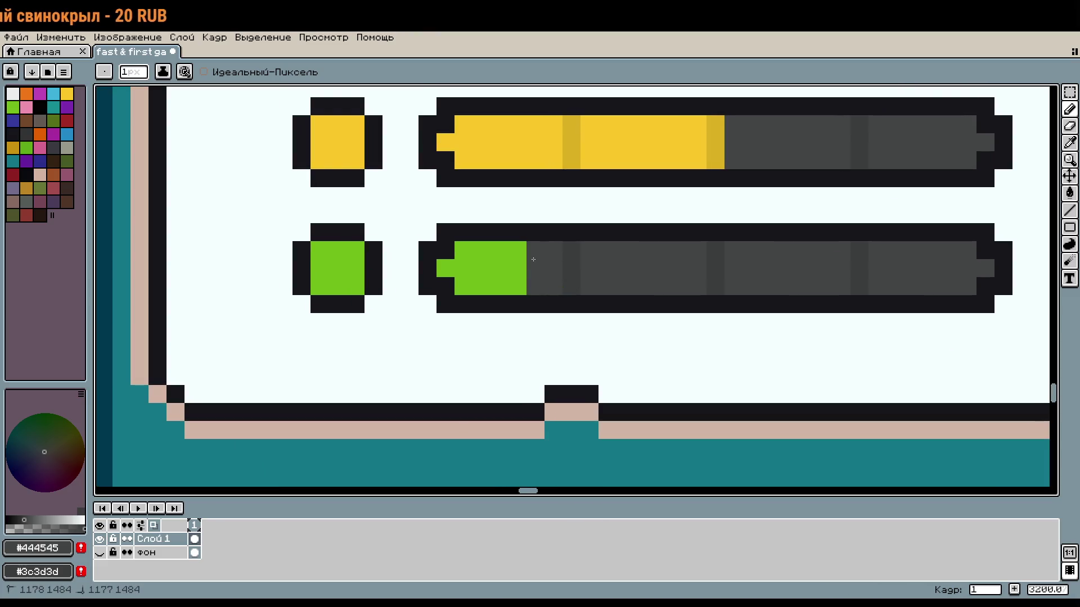
{"action": "scroll", "coordinate": [520, 257], "scroll_direction": "down", "scroll_amount": 5}
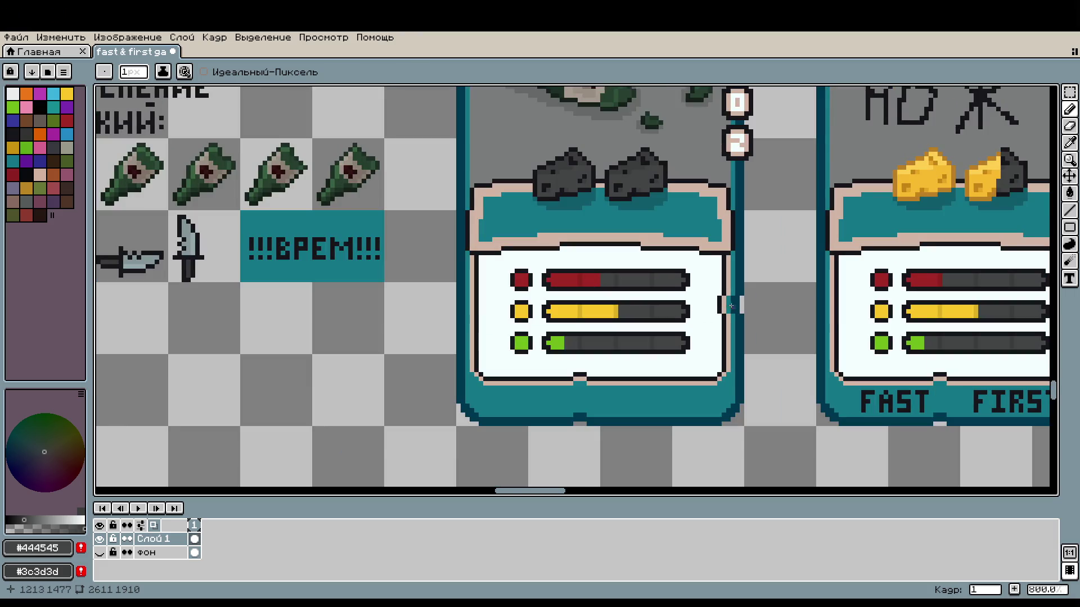
{"action": "scroll", "coordinate": [730, 305], "scroll_direction": "up", "scroll_amount": 2}
{"action": "scroll", "coordinate": [730, 306], "scroll_direction": "right", "scroll_amount": 3}
{"action": "scroll", "coordinate": [784, 281], "scroll_direction": "up", "scroll_amount": 1}
Empty the right card's yellow and green stat bars to dark grey
{"action": "key", "text": "g"}
{"action": "left_click", "coordinate": [787, 272]}
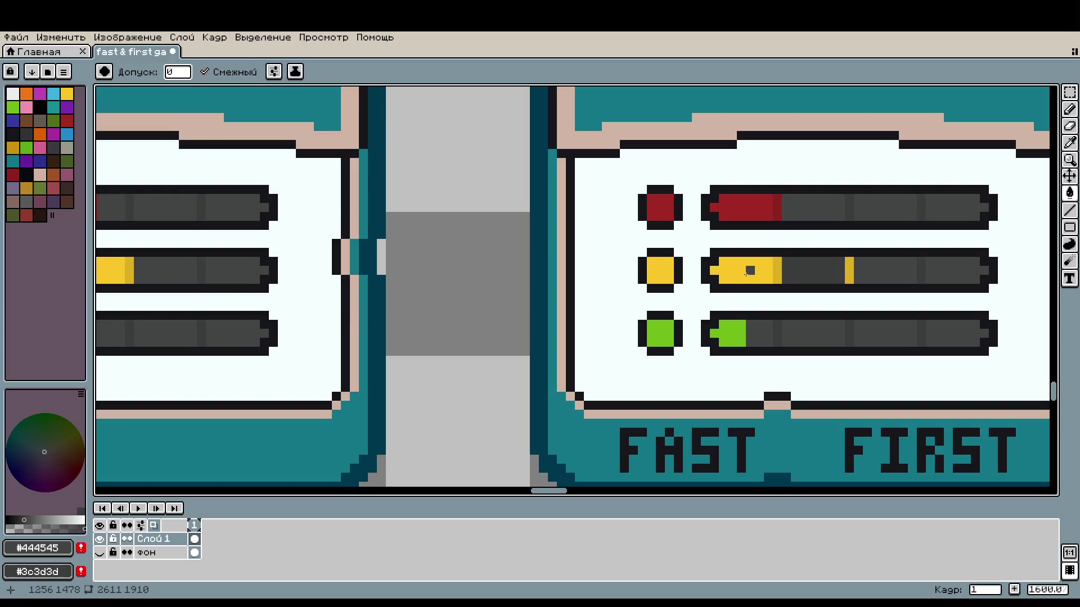
{"action": "left_click", "coordinate": [750, 271]}
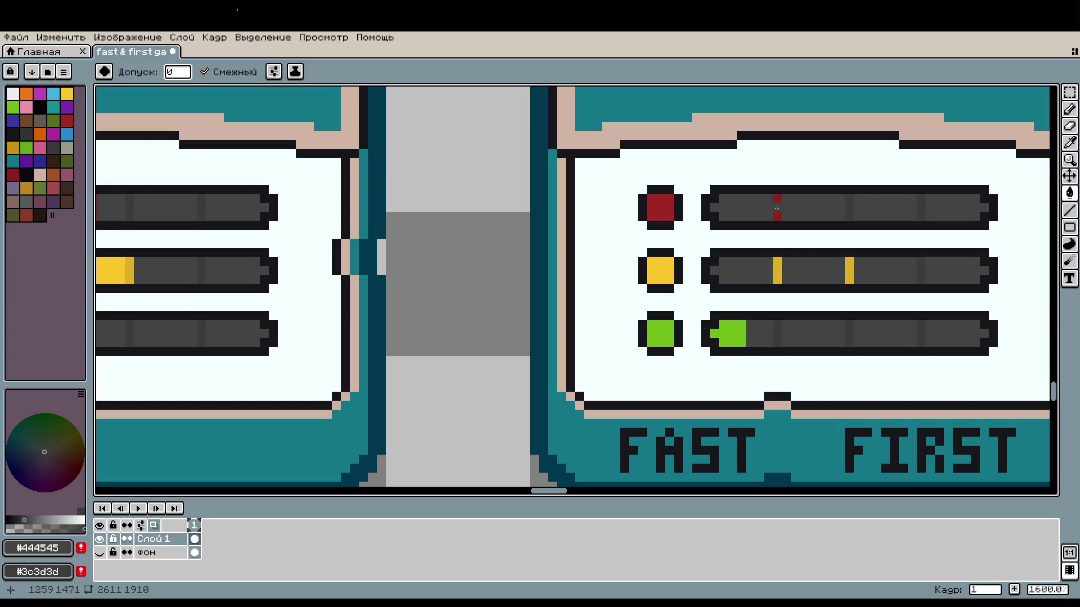
{"action": "left_click", "coordinate": [739, 322]}
{"action": "scroll", "coordinate": [740, 322], "scroll_direction": "down", "scroll_amount": 4}
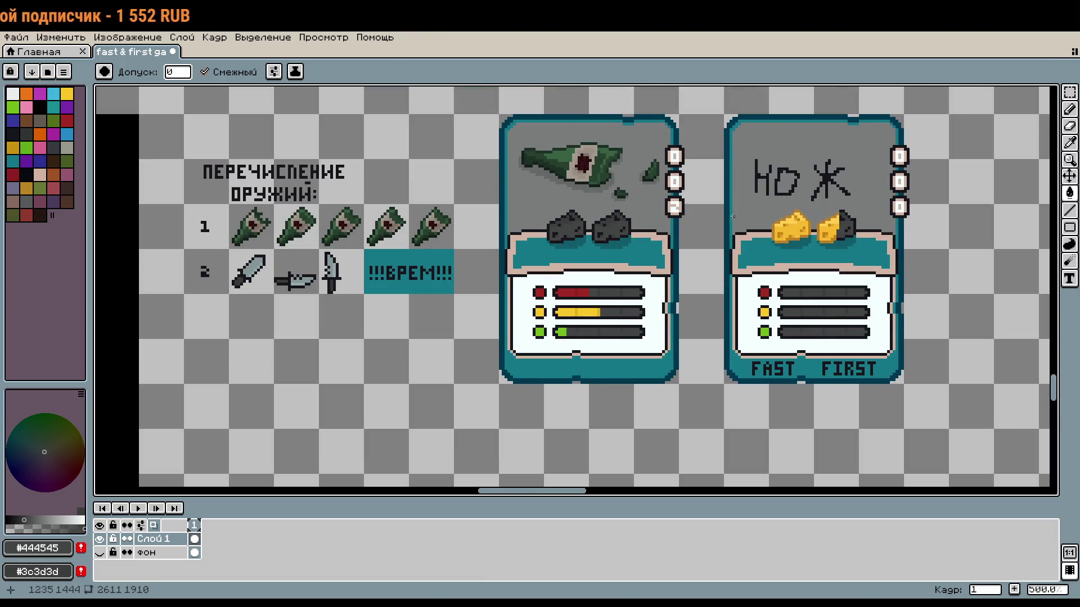
Sketch trial letter strokes at the card's top-left, then undo them
{"action": "key", "text": "b"}
{"action": "scroll", "coordinate": [734, 219], "scroll_direction": "up", "scroll_amount": 2}
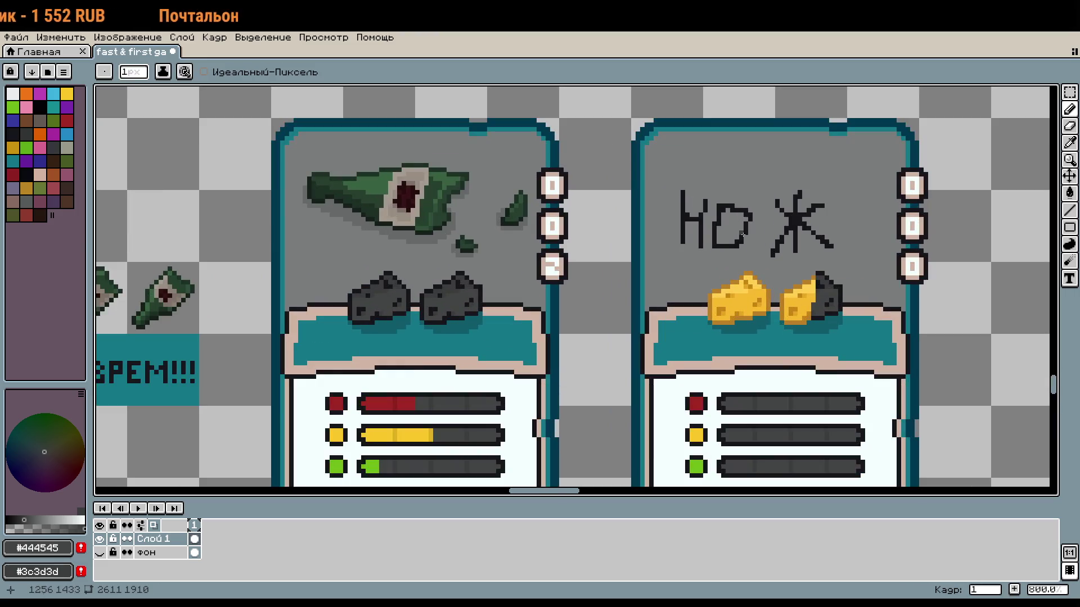
{"action": "scroll", "coordinate": [754, 228], "scroll_direction": "up", "scroll_amount": 3}
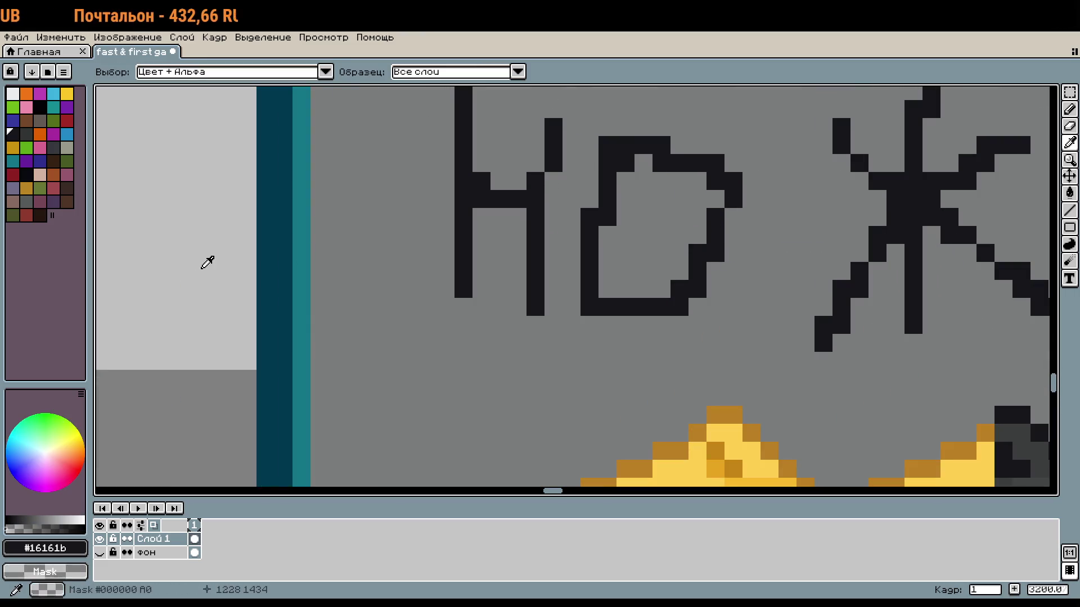
{"action": "scroll", "coordinate": [762, 384], "scroll_direction": "down", "scroll_amount": 2}
{"action": "scroll", "coordinate": [569, 295], "scroll_direction": "up", "scroll_amount": 2}
{"action": "left_click_drag", "start_coordinate": [590, 261], "coordinate": [571, 351]}
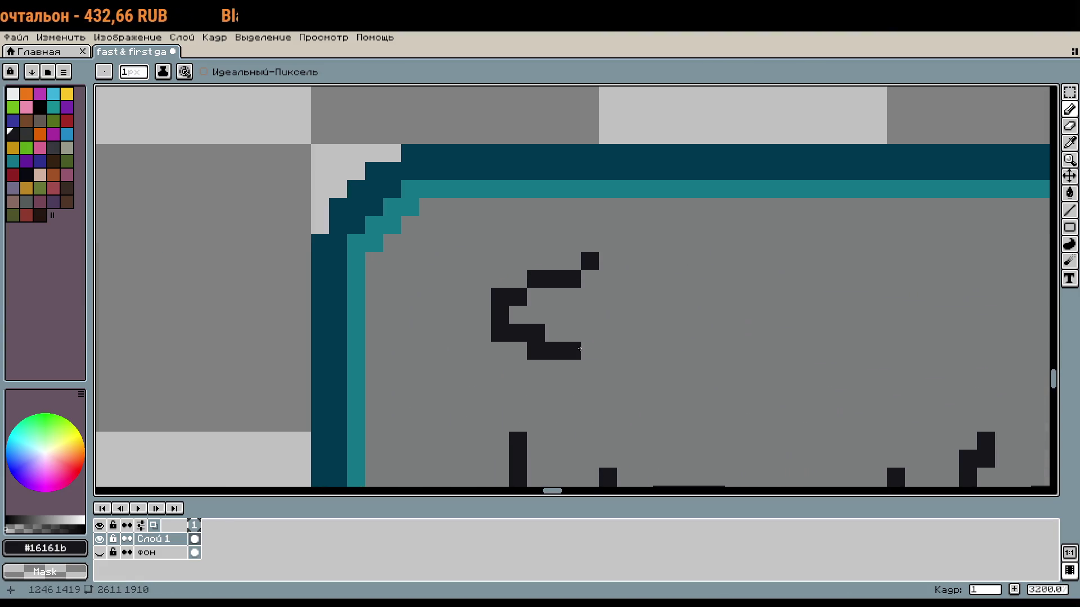
{"action": "left_click_drag", "start_coordinate": [663, 268], "coordinate": [604, 351]}
{"action": "mouse_move", "coordinate": [680, 261]}
{"action": "left_mouse_down"}
{"action": "mouse_move", "coordinate": [661, 371]}
{"action": "mouse_move", "coordinate": [718, 368]}
{"action": "left_mouse_up"}
{"action": "left_click", "coordinate": [697, 352]}
{"action": "key", "text": "ctrl+z"}
{"action": "key", "text": "ctrl+z"}
{"action": "key", "text": "ctrl+z"}
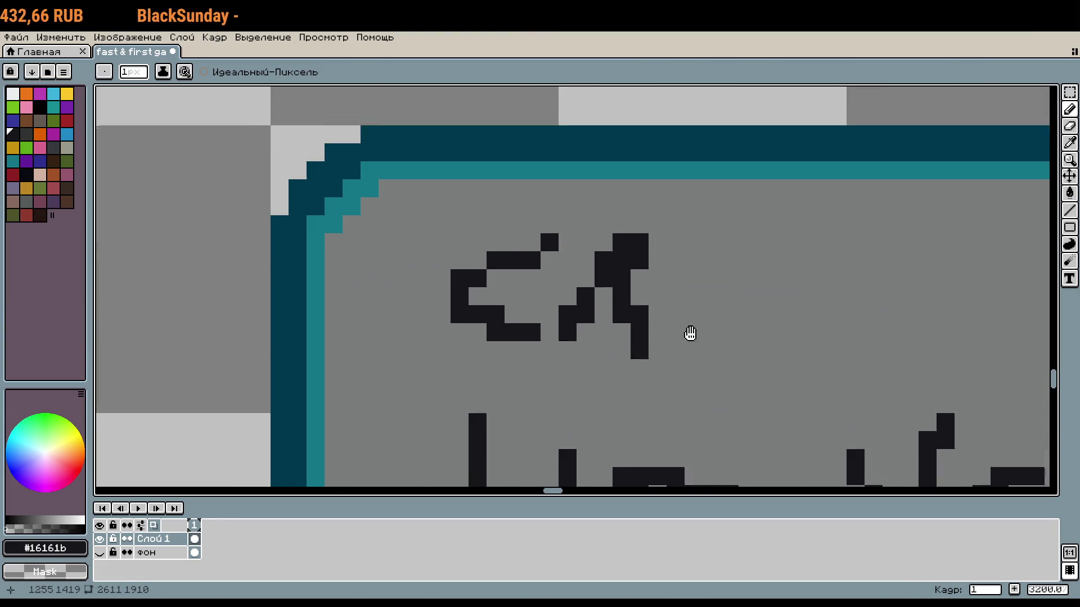
{"action": "key", "text": "ctrl+z"}
{"action": "key", "text": "b"}
Draw the title's letter С in dark pixels, erasing stray pixels with right-clicks
{"action": "left_click_drag", "start_coordinate": [511, 251], "coordinate": [468, 313]}
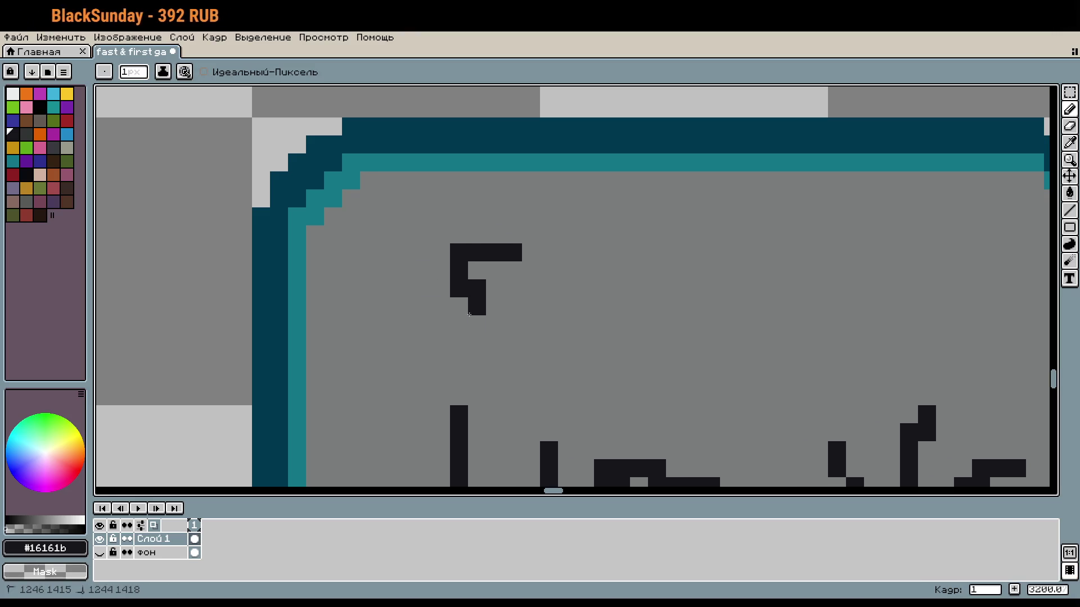
{"action": "right_click", "coordinate": [511, 292], "text": "alt"}
{"action": "right_click", "coordinate": [477, 288]}
{"action": "right_click", "coordinate": [477, 306]}
{"action": "left_click", "coordinate": [467, 309]}
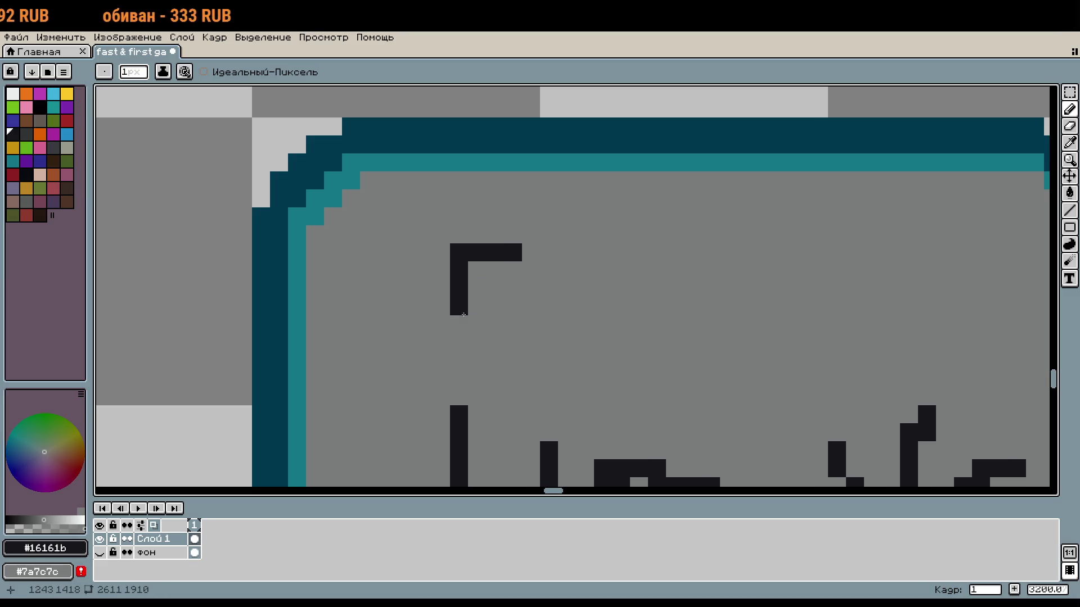
{"action": "left_click", "coordinate": [459, 325]}
{"action": "right_click", "coordinate": [512, 252]}
{"action": "left_click", "coordinate": [495, 307]}
{"action": "left_click", "coordinate": [495, 325]}
{"action": "right_click", "coordinate": [495, 307]}
Draw the letter А with its crossbar after the С
{"action": "mouse_move", "coordinate": [531, 271]}
{"action": "left_mouse_down"}
{"action": "mouse_move", "coordinate": [528, 305]}
{"action": "mouse_move", "coordinate": [567, 324]}
{"action": "left_mouse_up"}
{"action": "left_click", "coordinate": [549, 306]}
{"action": "scroll", "coordinate": [653, 306], "scroll_direction": "right", "scroll_amount": 2}
{"action": "key", "text": "v"}
{"action": "key", "text": "b"}
{"action": "left_click", "coordinate": [500, 294]}
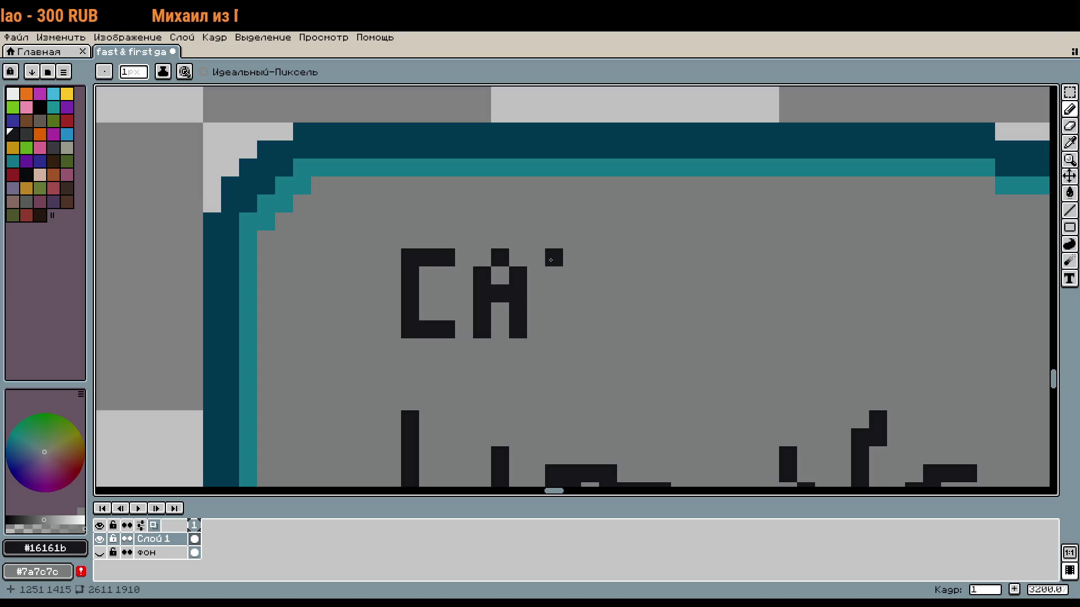
Draw the letters М and О to spell САМО
{"action": "left_click_drag", "start_coordinate": [554, 257], "coordinate": [554, 322]}
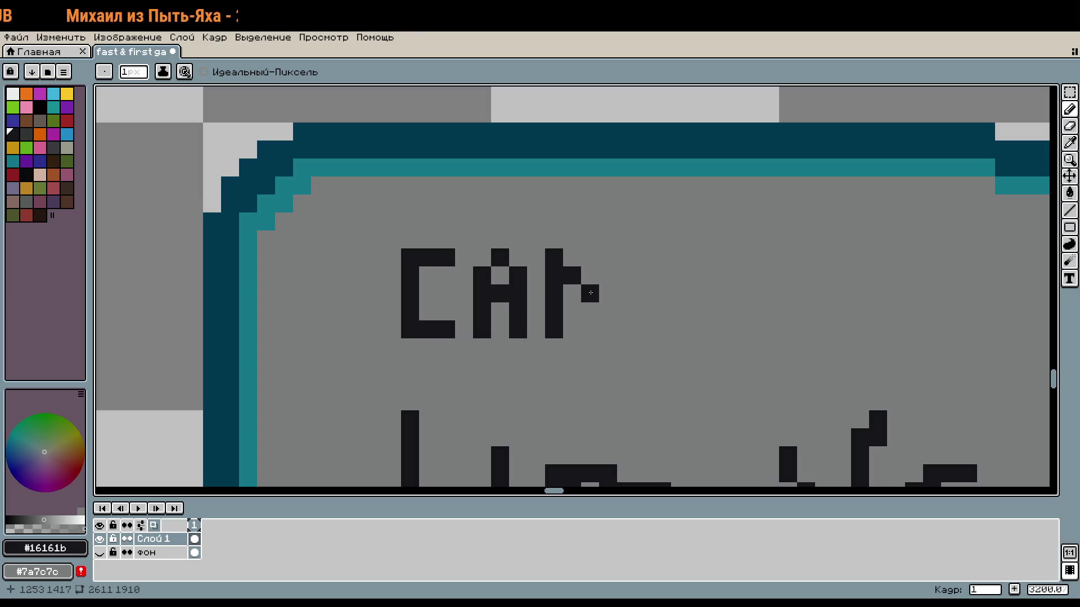
{"action": "mouse_move", "coordinate": [612, 280]}
{"action": "left_mouse_down"}
{"action": "mouse_move", "coordinate": [626, 257]}
{"action": "mouse_move", "coordinate": [608, 329]}
{"action": "mouse_move", "coordinate": [561, 334]}
{"action": "left_mouse_up"}
{"action": "left_click", "coordinate": [666, 314]}
{"action": "mouse_move", "coordinate": [588, 264]}
{"action": "left_mouse_down"}
{"action": "mouse_move", "coordinate": [587, 331]}
{"action": "mouse_move", "coordinate": [624, 337]}
{"action": "mouse_move", "coordinate": [620, 267]}
{"action": "left_mouse_up"}
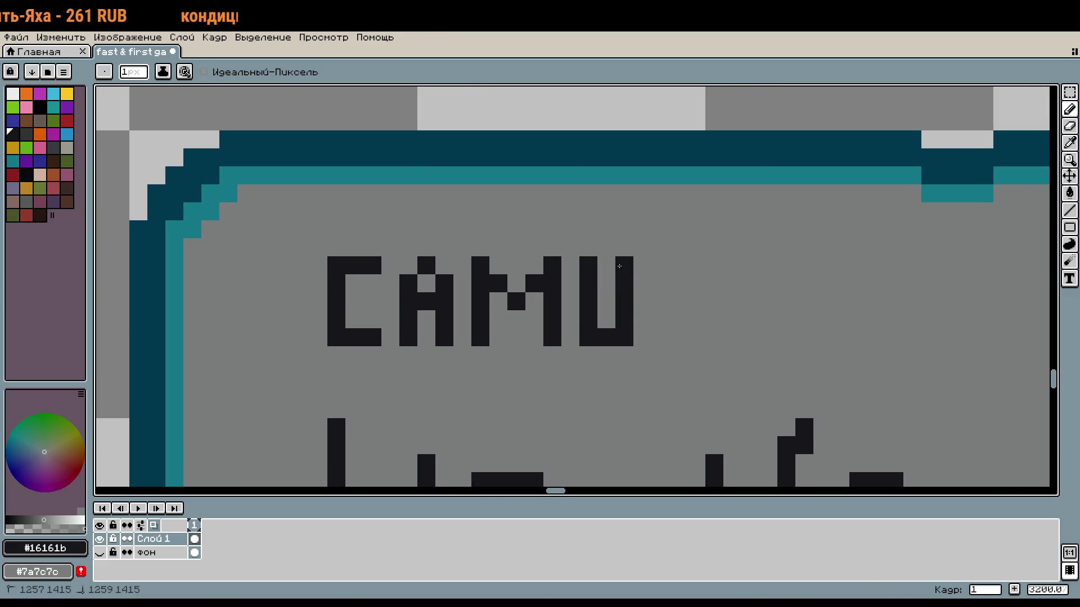
{"action": "left_click", "coordinate": [606, 266]}
Draw the letter Д after САМО, trimming its right leg
{"action": "scroll", "coordinate": [626, 289], "scroll_direction": "right", "scroll_amount": 2}
{"action": "left_click", "coordinate": [603, 338]}
{"action": "mouse_move", "coordinate": [603, 319]}
{"action": "left_mouse_down"}
{"action": "mouse_move", "coordinate": [639, 320]}
{"action": "mouse_move", "coordinate": [675, 338]}
{"action": "left_mouse_up"}
{"action": "right_click", "coordinate": [657, 338]}
{"action": "mouse_move", "coordinate": [639, 302]}
{"action": "left_mouse_down"}
{"action": "mouse_move", "coordinate": [657, 301]}
{"action": "mouse_move", "coordinate": [621, 266]}
{"action": "mouse_move", "coordinate": [621, 303]}
{"action": "left_mouse_up"}
{"action": "left_click", "coordinate": [791, 308]}
Draw the letter Е and erase the stray pixel beside it
{"action": "scroll", "coordinate": [791, 309], "scroll_direction": "right", "scroll_amount": 2}
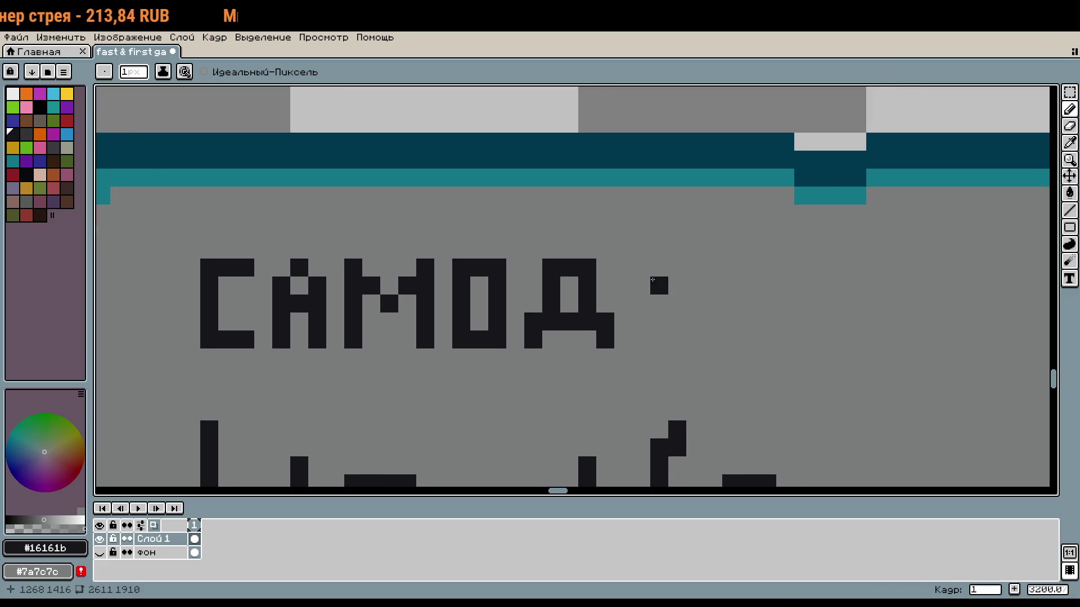
{"action": "left_click_drag", "start_coordinate": [641, 268], "coordinate": [636, 336]}
{"action": "mouse_move", "coordinate": [677, 303]}
{"action": "left_mouse_down"}
{"action": "mouse_move", "coordinate": [664, 300]}
{"action": "mouse_move", "coordinate": [709, 271]}
{"action": "left_mouse_up"}
{"action": "right_click", "coordinate": [704, 272]}
Draw Л and Ь to complete the word САМОДЕЛЬ
{"action": "scroll", "coordinate": [646, 301], "scroll_direction": "right", "scroll_amount": 2}
{"action": "left_click", "coordinate": [638, 343]}
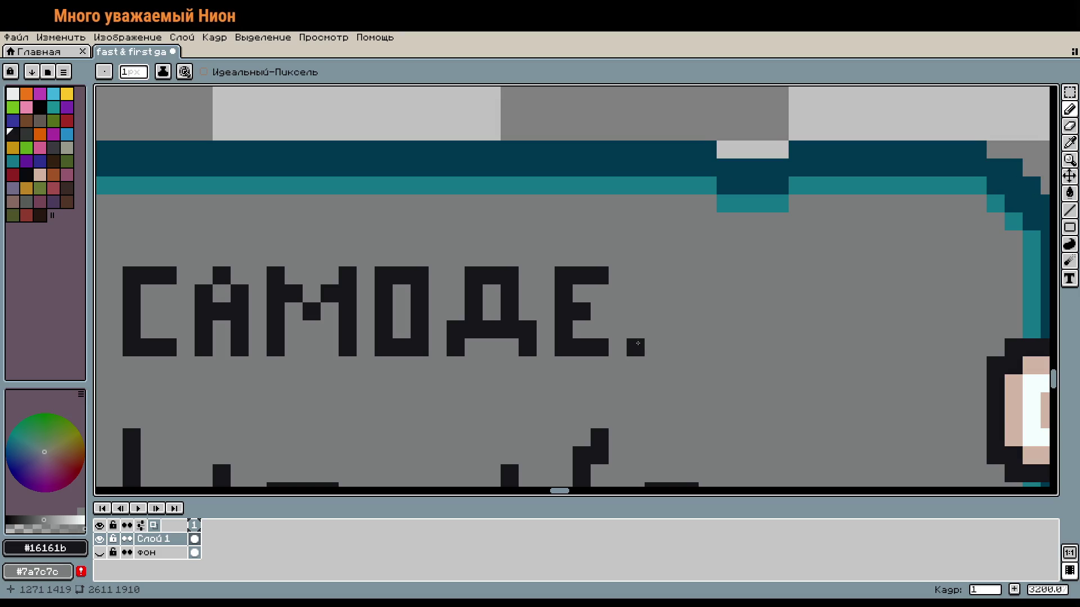
{"action": "left_click_drag", "start_coordinate": [672, 293], "coordinate": [672, 346]}
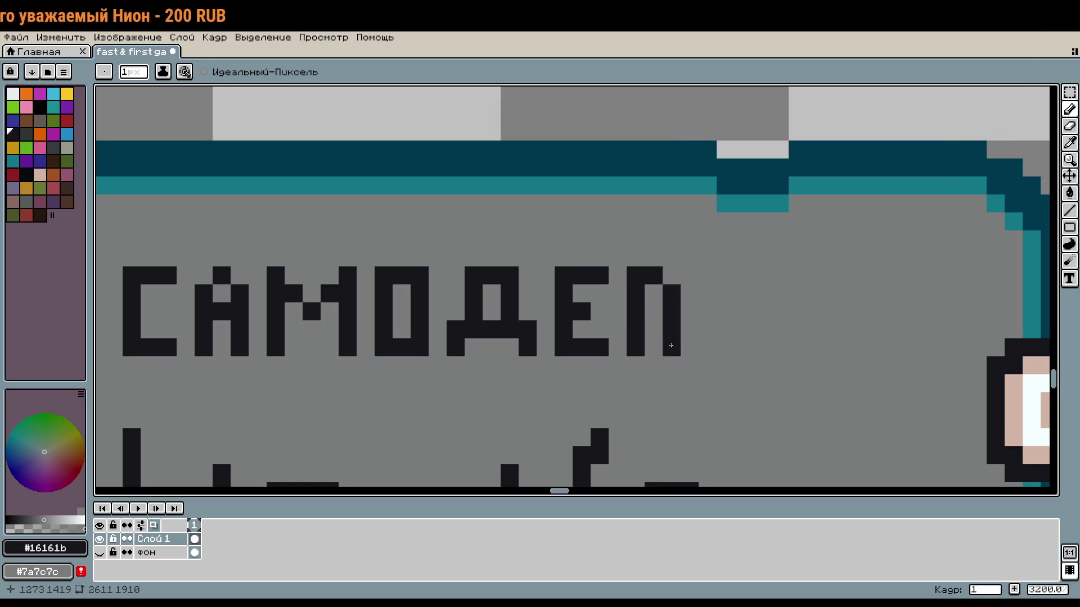
{"action": "mouse_move", "coordinate": [707, 278]}
{"action": "left_mouse_down"}
{"action": "mouse_move", "coordinate": [707, 349]}
{"action": "mouse_move", "coordinate": [736, 347]}
{"action": "left_mouse_up"}
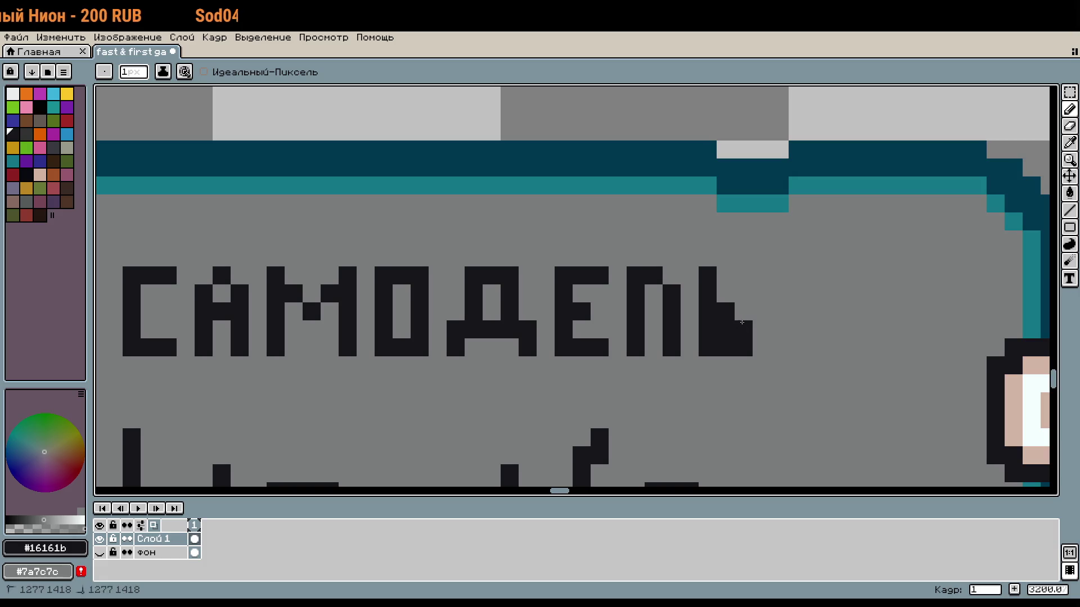
{"action": "right_click", "coordinate": [726, 327]}
Add the letters Н and Ы after САМОДЕЛЬ, cleaning up stray pixels
{"action": "scroll", "coordinate": [720, 324], "scroll_direction": "right", "scroll_amount": 2}
{"action": "left_click", "coordinate": [705, 290]}
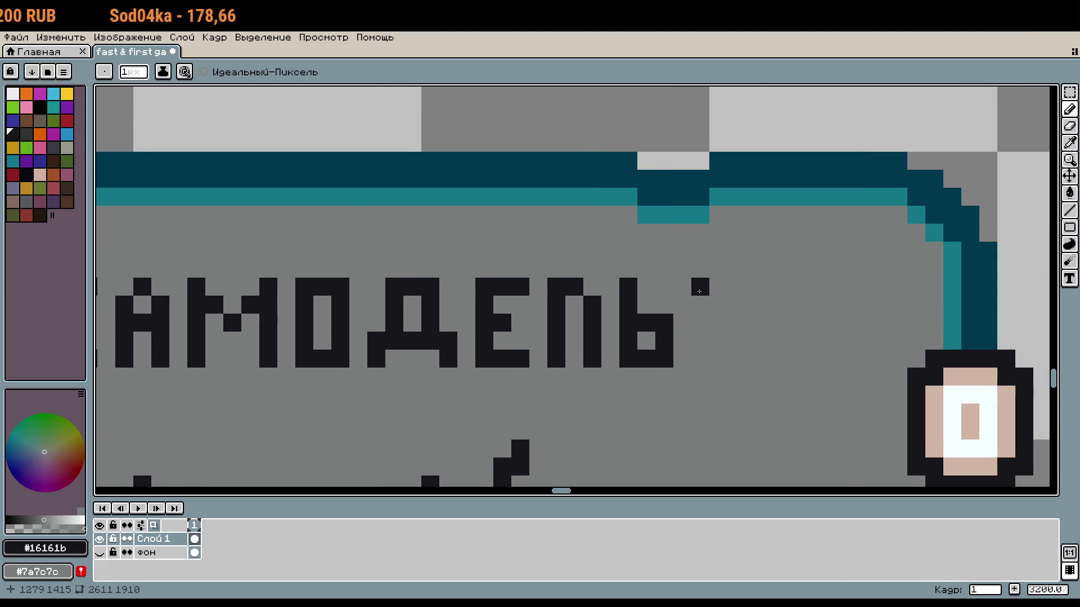
{"action": "left_click_drag", "start_coordinate": [700, 290], "coordinate": [696, 342]}
{"action": "left_click_drag", "start_coordinate": [729, 299], "coordinate": [737, 360]}
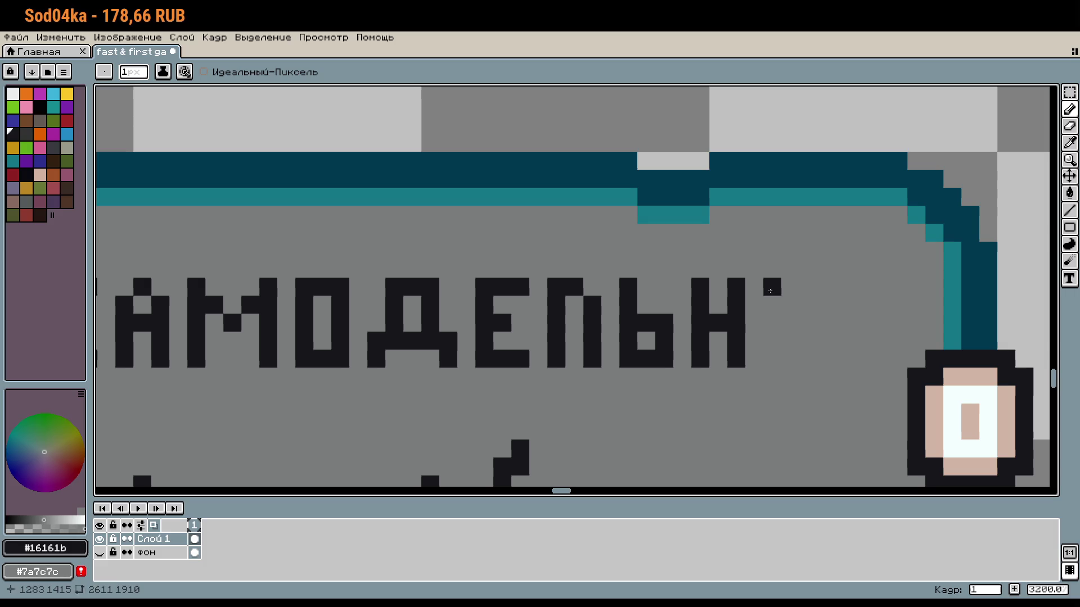
{"action": "left_click_drag", "start_coordinate": [772, 287], "coordinate": [782, 352]}
{"action": "left_click", "coordinate": [802, 338]}
{"action": "right_click", "coordinate": [796, 346]}
{"action": "left_click_drag", "start_coordinate": [844, 287], "coordinate": [844, 360]}
{"action": "right_click", "coordinate": [881, 323]}
Marquee-select the whole САМОДЕЛЬНЫ title lettering
{"action": "mouse_move", "coordinate": [706, 338]}
{"action": "left_mouse_down"}
{"action": "mouse_move", "coordinate": [1003, 321]}
{"action": "mouse_move", "coordinate": [913, 338]}
{"action": "left_mouse_up"}
{"action": "key", "text": "m"}
{"action": "mouse_move", "coordinate": [1035, 349]}
{"action": "left_mouse_down"}
{"action": "mouse_move", "coordinate": [561, 278]}
{"action": "mouse_move", "coordinate": [220, 255]}
{"action": "left_mouse_up"}
Move the selected title further left and drop it in place
{"action": "key", "text": "Left"}
{"action": "key", "text": "Left"}
{"action": "key", "text": "Left"}
{"action": "left_click_drag", "start_coordinate": [235, 292], "coordinate": [200, 292]}
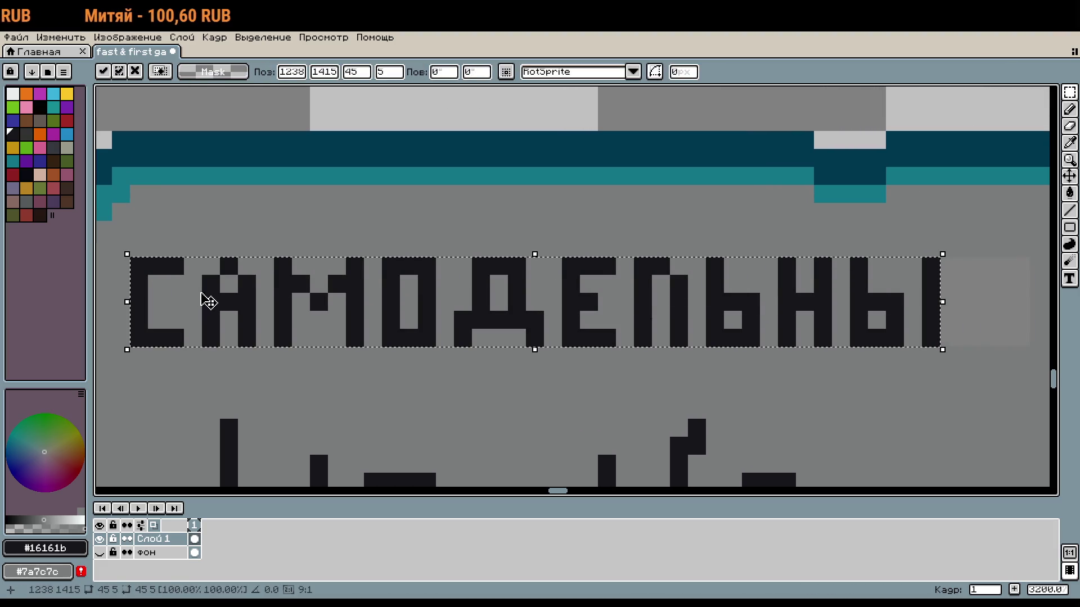
{"action": "left_click", "coordinate": [732, 446]}
Draw И with a breve after САМОДЕЛЬНЫ to form Й, undoing trial strokes
{"action": "scroll", "coordinate": [872, 403], "scroll_direction": "right", "scroll_amount": 3}
{"action": "key", "text": "b"}
{"action": "left_click", "coordinate": [803, 302]}
{"action": "left_click_drag", "start_coordinate": [808, 270], "coordinate": [812, 318]}
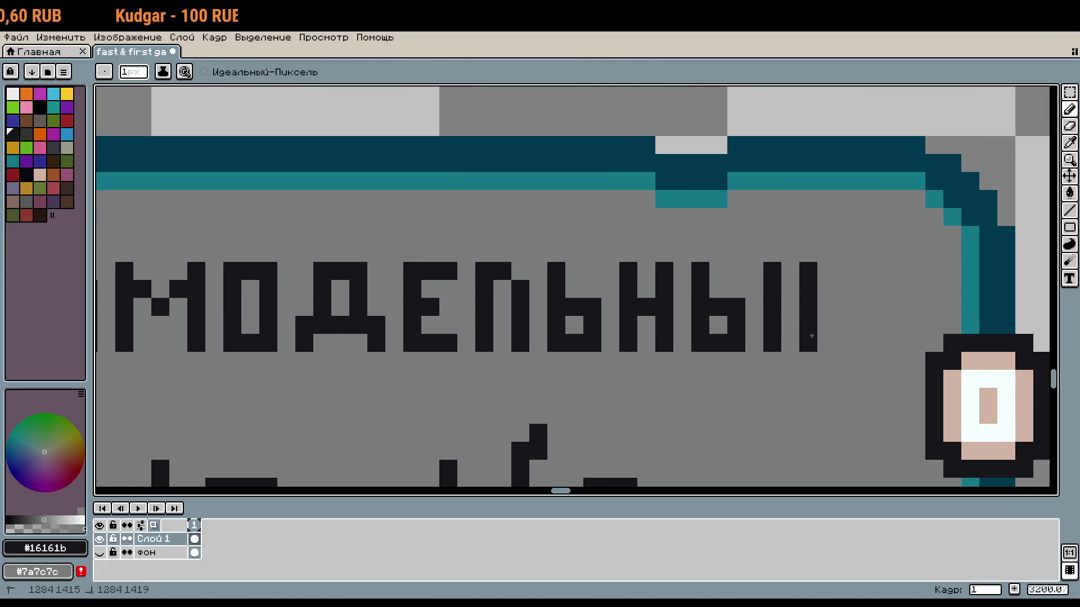
{"action": "key", "text": "ctrl+z"}
{"action": "key", "text": "ctrl+z"}
{"action": "mouse_move", "coordinate": [748, 276]}
{"action": "left_mouse_down"}
{"action": "mouse_move", "coordinate": [754, 343]}
{"action": "mouse_move", "coordinate": [772, 343]}
{"action": "left_mouse_up"}
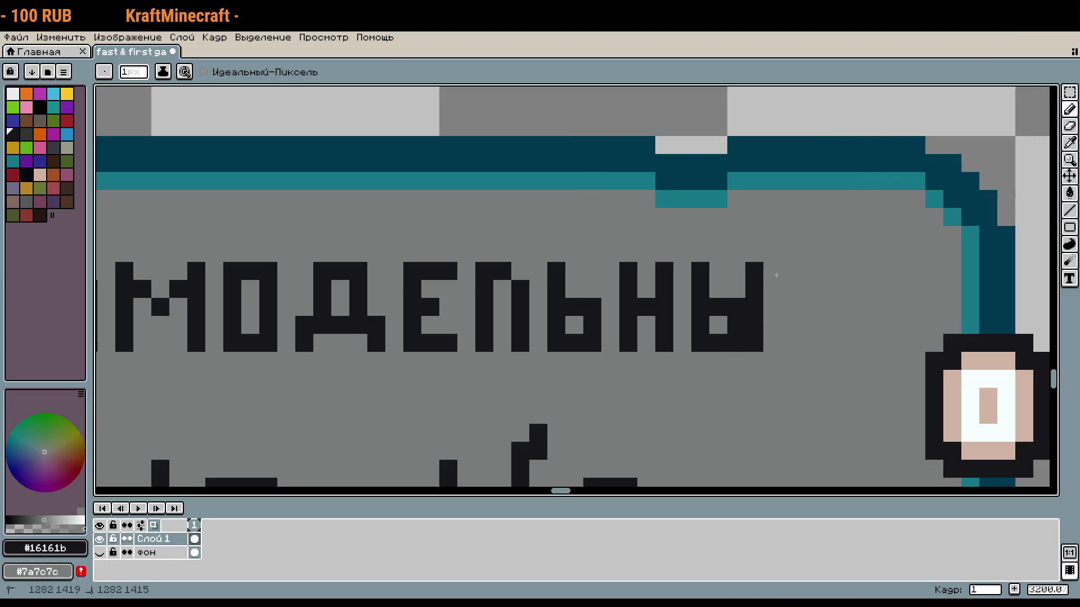
{"action": "key", "text": "v"}
{"action": "key", "text": "ctrl+z"}
{"action": "key", "text": "ctrl+z"}
{"action": "key", "text": "b"}
{"action": "mouse_move", "coordinate": [808, 271]}
{"action": "left_mouse_down"}
{"action": "mouse_move", "coordinate": [812, 336]}
{"action": "mouse_move", "coordinate": [865, 304]}
{"action": "left_mouse_up"}
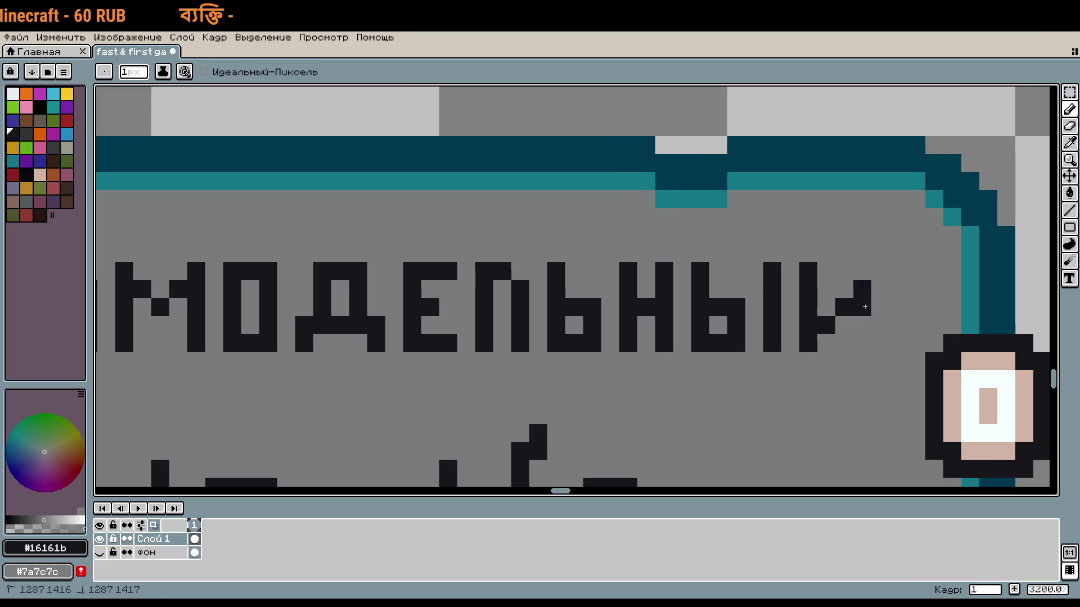
{"action": "left_click", "coordinate": [844, 253]}
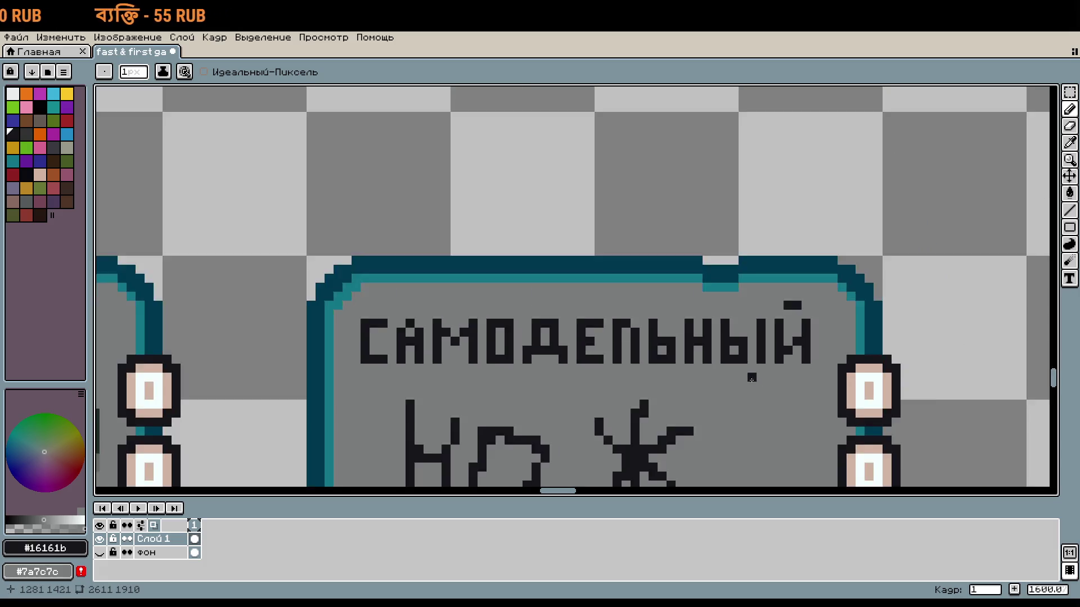
Erase the rough handwritten НОЖ and its leftover strokes and dots
{"action": "scroll", "coordinate": [783, 285], "scroll_direction": "down", "scroll_amount": 3}
{"action": "scroll", "coordinate": [783, 285], "scroll_direction": "down", "scroll_amount": 1}
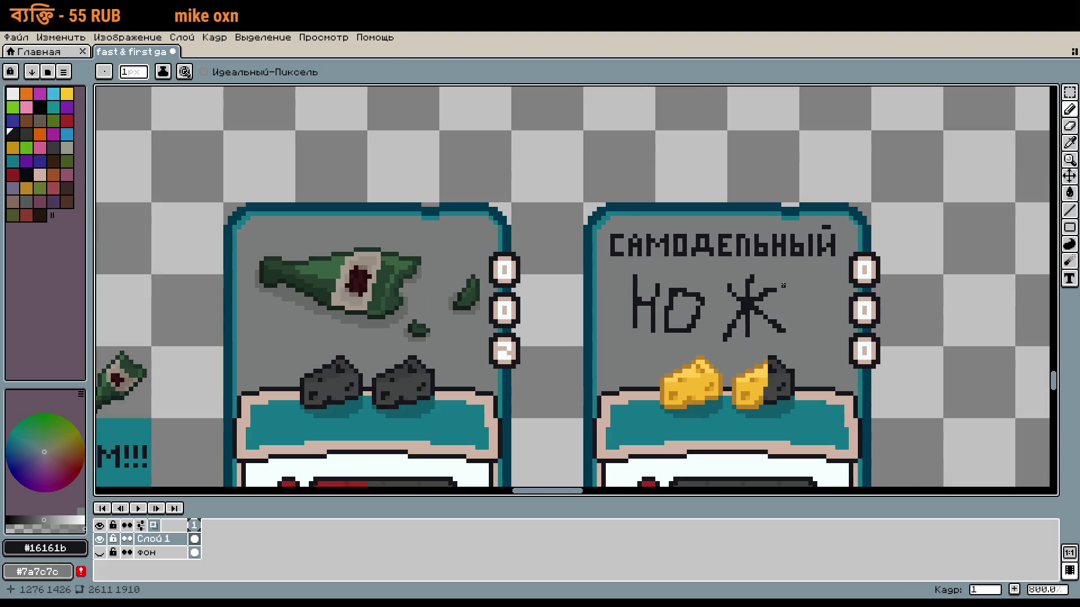
{"action": "scroll", "coordinate": [783, 285], "scroll_direction": "up", "scroll_amount": 2}
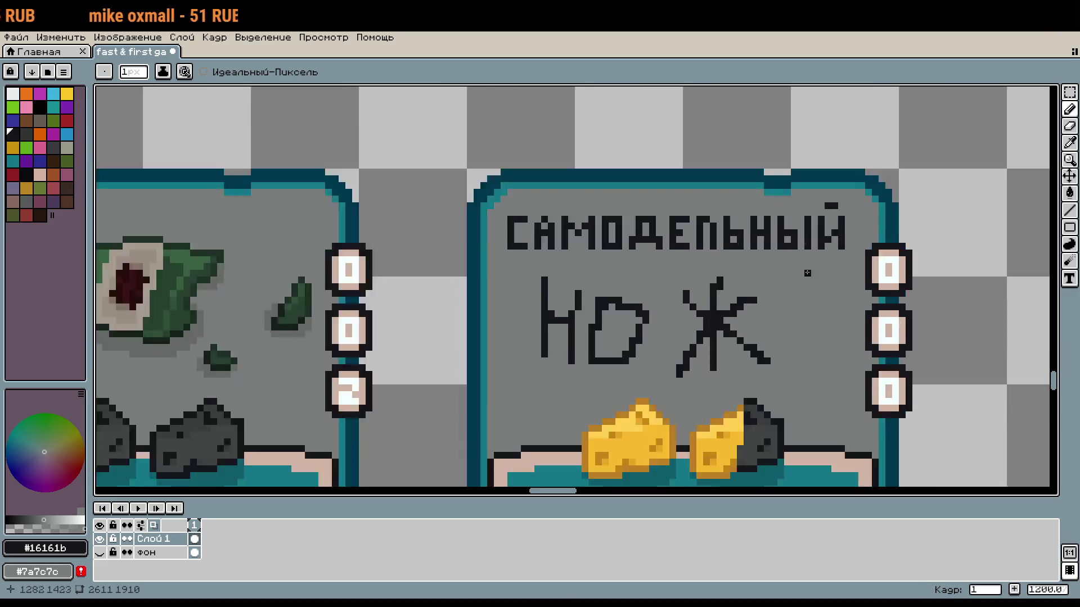
{"action": "key", "text": "e"}
{"action": "mouse_move", "coordinate": [732, 366]}
{"action": "left_mouse_down"}
{"action": "mouse_move", "coordinate": [664, 337]}
{"action": "mouse_move", "coordinate": [495, 337]}
{"action": "left_mouse_up"}
{"action": "left_click", "coordinate": [467, 334]}
{"action": "left_click", "coordinate": [689, 298]}
Redraw Н, О and Ж as clean 1px pixel letters
{"action": "key", "text": "b"}
{"action": "left_click", "coordinate": [636, 274]}
{"action": "left_click_drag", "start_coordinate": [582, 274], "coordinate": [580, 289]}
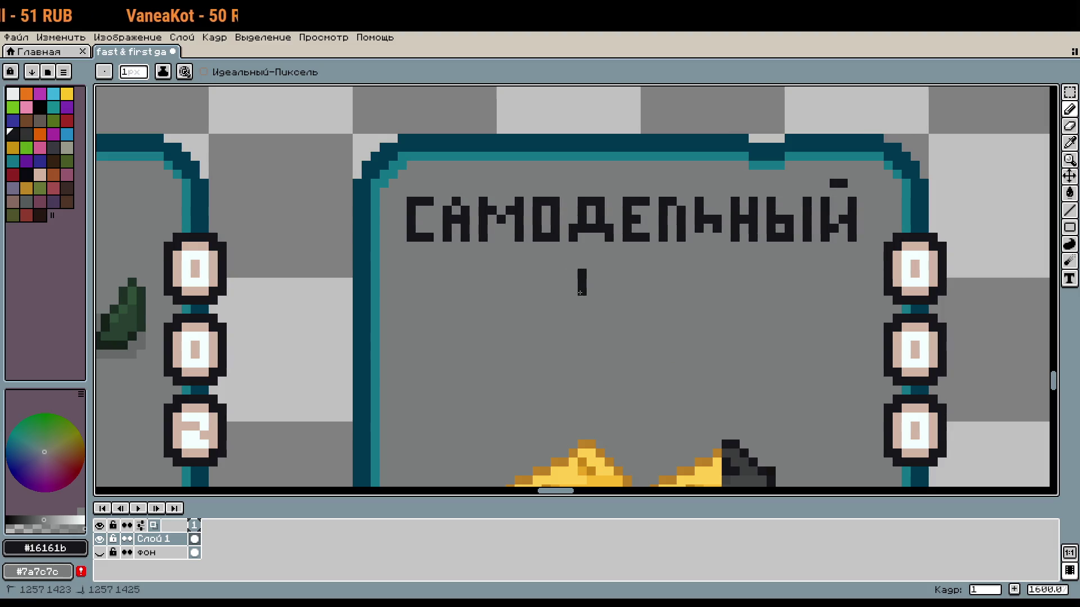
{"action": "scroll", "coordinate": [591, 309], "scroll_direction": "up", "scroll_amount": 1}
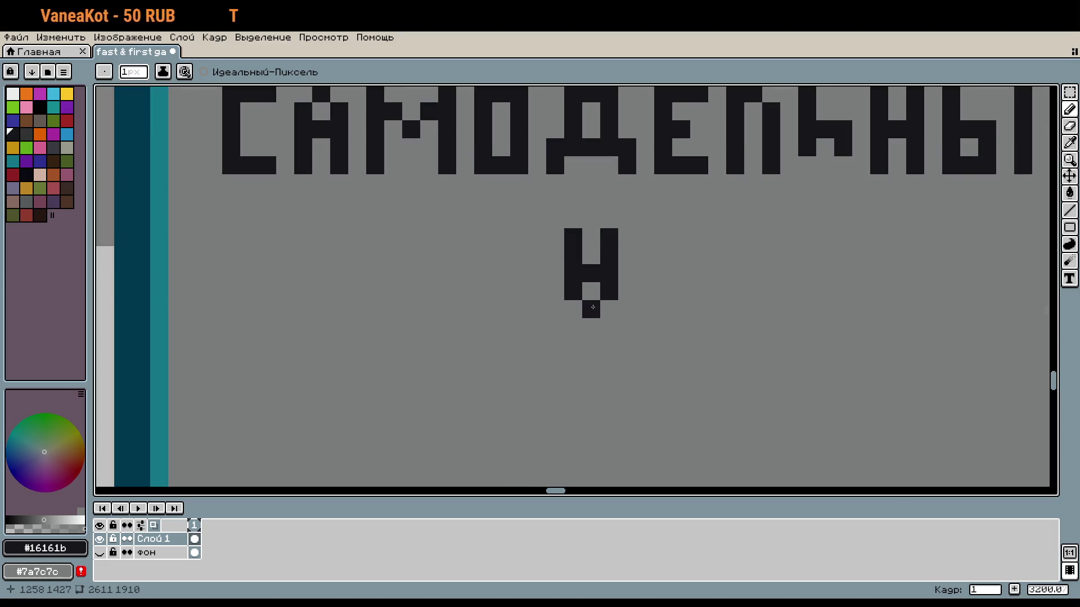
{"action": "mouse_move", "coordinate": [647, 238]}
{"action": "left_mouse_down"}
{"action": "mouse_move", "coordinate": [645, 309]}
{"action": "mouse_move", "coordinate": [682, 270]}
{"action": "left_mouse_up"}
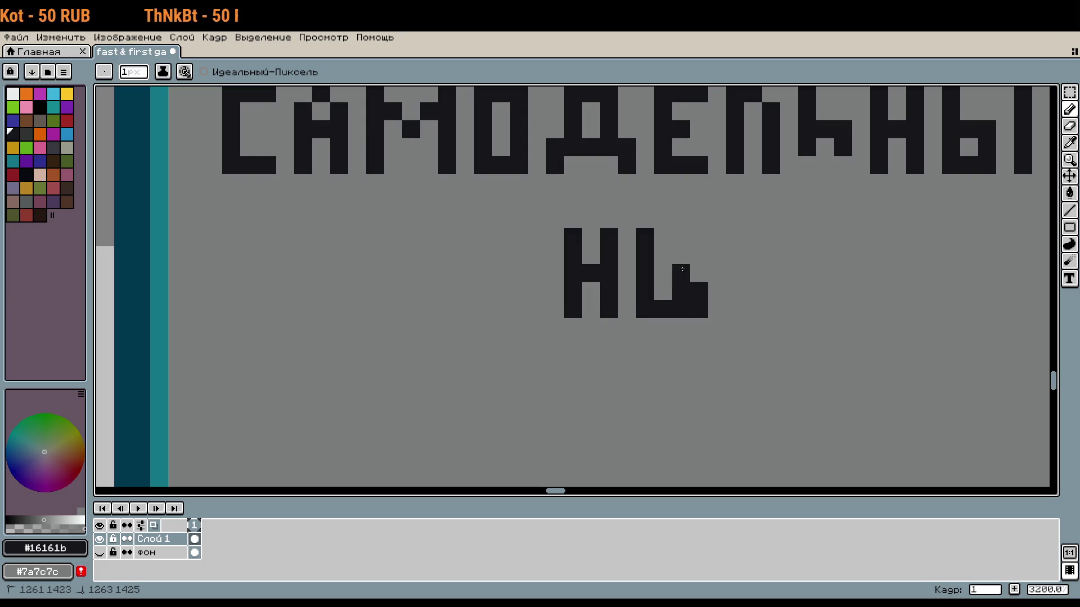
{"action": "left_click", "coordinate": [717, 237]}
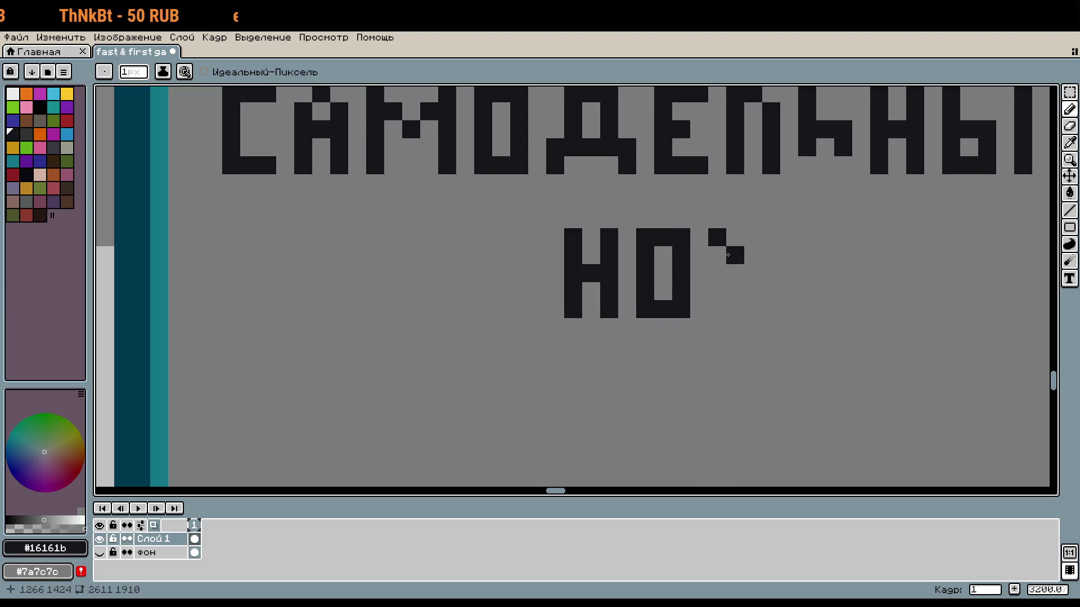
{"action": "mouse_move", "coordinate": [721, 297]}
{"action": "left_mouse_down"}
{"action": "mouse_move", "coordinate": [753, 256]}
{"action": "mouse_move", "coordinate": [753, 236]}
{"action": "mouse_move", "coordinate": [788, 274]}
{"action": "left_mouse_up"}
{"action": "left_click", "coordinate": [771, 273]}
{"action": "left_click", "coordinate": [789, 310]}
{"action": "scroll", "coordinate": [827, 340], "scroll_direction": "down", "scroll_amount": 2}
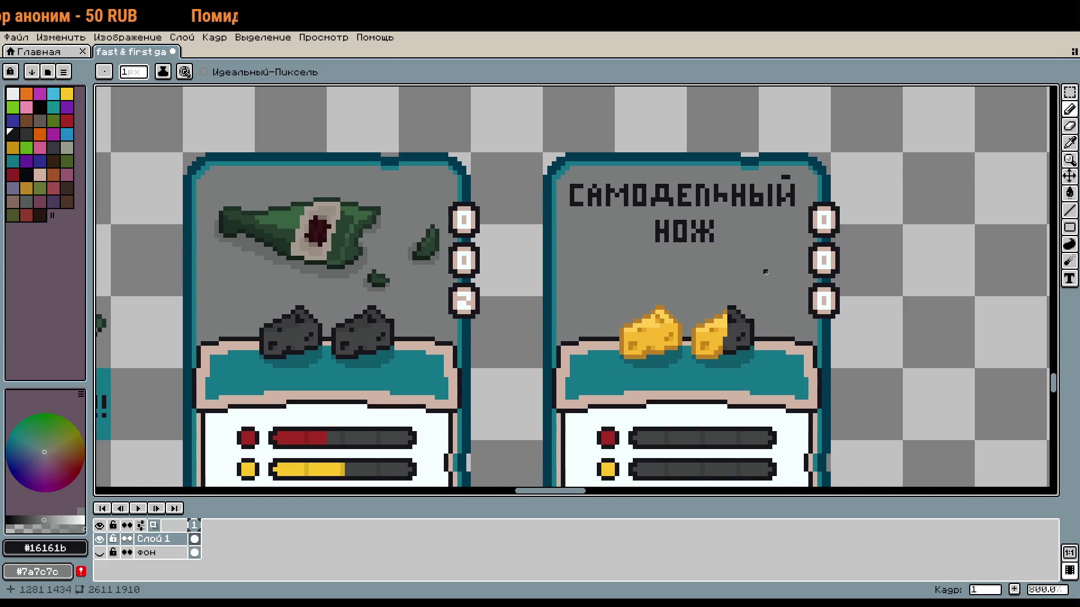
Zoom onto the bottle card's third badge and pick its white colour
{"action": "scroll", "coordinate": [697, 214], "scroll_direction": "up", "scroll_amount": 3}
{"action": "scroll", "coordinate": [685, 217], "scroll_direction": "down", "scroll_amount": 4}
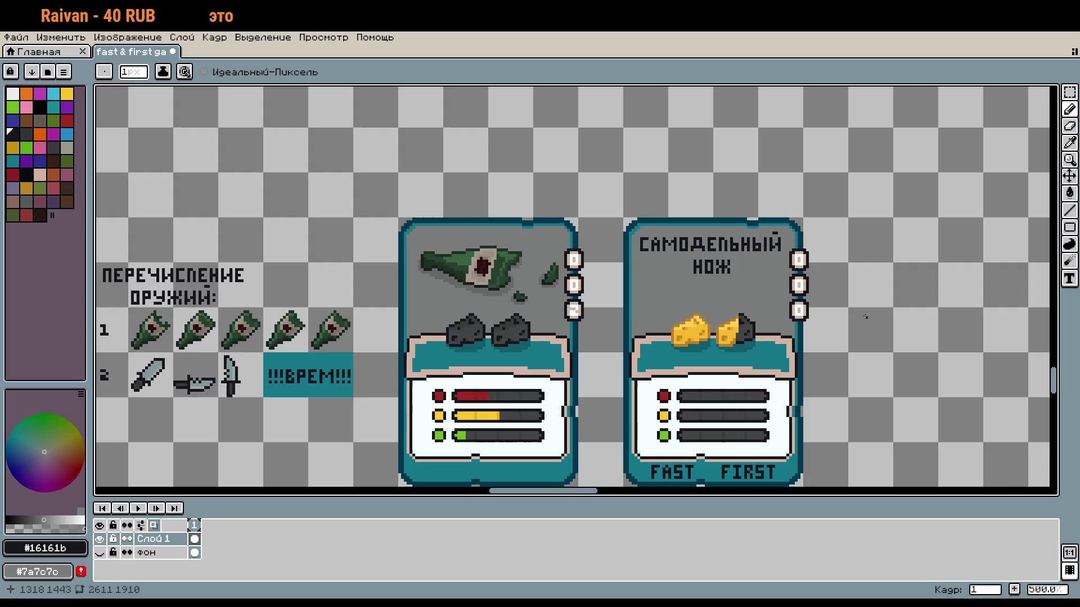
{"action": "scroll", "coordinate": [866, 317], "scroll_direction": "up", "scroll_amount": 5}
{"action": "key", "text": "i"}
{"action": "scroll", "coordinate": [685, 382], "scroll_direction": "up", "scroll_amount": 3}
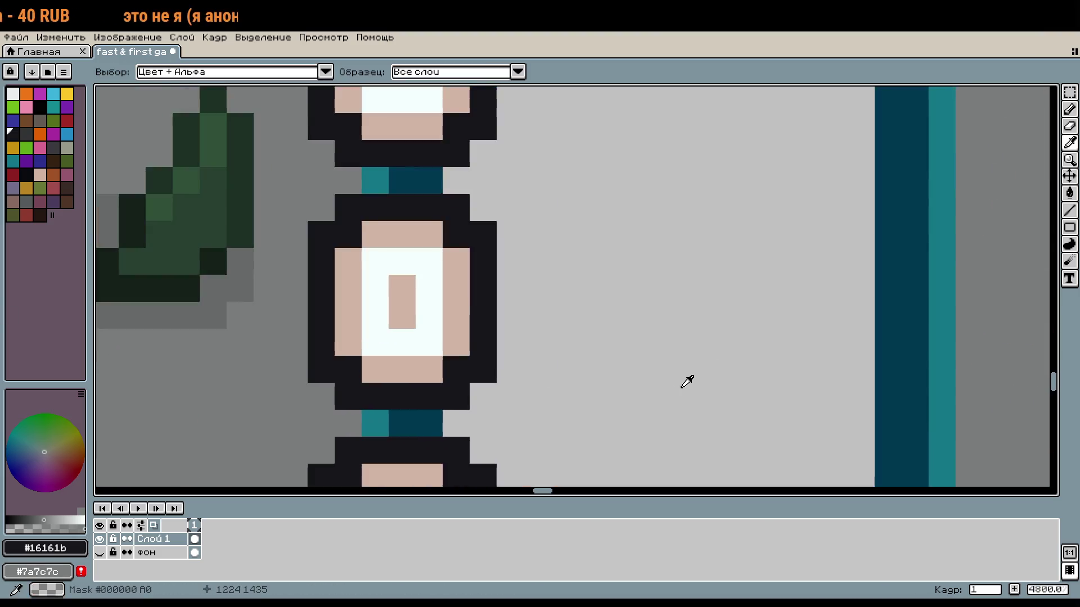
{"action": "scroll", "coordinate": [685, 381], "scroll_direction": "down", "scroll_amount": 5}
{"action": "left_click", "coordinate": [562, 252]}
{"action": "key", "text": "b"}
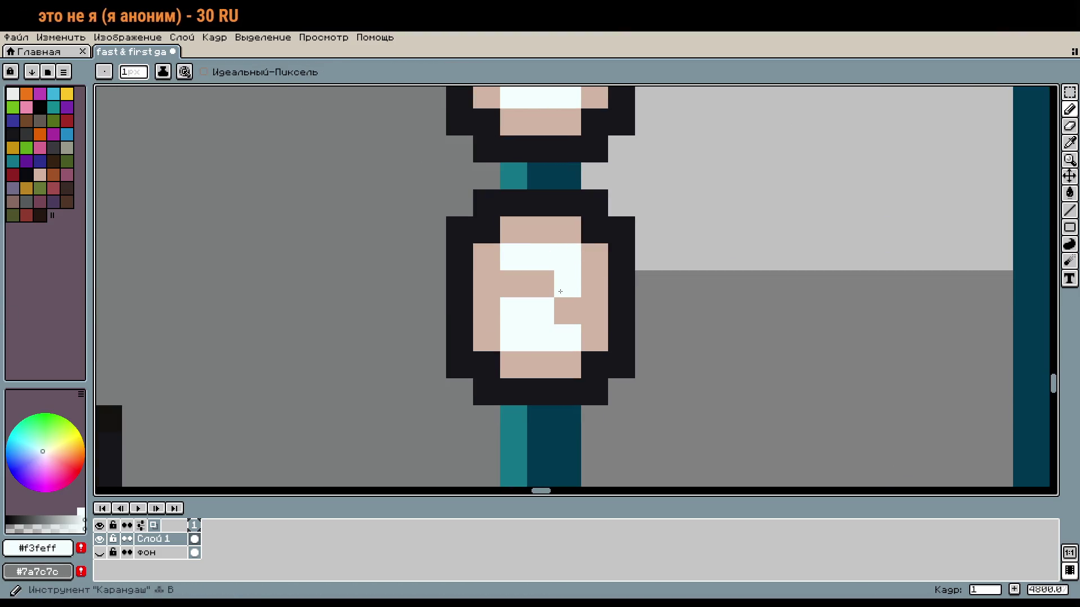
Repaint the badge's 2 into a white 1, covering the old strokes in skin colour
{"action": "right_click", "coordinate": [596, 276], "text": "alt"}
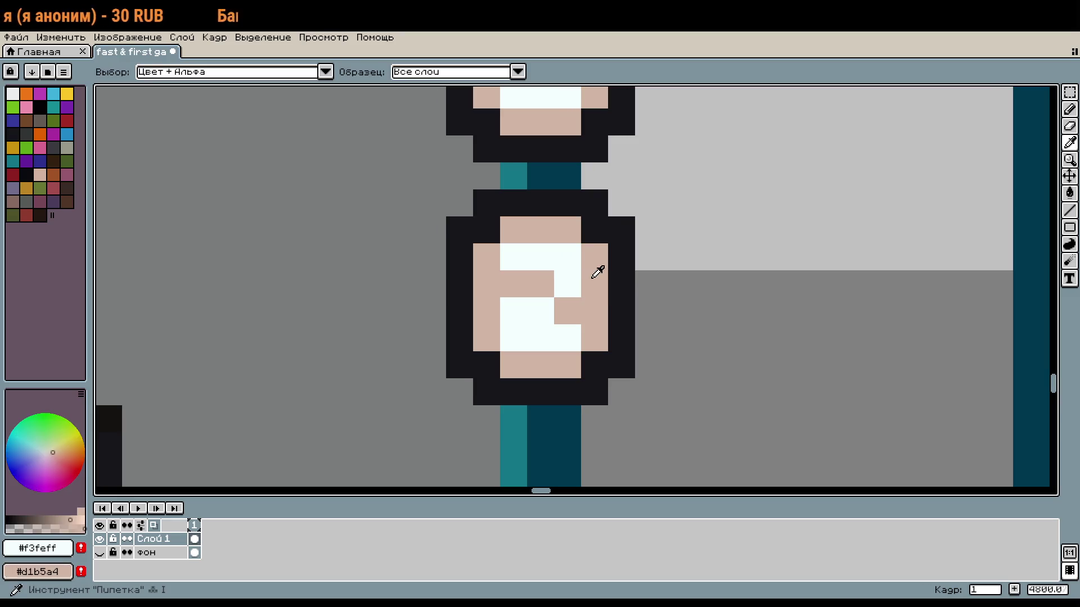
{"action": "right_click", "coordinate": [568, 284]}
{"action": "right_click", "coordinate": [540, 311]}
{"action": "right_click", "coordinate": [512, 311]}
{"action": "left_click", "coordinate": [540, 284]}
{"action": "left_click", "coordinate": [540, 310]}
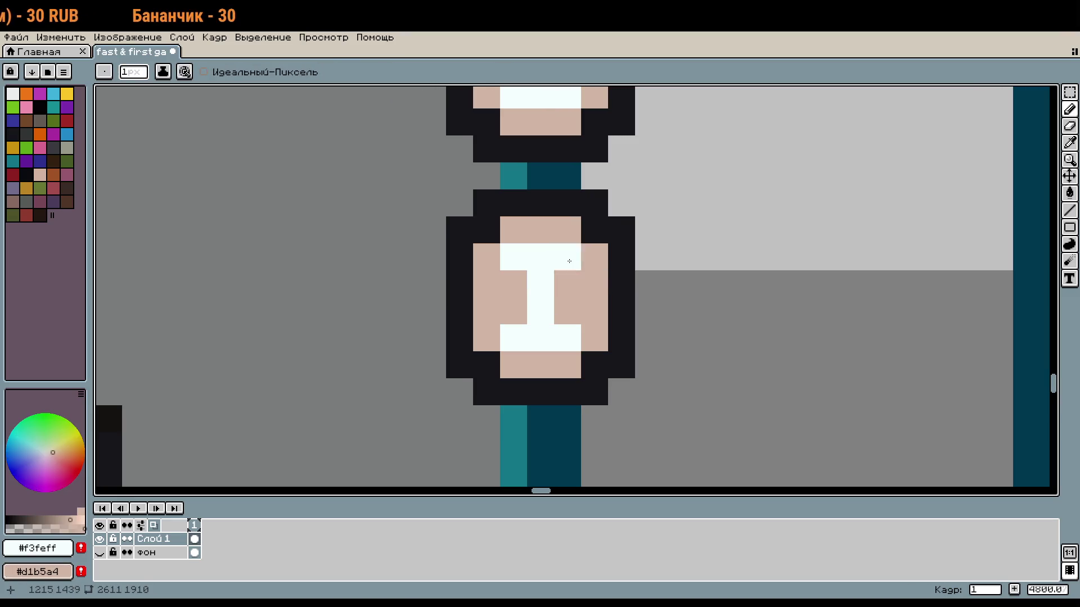
{"action": "scroll", "coordinate": [647, 307], "scroll_direction": "down", "scroll_amount": 4}
{"action": "scroll", "coordinate": [815, 312], "scroll_direction": "right", "scroll_amount": 10}
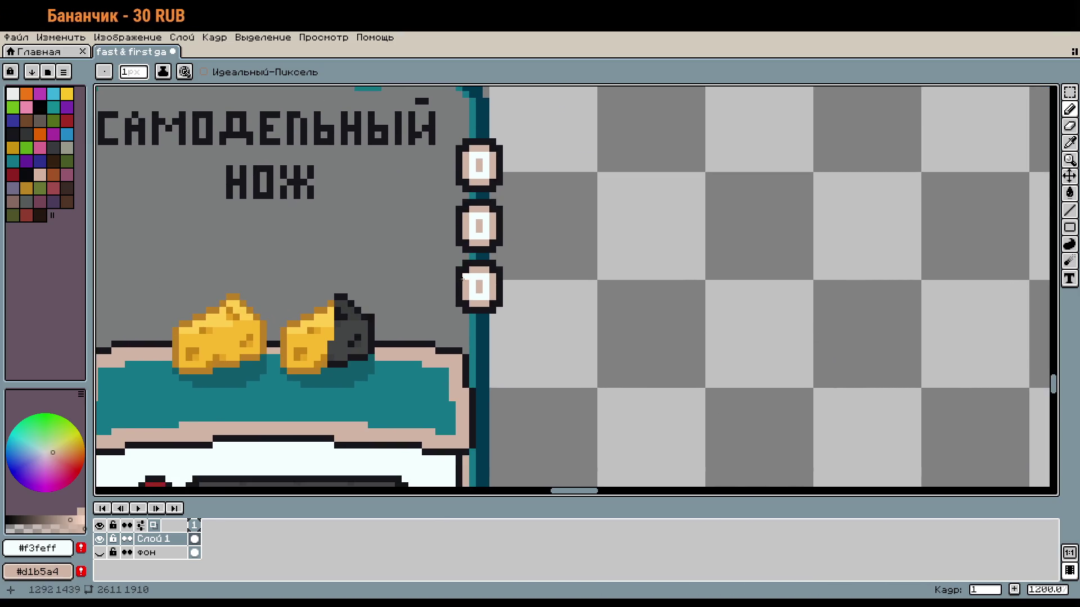
{"action": "scroll", "coordinate": [761, 307], "scroll_direction": "down", "scroll_amount": 2}
{"action": "scroll", "coordinate": [761, 308], "scroll_direction": "left", "scroll_amount": 5}
{"action": "scroll", "coordinate": [761, 308], "scroll_direction": "down", "scroll_amount": 2}
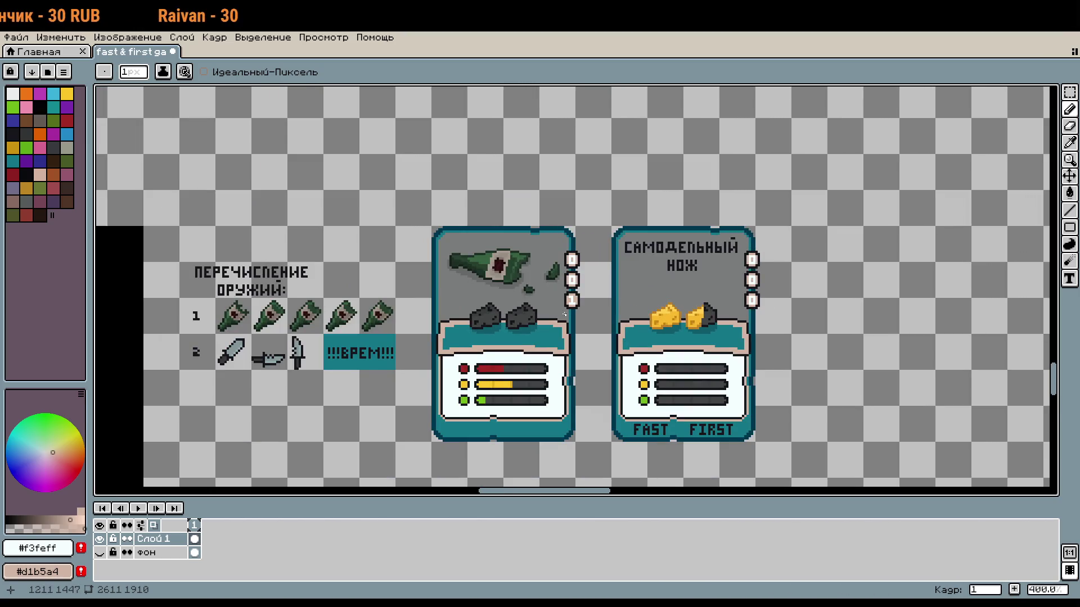
{"action": "left_click_drag", "start_coordinate": [387, 366], "coordinate": [604, 328]}
{"action": "scroll", "coordinate": [605, 328], "scroll_direction": "down", "scroll_amount": 1}
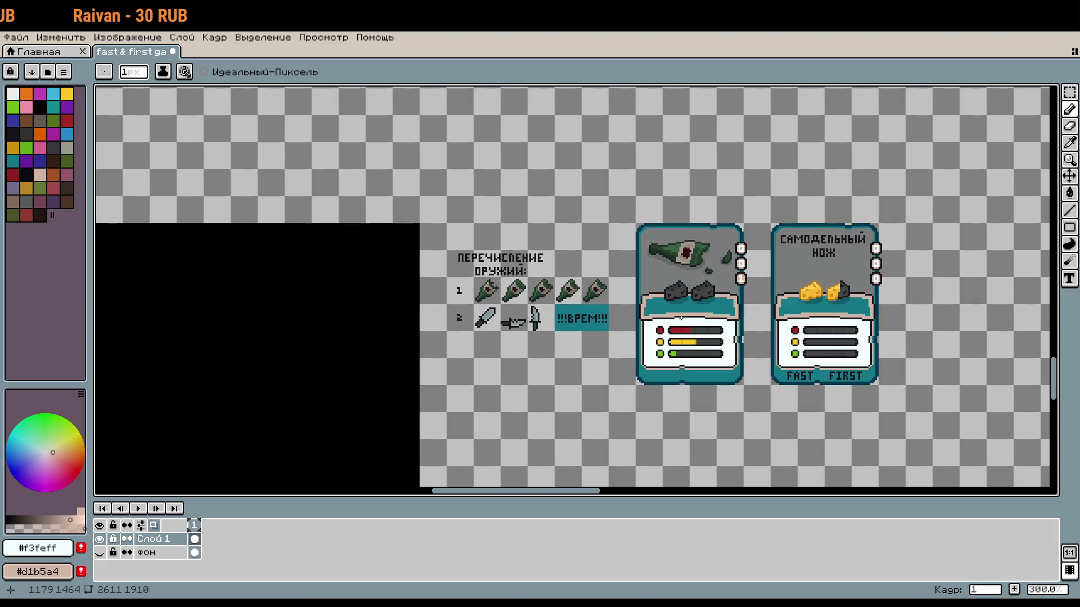
{"action": "left_click_drag", "start_coordinate": [841, 272], "coordinate": [762, 321]}
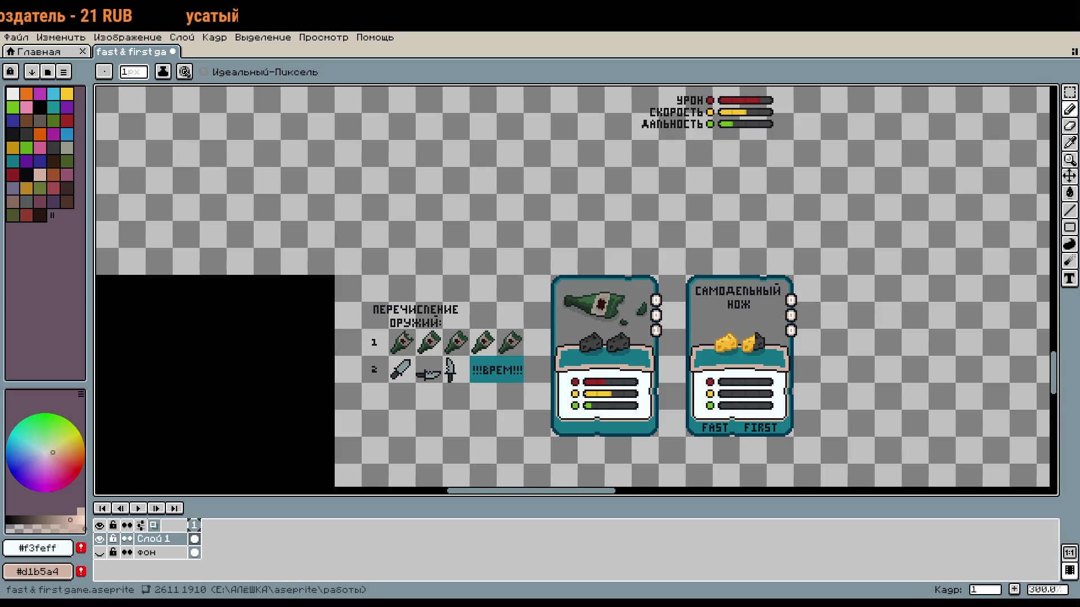
{"action": "mouse_move", "coordinate": [601, 389]}
{"action": "left_mouse_down"}
{"action": "mouse_move", "coordinate": [421, 474]}
{"action": "mouse_move", "coordinate": [530, 397]}
{"action": "left_mouse_up"}
{"action": "scroll", "coordinate": [530, 397], "scroll_direction": "up", "scroll_amount": 4}
{"action": "scroll", "coordinate": [530, 397], "scroll_direction": "up", "scroll_amount": 2}
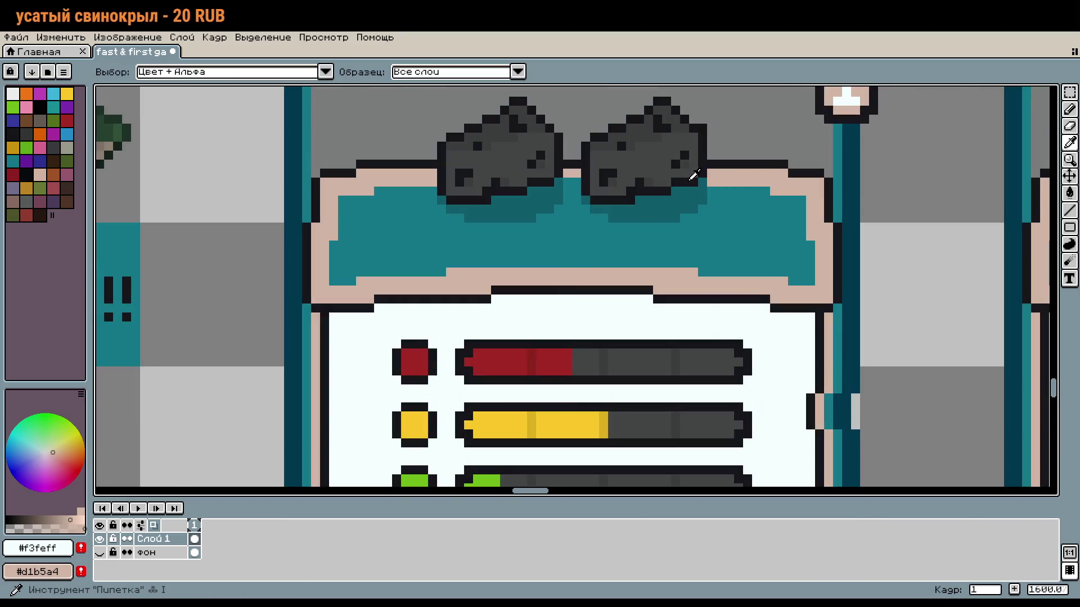
{"action": "left_click", "coordinate": [682, 174], "text": "alt"}
{"action": "scroll", "coordinate": [675, 385], "scroll_direction": "down", "scroll_amount": 6}
{"action": "mouse_move", "coordinate": [675, 386]}
{"action": "left_mouse_down"}
{"action": "mouse_move", "coordinate": [535, 484]}
{"action": "mouse_move", "coordinate": [342, 428]}
{"action": "mouse_move", "coordinate": [100, 396]}
{"action": "left_mouse_up"}
{"action": "scroll", "coordinate": [663, 253], "scroll_direction": "up", "scroll_amount": 2}
{"action": "key", "text": "m"}
{"action": "mouse_move", "coordinate": [579, 172]}
{"action": "left_mouse_down"}
{"action": "mouse_move", "coordinate": [655, 256]}
{"action": "mouse_move", "coordinate": [777, 347]}
{"action": "left_mouse_up"}
{"action": "key", "text": "Delete"}
{"action": "scroll", "coordinate": [782, 340], "scroll_direction": "up", "scroll_amount": 5}
{"action": "scroll", "coordinate": [782, 340], "scroll_direction": "left", "scroll_amount": 4}
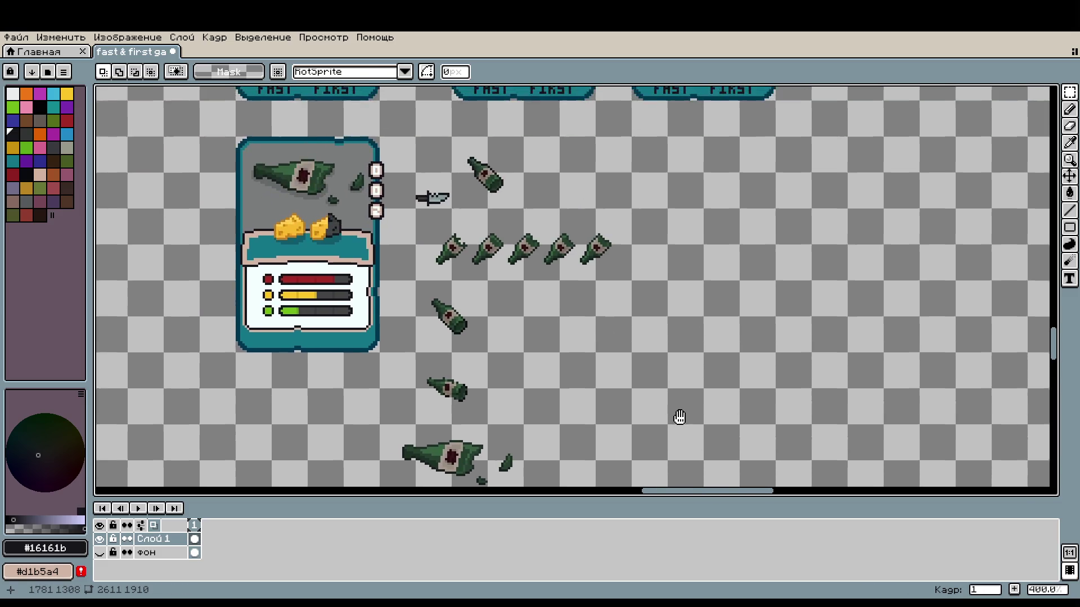
{"action": "scroll", "coordinate": [609, 390], "scroll_direction": "down", "scroll_amount": 2}
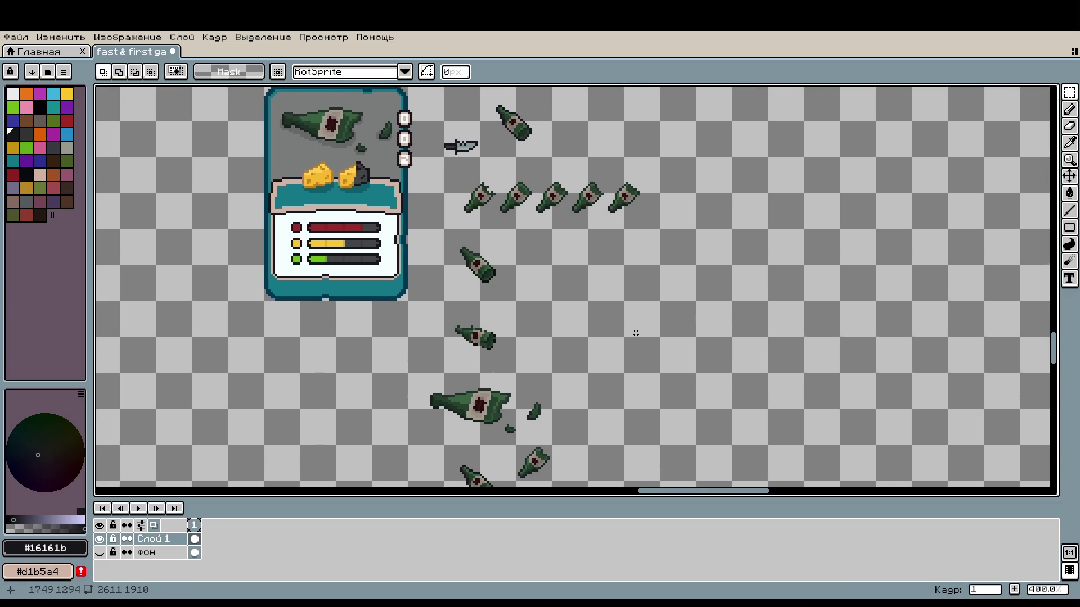
{"action": "key", "text": "b"}
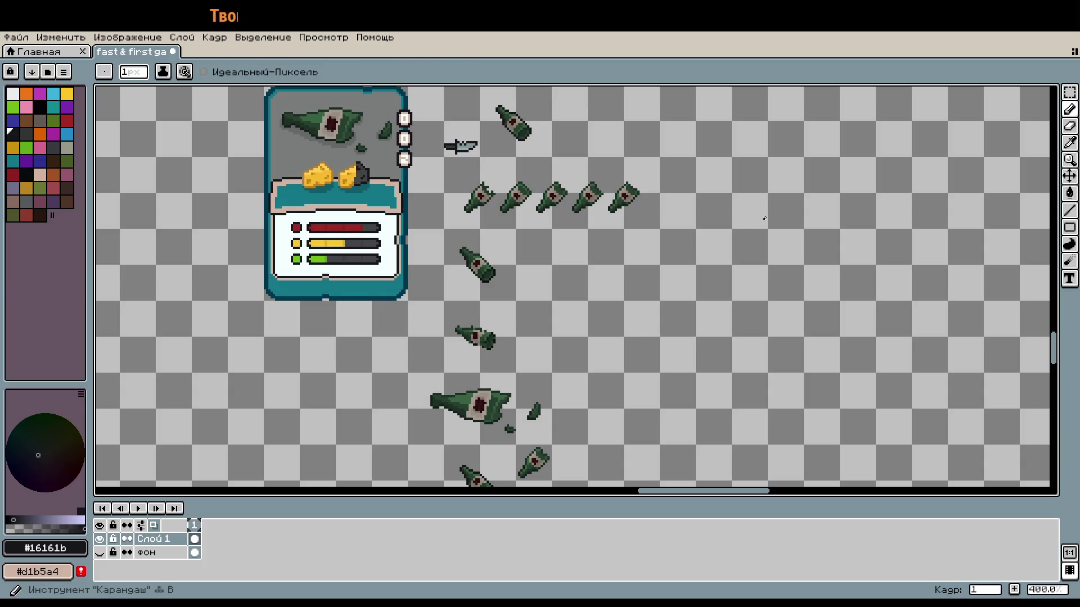
{"action": "scroll", "coordinate": [697, 248], "scroll_direction": "up", "scroll_amount": 11}
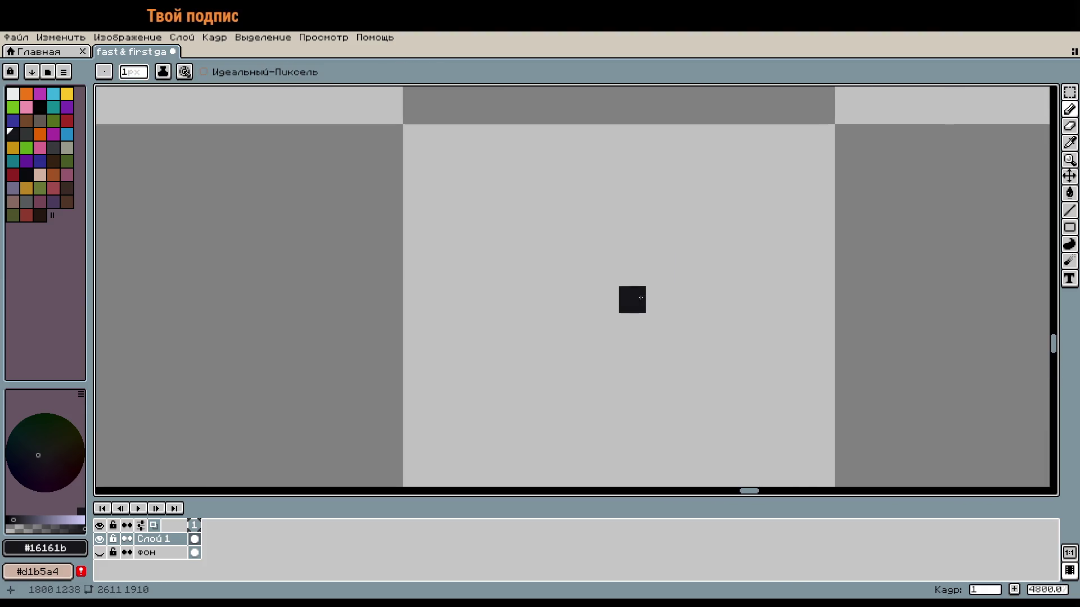
{"action": "left_click_drag", "start_coordinate": [641, 298], "coordinate": [645, 229]}
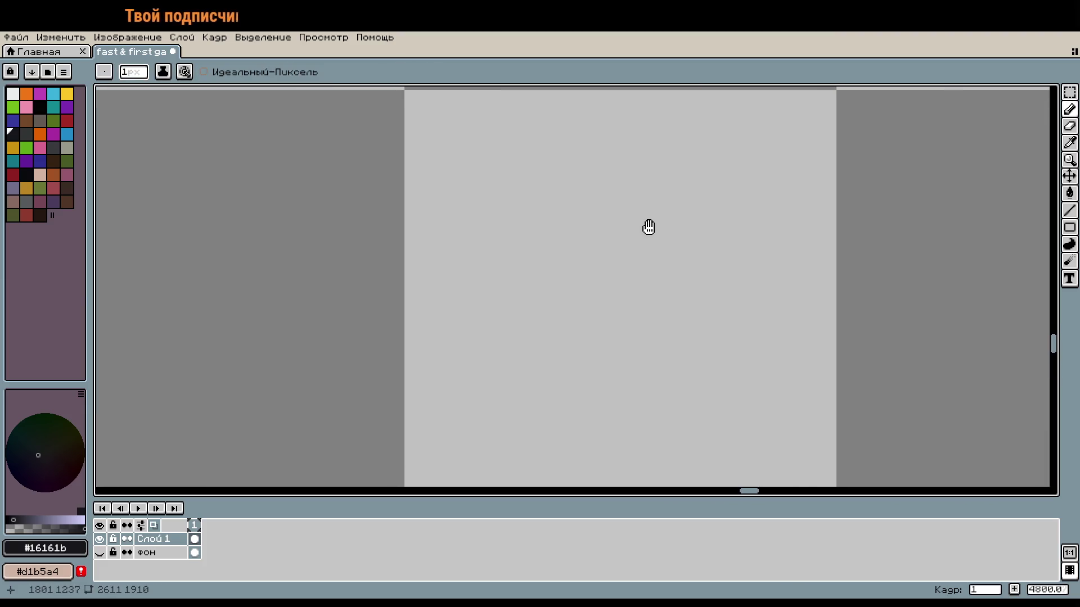
Draw the paperclip's top edge and left side, adding a bottom-right corner pixel
{"action": "scroll", "coordinate": [653, 222], "scroll_direction": "down", "scroll_amount": 2}
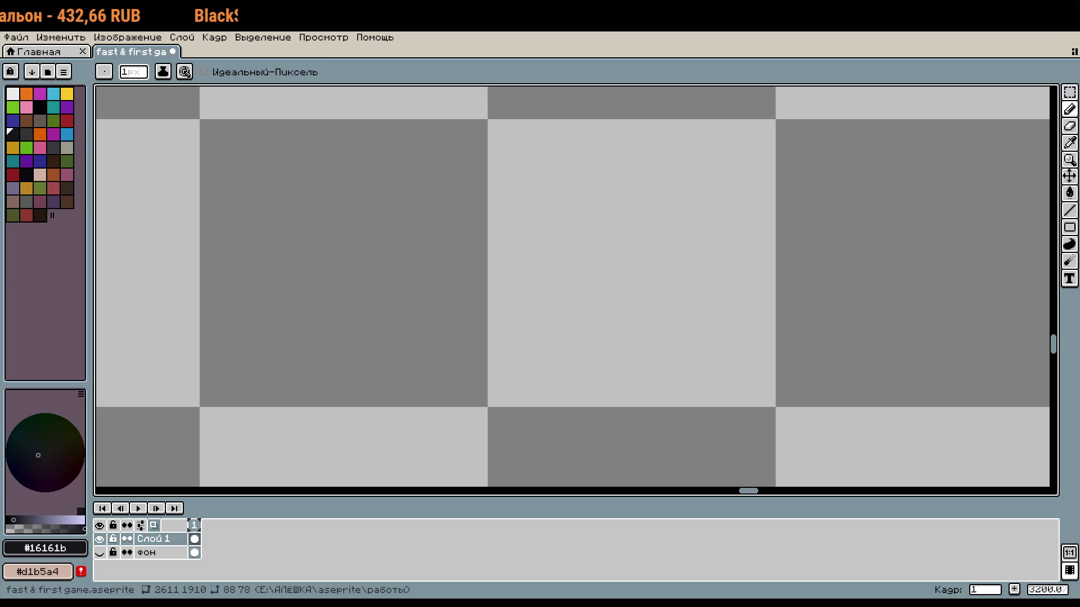
{"action": "left_click_drag", "start_coordinate": [586, 146], "coordinate": [639, 145]}
{"action": "mouse_move", "coordinate": [568, 164]}
{"action": "left_mouse_down"}
{"action": "mouse_move", "coordinate": [564, 363]}
{"action": "mouse_move", "coordinate": [586, 397]}
{"action": "mouse_move", "coordinate": [638, 398]}
{"action": "left_mouse_up"}
{"action": "key", "text": "w"}
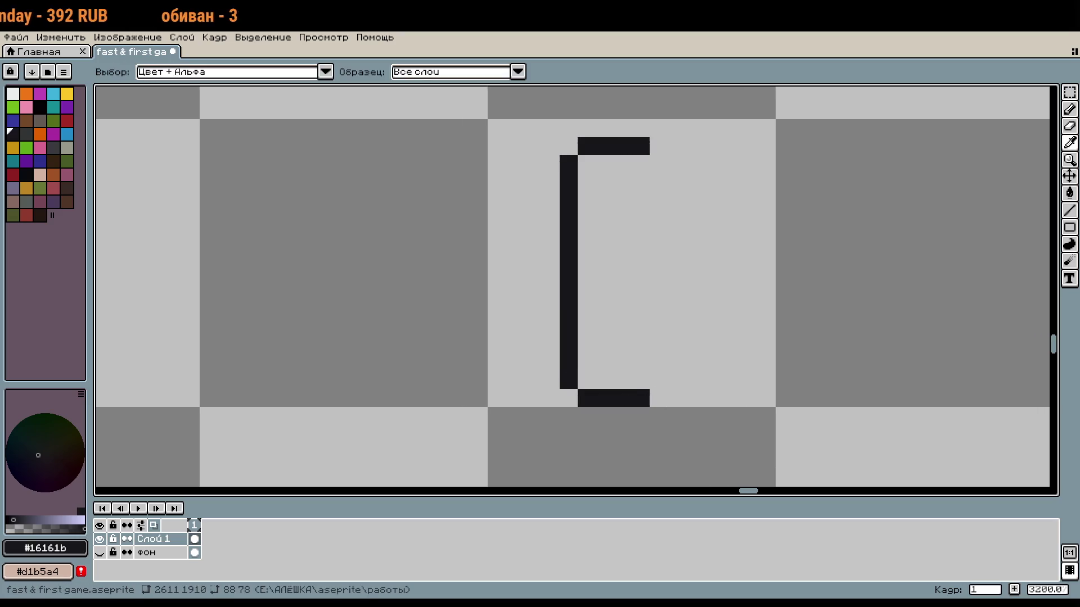
{"action": "key", "text": "b"}
{"action": "left_click", "coordinate": [646, 388]}
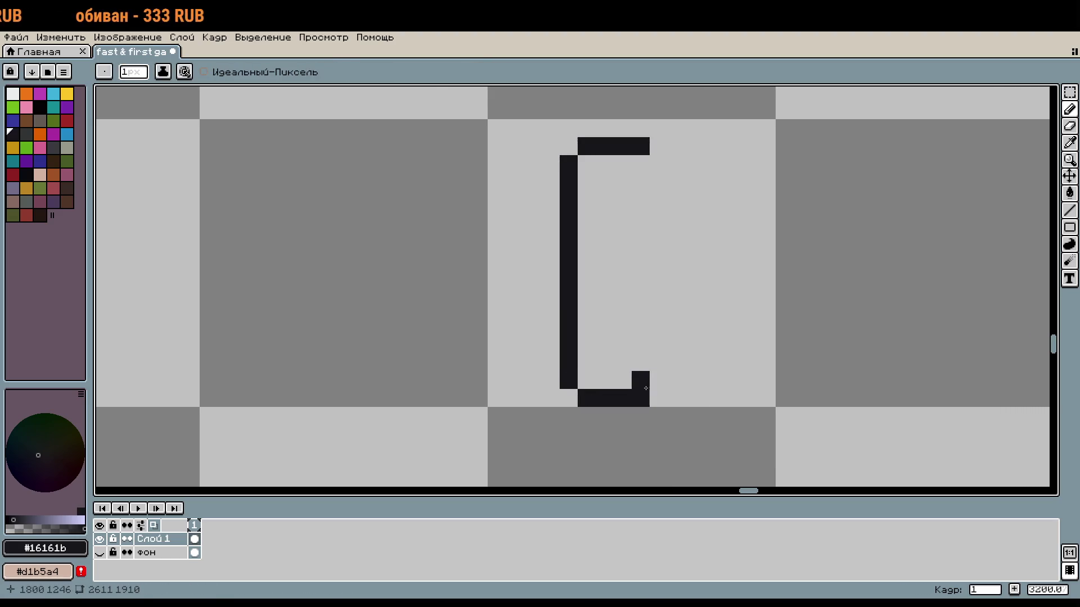
Set the secondary colour to transparent, erase the pink bottom-edge pixels, and draw the inner stroke
{"action": "right_click", "coordinate": [622, 398]}
{"action": "right_click", "coordinate": [641, 398]}
{"action": "key", "text": "i"}
{"action": "right_click", "coordinate": [647, 376]}
{"action": "key", "text": "b"}
{"action": "right_click", "coordinate": [623, 397]}
{"action": "right_click", "coordinate": [641, 398]}
{"action": "mouse_move", "coordinate": [623, 380]}
{"action": "left_mouse_down"}
{"action": "mouse_move", "coordinate": [618, 186]}
{"action": "mouse_move", "coordinate": [659, 169]}
{"action": "mouse_move", "coordinate": [676, 309]}
{"action": "mouse_move", "coordinate": [656, 366]}
{"action": "mouse_move", "coordinate": [659, 300]}
{"action": "left_mouse_up"}
Clean up the clip's right stroke, removing its hook and stray pixels beside the clip
{"action": "key", "text": "i"}
{"action": "key", "text": "b"}
{"action": "left_click", "coordinate": [677, 164]}
{"action": "right_click", "coordinate": [676, 163]}
{"action": "right_click", "coordinate": [676, 317]}
{"action": "scroll", "coordinate": [686, 288], "scroll_direction": "down", "scroll_amount": 3}
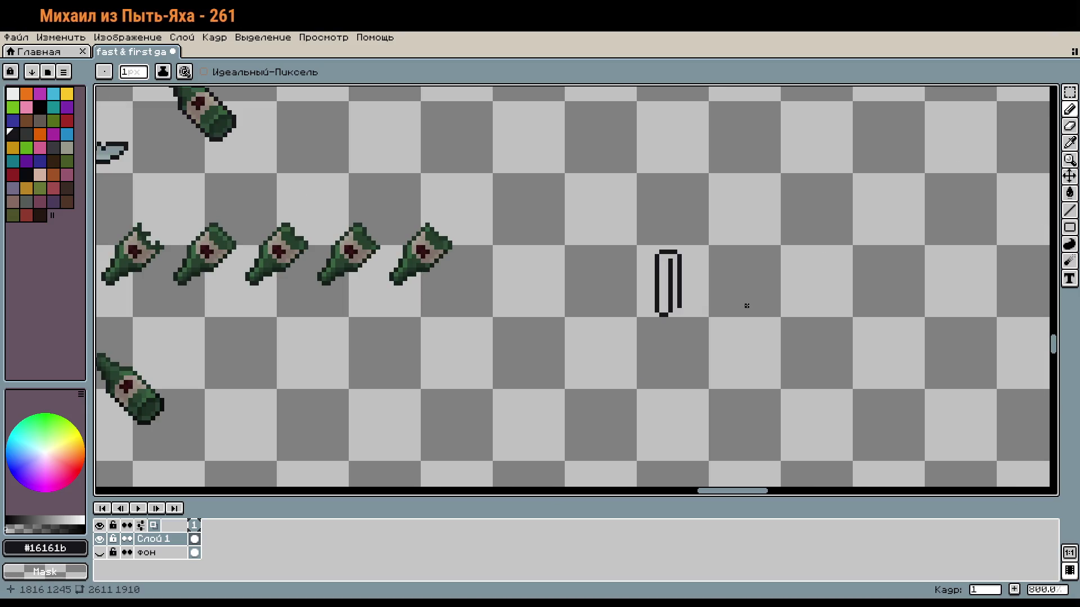
{"action": "scroll", "coordinate": [697, 282], "scroll_direction": "up", "scroll_amount": 3}
{"action": "left_click", "coordinate": [614, 267]}
{"action": "right_click", "coordinate": [615, 281]}
{"action": "scroll", "coordinate": [686, 309], "scroll_direction": "down", "scroll_amount": 1}
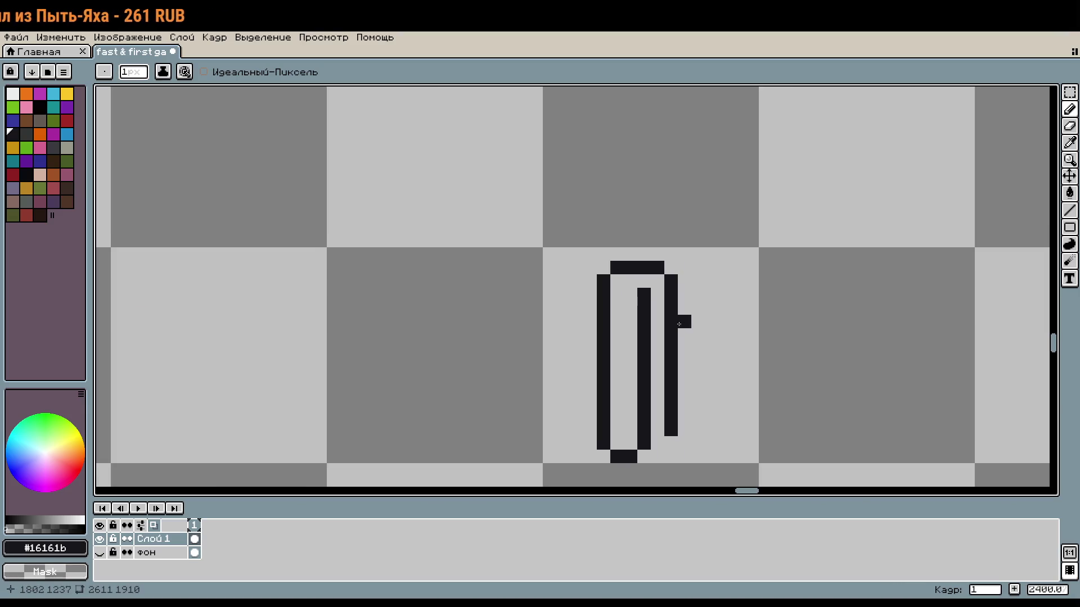
{"action": "scroll", "coordinate": [714, 216], "scroll_direction": "down", "scroll_amount": 2}
Shift the clip's inner and right strokes to the right using a rectangular selection
{"action": "key", "text": "m"}
{"action": "left_click_drag", "start_coordinate": [641, 156], "coordinate": [721, 370]}
{"action": "left_click_drag", "start_coordinate": [683, 335], "coordinate": [706, 327]}
{"action": "key", "text": "Return"}
{"action": "key", "text": "b"}
{"action": "scroll", "coordinate": [669, 228], "scroll_direction": "up", "scroll_amount": 1}
Fill the top bar gap and draw a bottom bar joining the left and inner strokes
{"action": "left_click", "coordinate": [647, 162]}
{"action": "left_click", "coordinate": [657, 158]}
{"action": "right_click", "coordinate": [585, 392]}
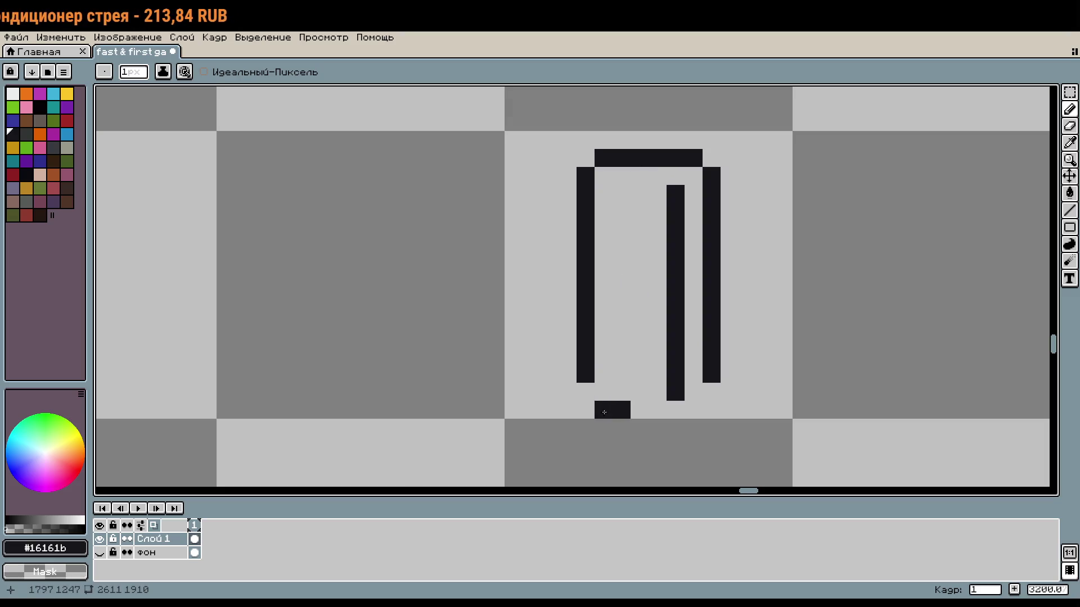
{"action": "right_click", "coordinate": [610, 406]}
{"action": "right_click", "coordinate": [621, 408]}
{"action": "left_click_drag", "start_coordinate": [604, 392], "coordinate": [694, 392]}
{"action": "right_click", "coordinate": [693, 392]}
Add a short bar at the inner stroke's top and trim its top pixels
{"action": "mouse_move", "coordinate": [658, 194]}
{"action": "left_mouse_down"}
{"action": "mouse_move", "coordinate": [622, 194]}
{"action": "mouse_move", "coordinate": [621, 357]}
{"action": "left_mouse_up"}
{"action": "right_click", "coordinate": [679, 193]}
{"action": "left_click", "coordinate": [624, 215]}
{"action": "right_click", "coordinate": [621, 194]}
{"action": "scroll", "coordinate": [766, 355], "scroll_direction": "down", "scroll_amount": 1}
{"action": "scroll", "coordinate": [765, 355], "scroll_direction": "down", "scroll_amount": 1}
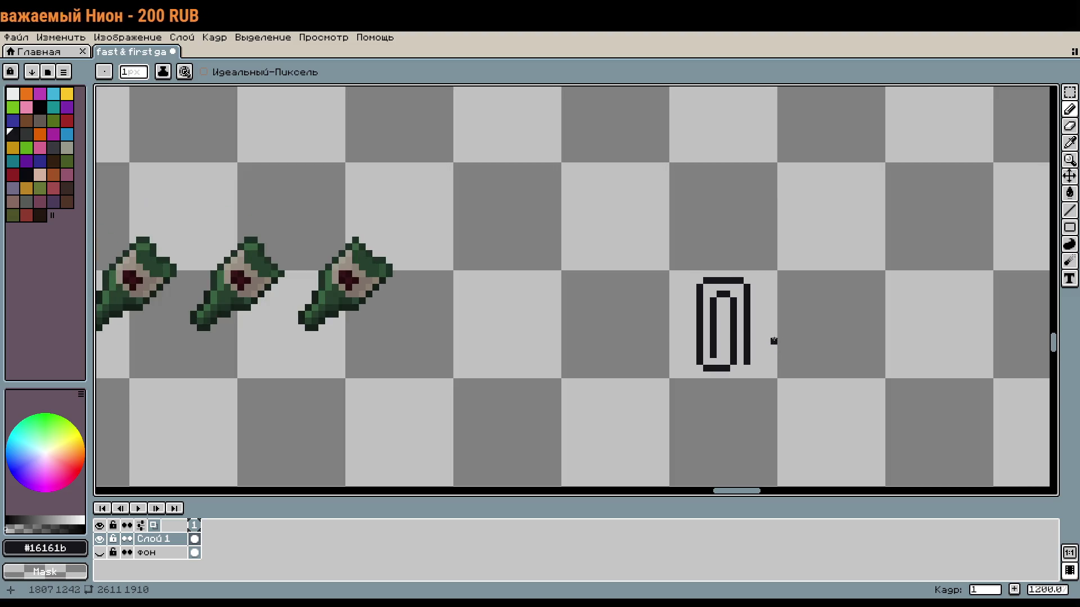
{"action": "scroll", "coordinate": [760, 326], "scroll_direction": "up", "scroll_amount": 1}
Move the paperclip's right columns one pixel left to tighten the loop spacing
{"action": "key", "text": "m"}
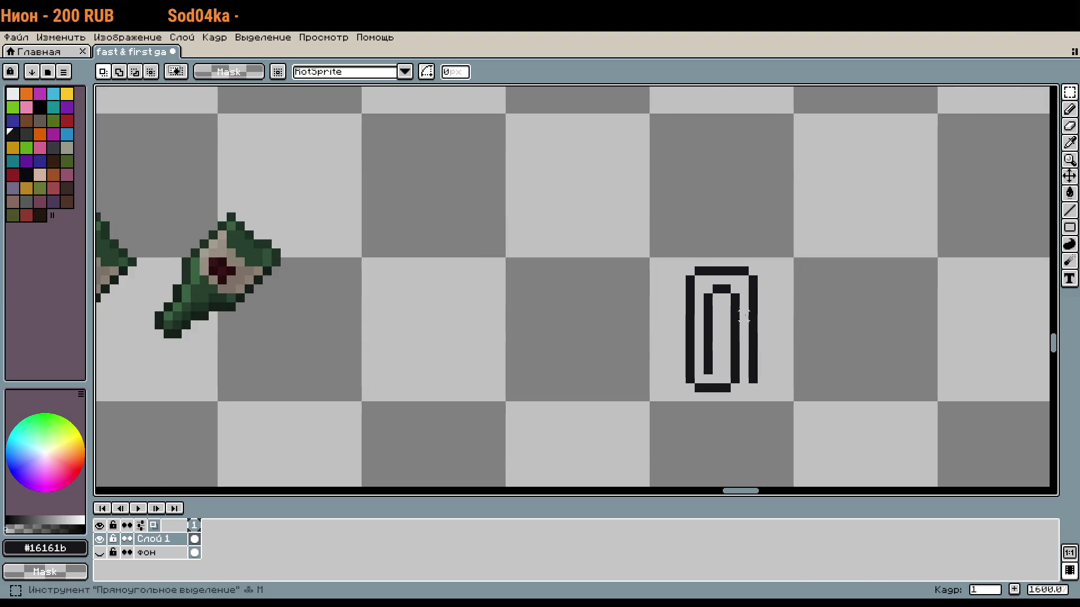
{"action": "scroll", "coordinate": [759, 304], "scroll_direction": "up", "scroll_amount": 1}
{"action": "mouse_move", "coordinate": [772, 262]}
{"action": "left_mouse_down"}
{"action": "mouse_move", "coordinate": [725, 444]}
{"action": "mouse_move", "coordinate": [740, 414]}
{"action": "left_mouse_up"}
{"action": "left_click", "coordinate": [812, 370]}
{"action": "scroll", "coordinate": [812, 373], "scroll_direction": "down", "scroll_amount": 2}
{"action": "left_click_drag", "start_coordinate": [813, 373], "coordinate": [822, 311]}
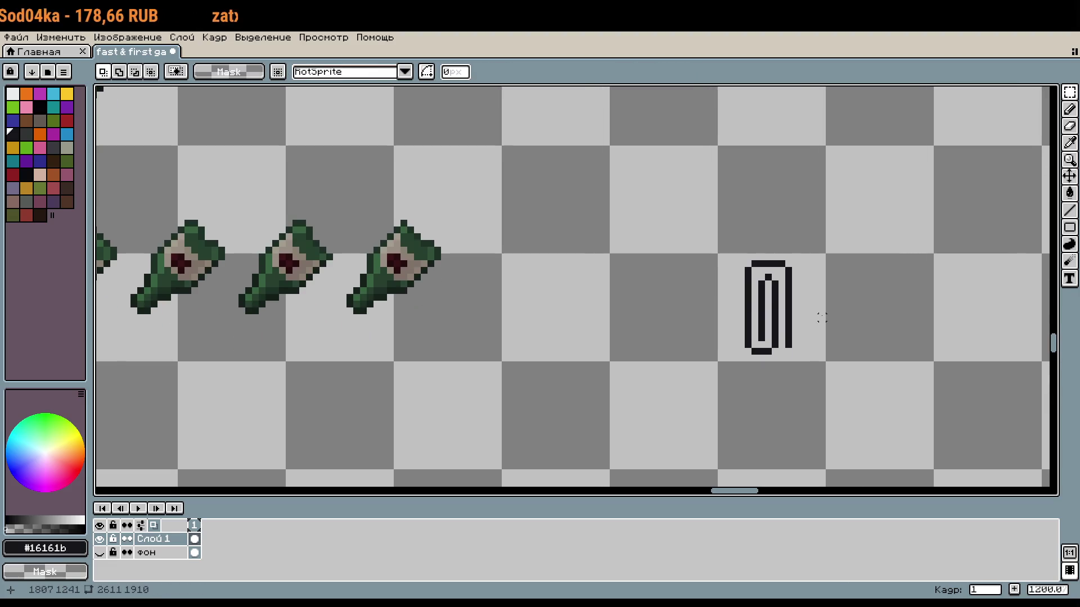
{"action": "scroll", "coordinate": [774, 271], "scroll_direction": "up", "scroll_amount": 3}
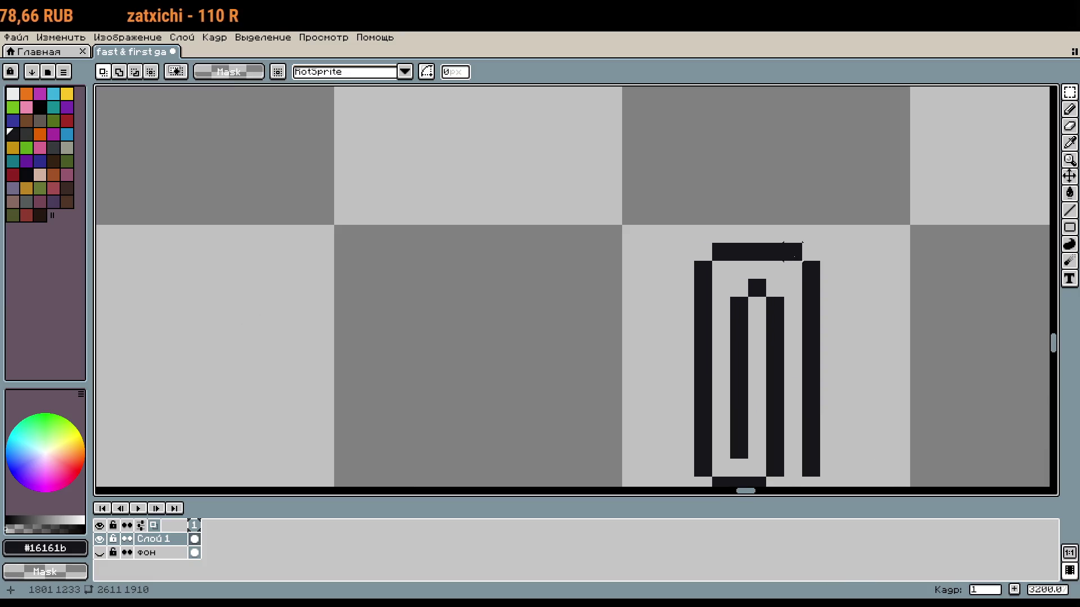
Round off the clip's four top corners by erasing their corner pixels
{"action": "key", "text": "b"}
{"action": "right_click", "coordinate": [721, 252]}
{"action": "right_click", "coordinate": [703, 270]}
{"action": "right_click", "coordinate": [793, 252]}
{"action": "right_click", "coordinate": [811, 270]}
{"action": "scroll", "coordinate": [818, 246], "scroll_direction": "down", "scroll_amount": 2}
{"action": "scroll", "coordinate": [768, 279], "scroll_direction": "up", "scroll_amount": 2}
Rework the bottom corner pixels so the clip's lower ends are rounded
{"action": "left_click", "coordinate": [760, 351]}
{"action": "right_click", "coordinate": [741, 351]}
{"action": "right_click", "coordinate": [759, 369]}
{"action": "left_click", "coordinate": [796, 350]}
{"action": "right_click", "coordinate": [795, 369]}
{"action": "right_click", "coordinate": [814, 350]}
{"action": "left_click", "coordinate": [814, 368]}
{"action": "left_click", "coordinate": [831, 350]}
{"action": "scroll", "coordinate": [903, 351], "scroll_direction": "down", "scroll_amount": 3}
{"action": "scroll", "coordinate": [866, 333], "scroll_direction": "up", "scroll_amount": 2}
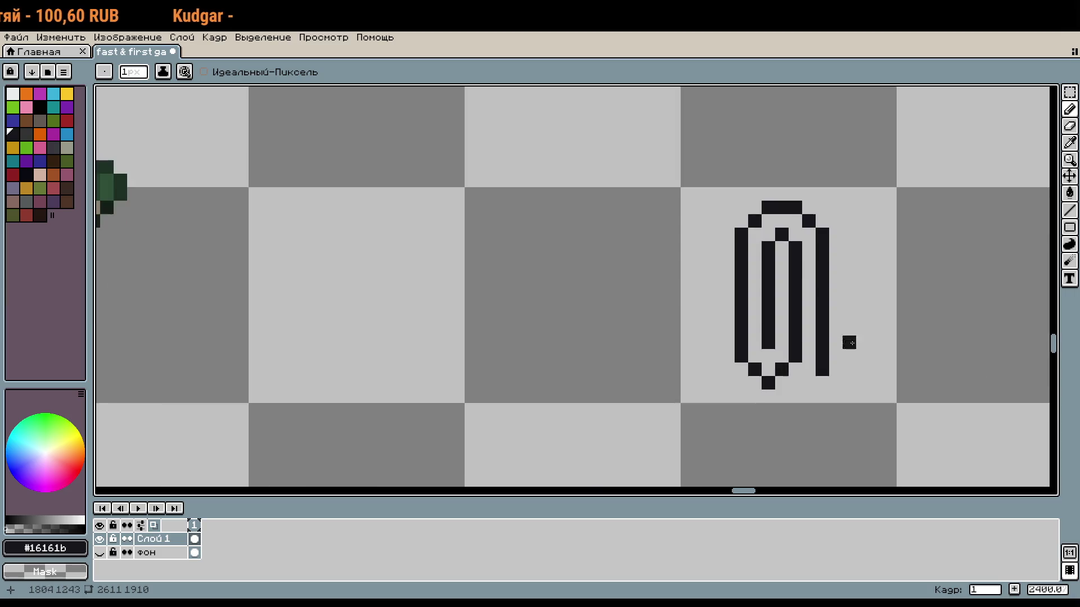
{"action": "scroll", "coordinate": [859, 369], "scroll_direction": "down", "scroll_amount": 2}
Add a final pixel to the clip's right side and recentre the view on it
{"action": "key", "text": "i"}
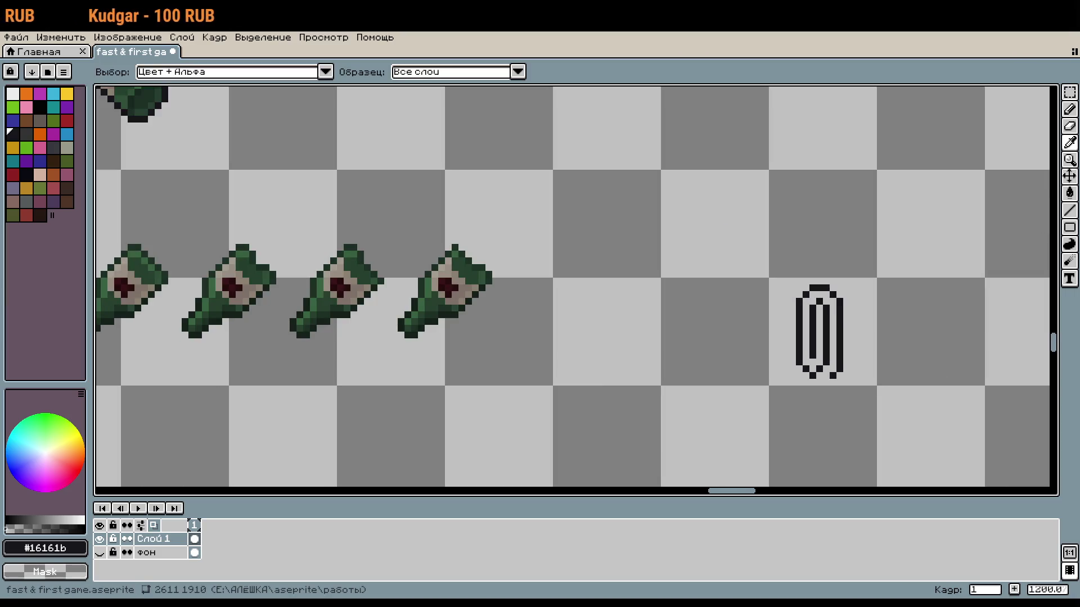
{"action": "key", "text": "b"}
{"action": "left_click", "coordinate": [838, 352]}
{"action": "scroll", "coordinate": [951, 362], "scroll_direction": "down", "scroll_amount": 2}
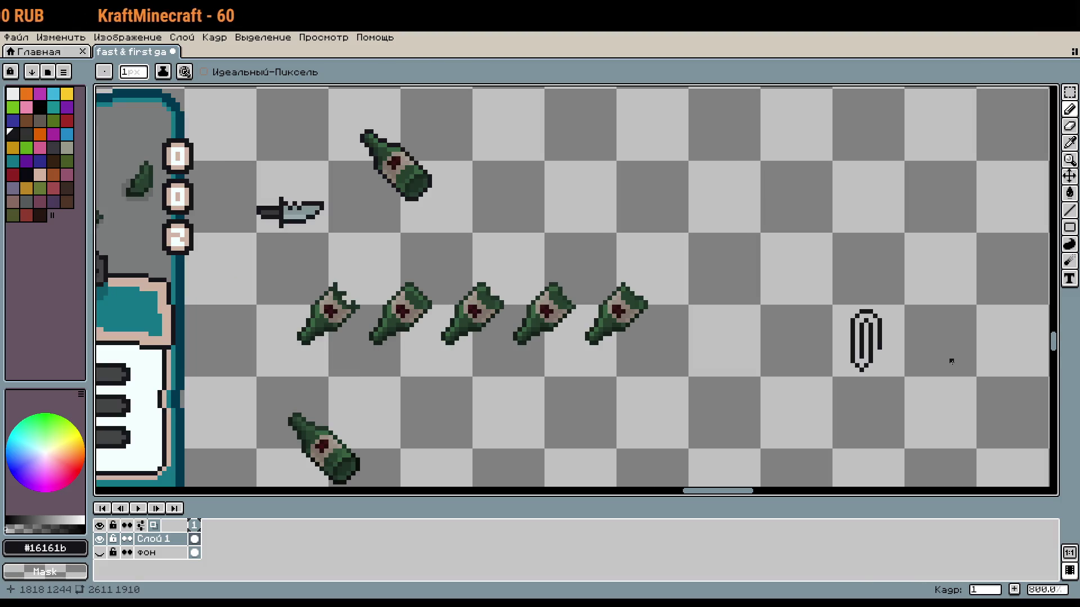
{"action": "key", "text": "w"}
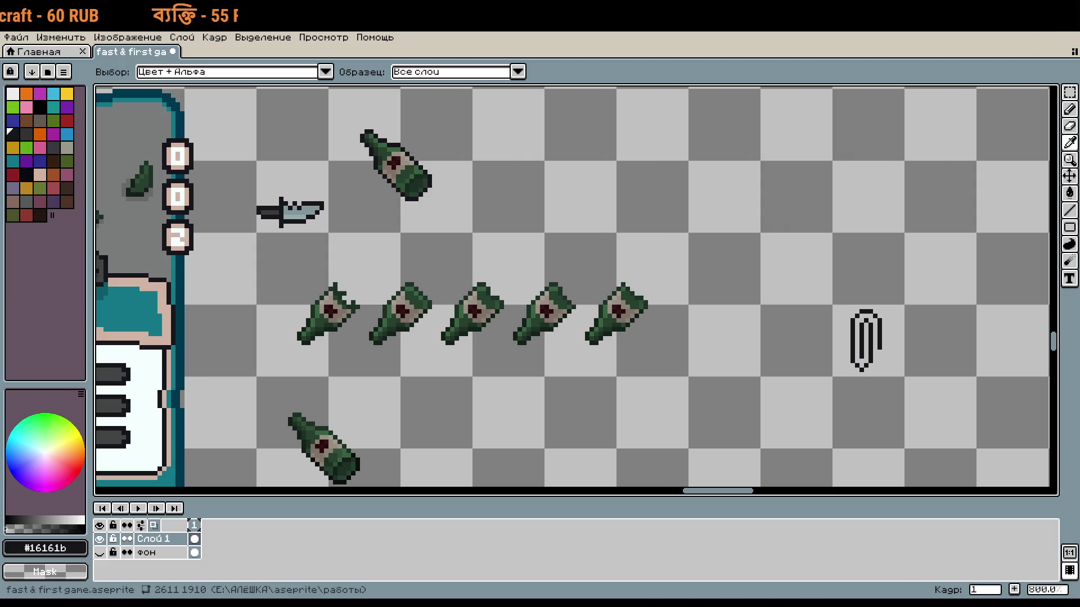
{"action": "key", "text": "b"}
{"action": "left_click_drag", "start_coordinate": [925, 320], "coordinate": [836, 282]}
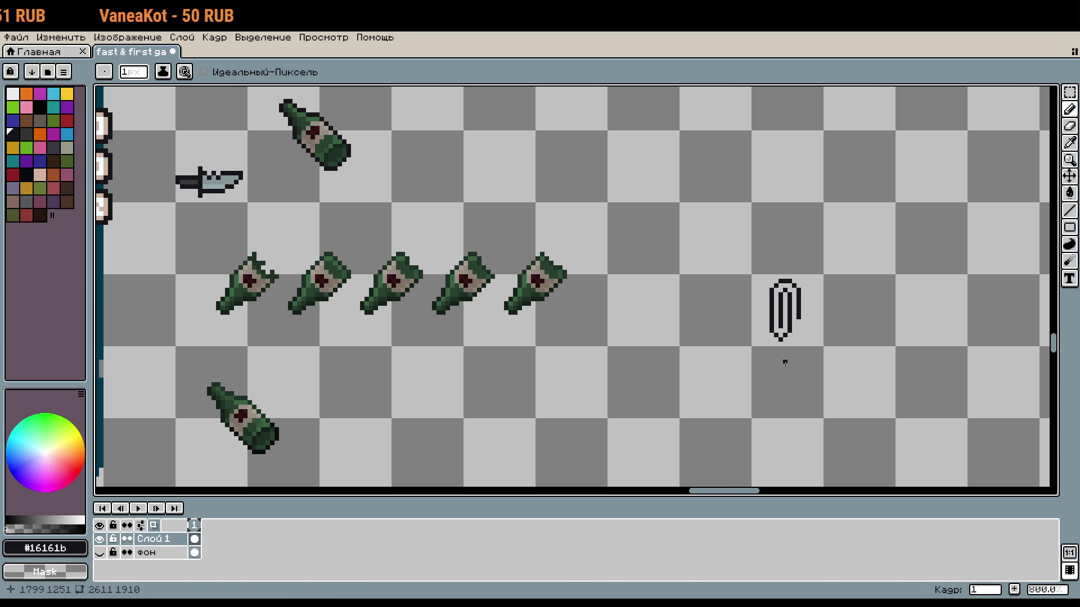
{"action": "left_click_drag", "start_coordinate": [785, 363], "coordinate": [687, 352]}
{"action": "scroll", "coordinate": [731, 338], "scroll_direction": "up", "scroll_amount": 2}
Rotate the selected 16x16 paperclip tile by -45 degrees
{"action": "key", "text": "m"}
{"action": "left_click", "coordinate": [687, 316]}
{"action": "key", "text": "ctrl+t"}
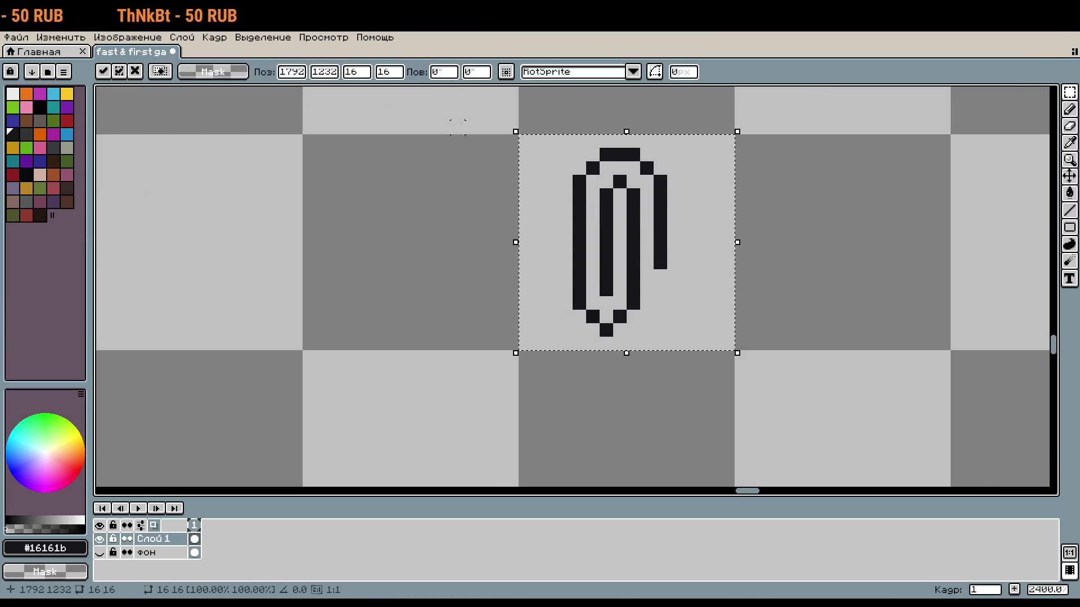
{"action": "left_click", "coordinate": [444, 72]}
{"action": "type", "text": "90"}
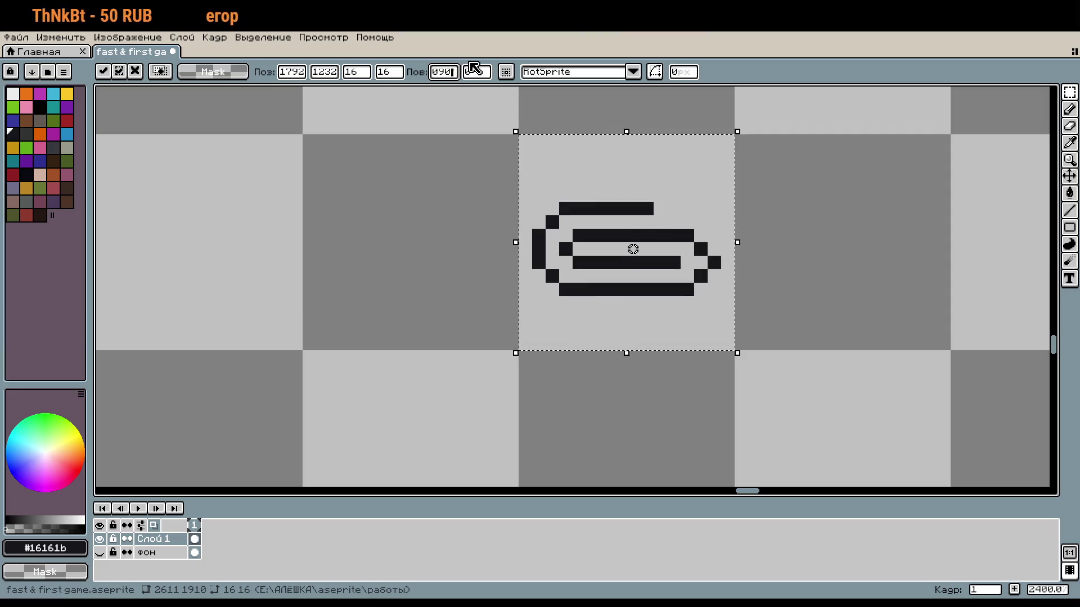
{"action": "key", "text": "BackSpace"}
{"action": "key", "text": "BackSpace"}
{"action": "type", "text": "7-45"}
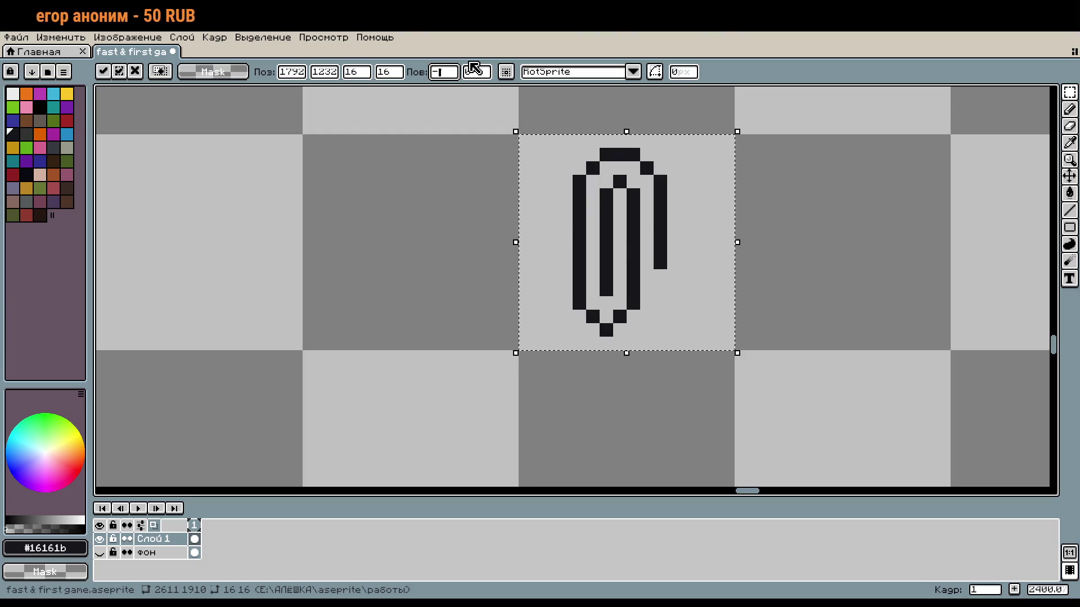
{"action": "key", "text": "Return"}
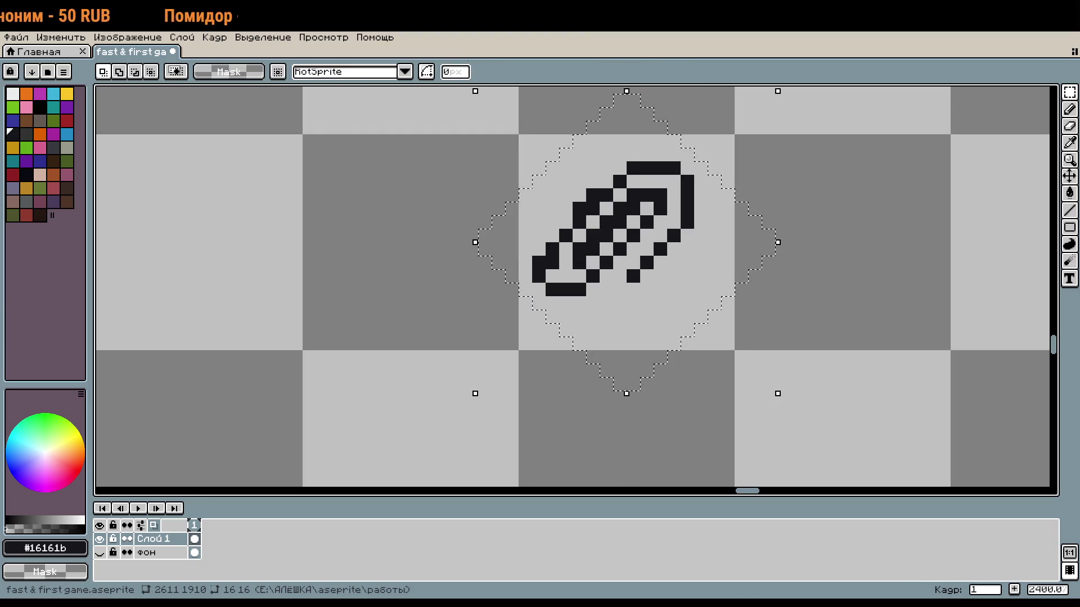
{"action": "left_click", "coordinate": [741, 316]}
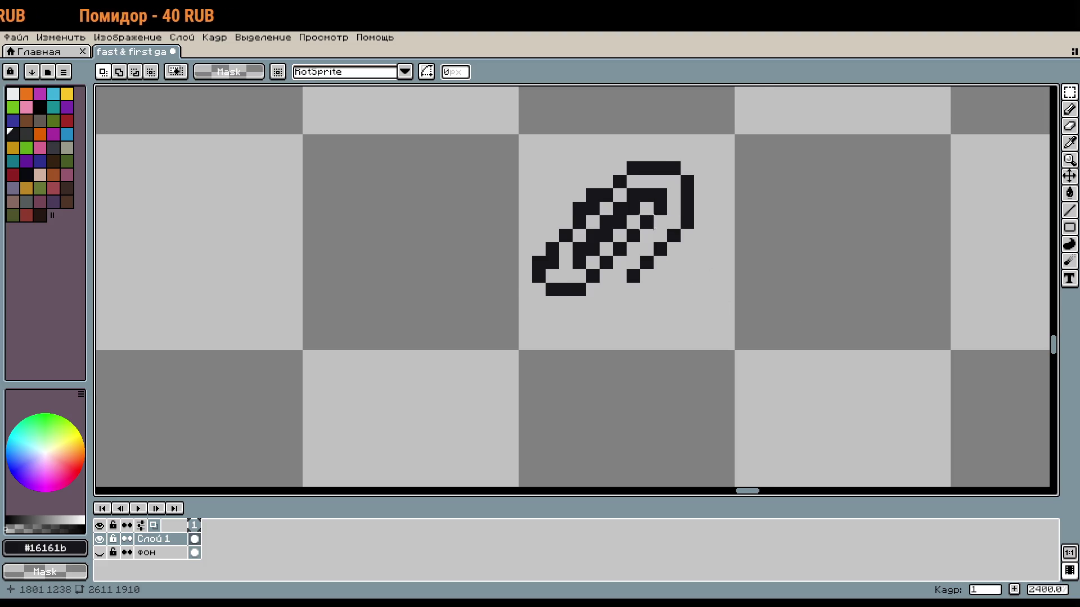
Erase the jagged and stray pixels along the tilted clip's diagonal outline
{"action": "scroll", "coordinate": [651, 227], "scroll_direction": "up", "scroll_amount": 1}
{"action": "key", "text": "e"}
{"action": "mouse_move", "coordinate": [629, 177]}
{"action": "left_mouse_down"}
{"action": "mouse_move", "coordinate": [603, 204]}
{"action": "mouse_move", "coordinate": [494, 198]}
{"action": "left_mouse_up"}
{"action": "left_click", "coordinate": [587, 230]}
{"action": "left_click_drag", "start_coordinate": [539, 265], "coordinate": [522, 284]}
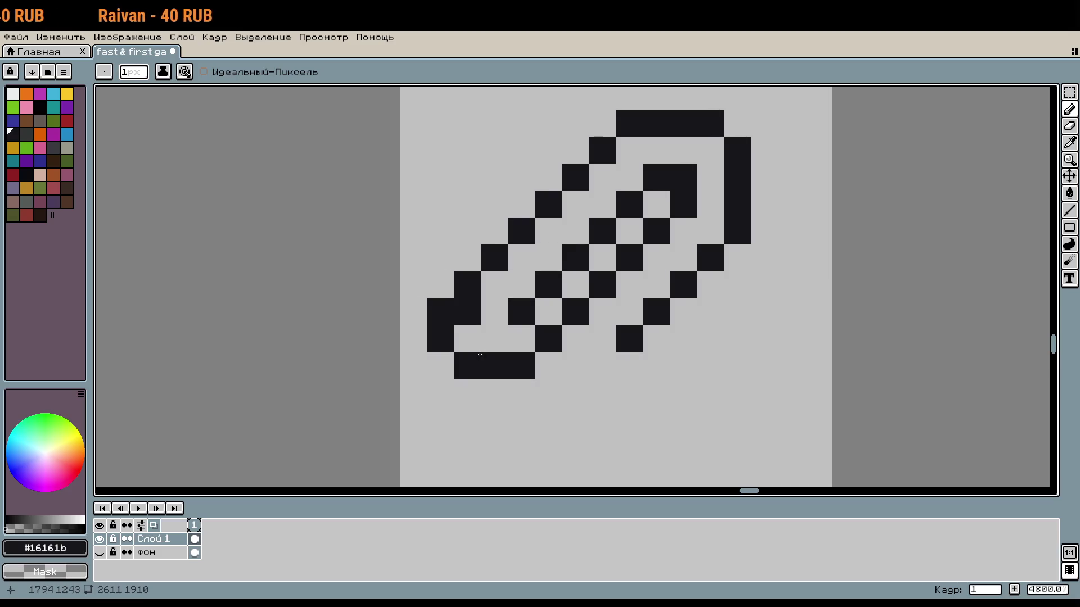
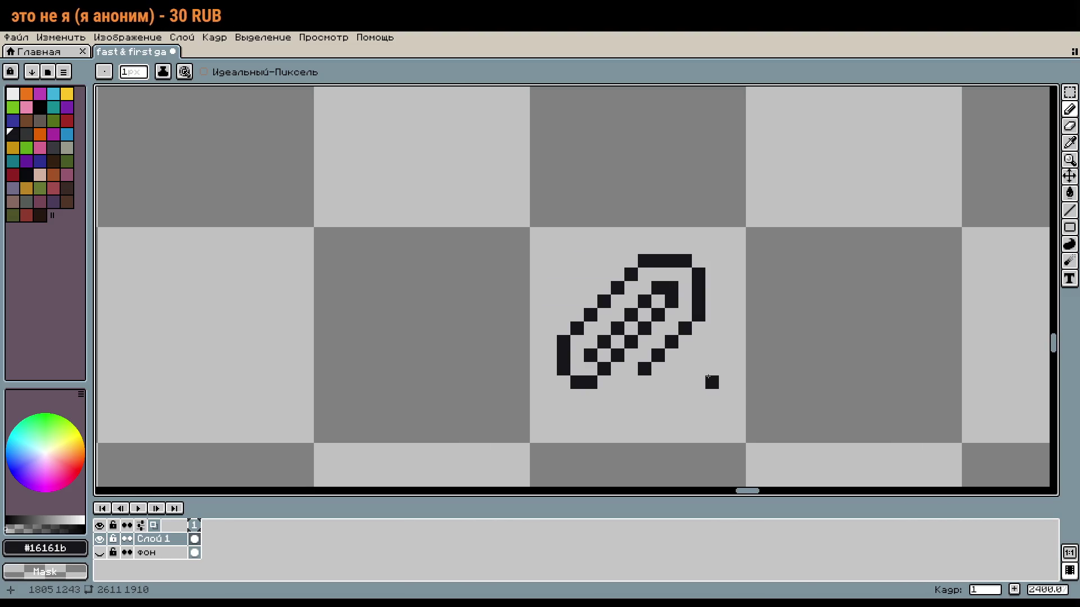
Fill the gaps in the paperclip's upper-left diagonal stroke
{"action": "scroll", "coordinate": [700, 357], "scroll_direction": "up", "scroll_amount": 1}
{"action": "mouse_move", "coordinate": [620, 253]}
{"action": "left_mouse_down"}
{"action": "mouse_move", "coordinate": [534, 335]}
{"action": "mouse_move", "coordinate": [525, 326]}
{"action": "mouse_move", "coordinate": [625, 227]}
{"action": "left_mouse_up"}
{"action": "left_click", "coordinate": [534, 317]}
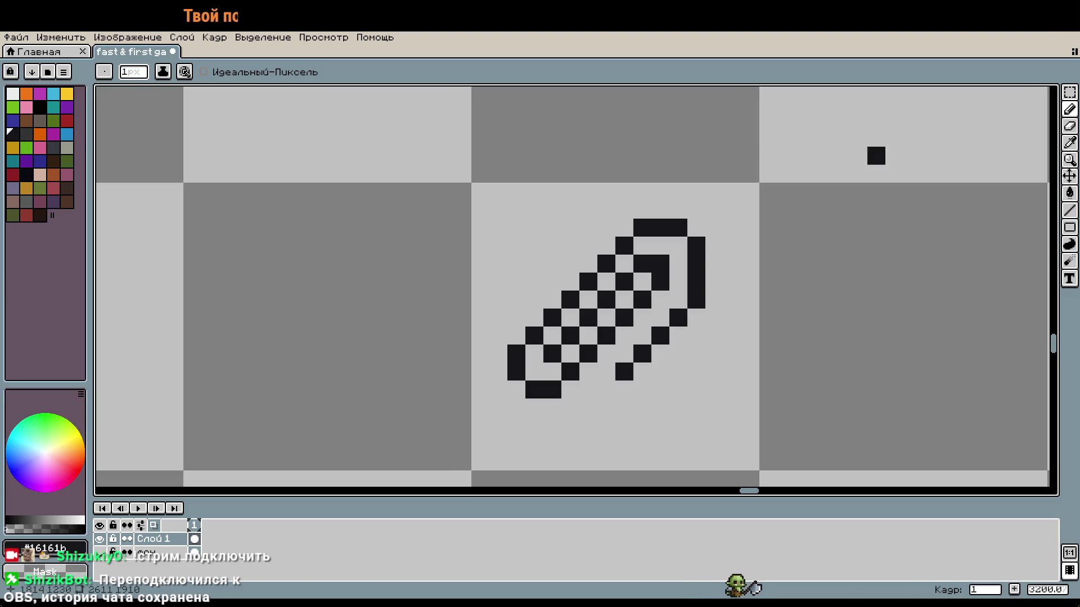
Fill the top-row gap, then thicken and tidy the paperclip's right-hand diagonal outline
{"action": "scroll", "coordinate": [822, 228], "scroll_direction": "up", "scroll_amount": 1}
{"action": "left_click", "coordinate": [654, 230]}
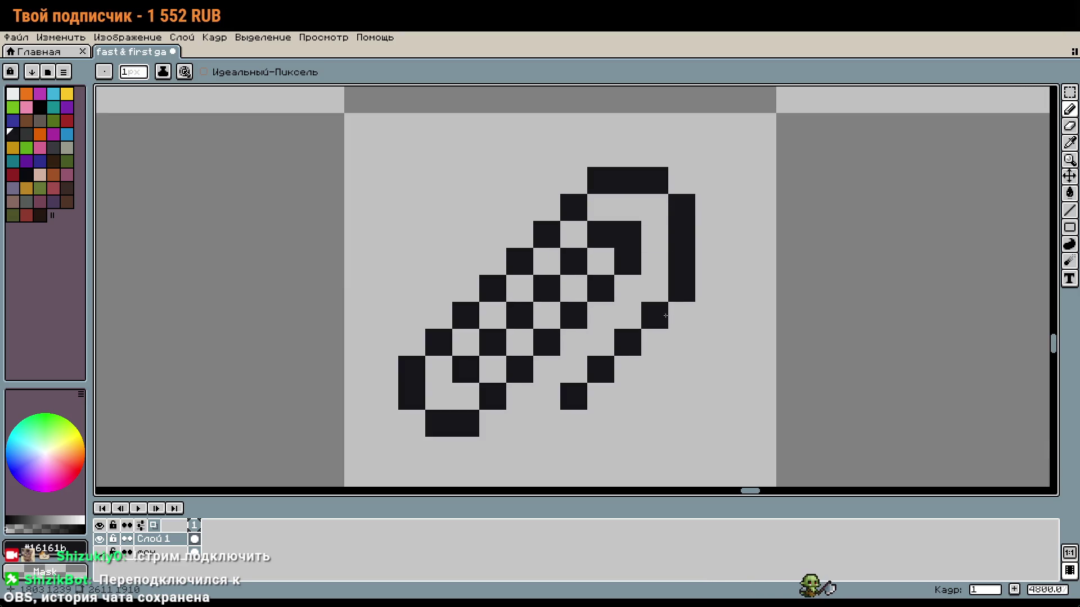
{"action": "left_click_drag", "start_coordinate": [655, 316], "coordinate": [655, 289]}
{"action": "left_click", "coordinate": [627, 315]}
{"action": "left_click", "coordinate": [604, 347]}
{"action": "left_click", "coordinate": [574, 369]}
{"action": "left_click_drag", "start_coordinate": [573, 396], "coordinate": [682, 289]}
Add a final pixel at the outline's lower right and zoom back out
{"action": "scroll", "coordinate": [709, 322], "scroll_direction": "down", "scroll_amount": 2}
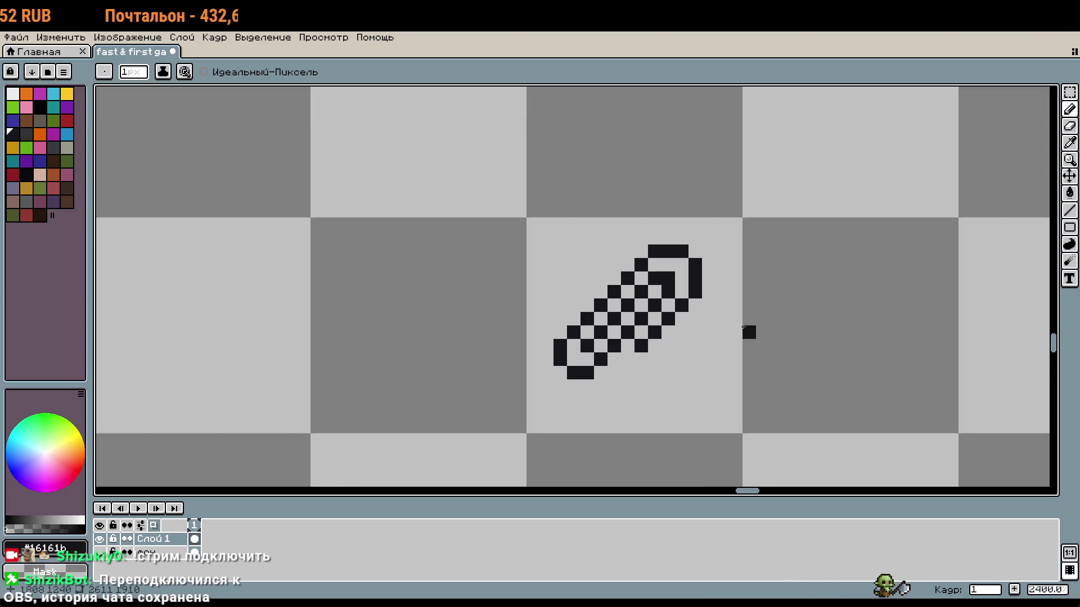
{"action": "left_click_drag", "start_coordinate": [763, 306], "coordinate": [780, 258]}
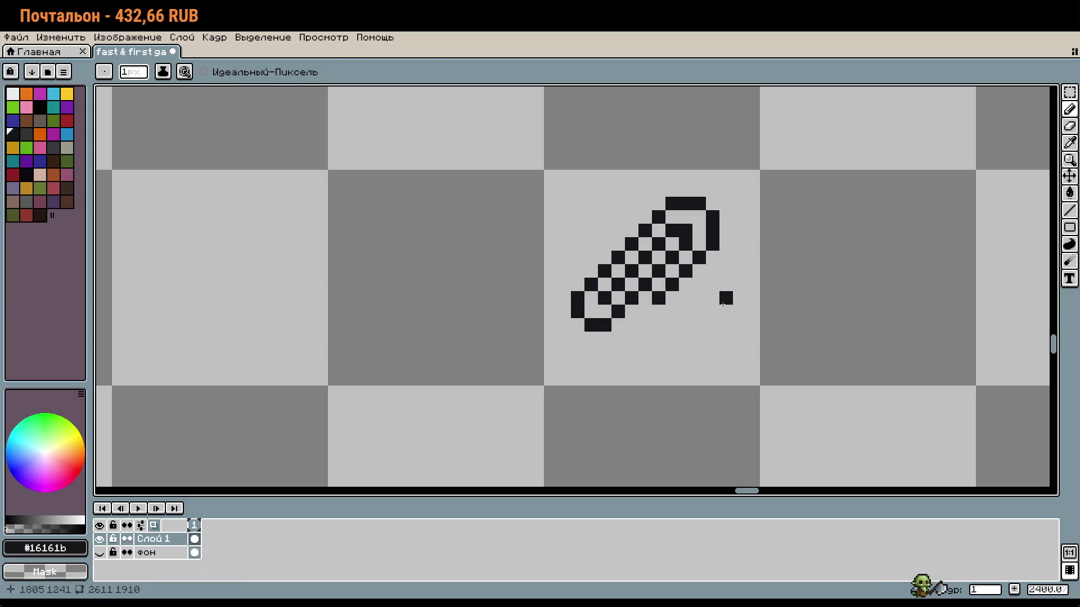
{"action": "scroll", "coordinate": [748, 244], "scroll_direction": "up", "scroll_amount": 1}
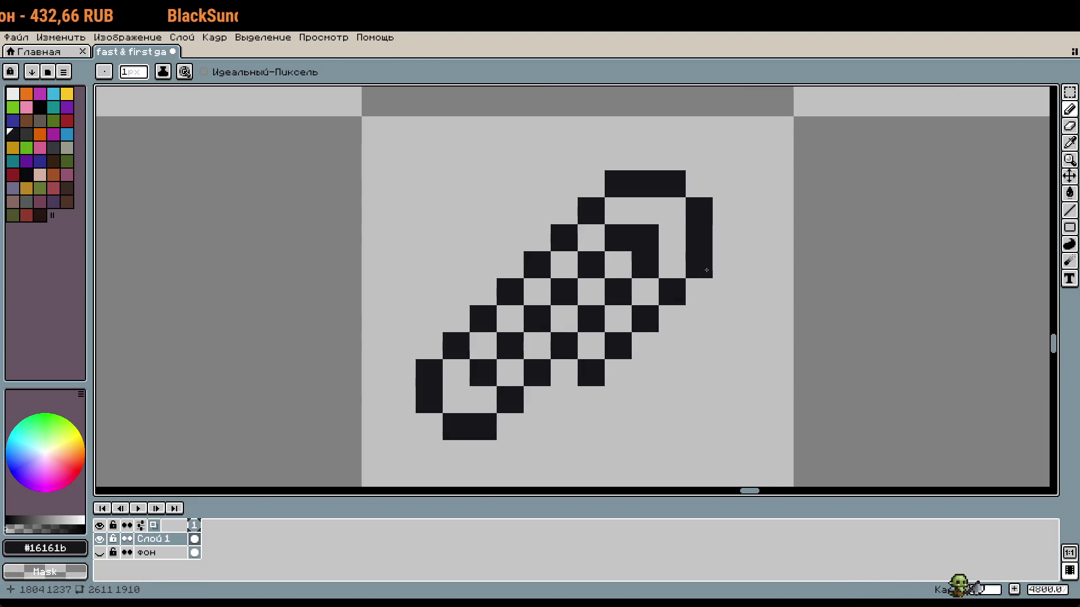
{"action": "left_click", "coordinate": [699, 292]}
{"action": "scroll", "coordinate": [703, 292], "scroll_direction": "down", "scroll_amount": 2}
{"action": "left_click_drag", "start_coordinate": [784, 244], "coordinate": [761, 205]}
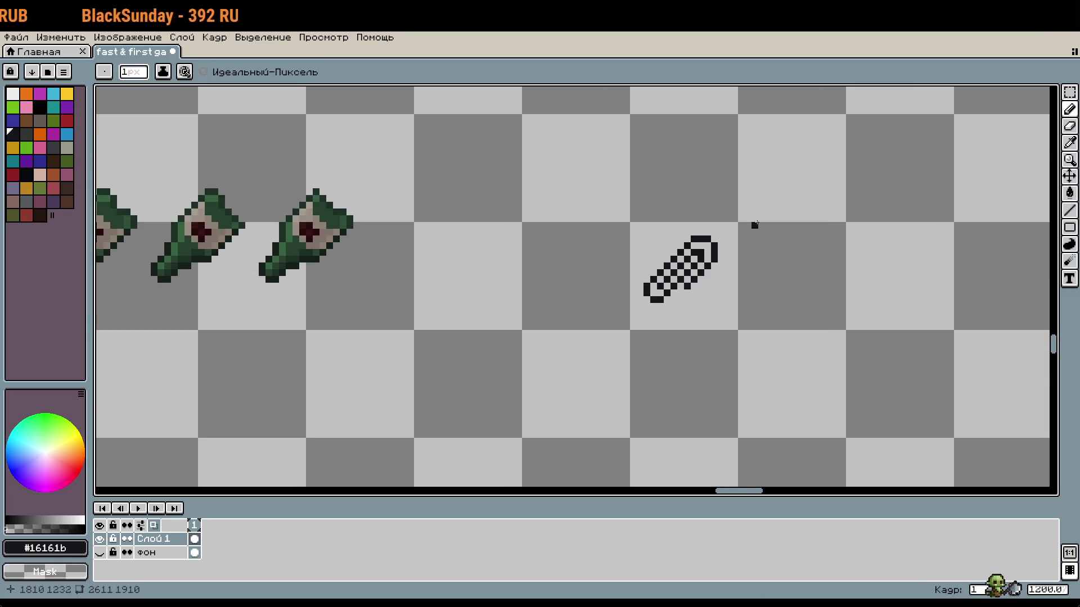
{"action": "scroll", "coordinate": [761, 205], "scroll_direction": "down", "scroll_amount": 2}
{"action": "key", "text": "w"}
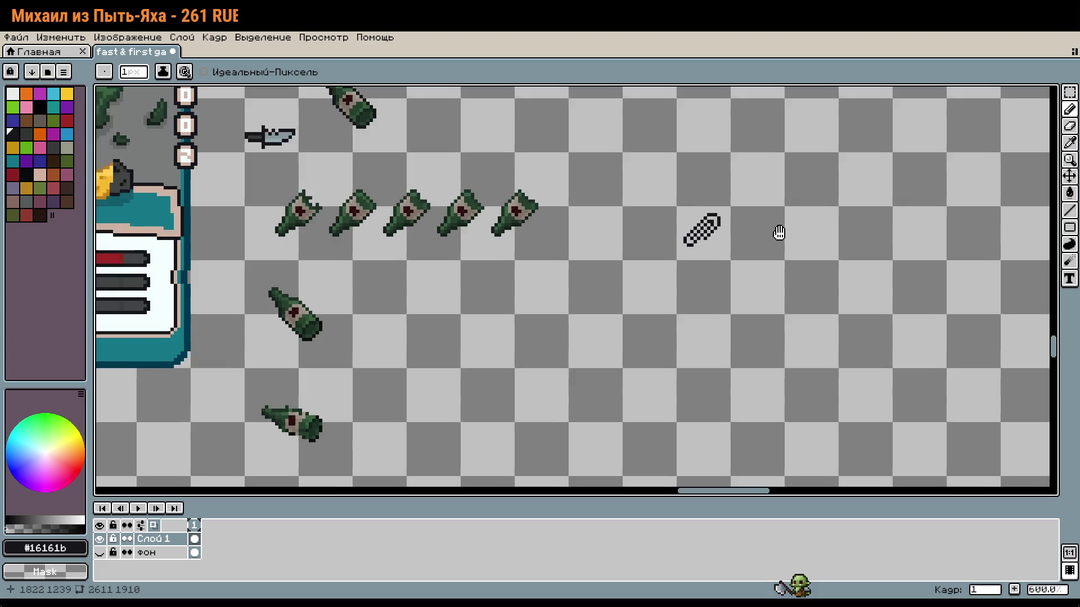
Draw the new upright clip's top bar, left side and bottom, removing a stray pixel
{"action": "scroll", "coordinate": [776, 231], "scroll_direction": "up", "scroll_amount": 5}
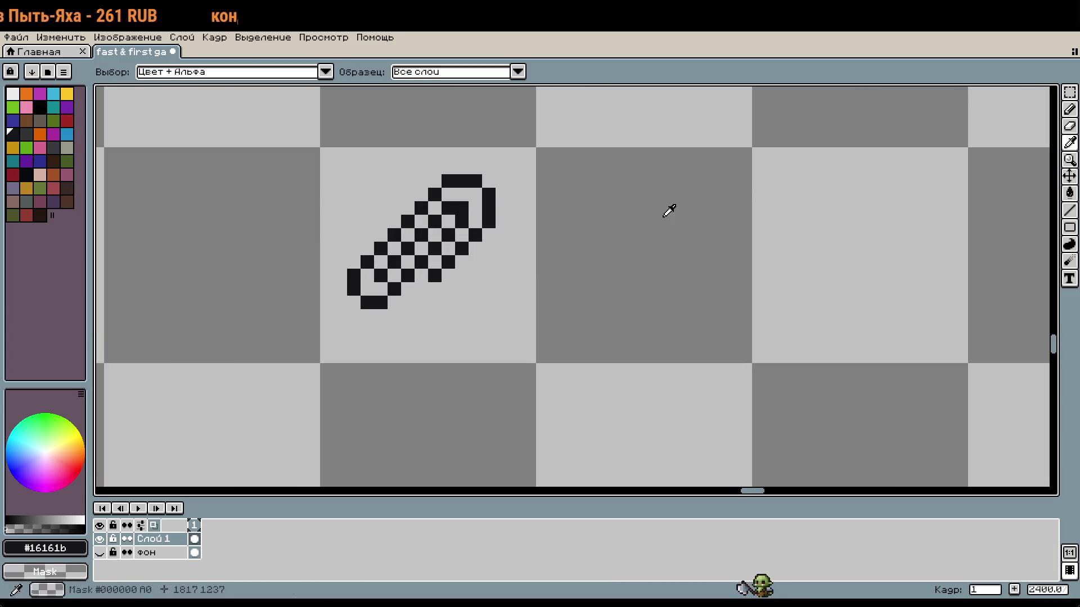
{"action": "key", "text": "b"}
{"action": "left_click_drag", "start_coordinate": [624, 181], "coordinate": [651, 180]}
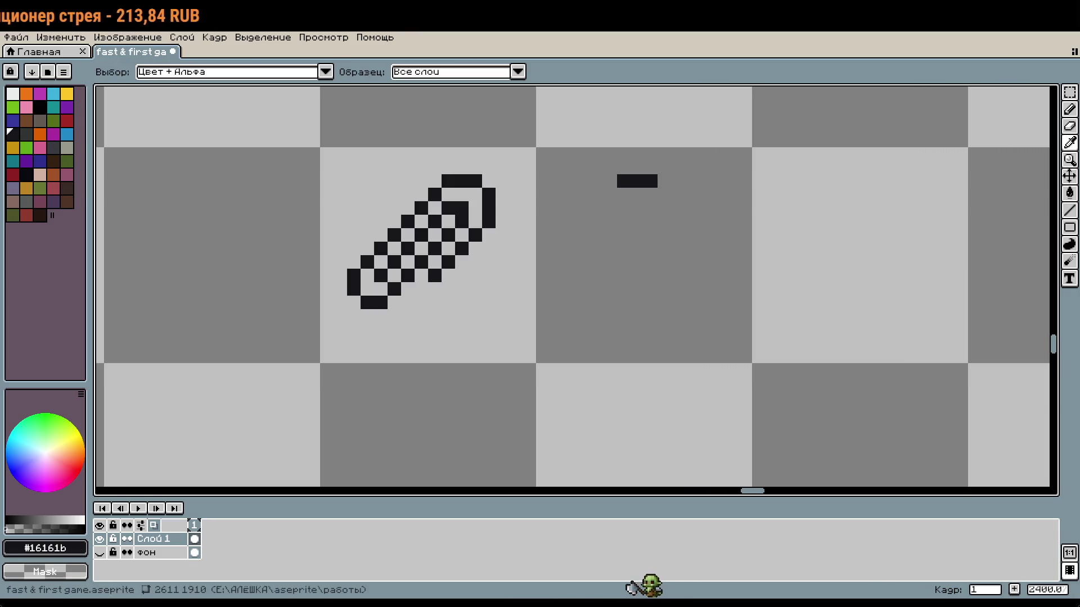
{"action": "key", "text": "b"}
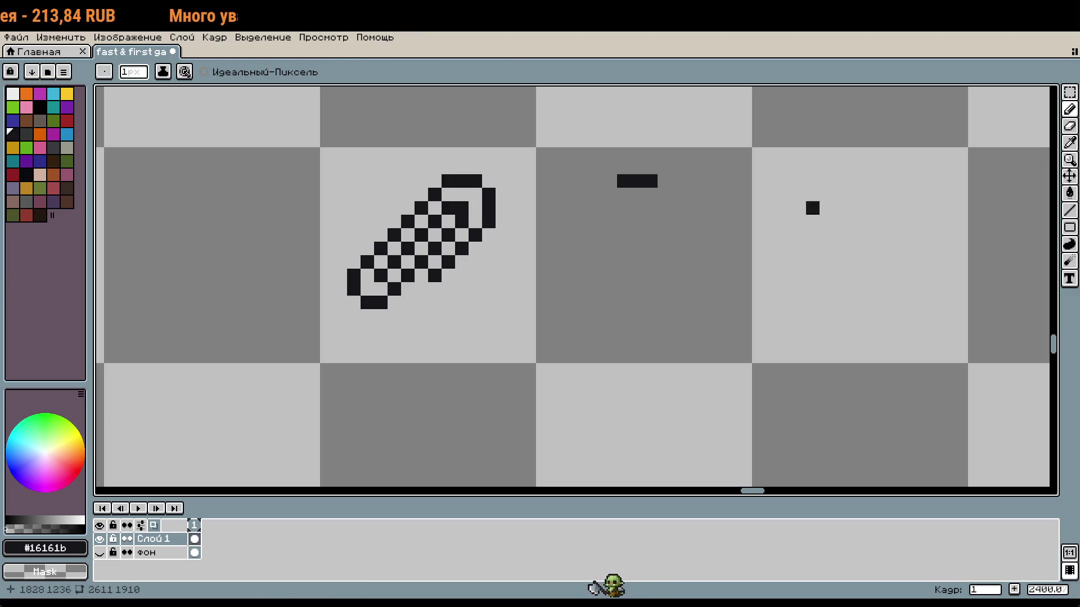
{"action": "scroll", "coordinate": [659, 186], "scroll_direction": "up", "scroll_amount": 4}
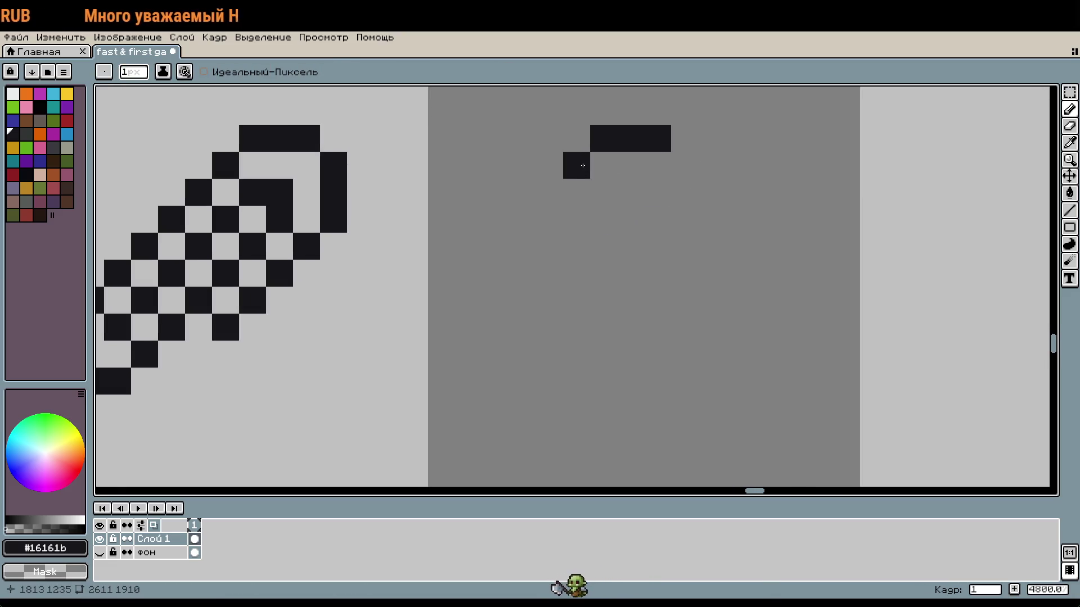
{"action": "mouse_move", "coordinate": [583, 165]}
{"action": "left_mouse_down"}
{"action": "mouse_move", "coordinate": [579, 329]}
{"action": "mouse_move", "coordinate": [603, 353]}
{"action": "mouse_move", "coordinate": [657, 355]}
{"action": "mouse_move", "coordinate": [650, 188]}
{"action": "left_mouse_up"}
{"action": "right_click", "coordinate": [658, 354]}
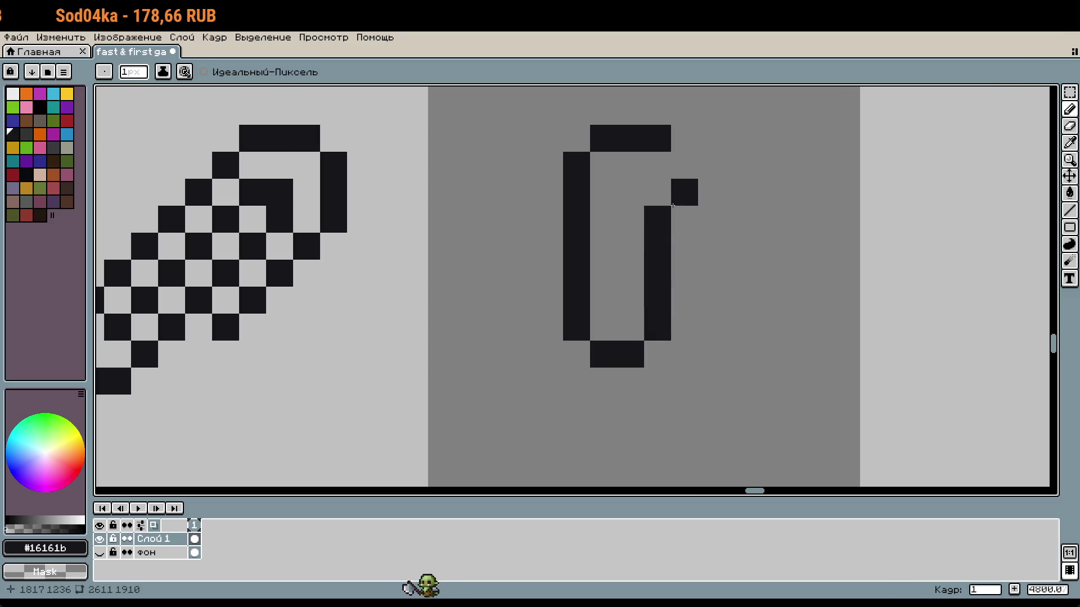
Draw the clip's thick right column, bottom stroke and lower-left column
{"action": "left_click", "coordinate": [703, 169]}
{"action": "left_click_drag", "start_coordinate": [685, 165], "coordinate": [685, 355]}
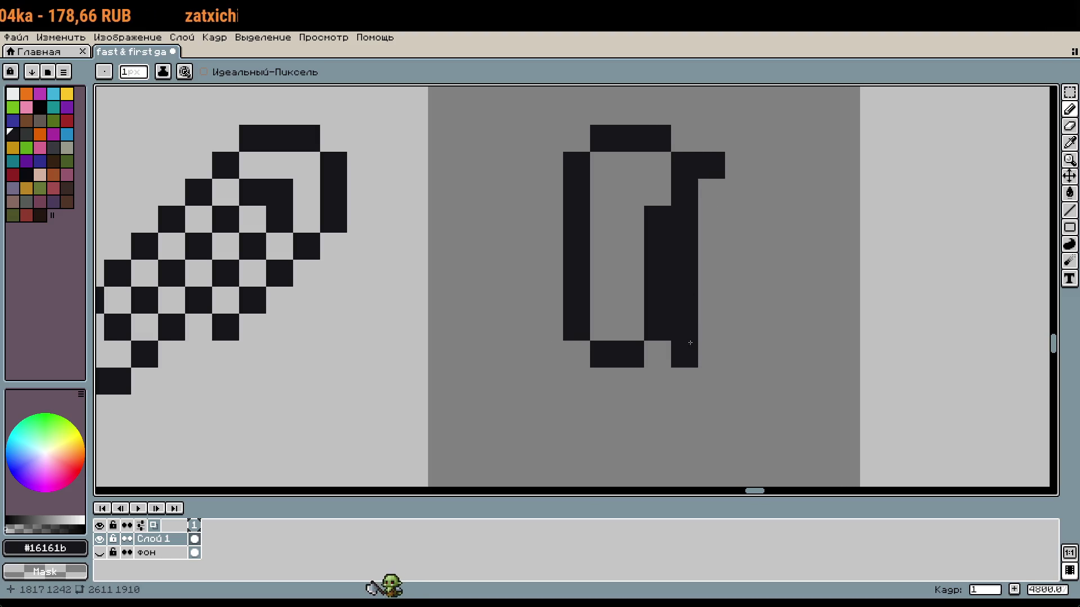
{"action": "right_click", "coordinate": [711, 165]}
{"action": "mouse_move", "coordinate": [683, 399]}
{"action": "left_mouse_down"}
{"action": "mouse_move", "coordinate": [683, 410]}
{"action": "mouse_move", "coordinate": [624, 437]}
{"action": "mouse_move", "coordinate": [589, 437]}
{"action": "mouse_move", "coordinate": [549, 408]}
{"action": "mouse_move", "coordinate": [549, 245]}
{"action": "left_mouse_up"}
{"action": "left_click", "coordinate": [765, 301]}
{"action": "scroll", "coordinate": [769, 299], "scroll_direction": "down", "scroll_amount": 5}
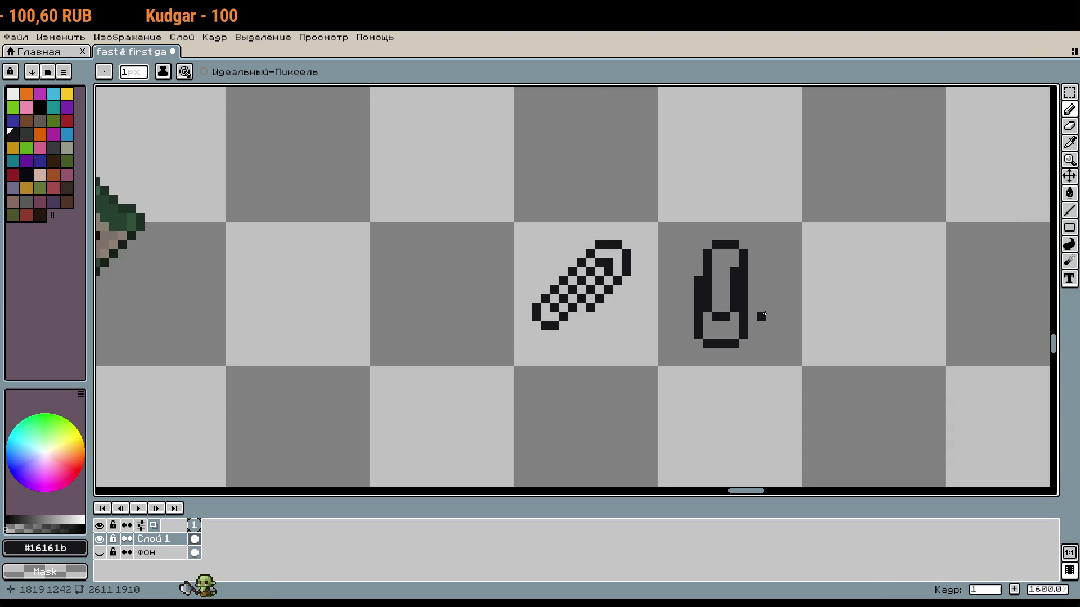
Move the clip's top section up one pixel with a rectangular selection
{"action": "key", "text": "m"}
{"action": "mouse_move", "coordinate": [691, 239]}
{"action": "left_mouse_down"}
{"action": "mouse_move", "coordinate": [753, 265]}
{"action": "mouse_move", "coordinate": [740, 246]}
{"action": "left_mouse_up"}
{"action": "left_click_drag", "start_coordinate": [681, 327], "coordinate": [768, 360]}
{"action": "key", "text": "ctrl+d"}
Fill the outline gaps in the lower-left column and both top corners
{"action": "key", "text": "b"}
{"action": "scroll", "coordinate": [724, 324], "scroll_direction": "up", "scroll_amount": 1}
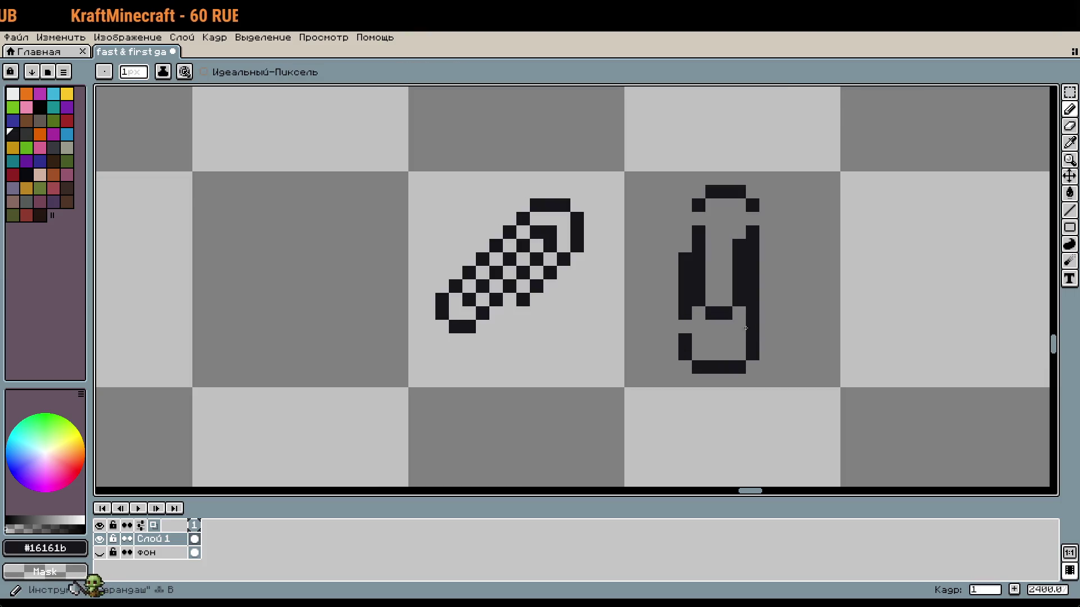
{"action": "left_click", "coordinate": [685, 327]}
{"action": "left_click", "coordinate": [698, 219]}
{"action": "left_click", "coordinate": [752, 220]}
Draw an inner loop inside the clip's bottom and select the clip's 16x16 tile
{"action": "scroll", "coordinate": [826, 250], "scroll_direction": "down", "scroll_amount": 2}
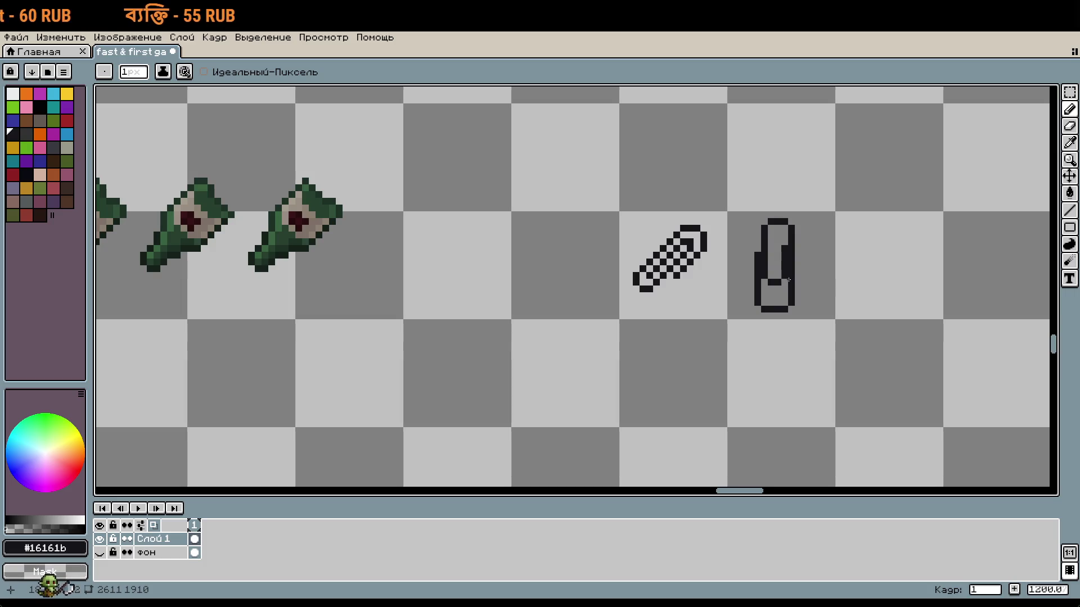
{"action": "scroll", "coordinate": [789, 280], "scroll_direction": "up", "scroll_amount": 3}
{"action": "left_click_drag", "start_coordinate": [756, 325], "coordinate": [738, 325]}
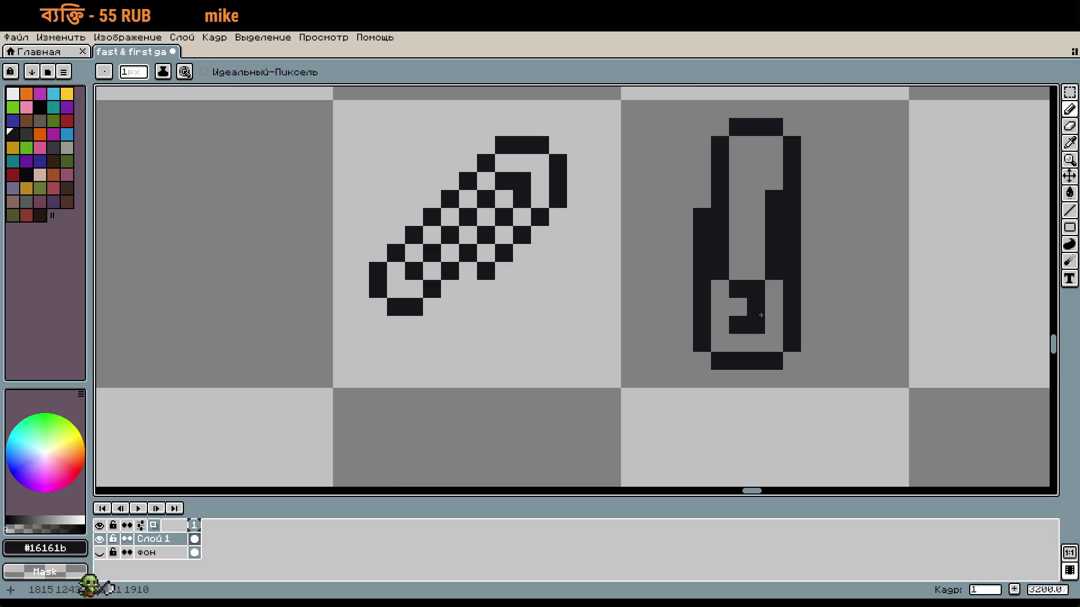
{"action": "scroll", "coordinate": [858, 306], "scroll_direction": "down", "scroll_amount": 3}
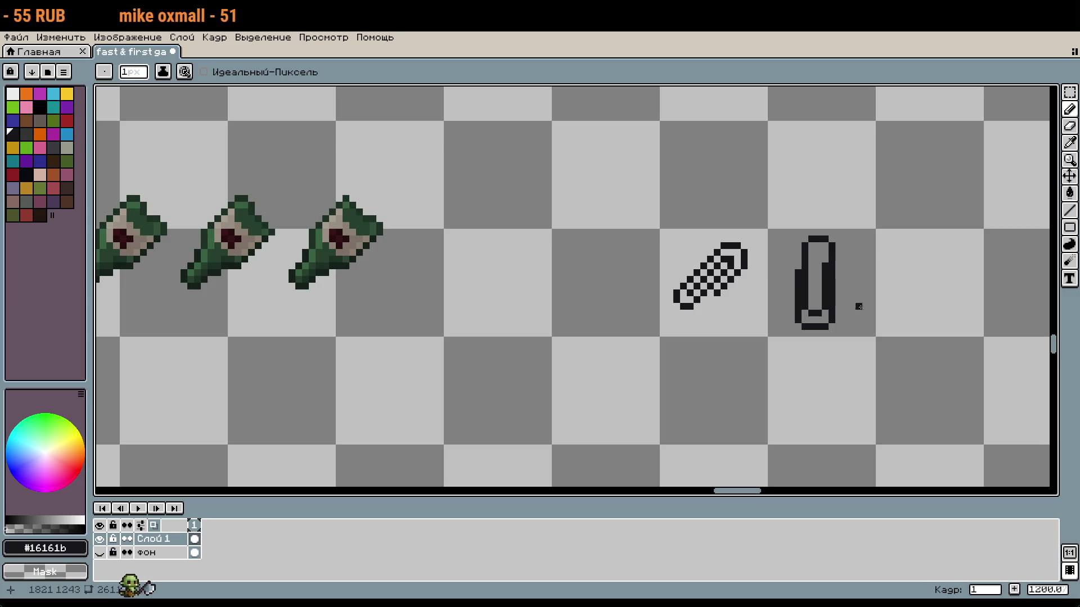
{"action": "scroll", "coordinate": [859, 307], "scroll_direction": "up", "scroll_amount": 2}
{"action": "scroll", "coordinate": [878, 307], "scroll_direction": "down", "scroll_amount": 4}
{"action": "scroll", "coordinate": [869, 336], "scroll_direction": "up", "scroll_amount": 1}
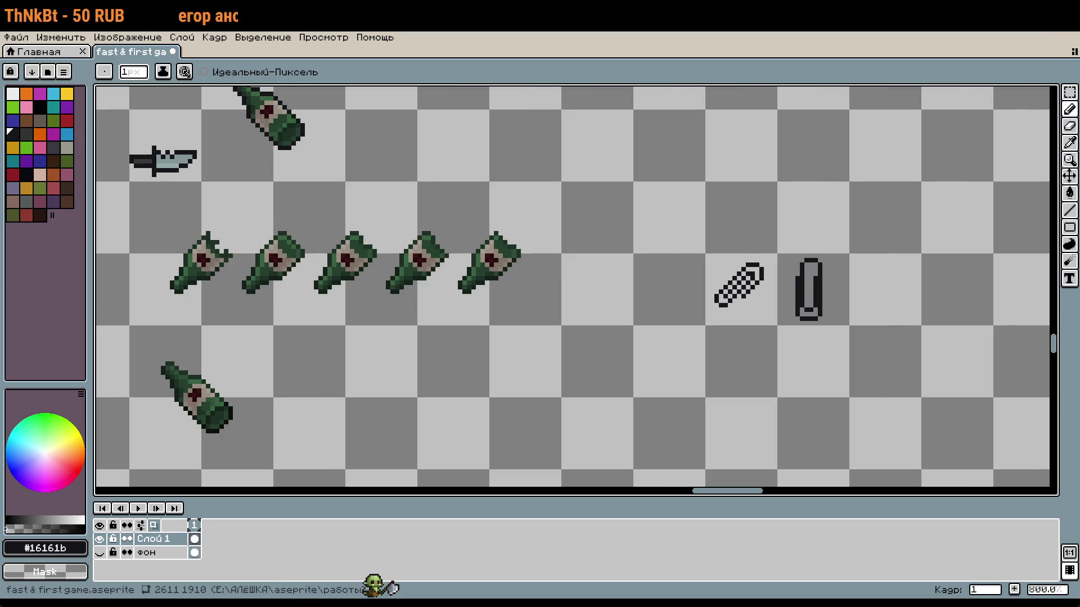
{"action": "scroll", "coordinate": [841, 265], "scroll_direction": "up", "scroll_amount": 3}
{"action": "scroll", "coordinate": [814, 266], "scroll_direction": "up", "scroll_amount": 2}
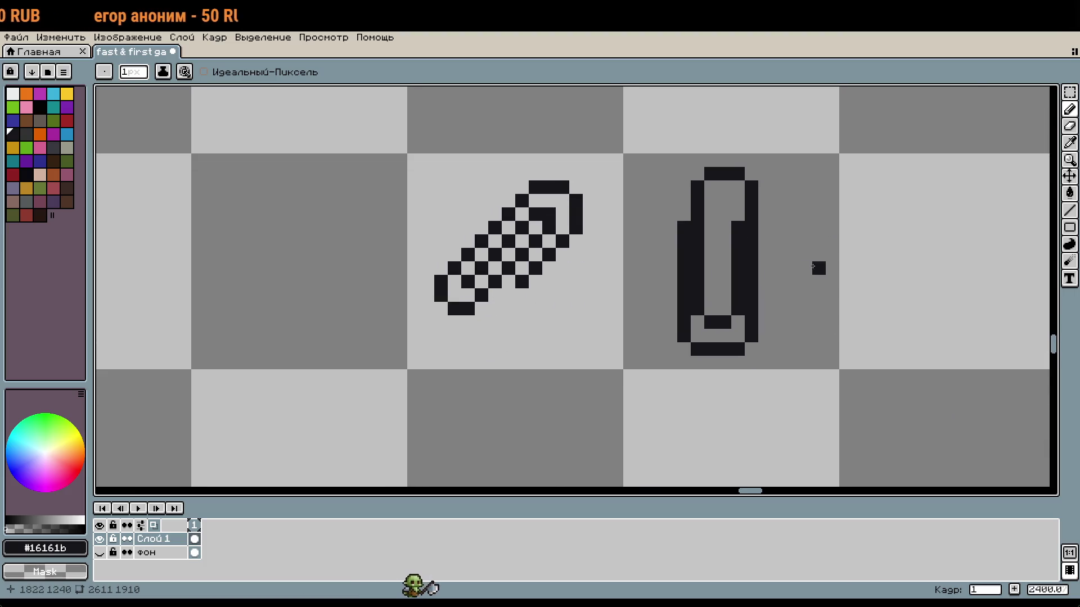
{"action": "key", "text": "m"}
{"action": "left_click", "coordinate": [813, 266]}
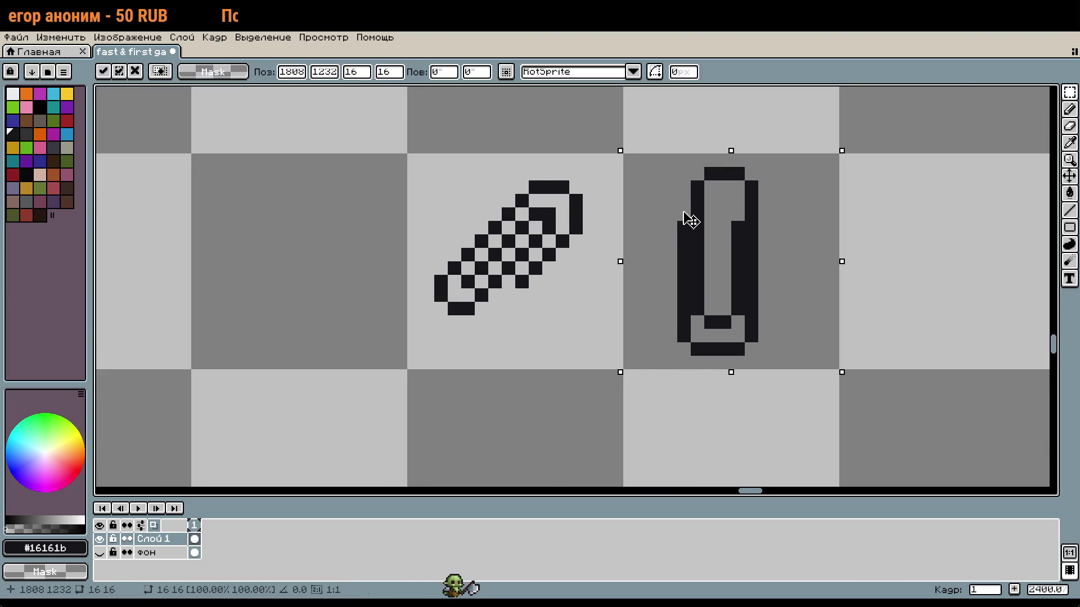
Rotate the selected clip by -45°
{"action": "double_click", "coordinate": [444, 72]}
{"action": "type", "text": "-45"}
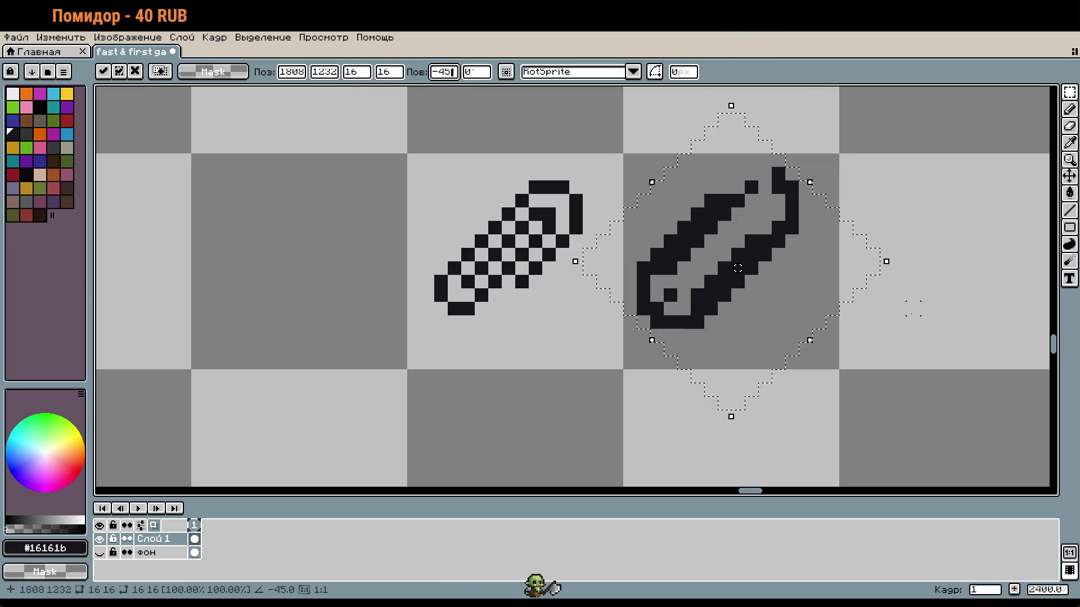
{"action": "key", "text": "Return"}
{"action": "scroll", "coordinate": [818, 254], "scroll_direction": "down", "scroll_amount": 1}
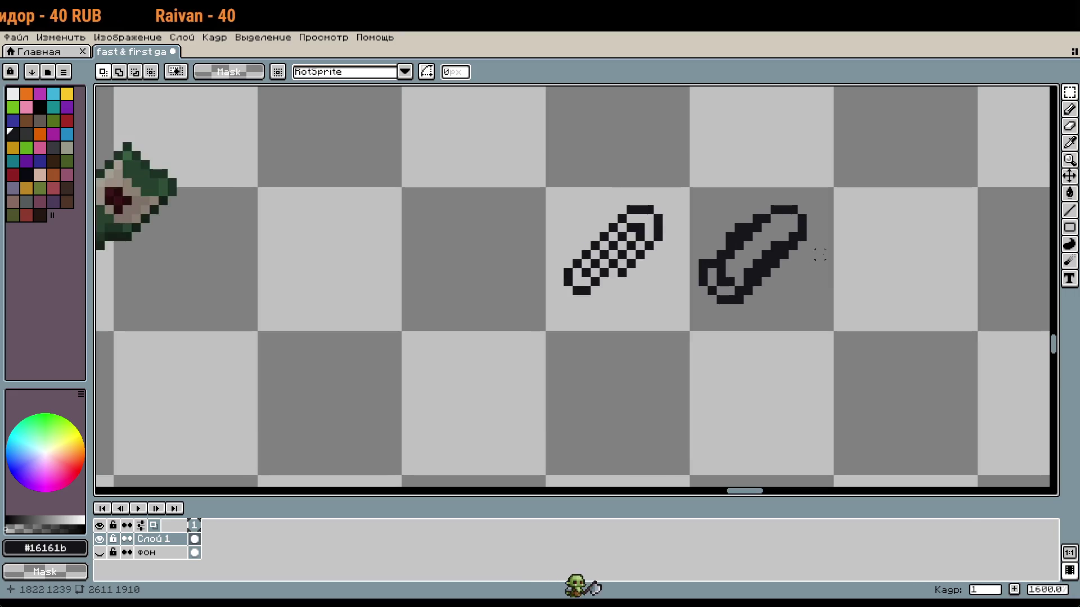
{"action": "scroll", "coordinate": [815, 242], "scroll_direction": "up", "scroll_amount": 3}
Erase jagged upper-left pixels and redraw the lower loop's inner diagonal line
{"action": "key", "text": "e"}
{"action": "mouse_move", "coordinate": [742, 209]}
{"action": "left_mouse_down"}
{"action": "mouse_move", "coordinate": [635, 229]}
{"action": "mouse_move", "coordinate": [580, 317]}
{"action": "left_mouse_up"}
{"action": "mouse_move", "coordinate": [553, 370]}
{"action": "left_mouse_down"}
{"action": "mouse_move", "coordinate": [579, 284]}
{"action": "mouse_move", "coordinate": [661, 208]}
{"action": "left_mouse_up"}
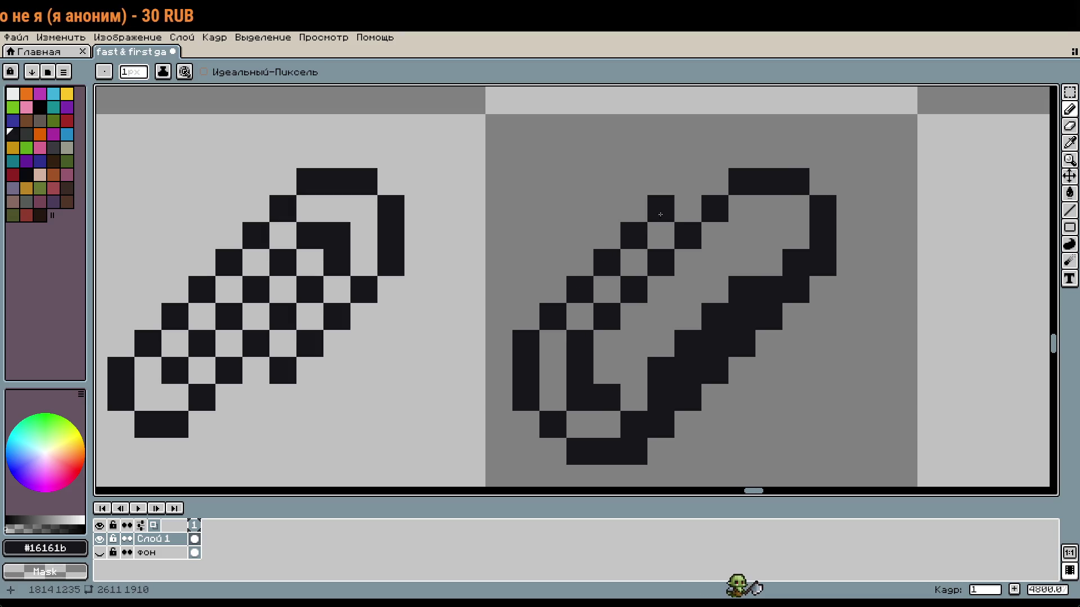
{"action": "scroll", "coordinate": [784, 278], "scroll_direction": "down", "scroll_amount": 2}
{"action": "scroll", "coordinate": [828, 268], "scroll_direction": "up", "scroll_amount": 2}
Thin the thick band into a checker pattern and fix stray outline pixels
{"action": "left_click_drag", "start_coordinate": [823, 258], "coordinate": [716, 358]}
{"action": "left_click", "coordinate": [691, 361]}
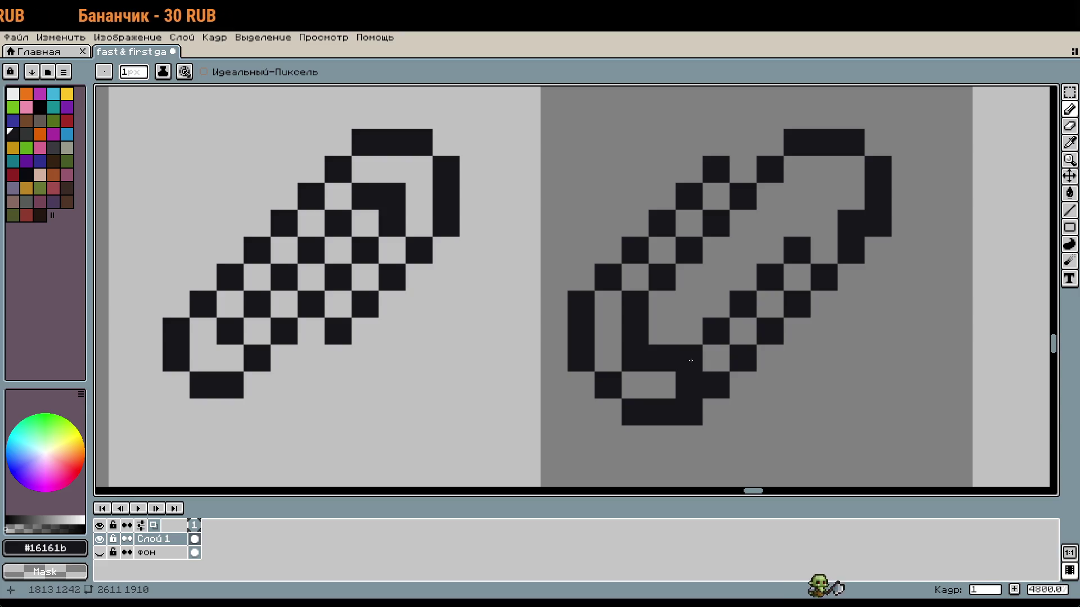
{"action": "right_click", "coordinate": [689, 386]}
{"action": "scroll", "coordinate": [821, 393], "scroll_direction": "down", "scroll_amount": 5}
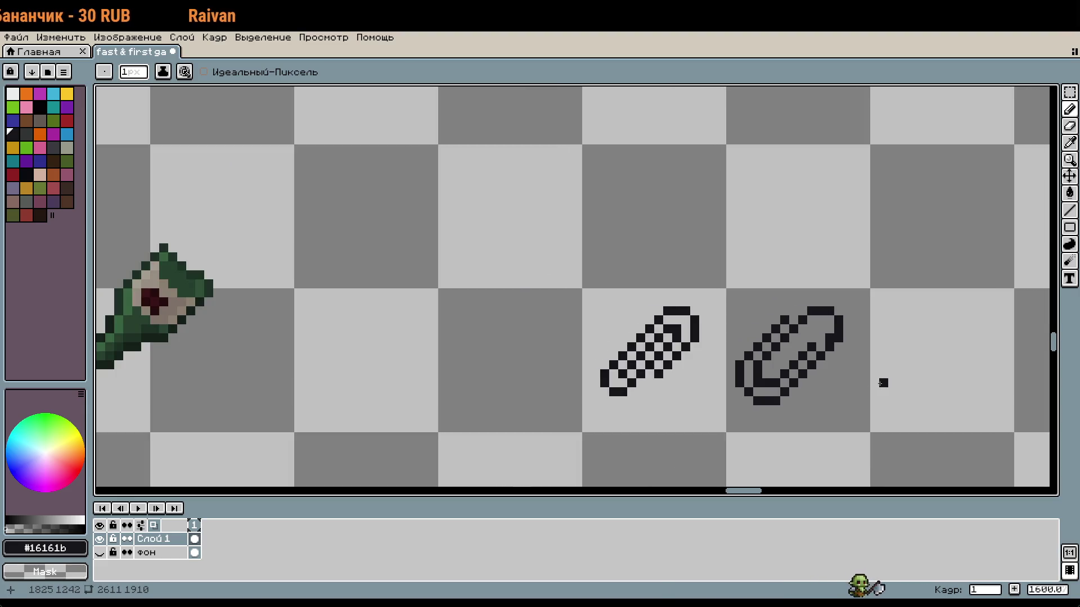
{"action": "scroll", "coordinate": [883, 382], "scroll_direction": "up", "scroll_amount": 1}
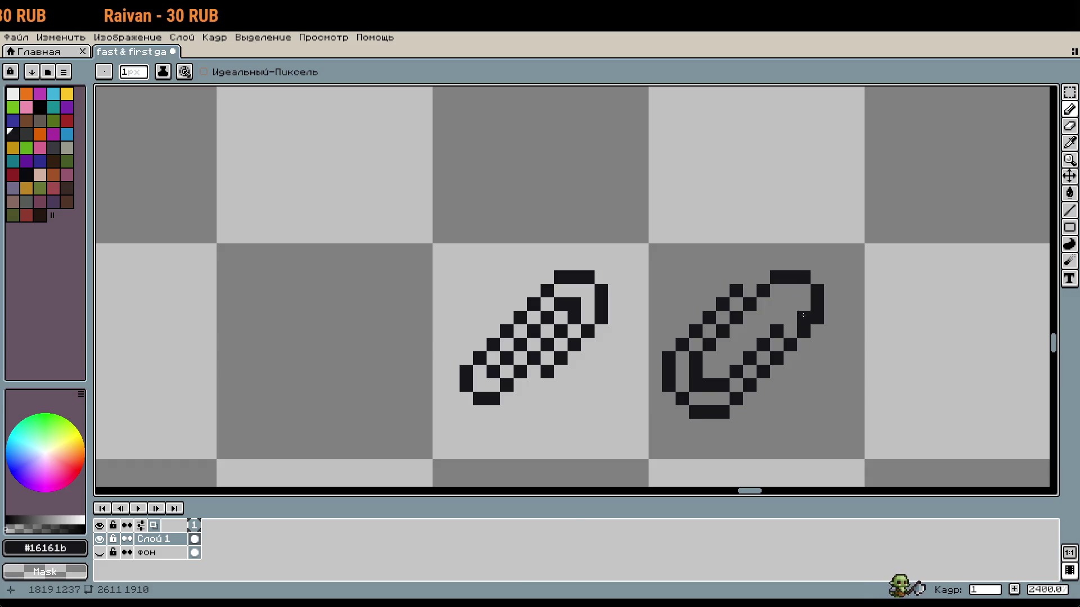
{"action": "scroll", "coordinate": [935, 343], "scroll_direction": "down", "scroll_amount": 1}
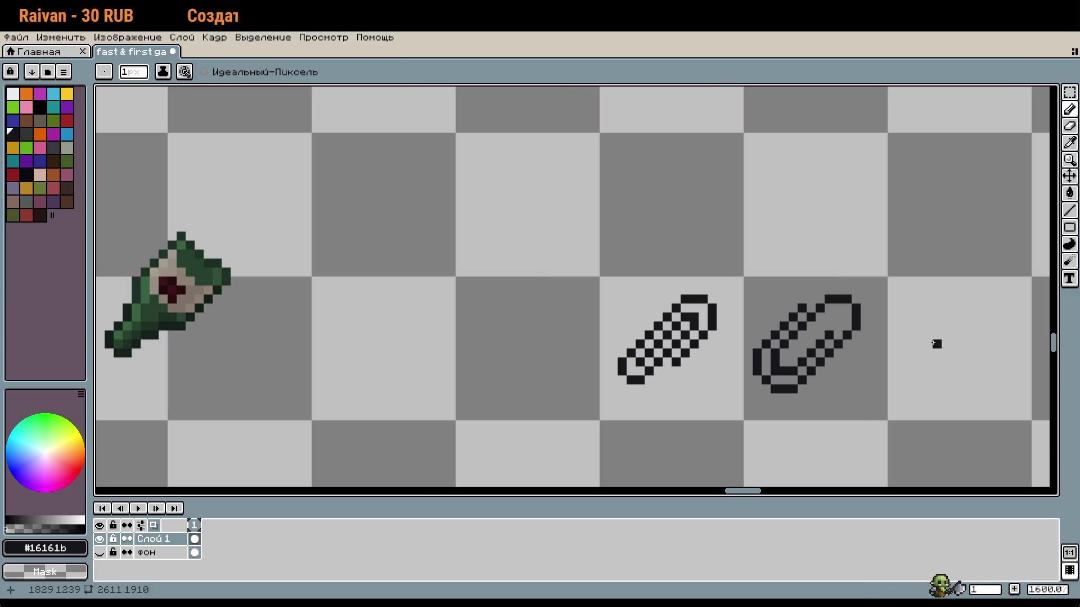
{"action": "key", "text": "i"}
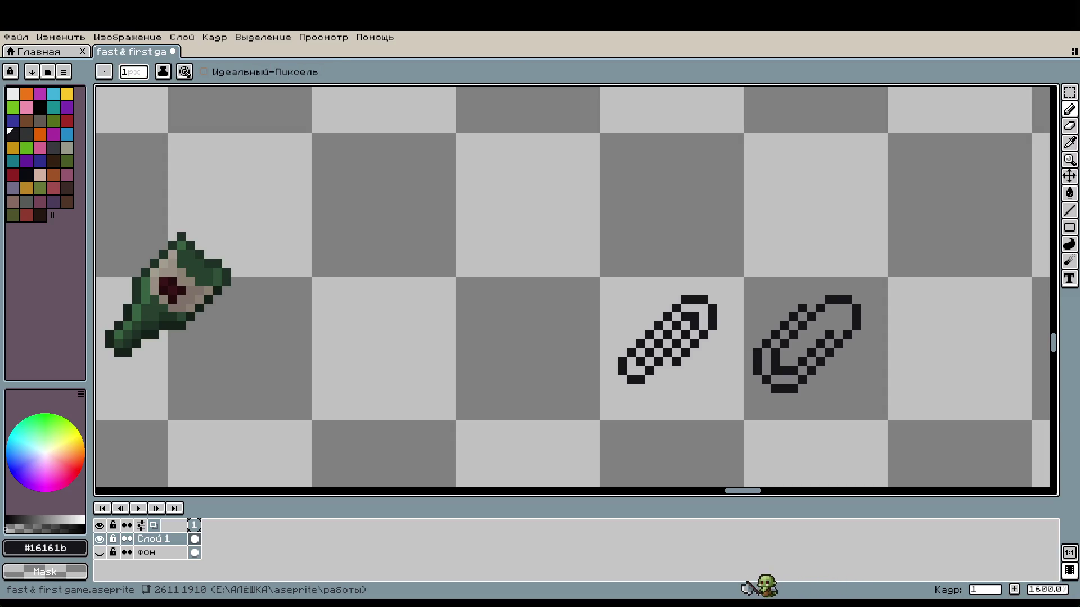
{"action": "scroll", "coordinate": [880, 349], "scroll_direction": "up", "scroll_amount": 2}
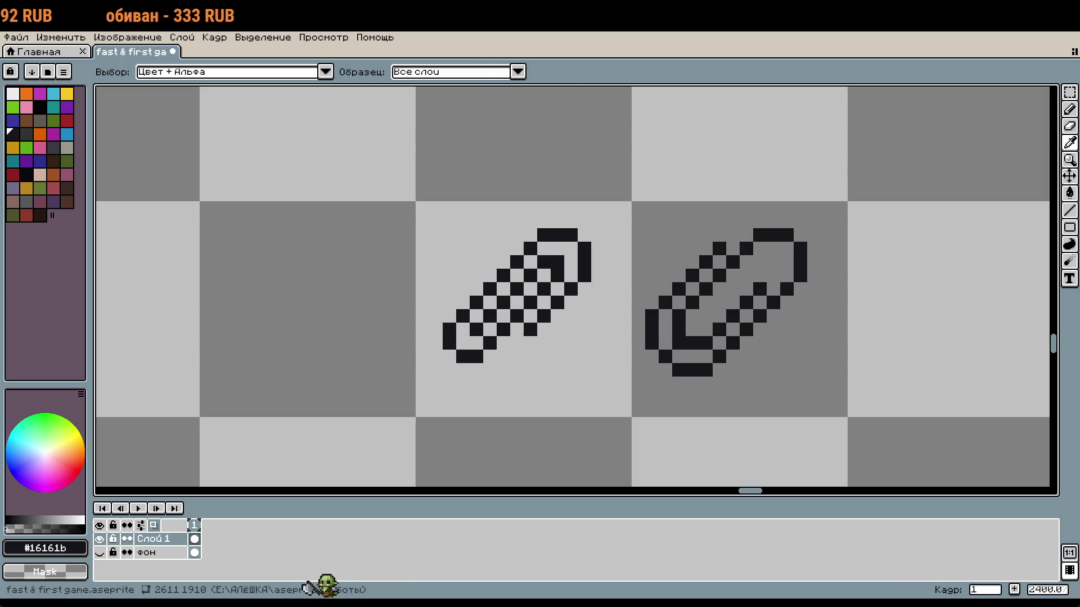
{"action": "key", "text": "m"}
Nudge the paperclip copy's corner and lower-left pixels into place and erase a stray pixel
{"action": "scroll", "coordinate": [836, 392], "scroll_direction": "up", "scroll_amount": 1}
{"action": "scroll", "coordinate": [689, 216], "scroll_direction": "up", "scroll_amount": 1}
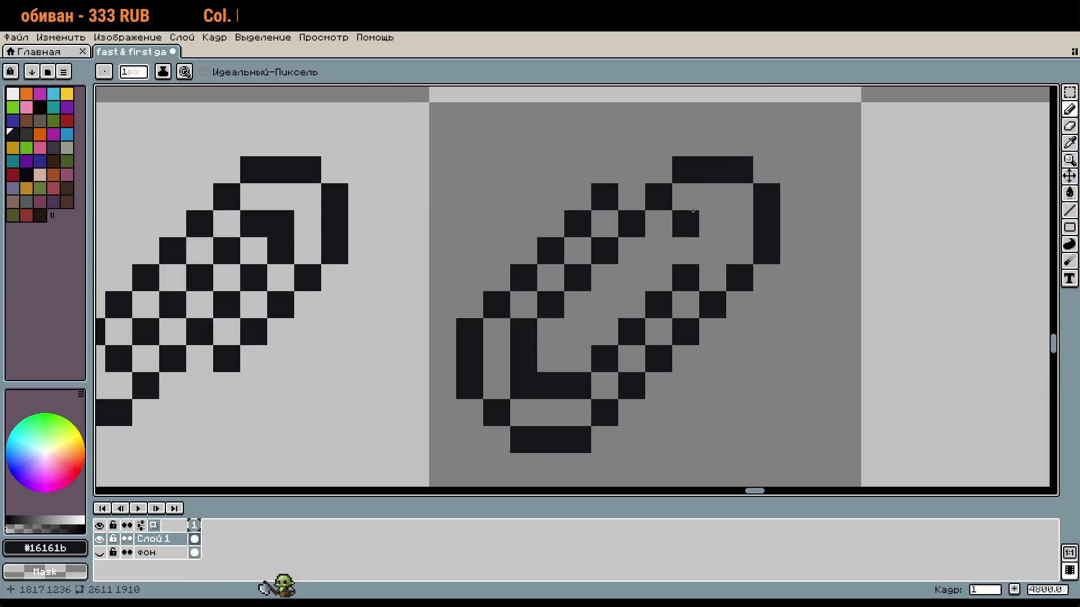
{"action": "mouse_move", "coordinate": [725, 157]}
{"action": "left_mouse_down"}
{"action": "mouse_move", "coordinate": [562, 211]}
{"action": "mouse_move", "coordinate": [536, 239]}
{"action": "mouse_move", "coordinate": [535, 265]}
{"action": "mouse_move", "coordinate": [598, 240]}
{"action": "left_mouse_up"}
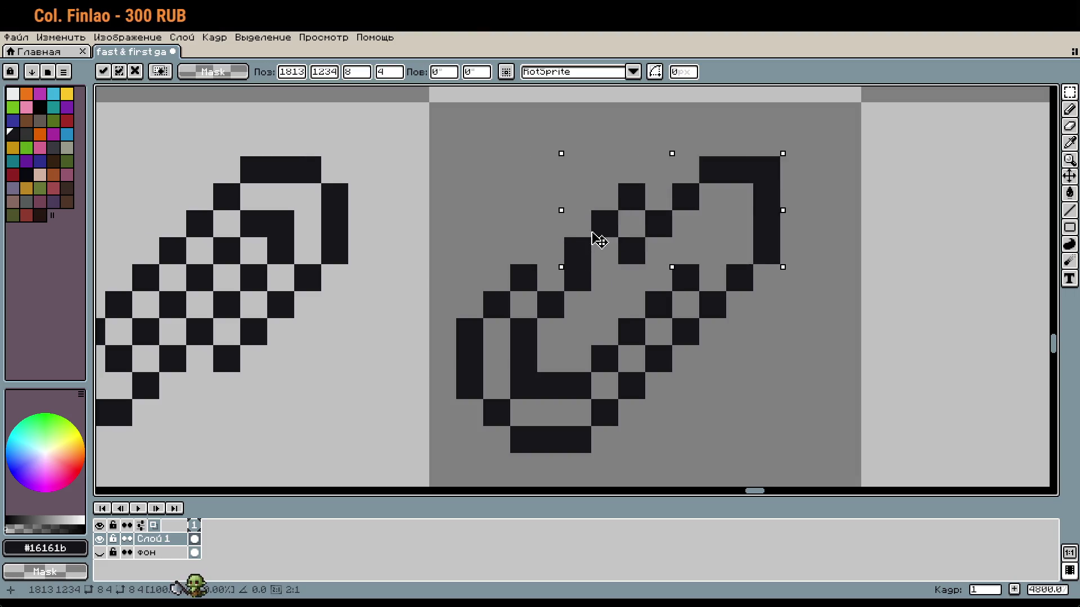
{"action": "key", "text": "Left"}
{"action": "key", "text": "Down"}
{"action": "key", "text": "Right"}
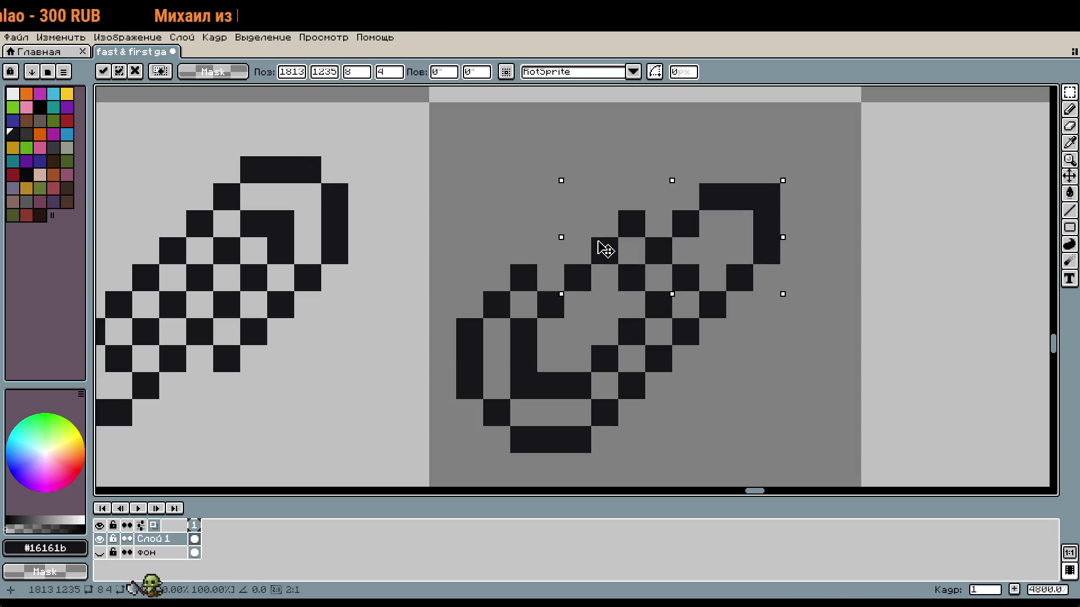
{"action": "mouse_move", "coordinate": [457, 263]}
{"action": "left_mouse_down"}
{"action": "mouse_move", "coordinate": [534, 340]}
{"action": "mouse_move", "coordinate": [537, 366]}
{"action": "mouse_move", "coordinate": [578, 358]}
{"action": "left_mouse_up"}
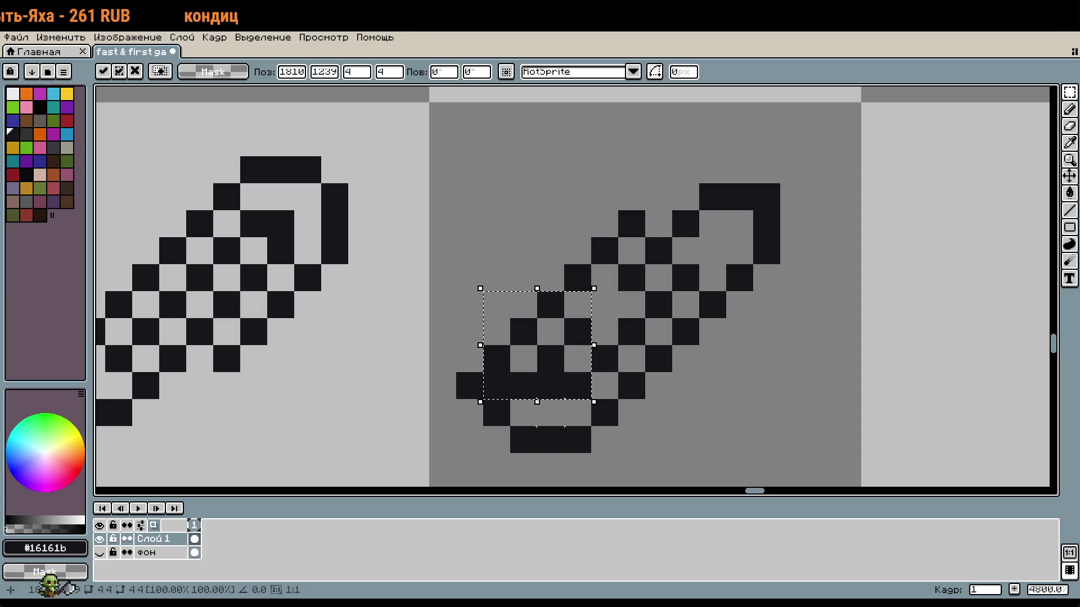
{"action": "key", "text": "Return"}
{"action": "key", "text": "e"}
{"action": "left_click", "coordinate": [494, 386]}
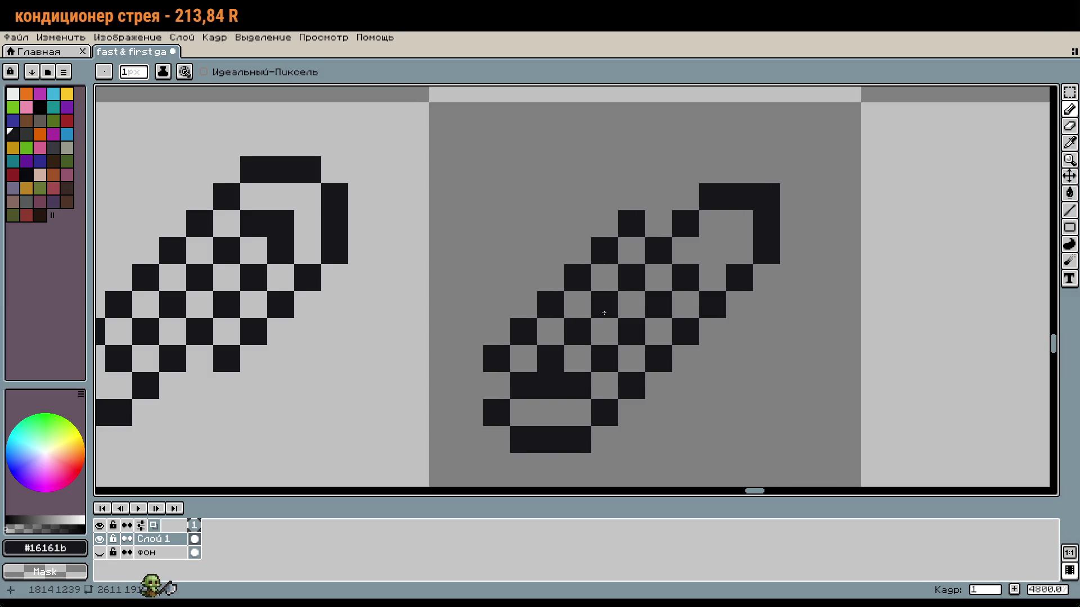
{"action": "scroll", "coordinate": [731, 362], "scroll_direction": "down", "scroll_amount": 5}
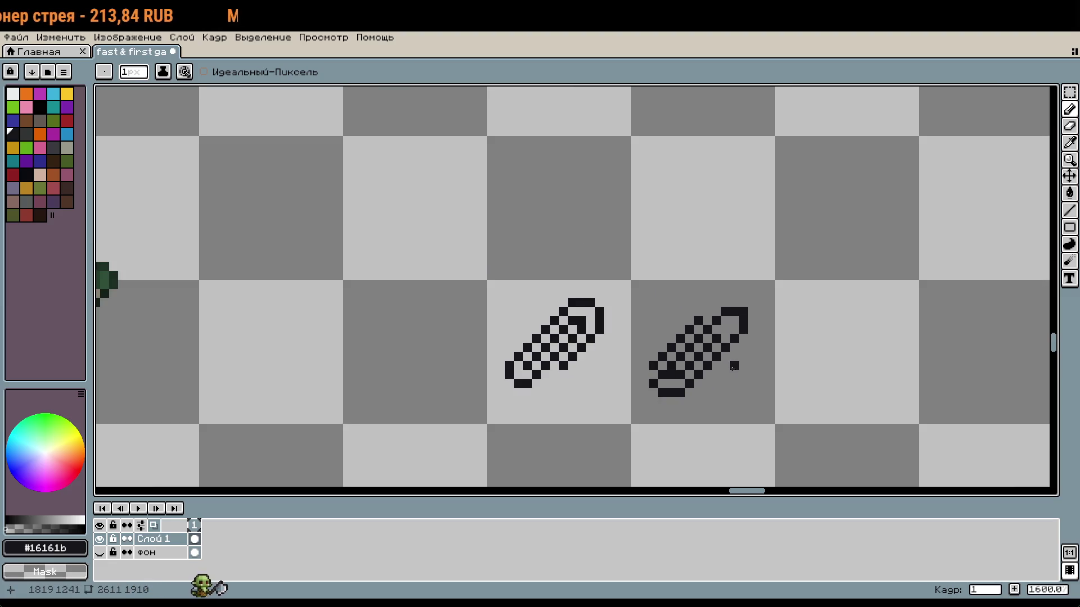
Select the edited paperclip copy and delete it
{"action": "key", "text": "m"}
{"action": "left_click_drag", "start_coordinate": [735, 373], "coordinate": [740, 385]}
{"action": "key", "text": "Delete"}
{"action": "key", "text": "w"}
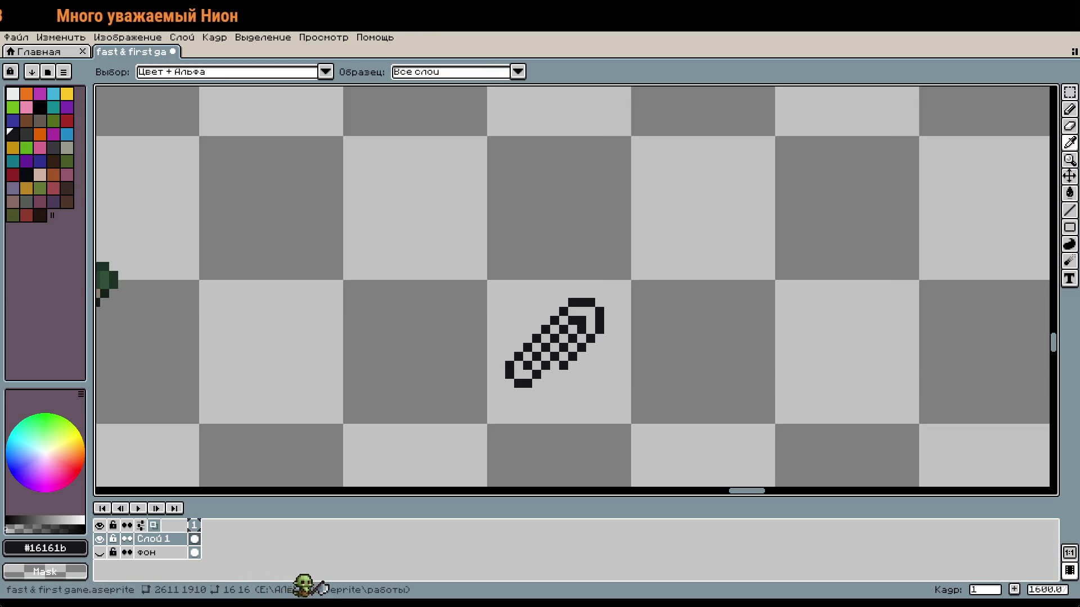
{"action": "key", "text": "b"}
{"action": "scroll", "coordinate": [831, 298], "scroll_direction": "down", "scroll_amount": 5}
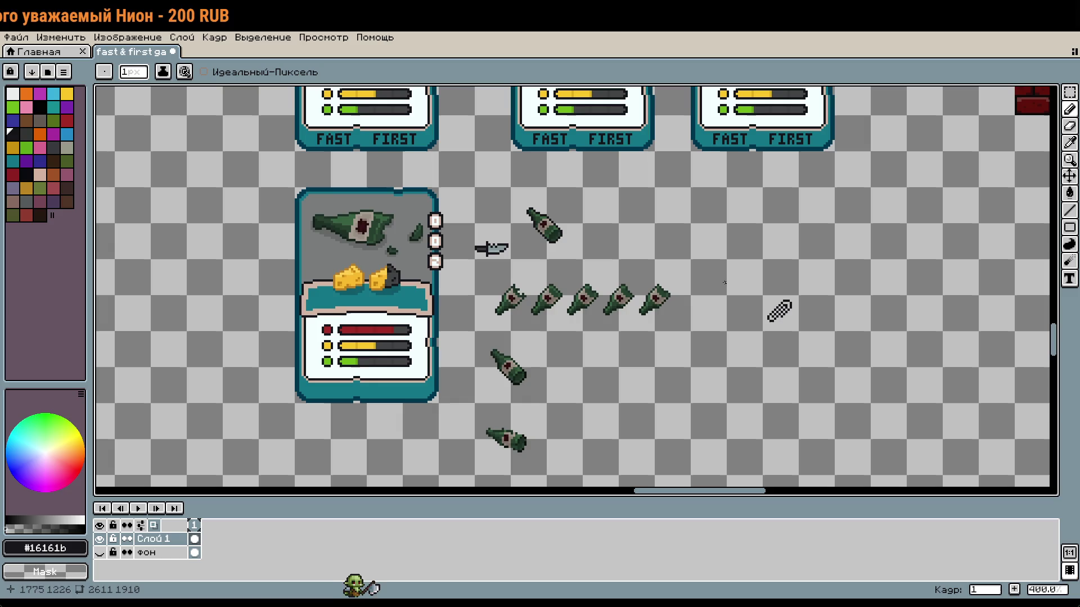
Duplicate the stat card and place the copy right of the paperclip
{"action": "key", "text": "m"}
{"action": "mouse_move", "coordinate": [296, 189]}
{"action": "left_mouse_down"}
{"action": "mouse_move", "coordinate": [401, 292]}
{"action": "mouse_move", "coordinate": [439, 368]}
{"action": "mouse_move", "coordinate": [477, 405]}
{"action": "left_mouse_up"}
{"action": "left_click_drag", "start_coordinate": [892, 359], "coordinate": [624, 341]}
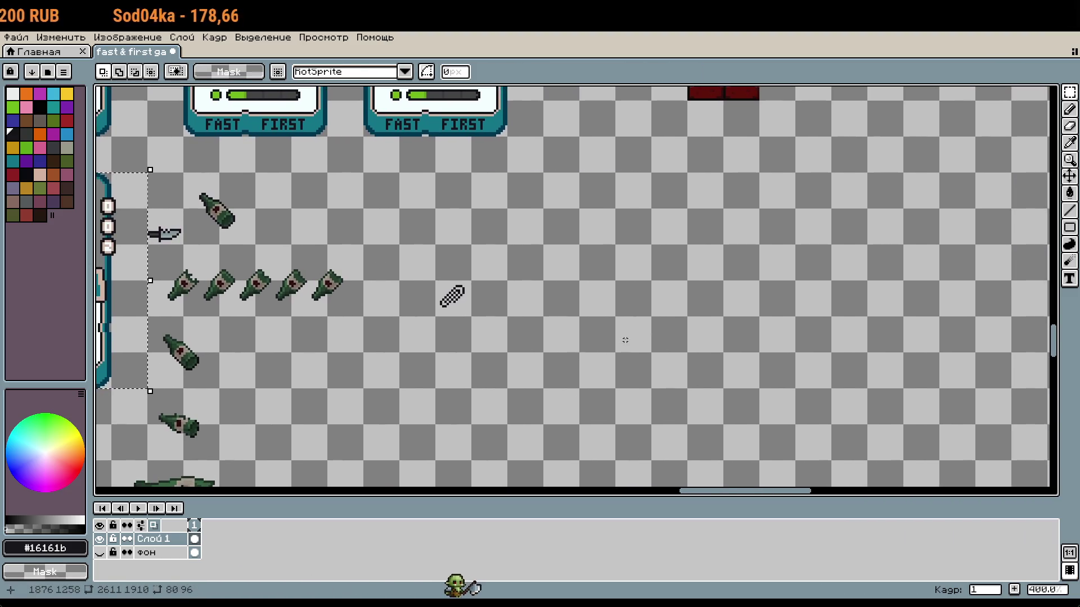
{"action": "key", "text": "ctrl+v"}
{"action": "mouse_move", "coordinate": [561, 348]}
{"action": "left_mouse_down"}
{"action": "mouse_move", "coordinate": [633, 347]}
{"action": "mouse_move", "coordinate": [628, 384]}
{"action": "left_mouse_up"}
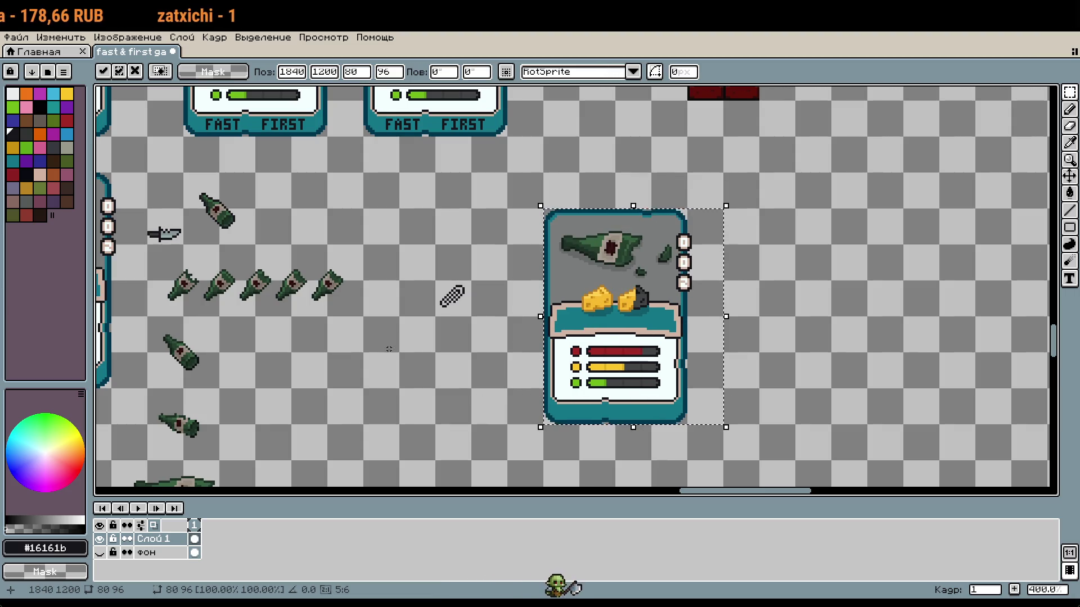
{"action": "scroll", "coordinate": [680, 251], "scroll_direction": "up", "scroll_amount": 1}
{"action": "key", "text": "Return"}
Eyedrop the card's grey and paint over the broken bottle on the copy with a 15px pencil
{"action": "scroll", "coordinate": [692, 259], "scroll_direction": "up", "scroll_amount": 4}
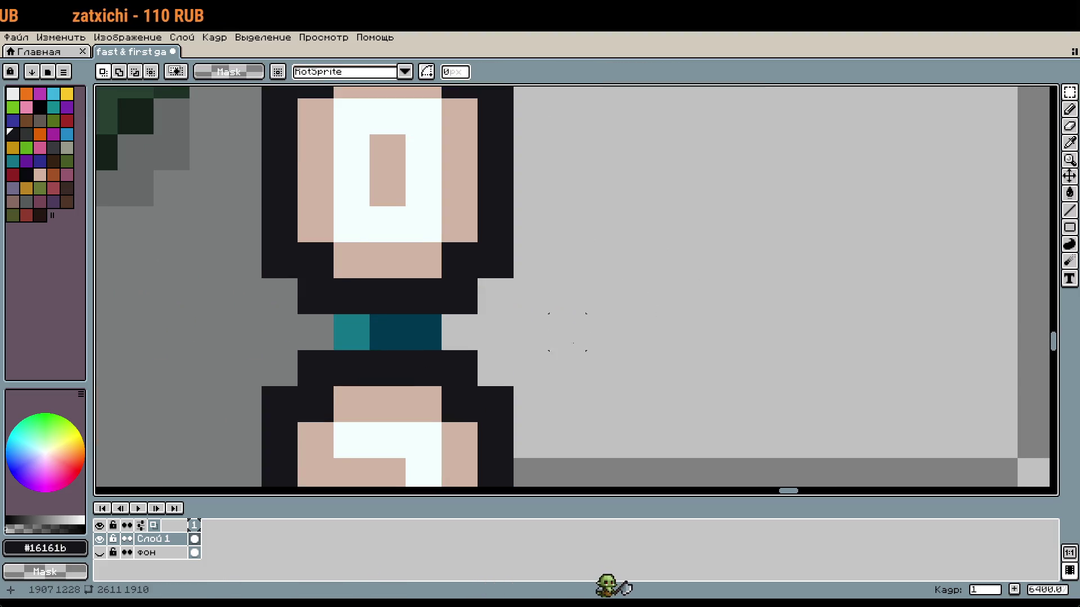
{"action": "scroll", "coordinate": [618, 282], "scroll_direction": "down", "scroll_amount": 2}
{"action": "key", "text": "i"}
{"action": "scroll", "coordinate": [613, 239], "scroll_direction": "down", "scroll_amount": 10}
{"action": "scroll", "coordinate": [674, 236], "scroll_direction": "left", "scroll_amount": 5}
{"action": "scroll", "coordinate": [731, 228], "scroll_direction": "up", "scroll_amount": 1}
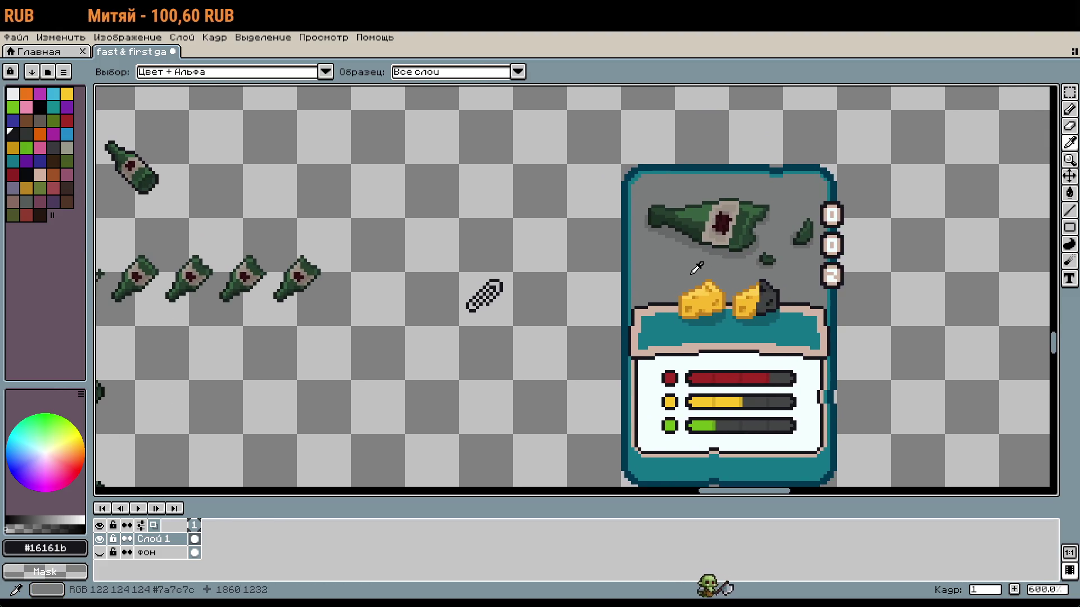
{"action": "left_click", "coordinate": [695, 265]}
{"action": "key", "text": "b"}
{"action": "mouse_move", "coordinate": [708, 240]}
{"action": "left_mouse_down"}
{"action": "mouse_move", "coordinate": [658, 217]}
{"action": "mouse_move", "coordinate": [742, 217]}
{"action": "mouse_move", "coordinate": [748, 236]}
{"action": "mouse_move", "coordinate": [789, 234]}
{"action": "left_mouse_up"}
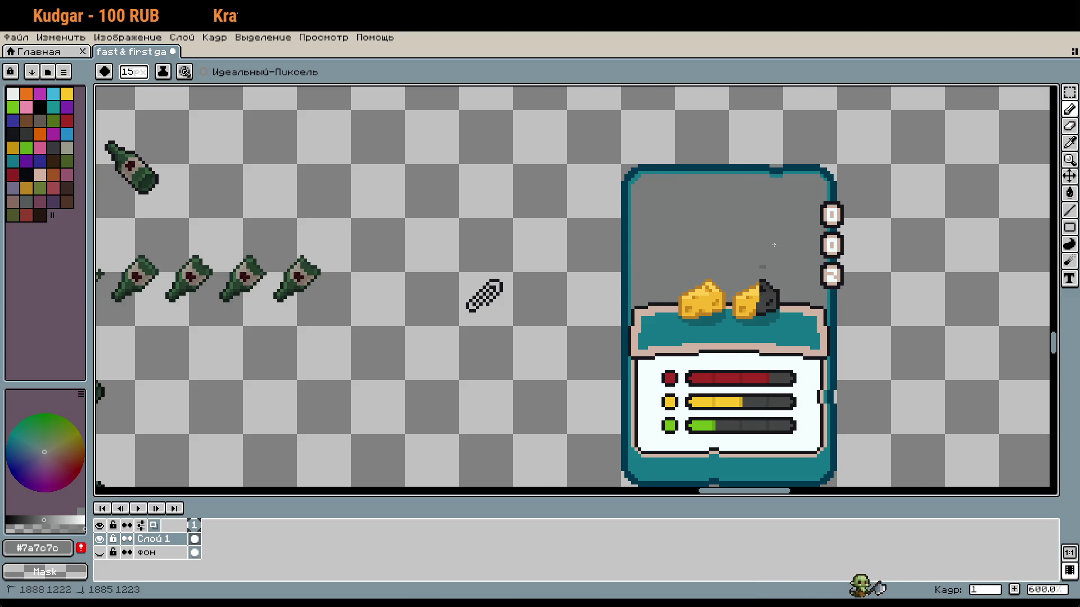
{"action": "scroll", "coordinate": [791, 317], "scroll_direction": "down", "scroll_amount": 14}
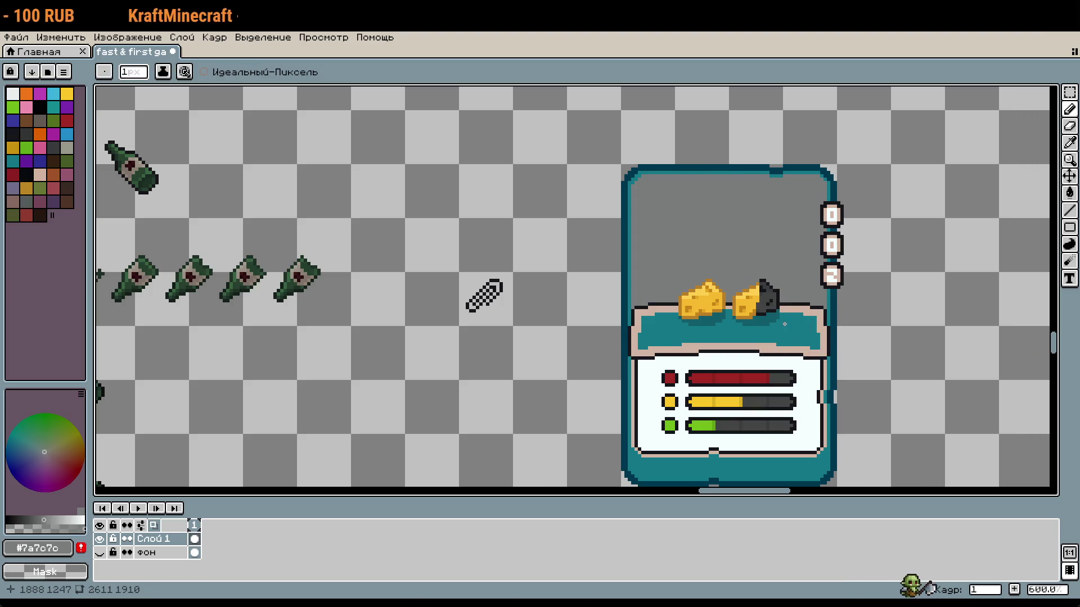
{"action": "scroll", "coordinate": [785, 324], "scroll_direction": "down", "scroll_amount": 8}
{"action": "scroll", "coordinate": [694, 276], "scroll_direction": "up", "scroll_amount": 6}
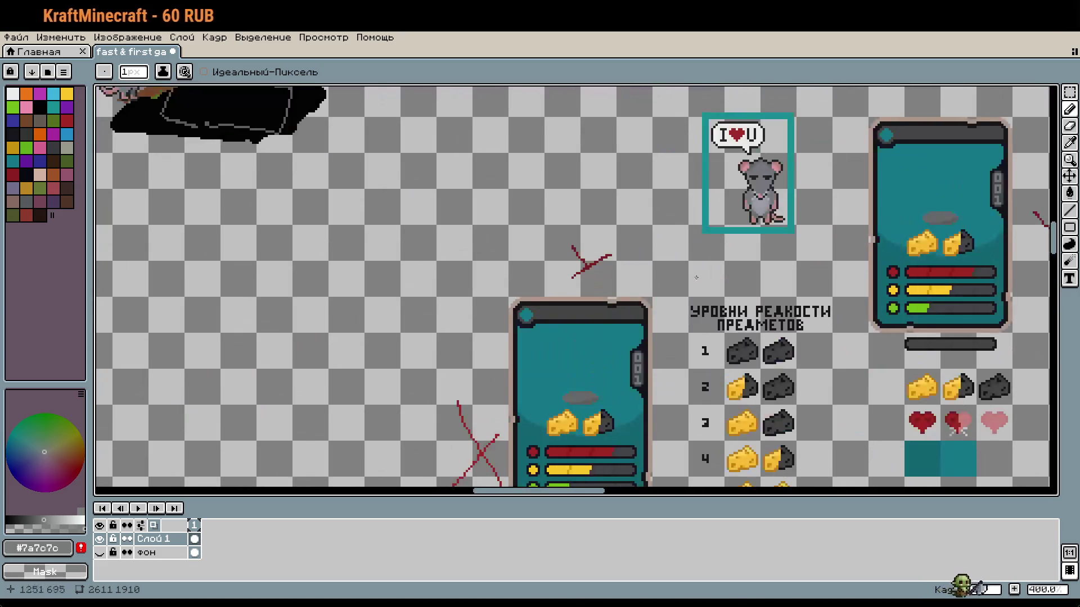
Copy the two dark cheeses from rarity row 1 and paste them over the copied card's yellow cheeses
{"action": "key", "text": "m"}
{"action": "scroll", "coordinate": [774, 385], "scroll_direction": "up", "scroll_amount": 1}
{"action": "left_click_drag", "start_coordinate": [698, 306], "coordinate": [812, 365]}
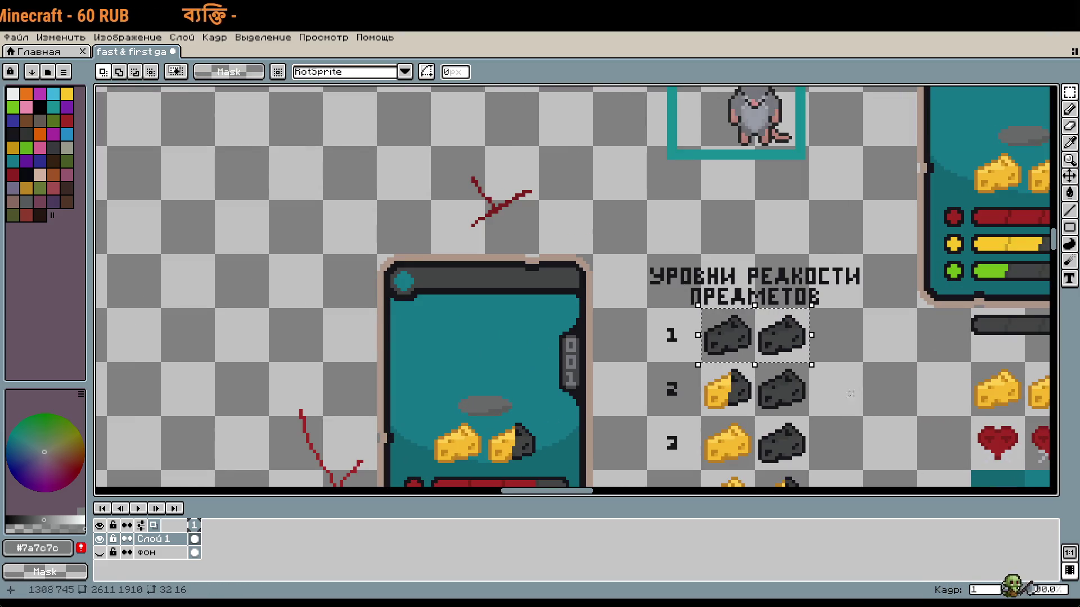
{"action": "scroll", "coordinate": [847, 394], "scroll_direction": "down", "scroll_amount": 4}
{"action": "scroll", "coordinate": [847, 394], "scroll_direction": "up", "scroll_amount": 2}
{"action": "mouse_move", "coordinate": [1040, 490]}
{"action": "left_mouse_down"}
{"action": "mouse_move", "coordinate": [747, 347]}
{"action": "mouse_move", "coordinate": [566, 117]}
{"action": "left_mouse_up"}
{"action": "scroll", "coordinate": [605, 276], "scroll_direction": "up", "scroll_amount": 4}
{"action": "key", "text": "ctrl+v"}
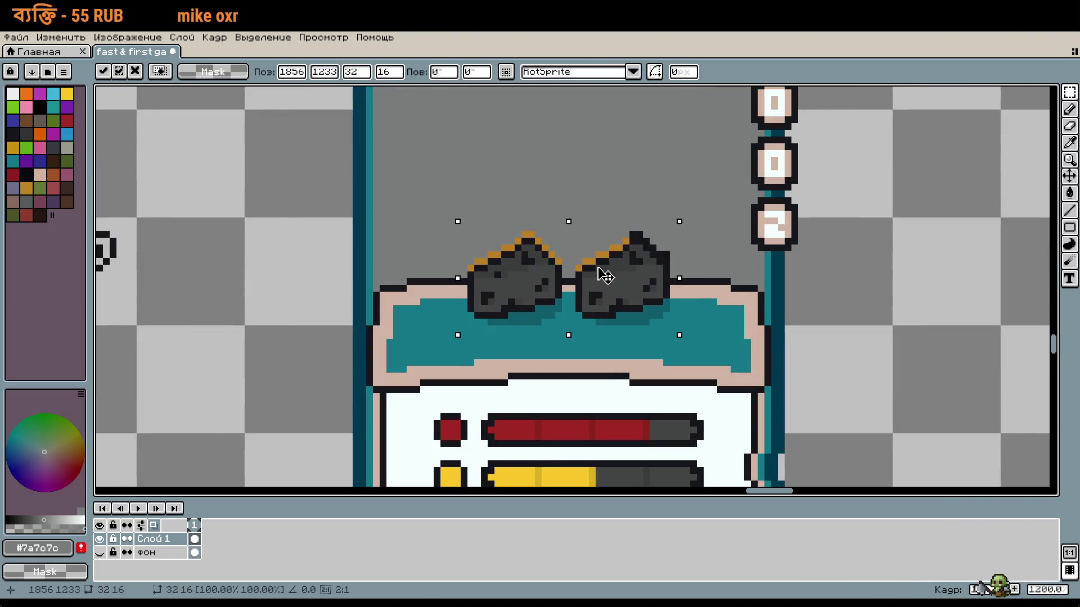
{"action": "scroll", "coordinate": [605, 276], "scroll_direction": "down", "scroll_amount": 3}
{"action": "key", "text": "w"}
{"action": "scroll", "coordinate": [573, 290], "scroll_direction": "left", "scroll_amount": 3}
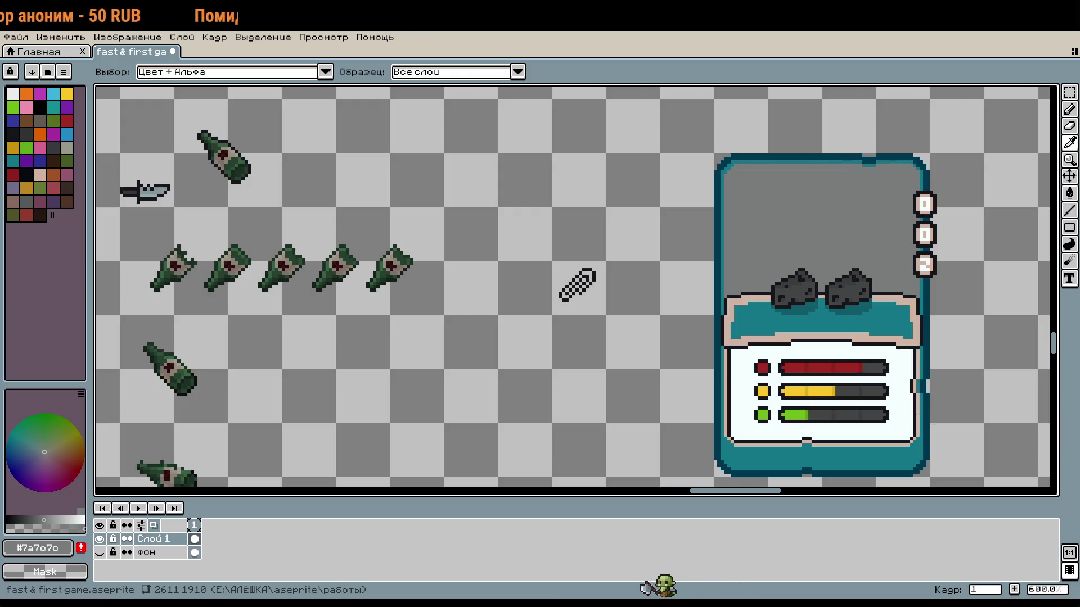
{"action": "key", "text": "m"}
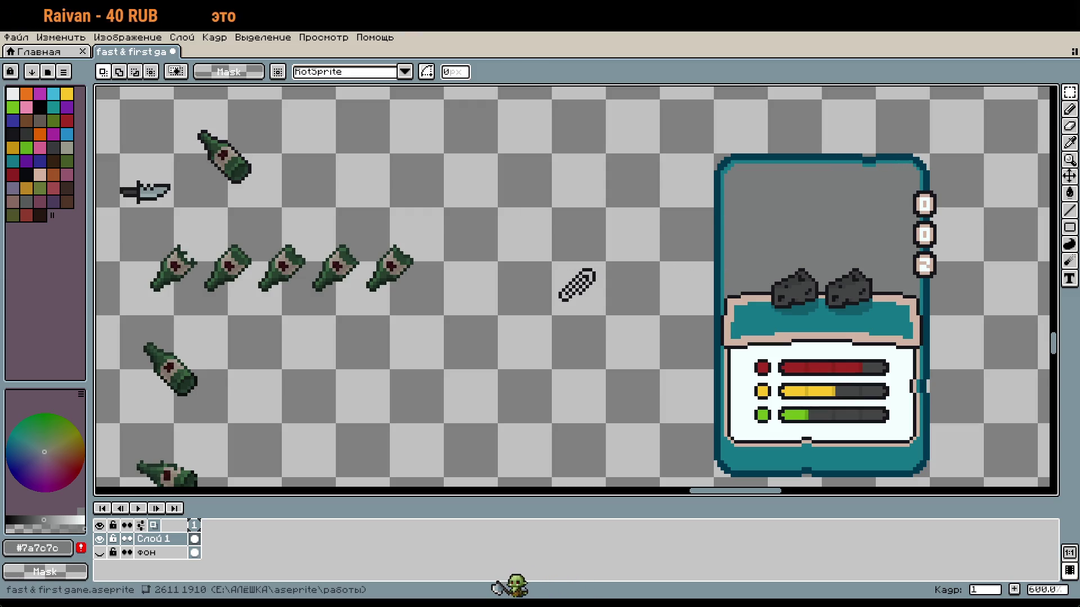
{"action": "scroll", "coordinate": [768, 236], "scroll_direction": "down", "scroll_amount": 1}
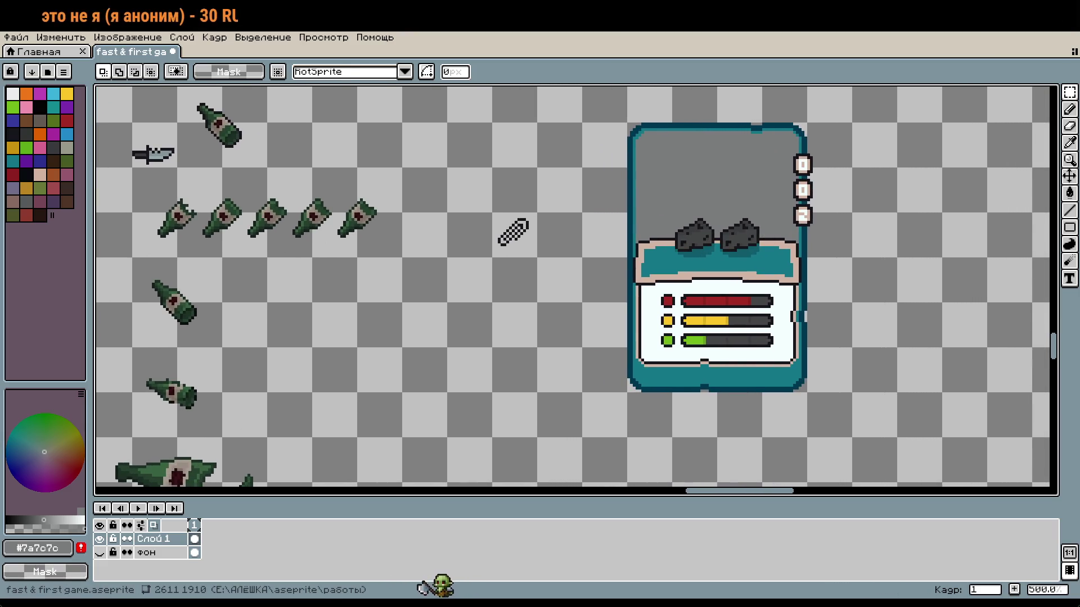
{"action": "scroll", "coordinate": [641, 203], "scroll_direction": "up", "scroll_amount": 3}
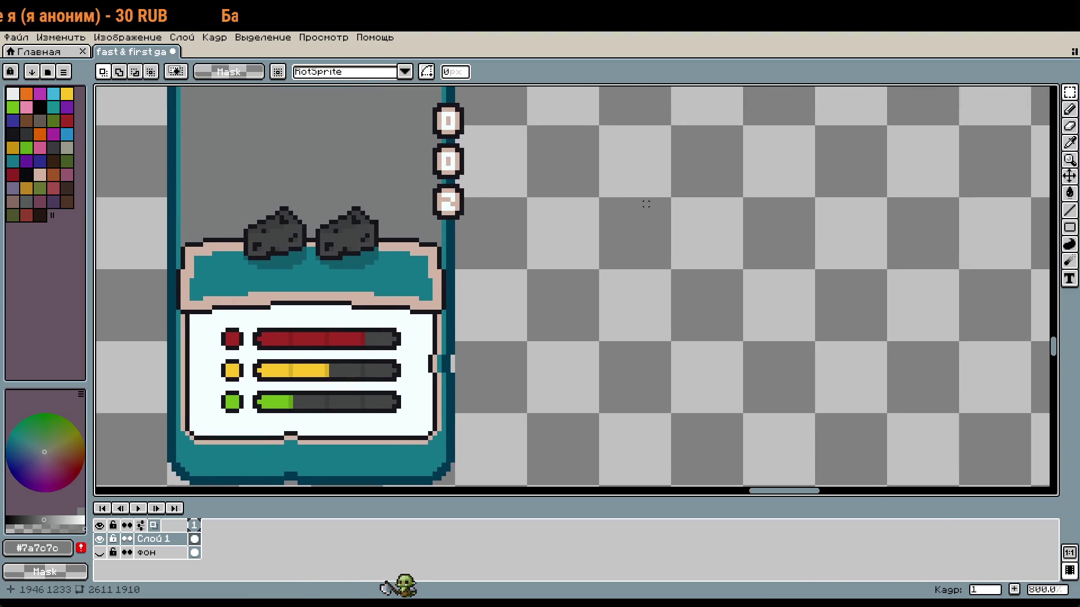
{"action": "key", "text": "b"}
{"action": "scroll", "coordinate": [631, 252], "scroll_direction": "up", "scroll_amount": 1}
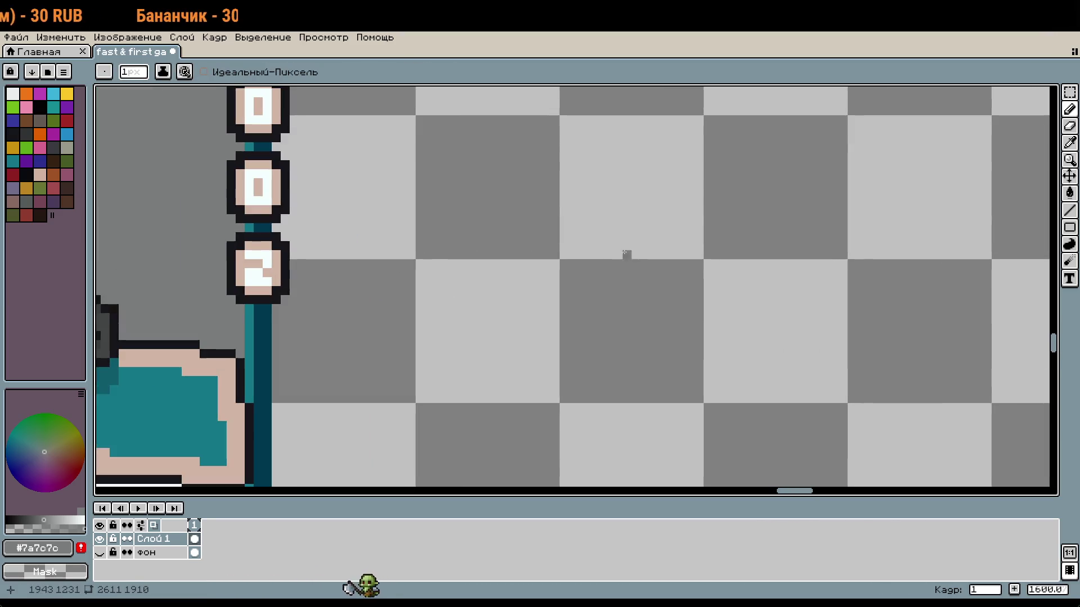
Pick the #16161b black and draw a small arc with a top edge, stepped corner and diagonal left side
{"action": "left_click", "coordinate": [289, 235], "text": "alt"}
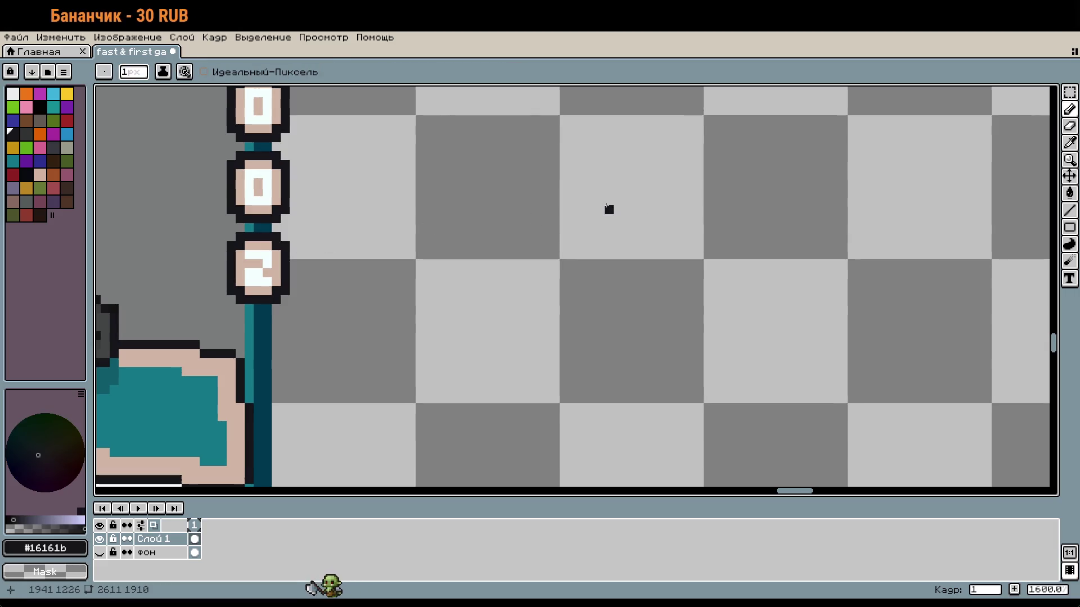
{"action": "scroll", "coordinate": [608, 213], "scroll_direction": "down", "scroll_amount": 2}
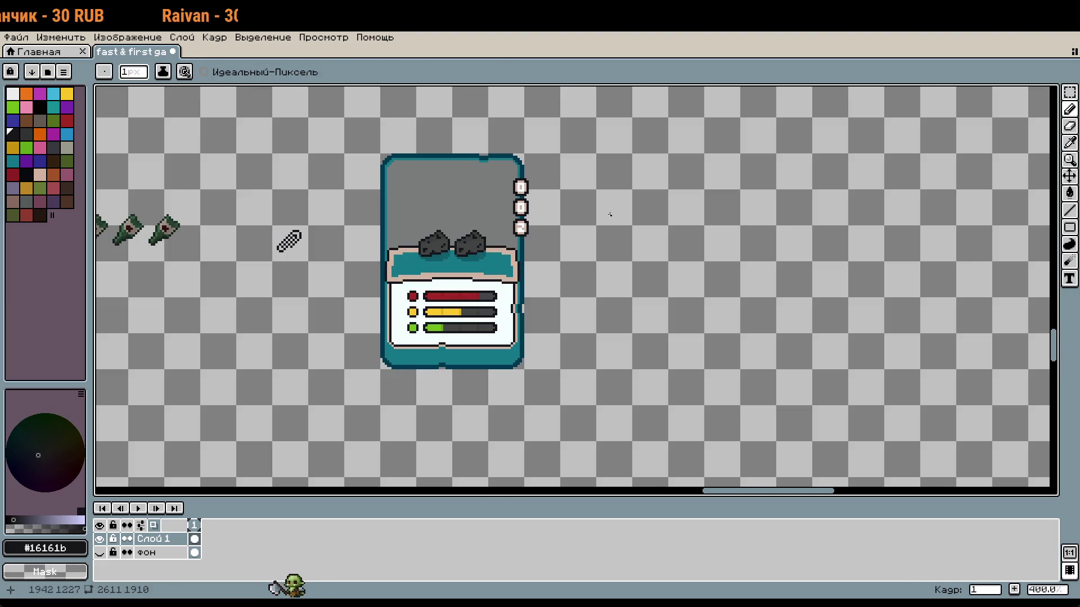
{"action": "scroll", "coordinate": [610, 213], "scroll_direction": "up", "scroll_amount": 4}
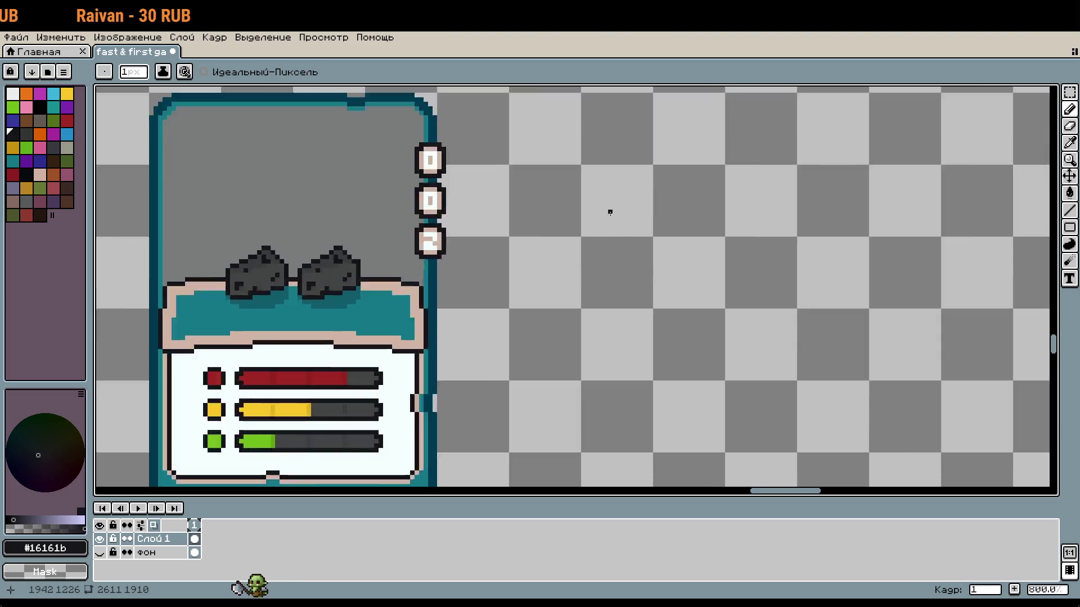
{"action": "left_click_drag", "start_coordinate": [668, 225], "coordinate": [608, 234]}
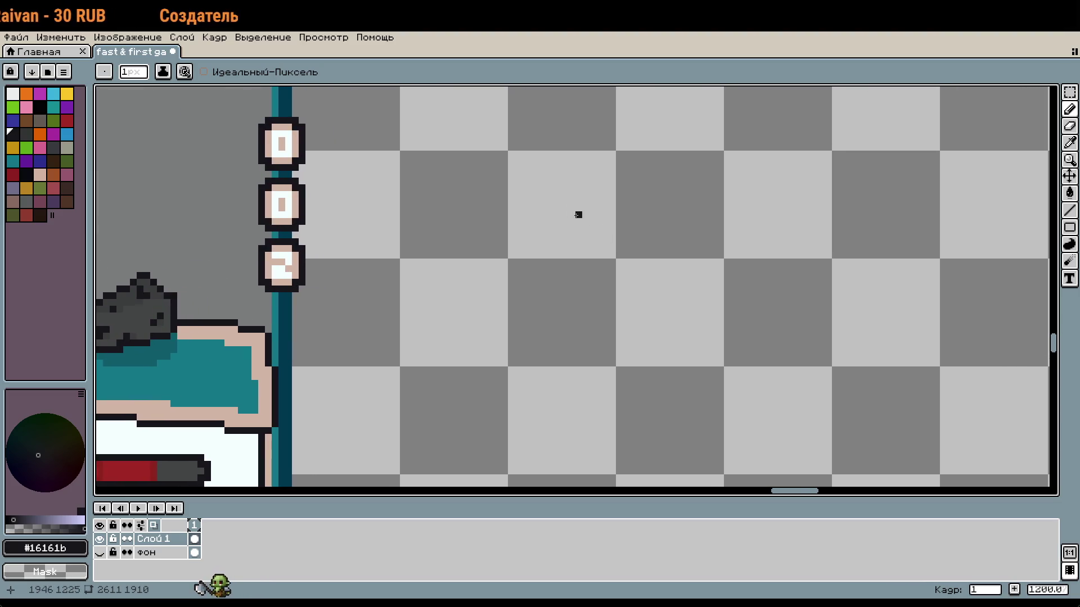
{"action": "scroll", "coordinate": [537, 186], "scroll_direction": "up", "scroll_amount": 2}
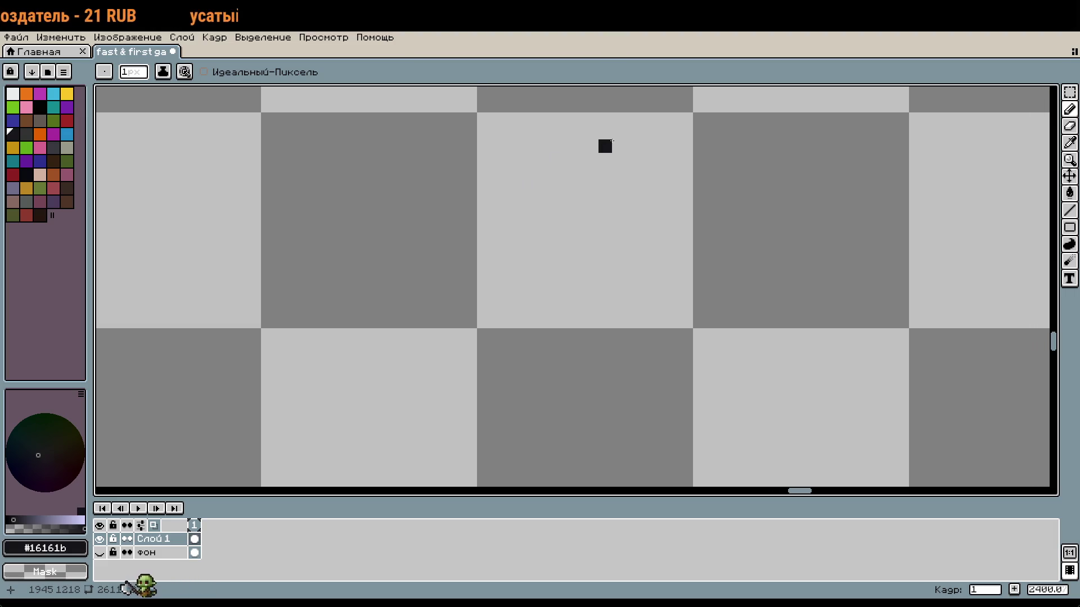
{"action": "left_click_drag", "start_coordinate": [612, 141], "coordinate": [627, 141]}
{"action": "left_click", "coordinate": [646, 160]}
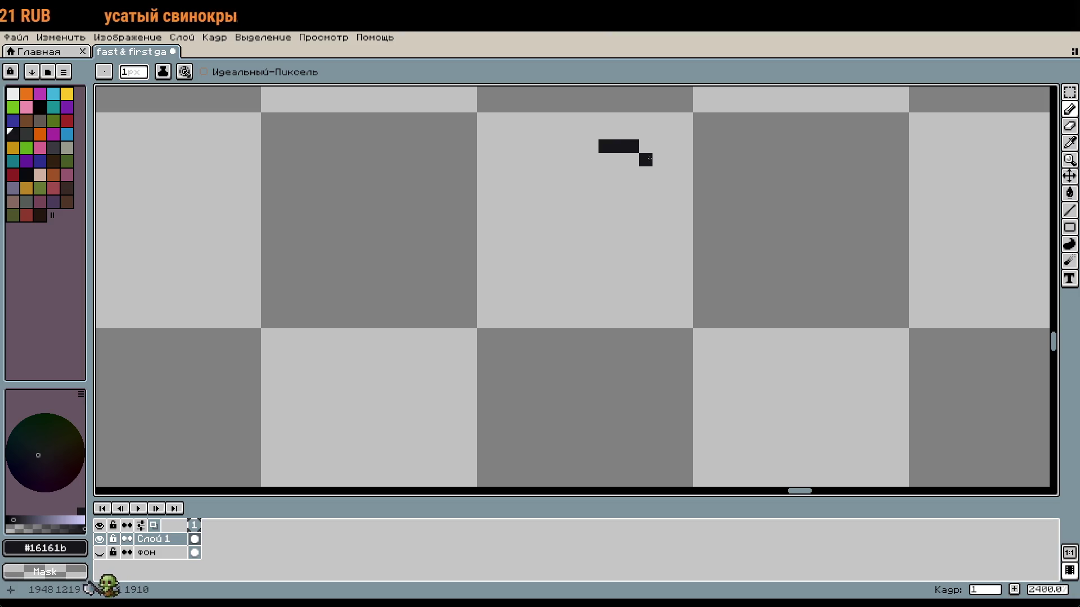
{"action": "mouse_move", "coordinate": [587, 160]}
{"action": "left_mouse_down"}
{"action": "mouse_move", "coordinate": [546, 200]}
{"action": "mouse_move", "coordinate": [537, 243]}
{"action": "left_mouse_up"}
{"action": "left_click", "coordinate": [552, 254]}
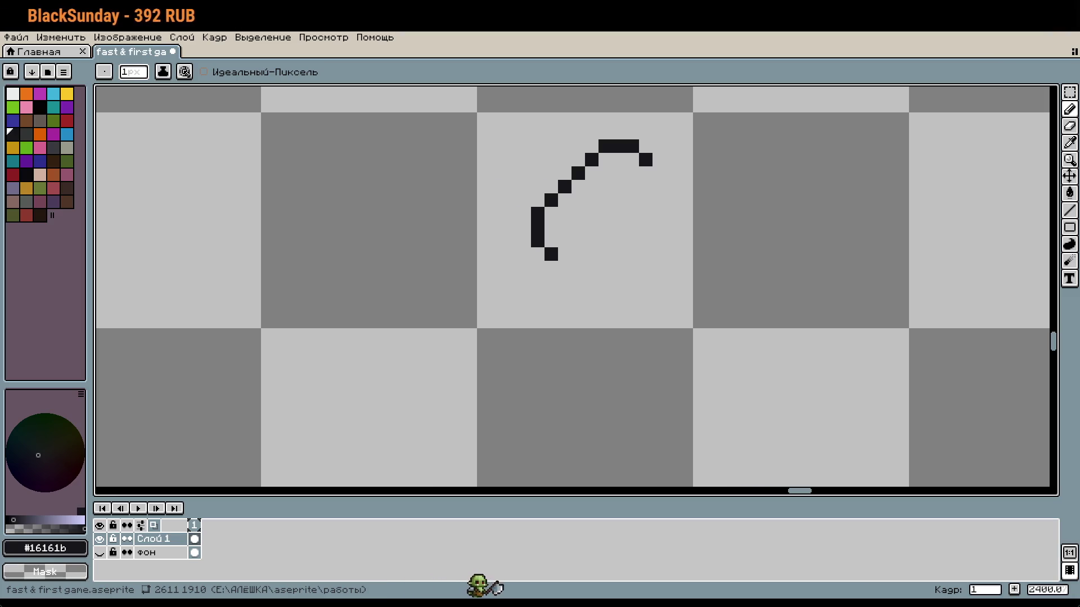
Add a pixel below the arc's left end and continue the arc diagonally down-right from its top
{"action": "scroll", "coordinate": [615, 217], "scroll_direction": "down", "scroll_amount": 6}
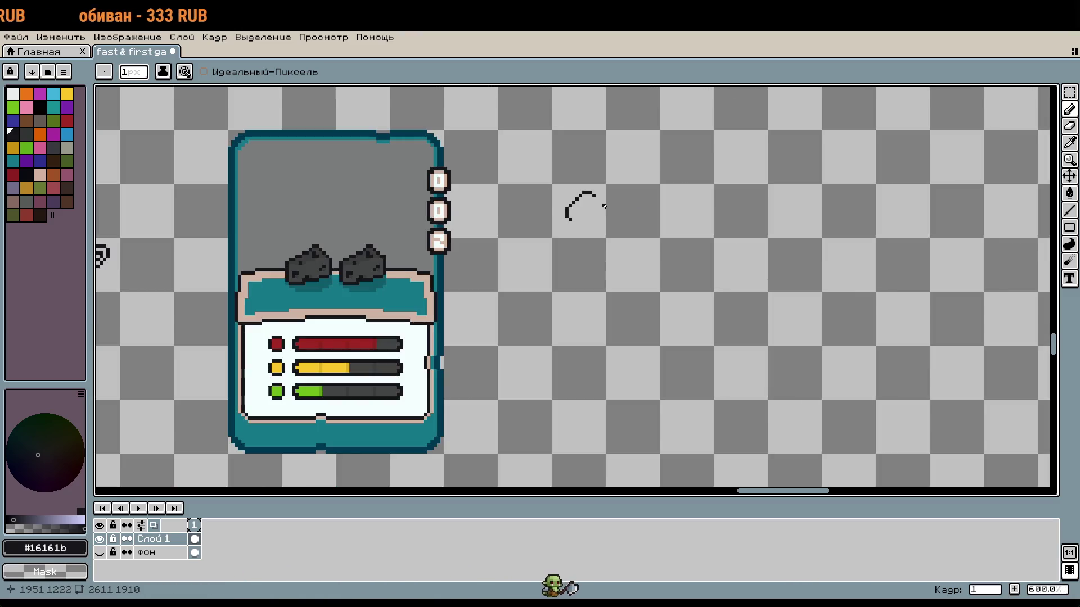
{"action": "scroll", "coordinate": [602, 208], "scroll_direction": "up", "scroll_amount": 2}
{"action": "scroll", "coordinate": [563, 216], "scroll_direction": "up", "scroll_amount": 1}
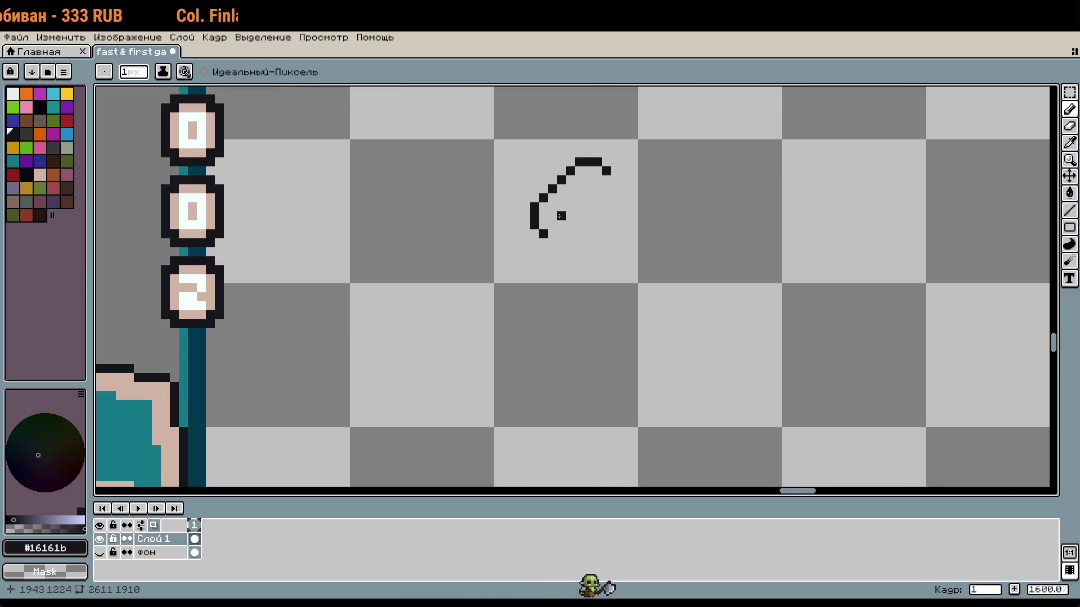
{"action": "scroll", "coordinate": [560, 216], "scroll_direction": "up", "scroll_amount": 1}
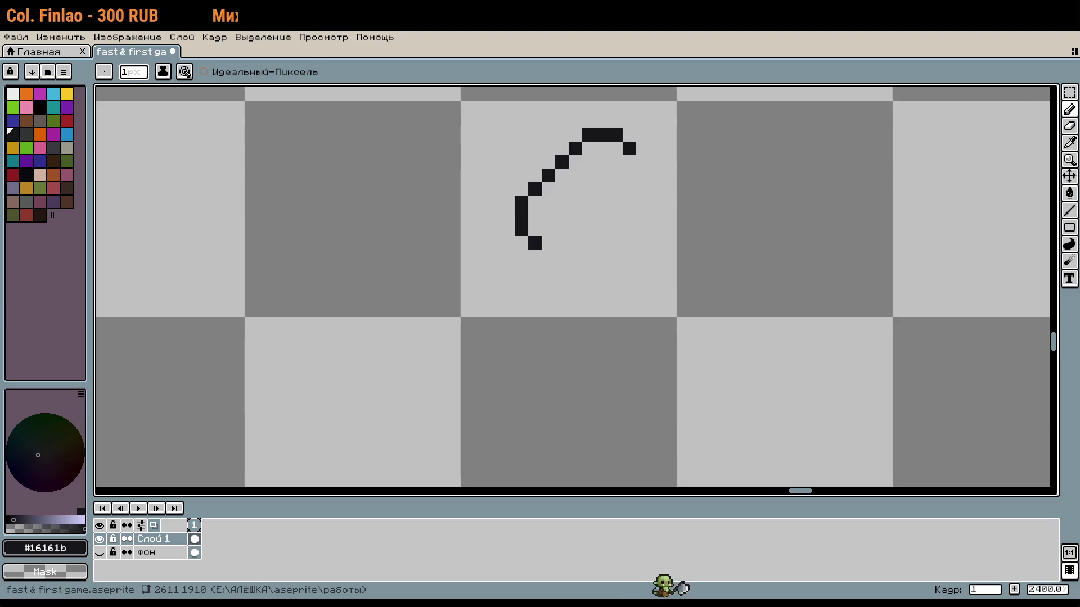
{"action": "scroll", "coordinate": [675, 180], "scroll_direction": "right", "scroll_amount": 1}
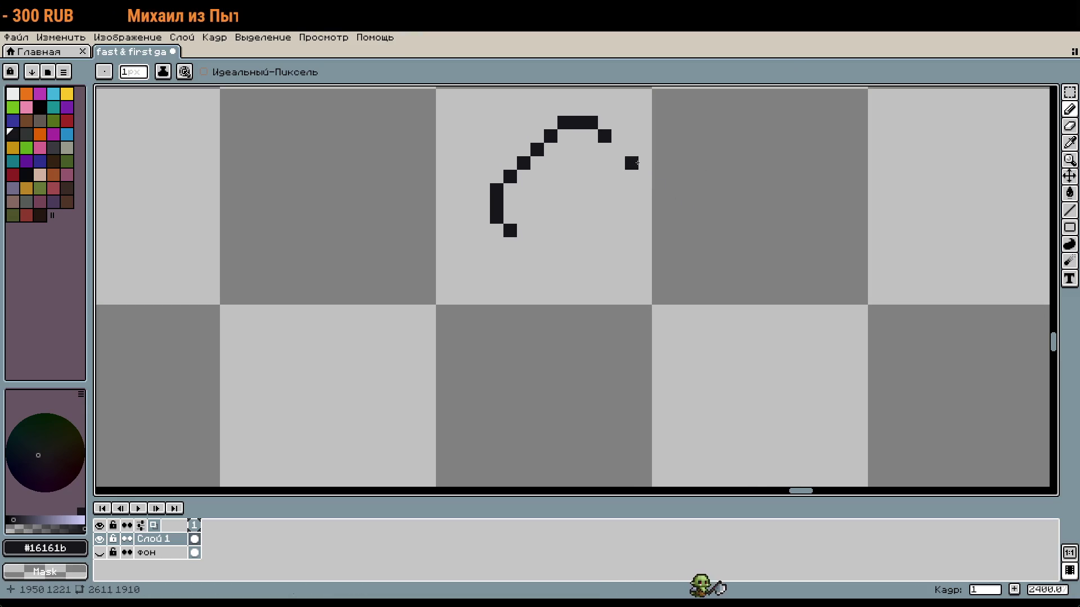
{"action": "scroll", "coordinate": [638, 163], "scroll_direction": "right", "scroll_amount": 1}
{"action": "scroll", "coordinate": [638, 164], "scroll_direction": "up", "scroll_amount": 1}
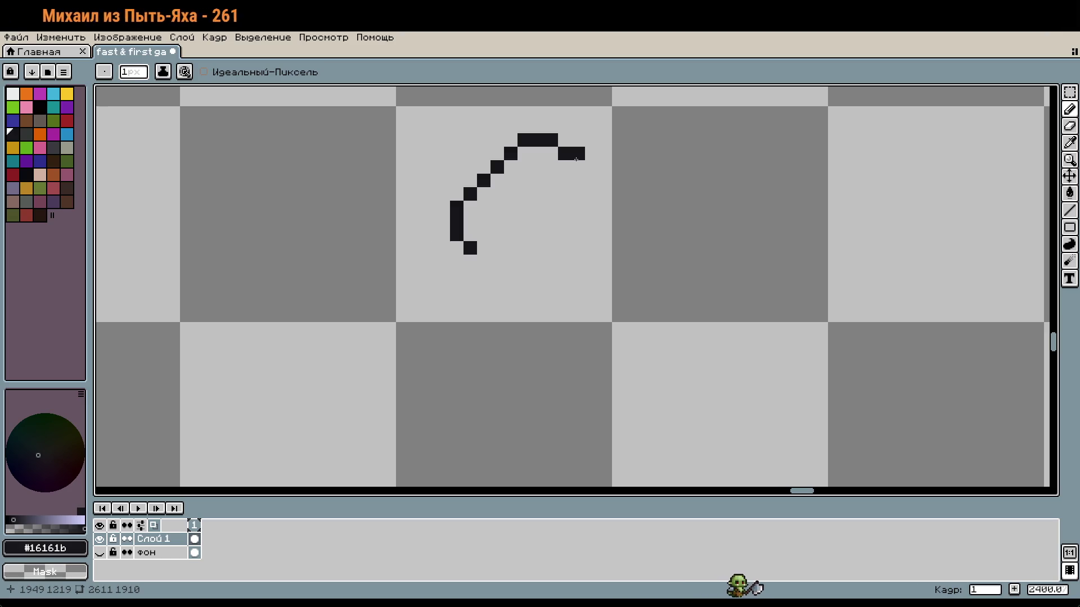
{"action": "left_click", "coordinate": [470, 261]}
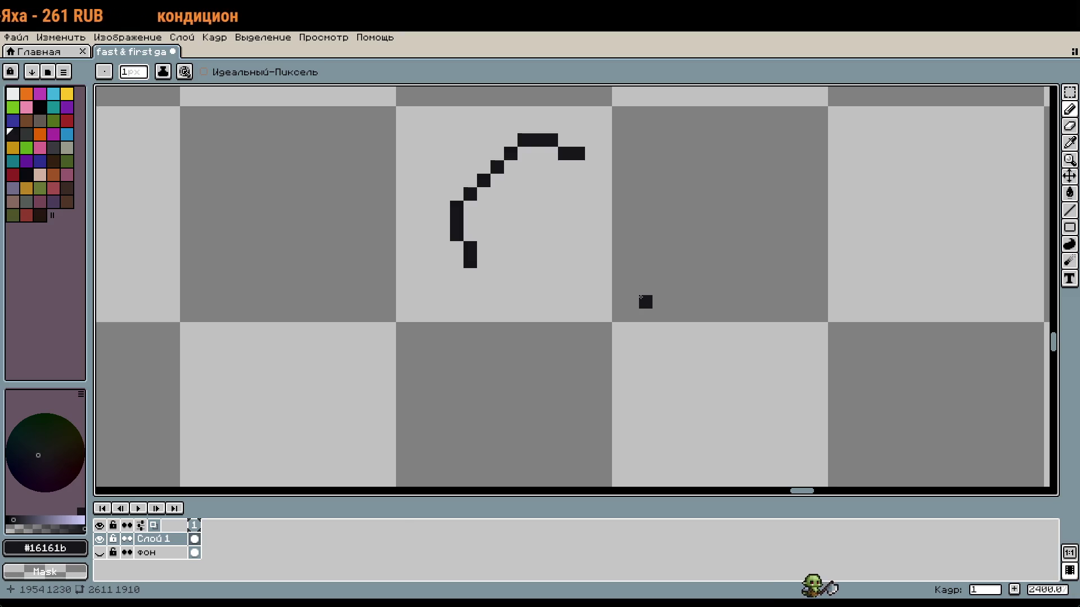
{"action": "left_click", "coordinate": [592, 167]}
{"action": "left_click", "coordinate": [605, 180]}
{"action": "left_click", "coordinate": [619, 194]}
Extend the right leg pixel by pixel further down-right, undoing a stray pixel below the left leg
{"action": "left_click", "coordinate": [632, 208]}
{"action": "left_click", "coordinate": [646, 221]}
{"action": "left_click", "coordinate": [659, 235]}
{"action": "left_click", "coordinate": [673, 248]}
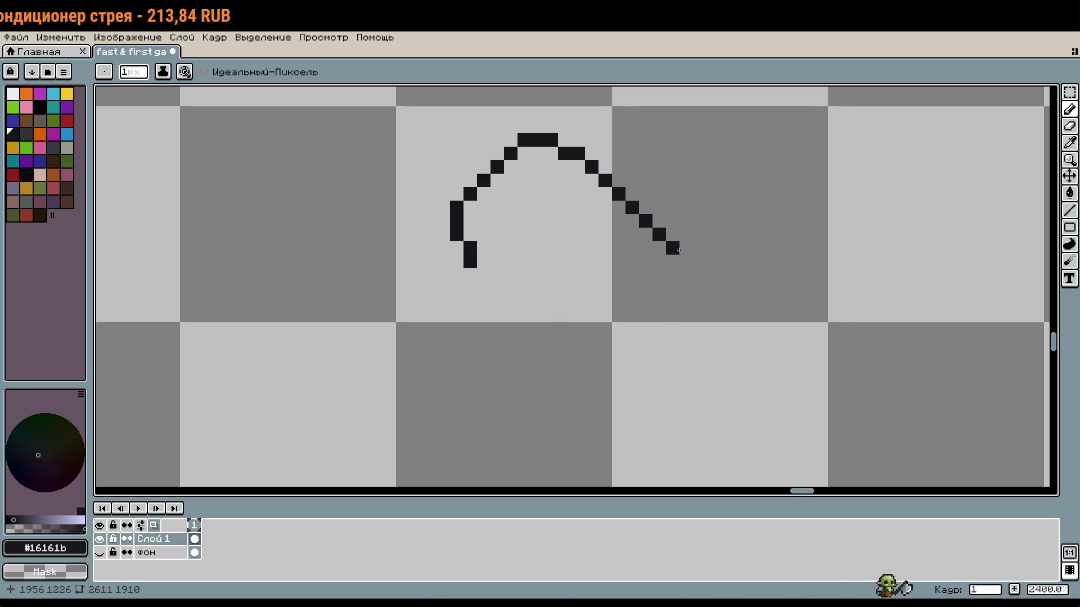
{"action": "left_click", "coordinate": [687, 261]}
{"action": "left_click", "coordinate": [700, 275]}
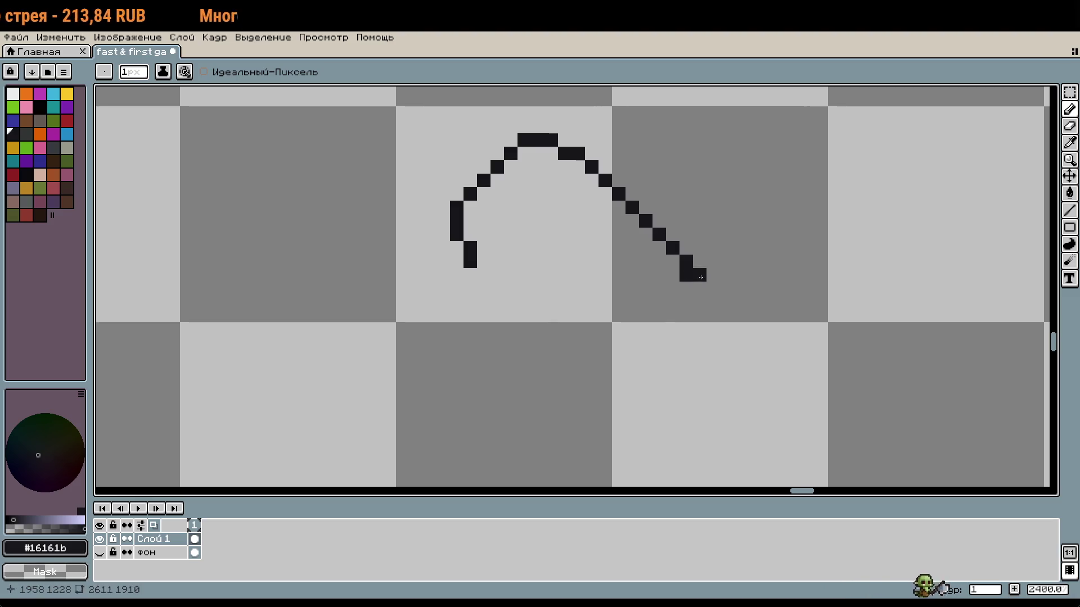
{"action": "left_click", "coordinate": [713, 289]}
{"action": "left_click", "coordinate": [483, 275]}
{"action": "key", "text": "ctrl+z"}
Select the diagonal stroke with the rectangle marquee and commit it in place
{"action": "key", "text": "m"}
{"action": "mouse_move", "coordinate": [597, 160]}
{"action": "left_mouse_down"}
{"action": "mouse_move", "coordinate": [706, 302]}
{"action": "mouse_move", "coordinate": [647, 304]}
{"action": "mouse_move", "coordinate": [704, 272]}
{"action": "mouse_move", "coordinate": [588, 382]}
{"action": "left_mouse_up"}
{"action": "left_click", "coordinate": [700, 396]}
{"action": "scroll", "coordinate": [700, 396], "scroll_direction": "down", "scroll_amount": 2}
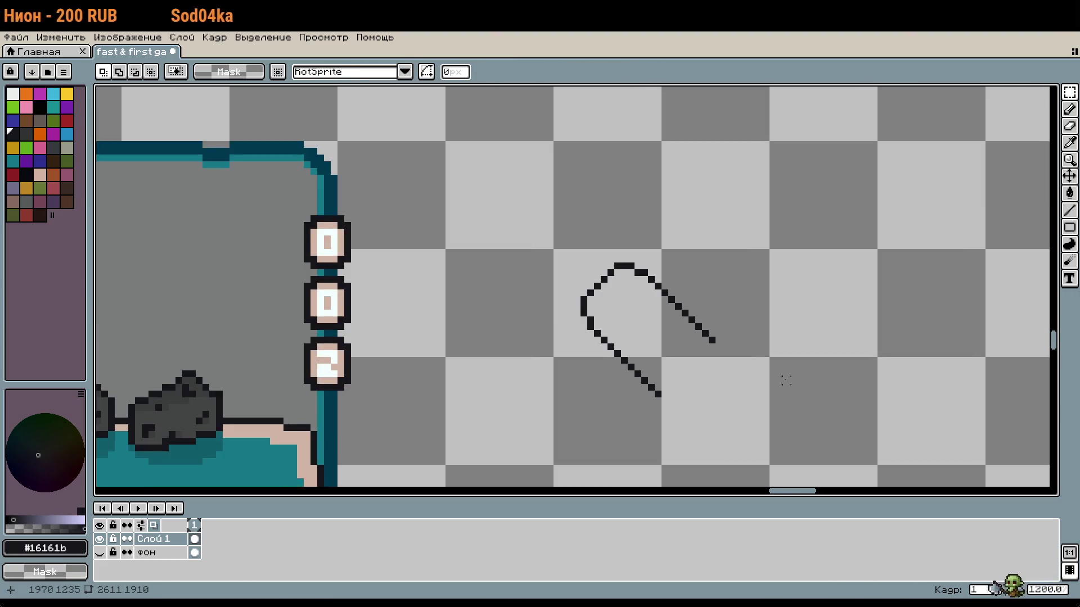
Shift the loop two pixels left and down, discarding a stray pixel drawn inside it
{"action": "left_click_drag", "start_coordinate": [784, 379], "coordinate": [705, 317]}
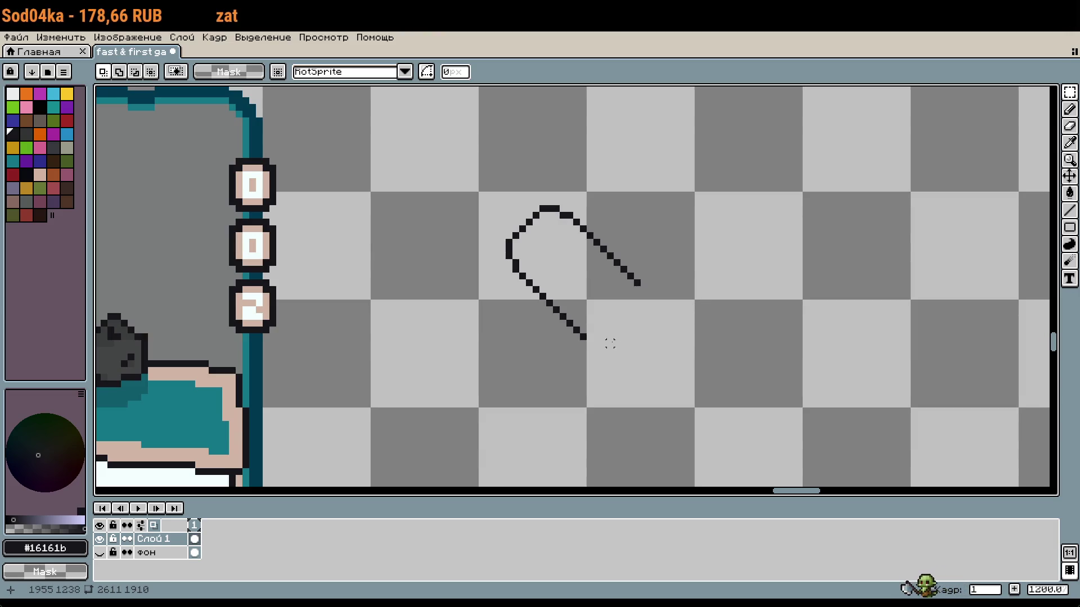
{"action": "key", "text": "b"}
{"action": "left_click", "coordinate": [555, 235]}
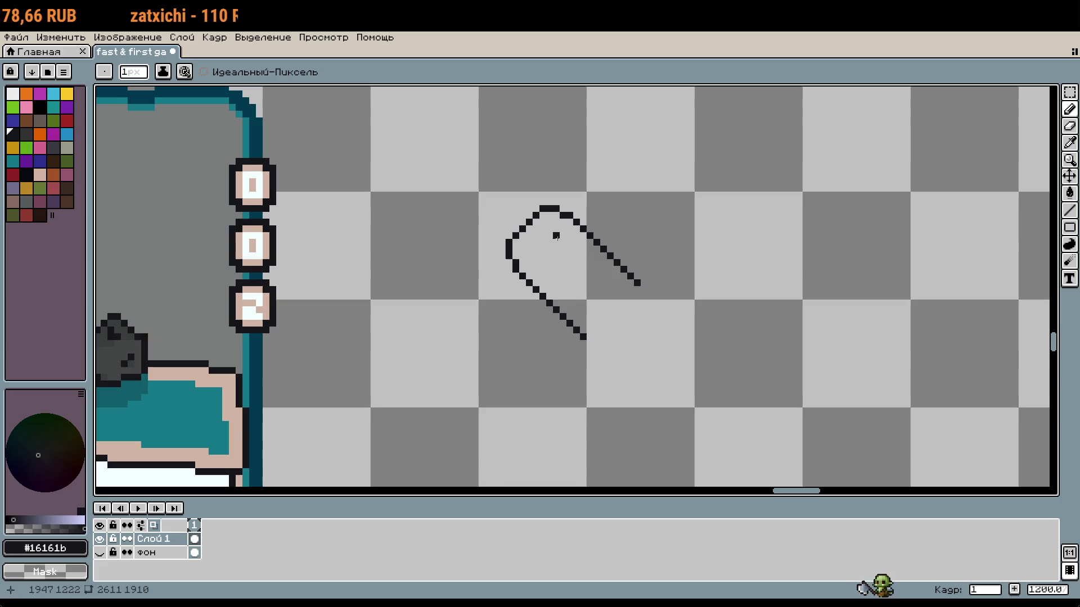
{"action": "scroll", "coordinate": [554, 239], "scroll_direction": "up", "scroll_amount": 1}
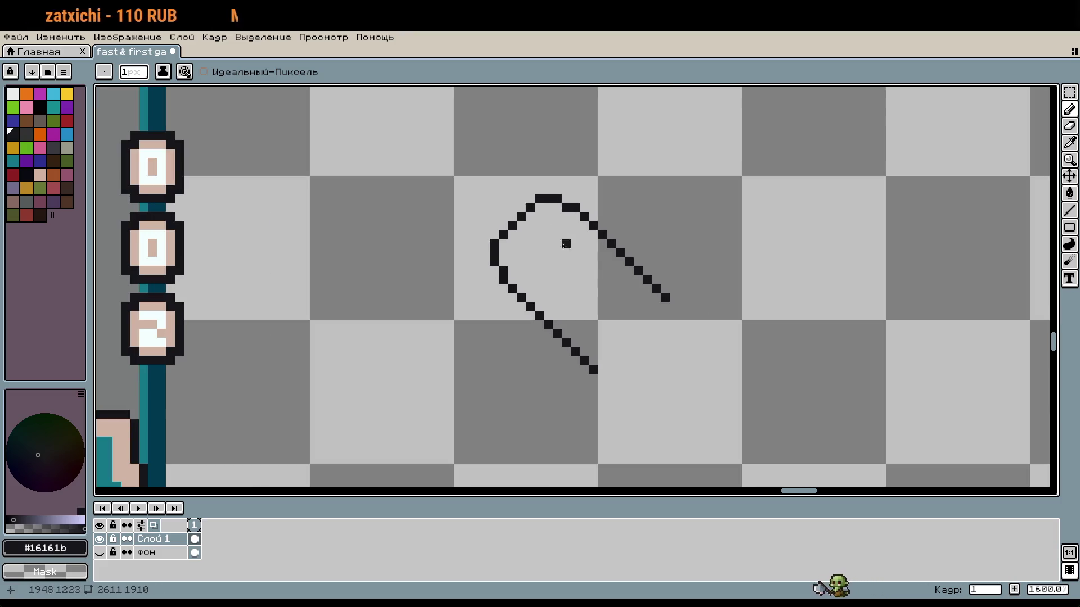
{"action": "key", "text": "ctrl+z"}
{"action": "key", "text": "m"}
{"action": "mouse_move", "coordinate": [603, 388]}
{"action": "left_mouse_down"}
{"action": "mouse_move", "coordinate": [586, 358]}
{"action": "mouse_move", "coordinate": [461, 238]}
{"action": "left_mouse_up"}
{"action": "left_click_drag", "start_coordinate": [594, 326], "coordinate": [576, 340]}
{"action": "key", "text": "Return"}
Undo the upper diagonal tail stroke, leaving only a short stub beside the rounded end
{"action": "key", "text": "b"}
{"action": "scroll", "coordinate": [530, 278], "scroll_direction": "up", "scroll_amount": 1}
{"action": "scroll", "coordinate": [638, 323], "scroll_direction": "down", "scroll_amount": 1}
{"action": "left_click", "coordinate": [709, 325]}
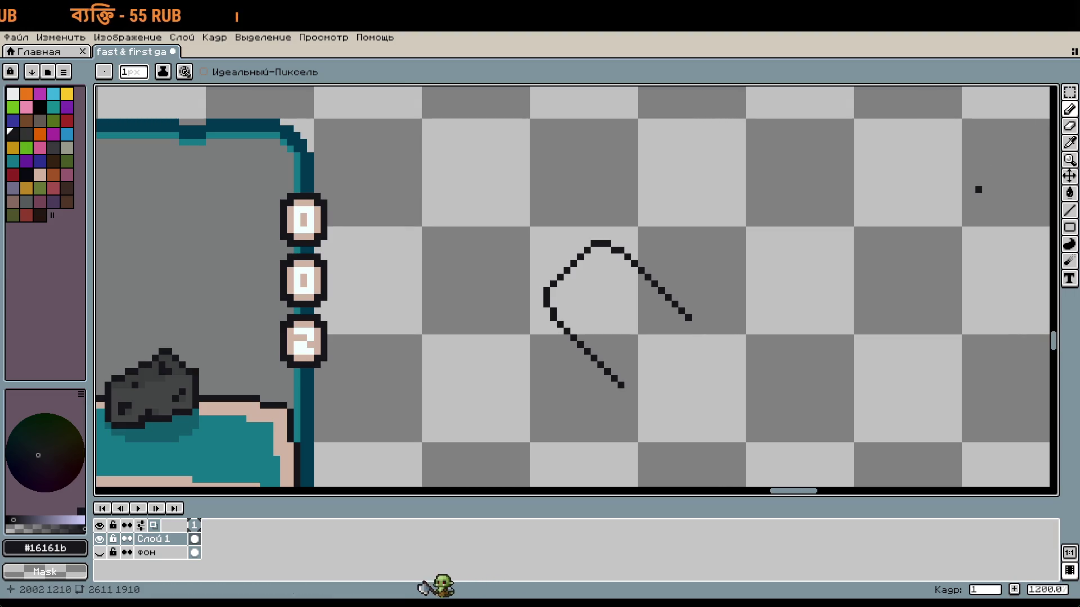
{"action": "left_click_drag", "start_coordinate": [803, 385], "coordinate": [757, 371]}
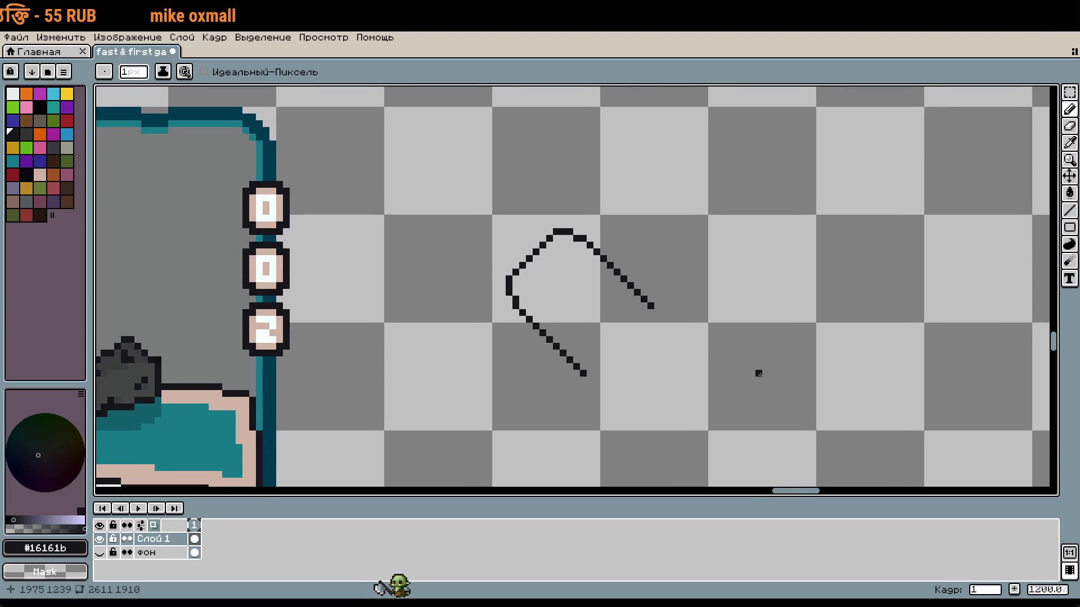
{"action": "left_click_drag", "start_coordinate": [691, 359], "coordinate": [657, 316]}
{"action": "scroll", "coordinate": [657, 316], "scroll_direction": "up", "scroll_amount": 1}
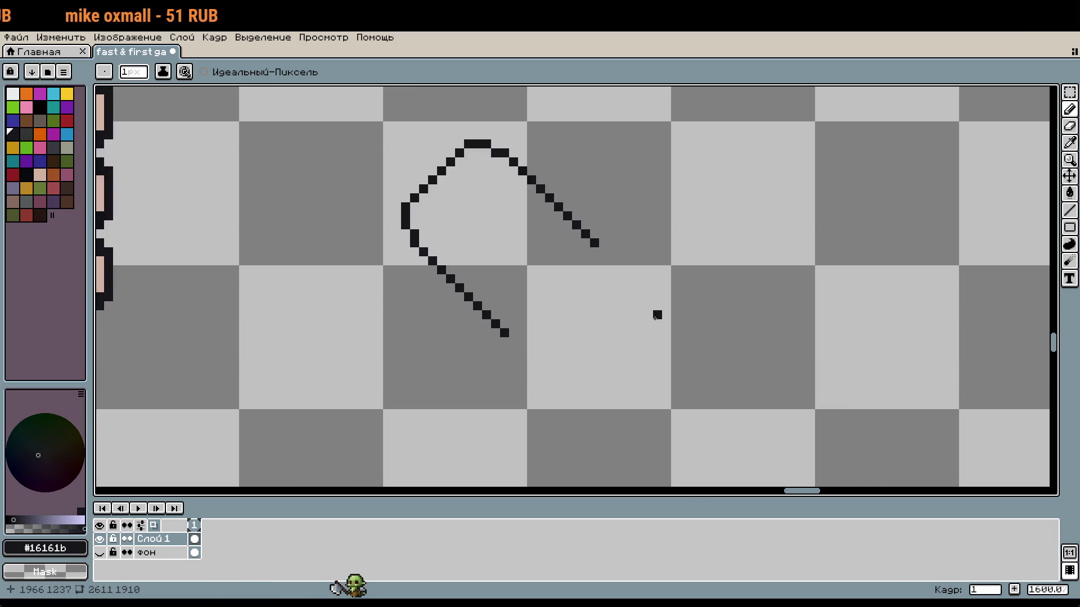
{"action": "scroll", "coordinate": [656, 314], "scroll_direction": "down", "scroll_amount": 3}
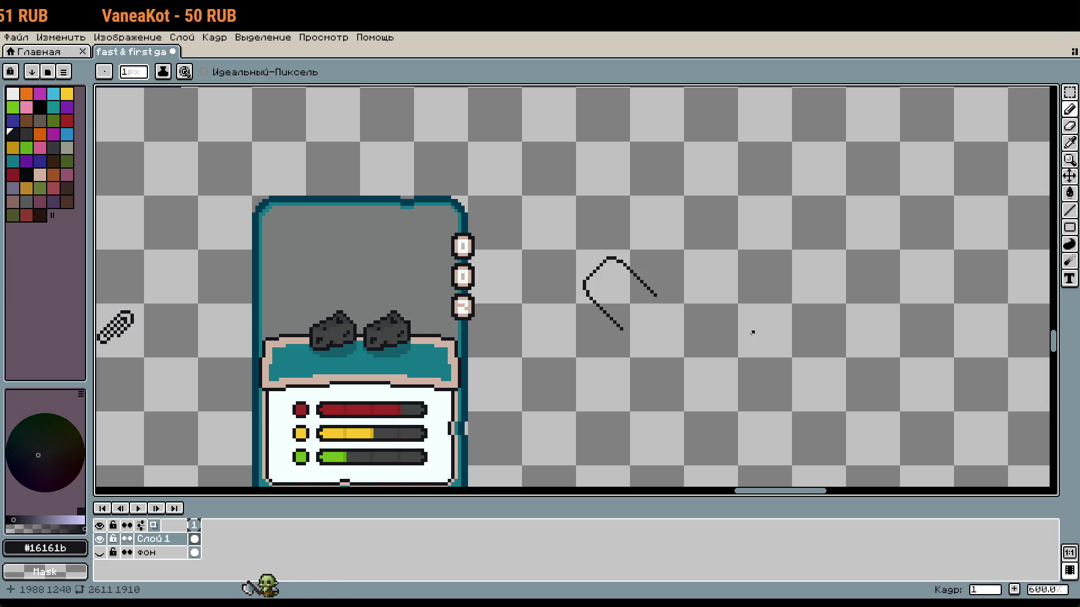
{"action": "scroll", "coordinate": [732, 323], "scroll_direction": "up", "scroll_amount": 1}
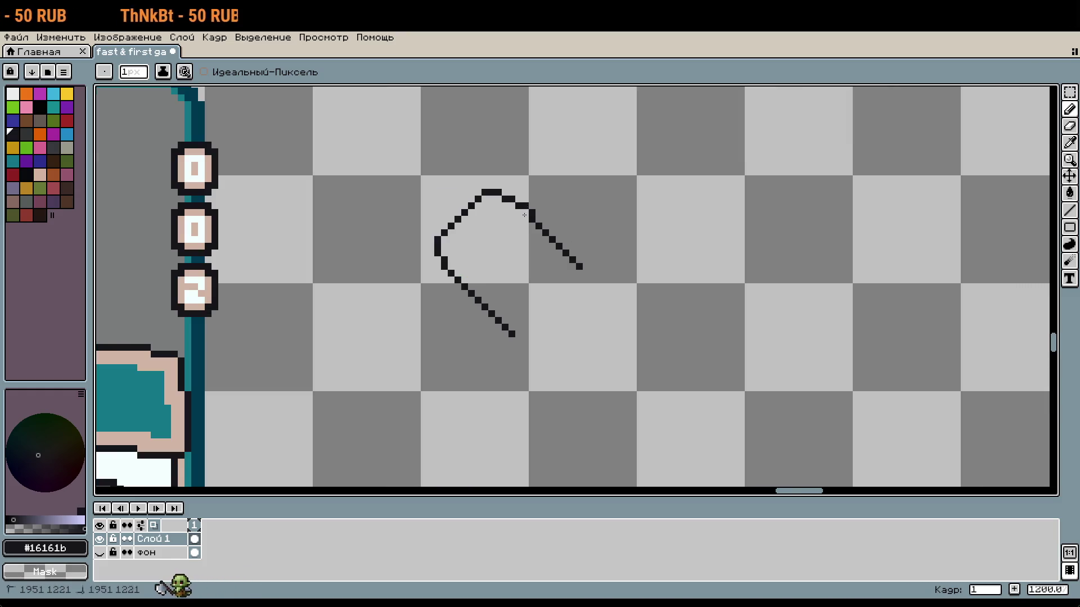
{"action": "key", "text": "ctrl+z"}
{"action": "scroll", "coordinate": [536, 211], "scroll_direction": "up", "scroll_amount": 1}
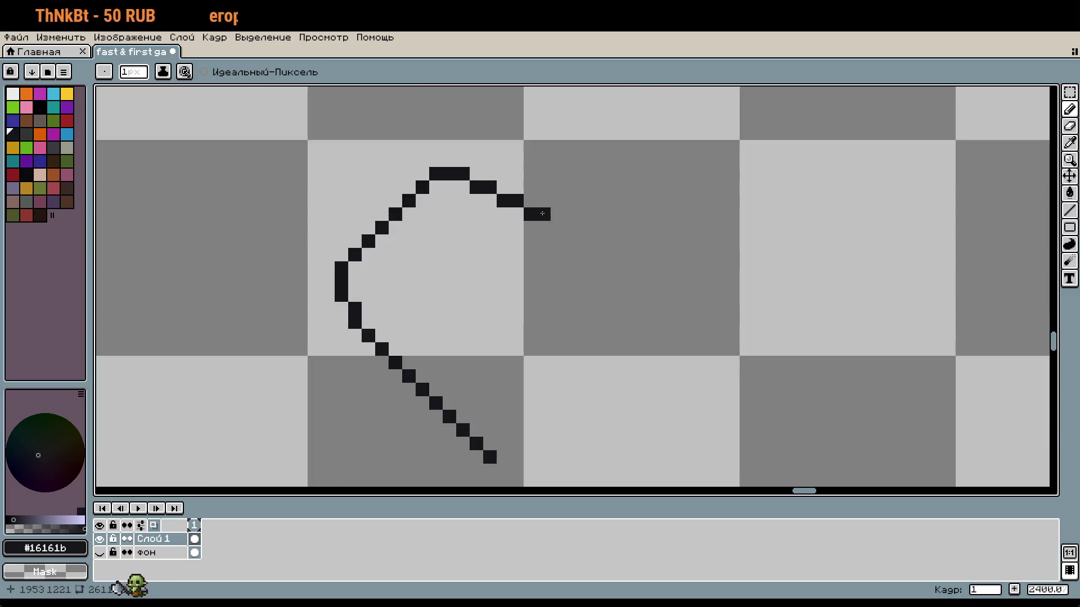
Redraw the upper leg from its stub at a shallower slope, adding two pixels at its end
{"action": "left_click", "coordinate": [556, 228]}
{"action": "left_click_drag", "start_coordinate": [571, 242], "coordinate": [609, 244]}
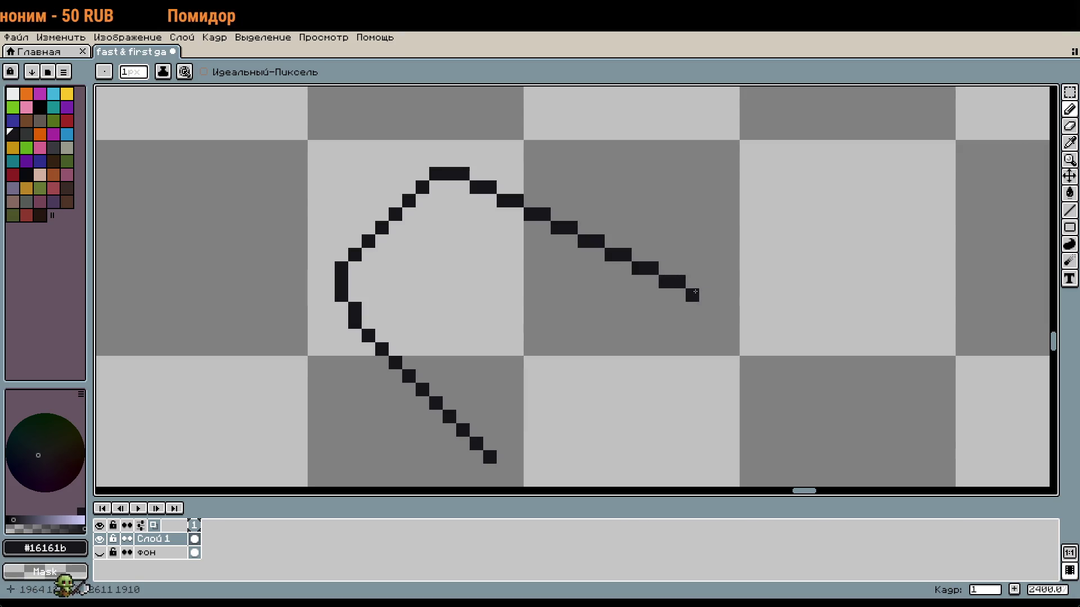
{"action": "left_click_drag", "start_coordinate": [746, 322], "coordinate": [759, 322]}
{"action": "scroll", "coordinate": [756, 318], "scroll_direction": "down", "scroll_amount": 3}
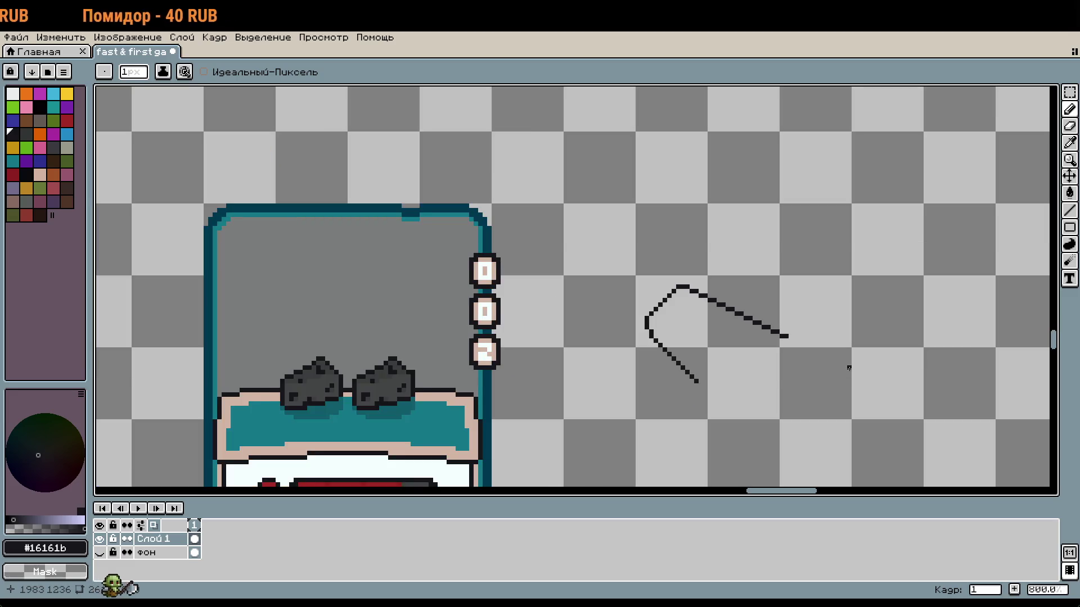
Stretch the lower diagonal leg to 24 by 11 pixels with a marquee transform
{"action": "key", "text": "m"}
{"action": "scroll", "coordinate": [634, 249], "scroll_direction": "up", "scroll_amount": 1}
{"action": "left_click_drag", "start_coordinate": [641, 233], "coordinate": [861, 336]}
{"action": "left_click_drag", "start_coordinate": [699, 444], "coordinate": [559, 330]}
{"action": "key", "text": "ctrl+t"}
{"action": "left_click_drag", "start_coordinate": [843, 280], "coordinate": [760, 383]}
{"action": "scroll", "coordinate": [863, 419], "scroll_direction": "down", "scroll_amount": 2}
{"action": "key", "text": "Return"}
{"action": "scroll", "coordinate": [863, 339], "scroll_direction": "up", "scroll_amount": 3}
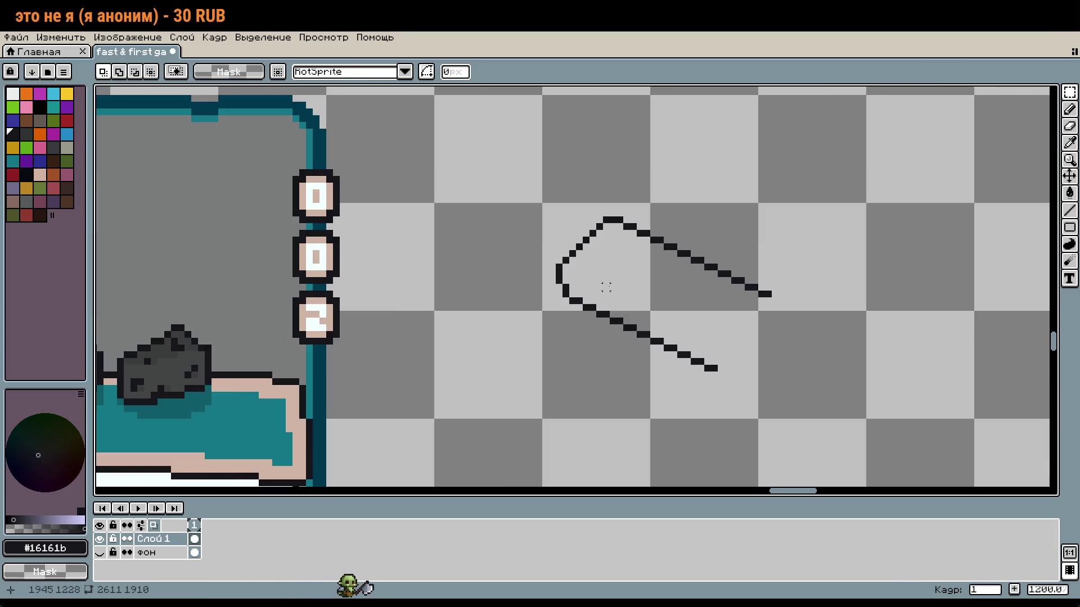
Nudge the lower leg up one pixel and commit the transform
{"action": "key", "text": "ctrl+t"}
{"action": "left_click_drag", "start_coordinate": [622, 333], "coordinate": [625, 336]}
{"action": "key", "text": "Return"}
{"action": "scroll", "coordinate": [562, 299], "scroll_direction": "up", "scroll_amount": 2}
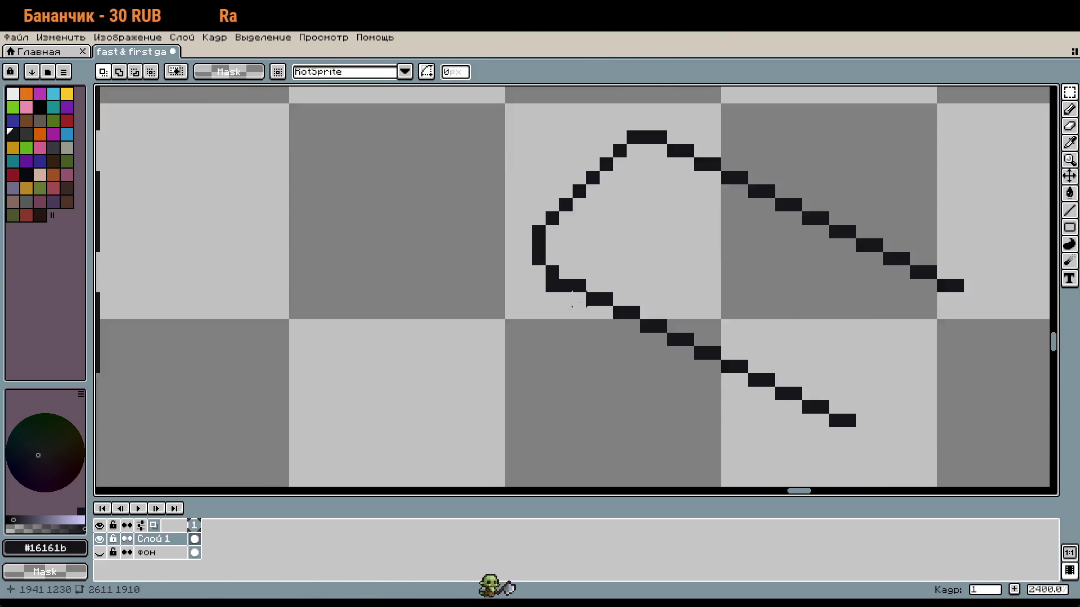
{"action": "key", "text": "v"}
{"action": "scroll", "coordinate": [720, 340], "scroll_direction": "down", "scroll_amount": 5}
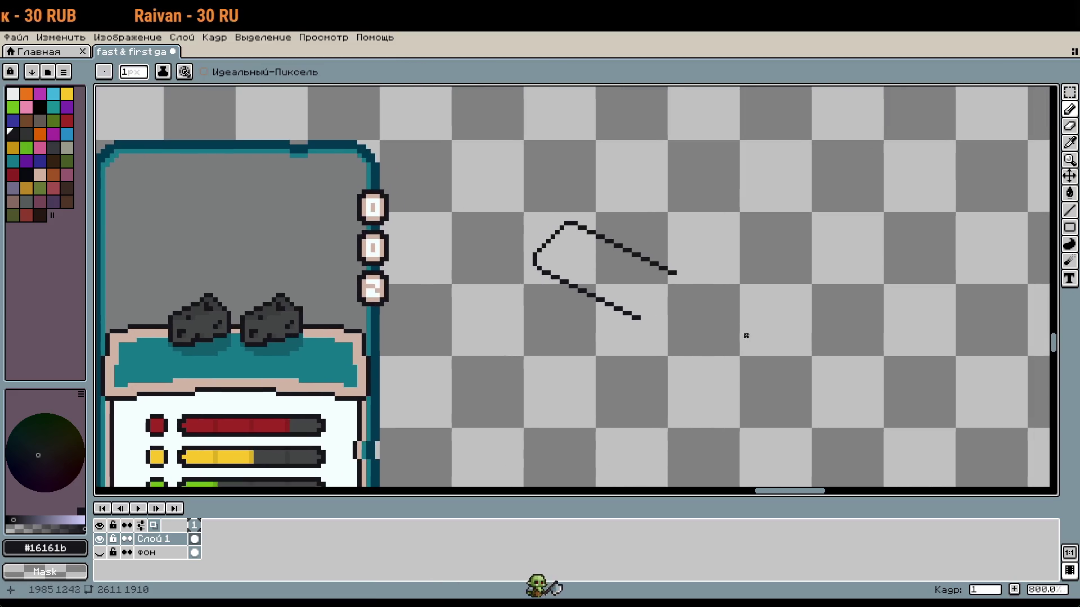
Deselect the lower leg, then move the upper leg's right end further down-right
{"action": "key", "text": "m"}
{"action": "key", "text": "b"}
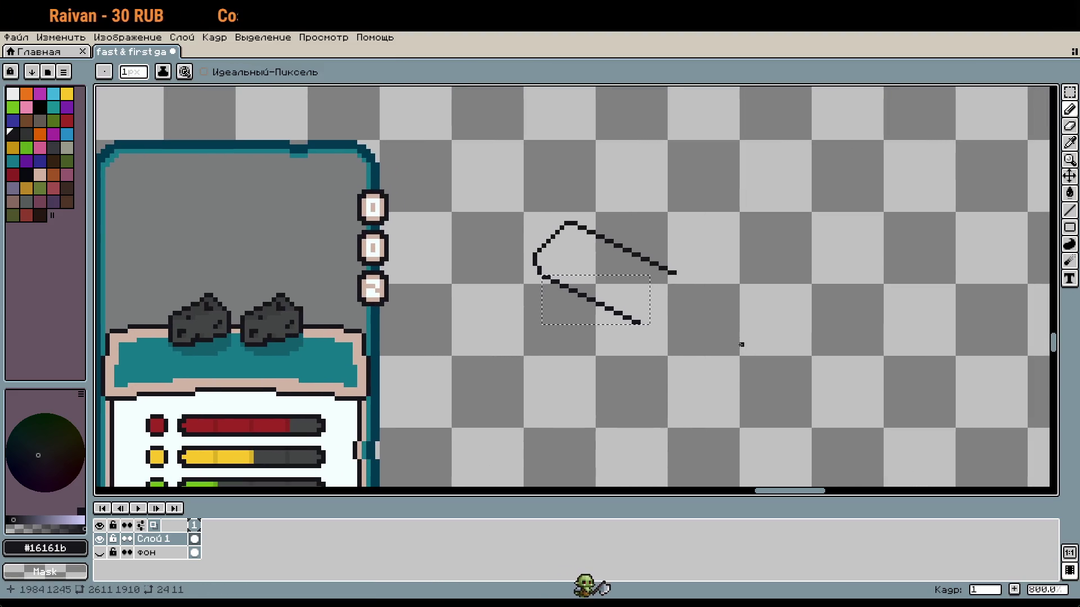
{"action": "key", "text": "ctrl+d"}
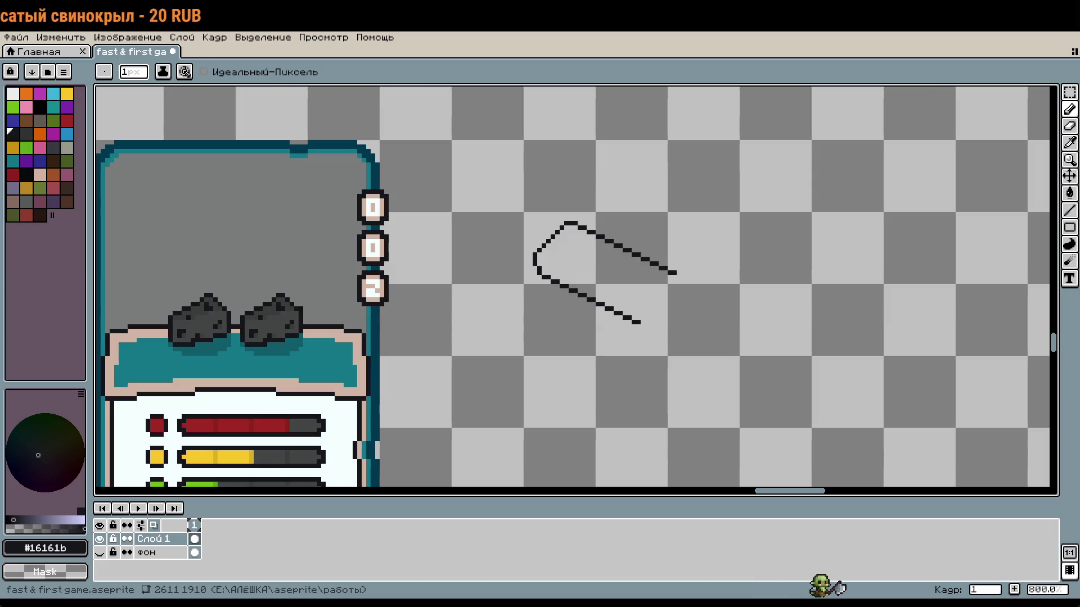
{"action": "scroll", "coordinate": [780, 243], "scroll_direction": "up", "scroll_amount": 4}
{"action": "scroll", "coordinate": [609, 205], "scroll_direction": "down", "scroll_amount": 3}
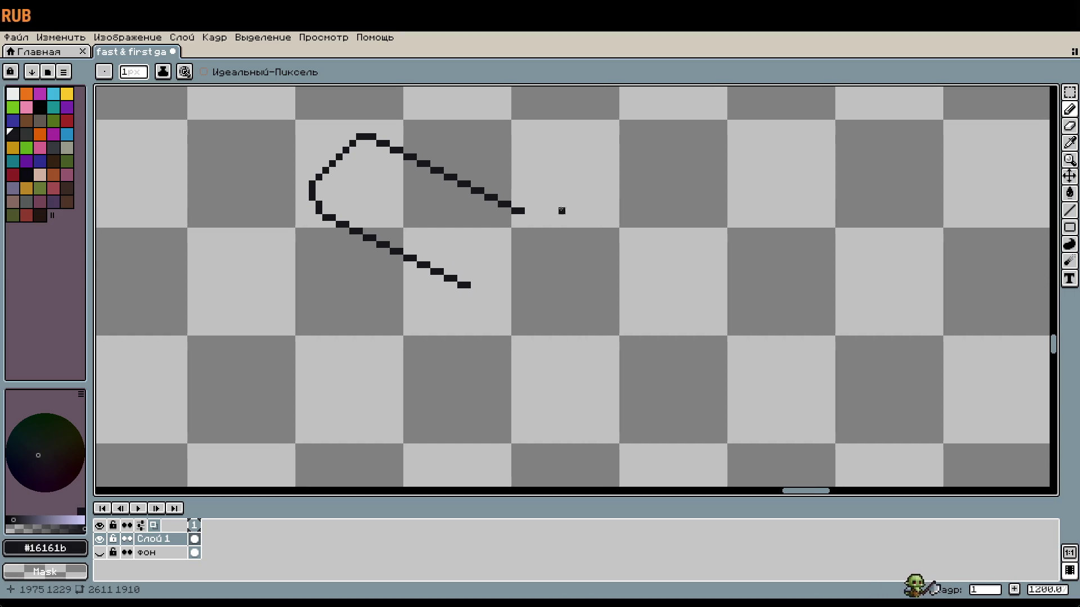
{"action": "key", "text": "m"}
{"action": "left_click_drag", "start_coordinate": [414, 137], "coordinate": [547, 230]}
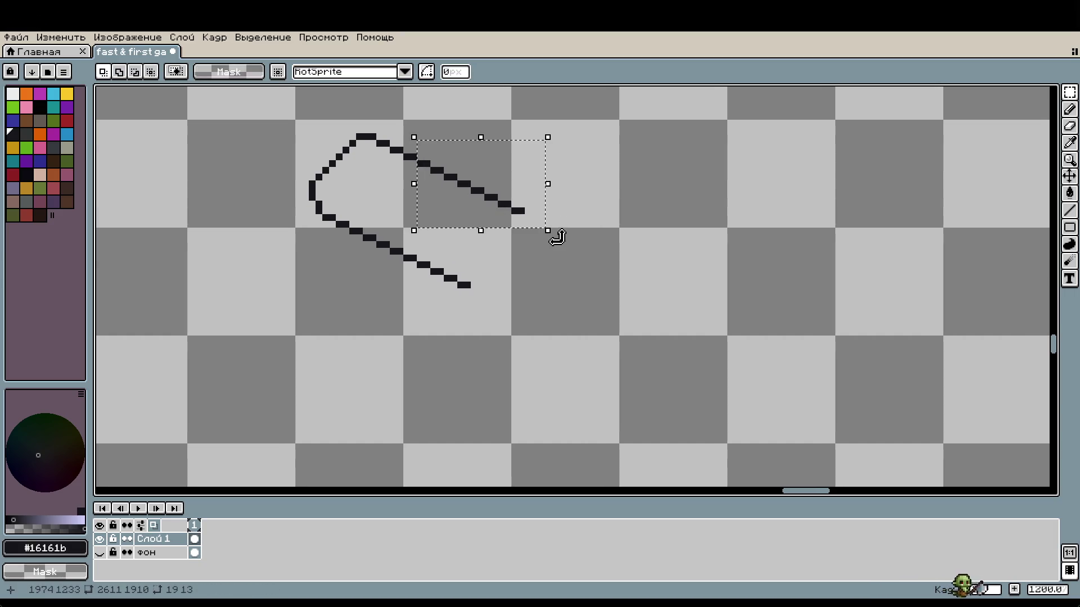
{"action": "left_click", "coordinate": [475, 184]}
{"action": "left_click_drag", "start_coordinate": [475, 185], "coordinate": [584, 239]}
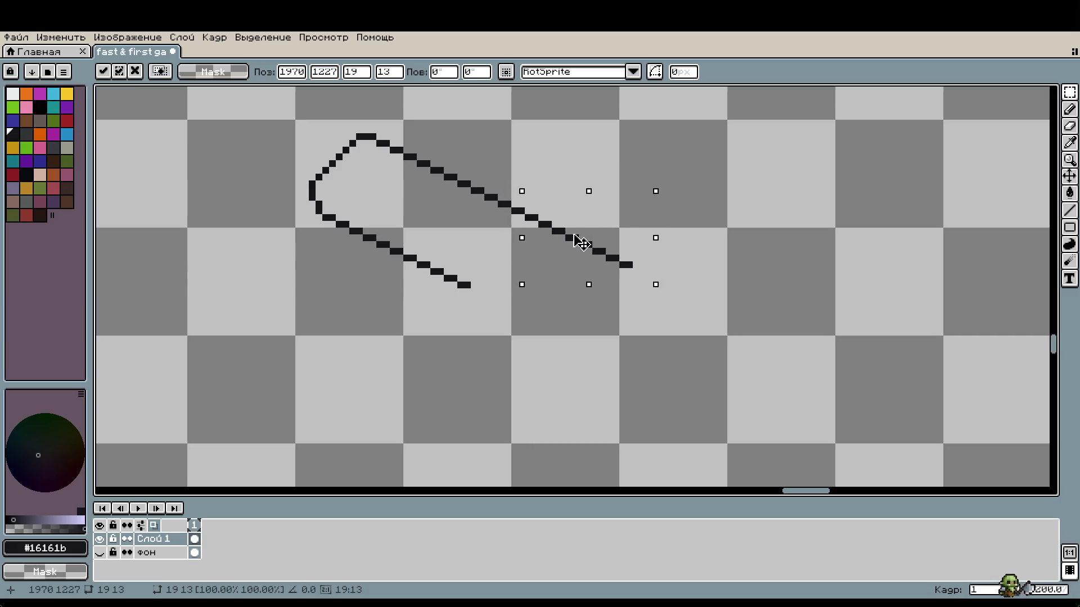
{"action": "left_click", "coordinate": [534, 325]}
Paste a copy of the diagonal segment to lengthen the lower leg
{"action": "key", "text": "ctrl+v"}
{"action": "left_click_drag", "start_coordinate": [519, 174], "coordinate": [573, 307]}
{"action": "key", "text": "Return"}
{"action": "scroll", "coordinate": [579, 349], "scroll_direction": "up", "scroll_amount": 1}
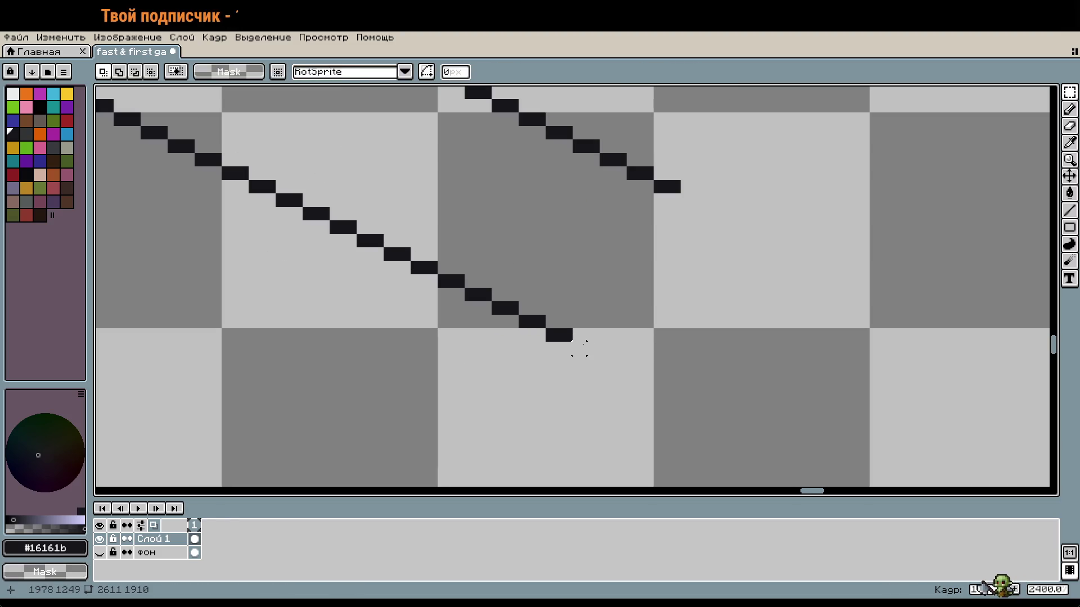
Erase the final two-pixel step from the ends of both the lower and upper legs
{"action": "key", "text": "b"}
{"action": "right_click", "coordinate": [558, 335]}
{"action": "right_click", "coordinate": [667, 187]}
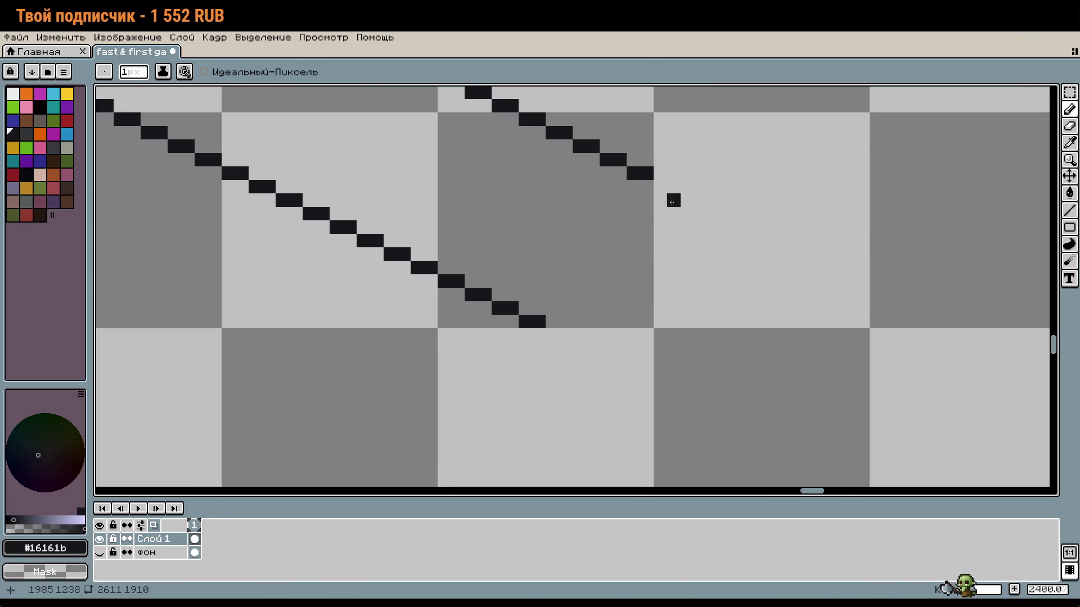
{"action": "right_click", "coordinate": [532, 321]}
{"action": "right_click", "coordinate": [640, 174]}
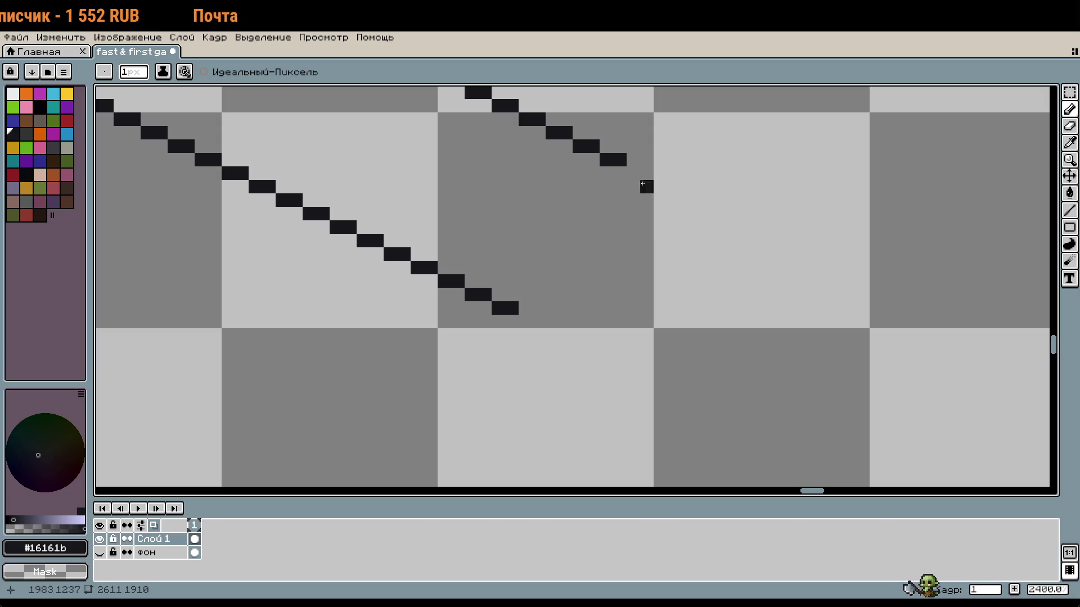
{"action": "scroll", "coordinate": [636, 174], "scroll_direction": "down", "scroll_amount": 5}
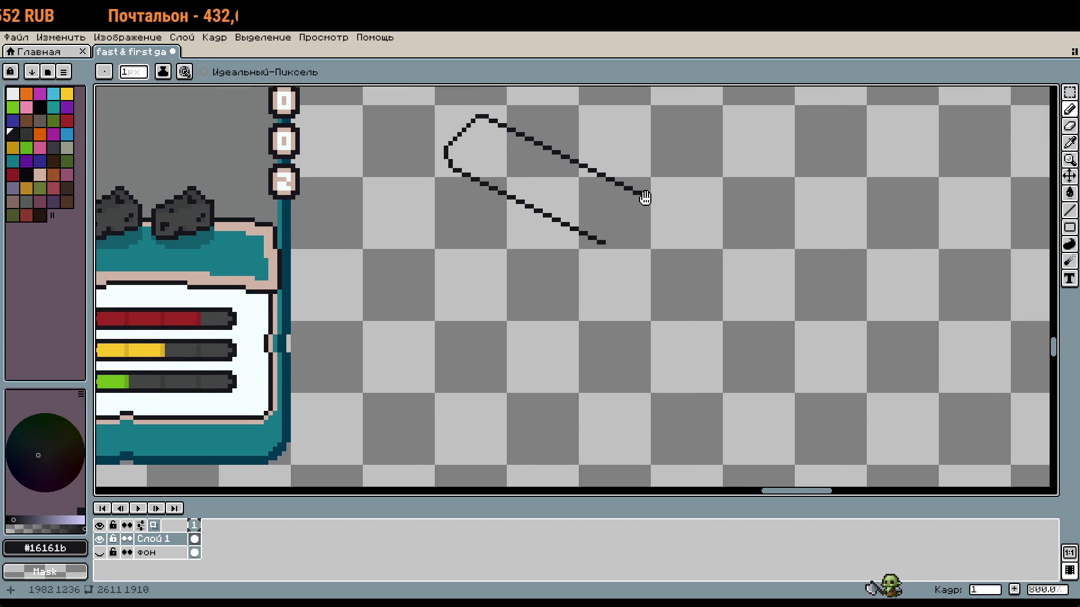
{"action": "scroll", "coordinate": [641, 194], "scroll_direction": "up", "scroll_amount": 6}
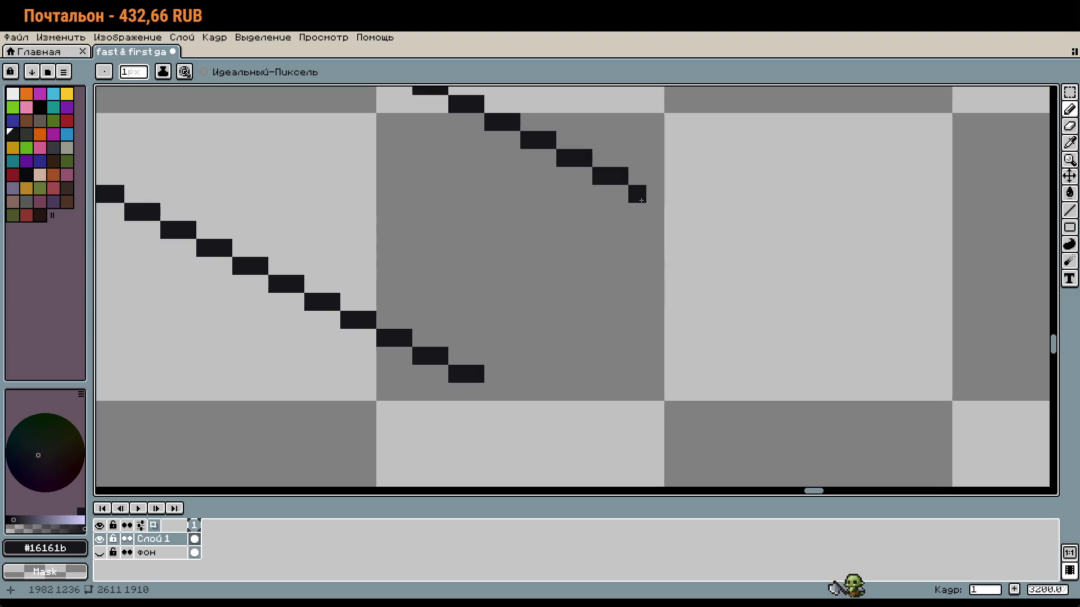
{"action": "left_click_drag", "start_coordinate": [641, 201], "coordinate": [639, 230]}
{"action": "left_click", "coordinate": [500, 377]}
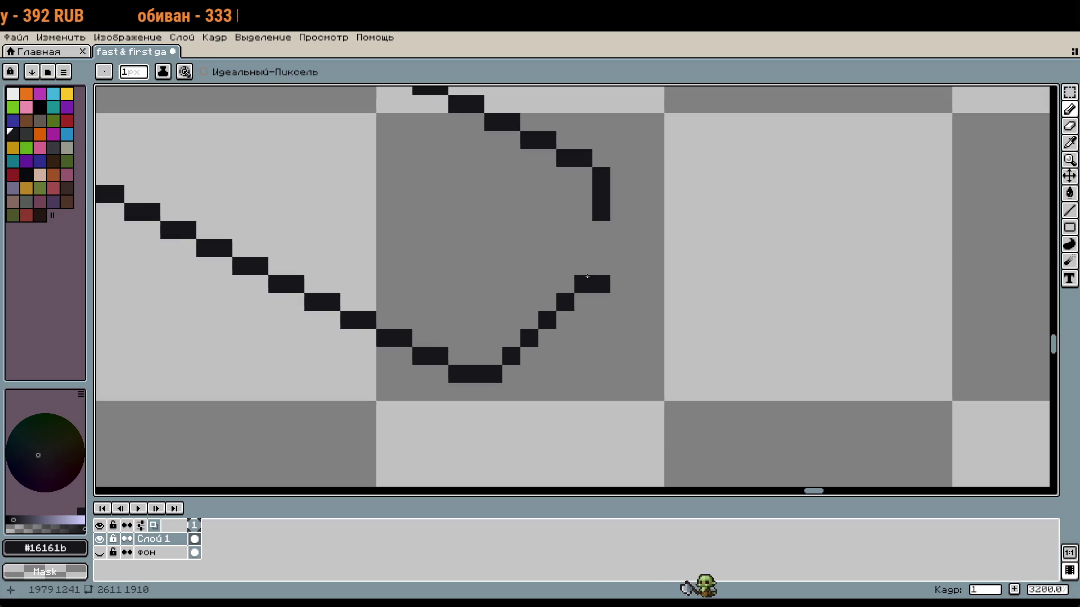
{"action": "scroll", "coordinate": [598, 265], "scroll_direction": "down", "scroll_amount": 4}
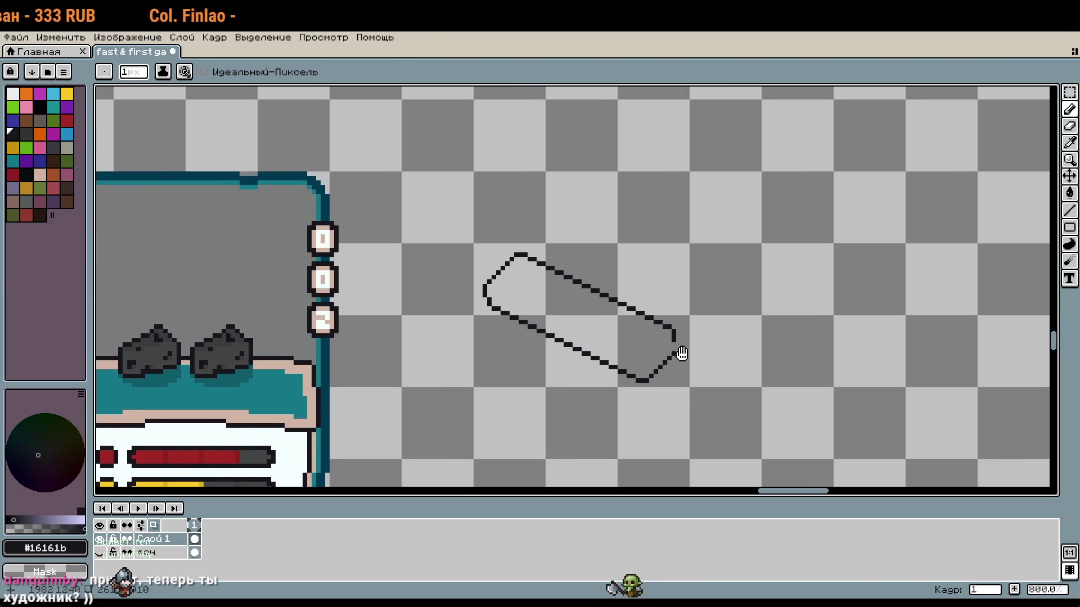
{"action": "scroll", "coordinate": [677, 346], "scroll_direction": "up", "scroll_amount": 4}
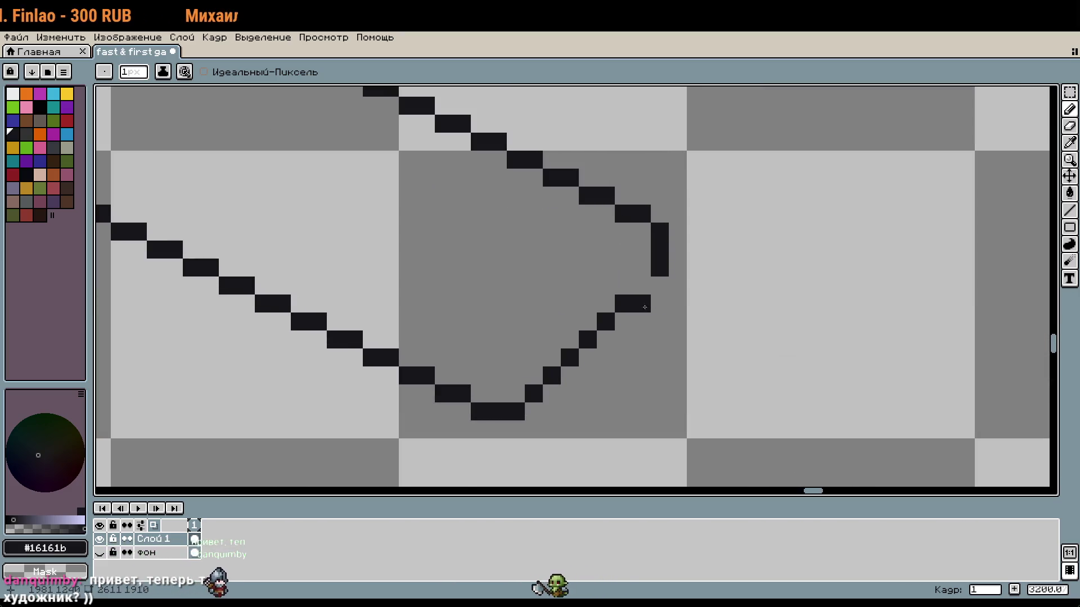
{"action": "scroll", "coordinate": [644, 309], "scroll_direction": "down", "scroll_amount": 4}
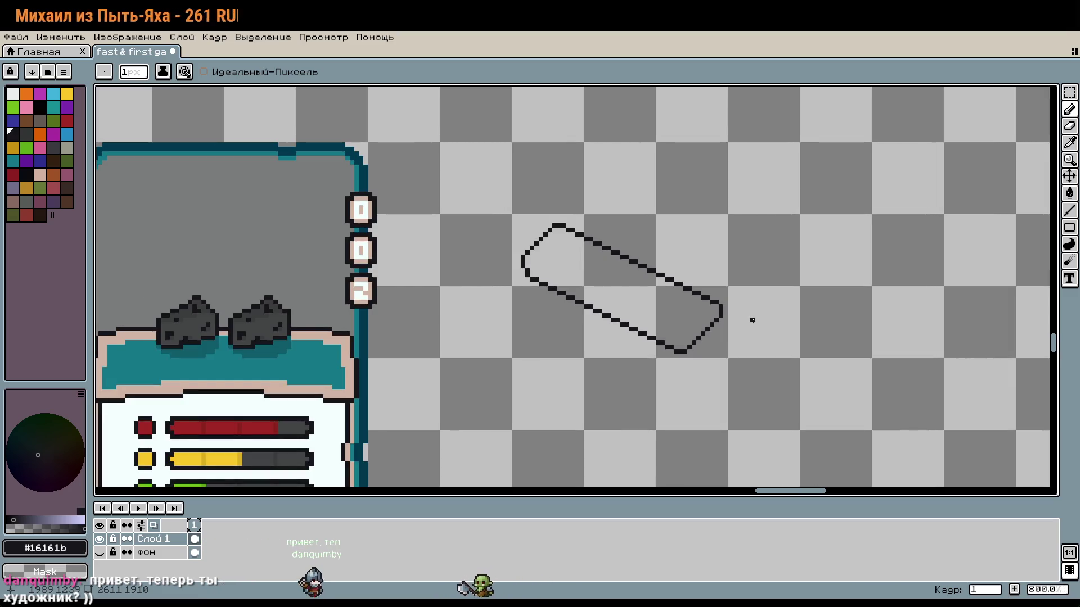
{"action": "scroll", "coordinate": [728, 314], "scroll_direction": "up", "scroll_amount": 4}
{"action": "scroll", "coordinate": [695, 314], "scroll_direction": "down", "scroll_amount": 2}
{"action": "scroll", "coordinate": [684, 271], "scroll_direction": "up", "scroll_amount": 1}
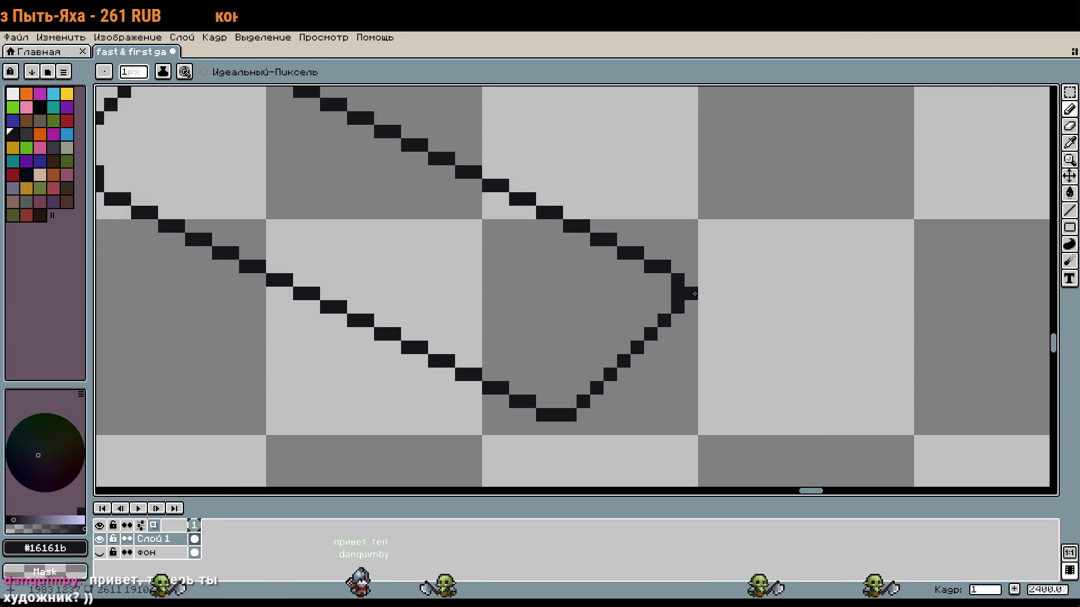
{"action": "scroll", "coordinate": [684, 271], "scroll_direction": "down", "scroll_amount": 2}
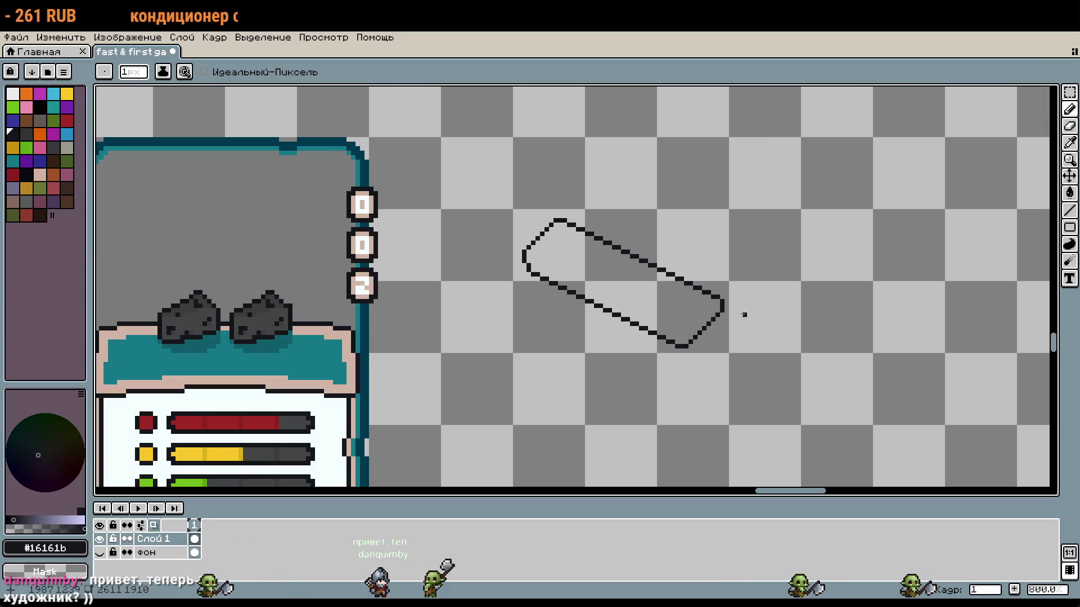
{"action": "scroll", "coordinate": [702, 266], "scroll_direction": "up", "scroll_amount": 3}
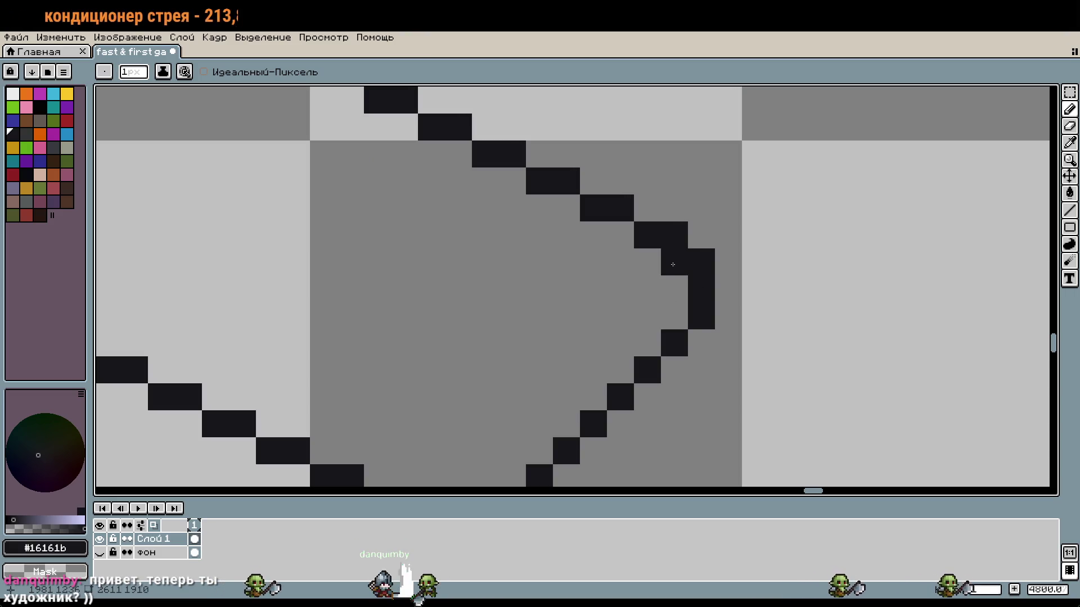
{"action": "scroll", "coordinate": [788, 210], "scroll_direction": "down", "scroll_amount": 1}
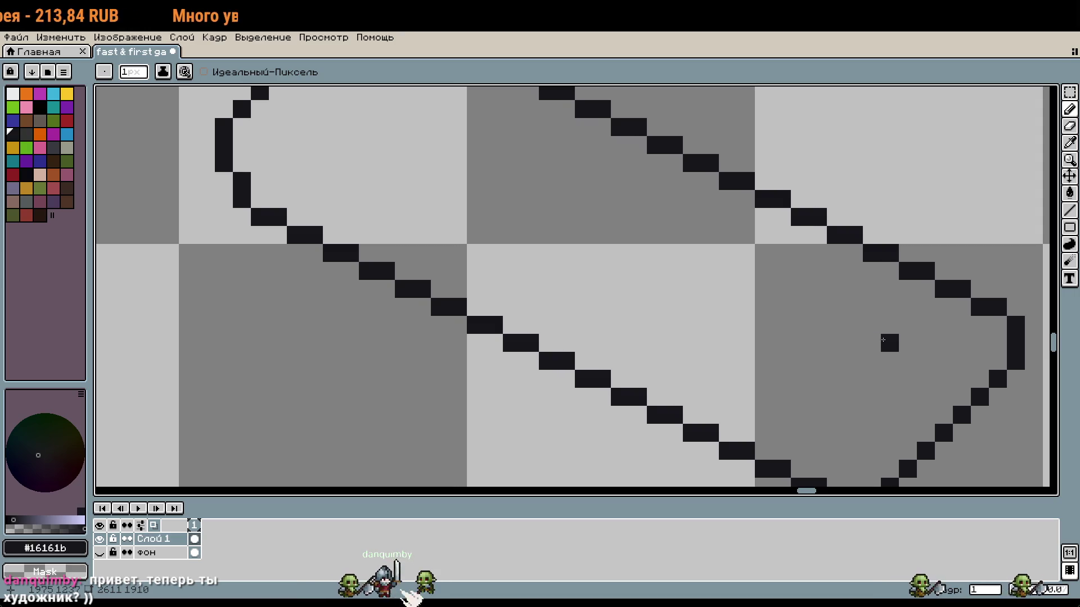
{"action": "left_click_drag", "start_coordinate": [862, 341], "coordinate": [800, 211]}
{"action": "scroll", "coordinate": [800, 212], "scroll_direction": "down", "scroll_amount": 1}
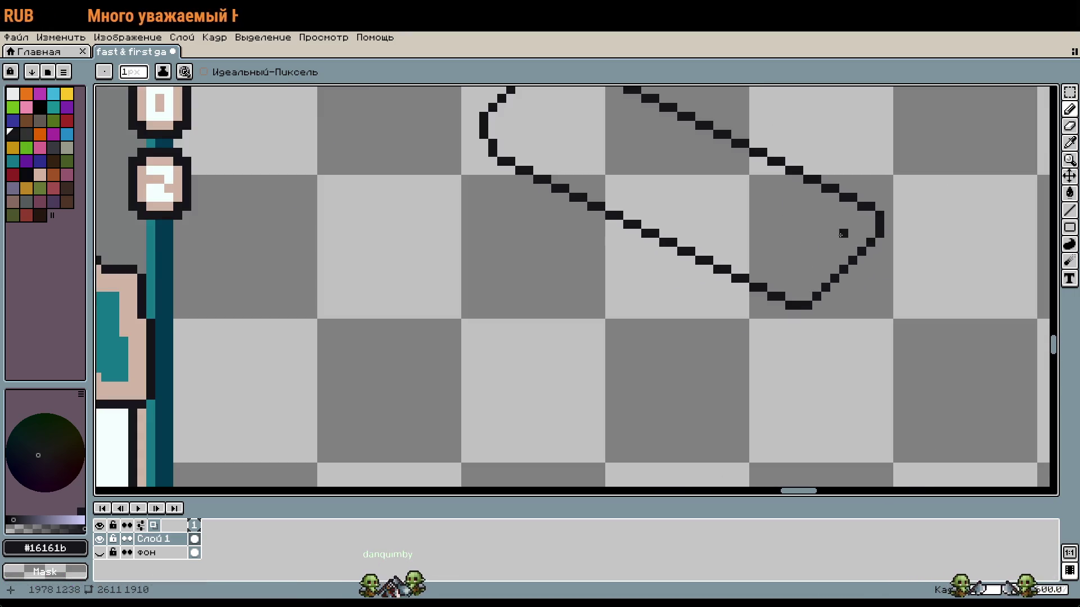
{"action": "scroll", "coordinate": [854, 232], "scroll_direction": "down", "scroll_amount": 3}
{"action": "mouse_move", "coordinate": [854, 232]}
{"action": "left_mouse_down"}
{"action": "mouse_move", "coordinate": [805, 113]}
{"action": "mouse_move", "coordinate": [793, 274]}
{"action": "mouse_move", "coordinate": [1047, 394]}
{"action": "left_mouse_up"}
{"action": "scroll", "coordinate": [585, 249], "scroll_direction": "down", "scroll_amount": 3}
{"action": "scroll", "coordinate": [585, 249], "scroll_direction": "up", "scroll_amount": 1}
{"action": "scroll", "coordinate": [585, 250], "scroll_direction": "up", "scroll_amount": 3}
{"action": "scroll", "coordinate": [585, 249], "scroll_direction": "up", "scroll_amount": 2}
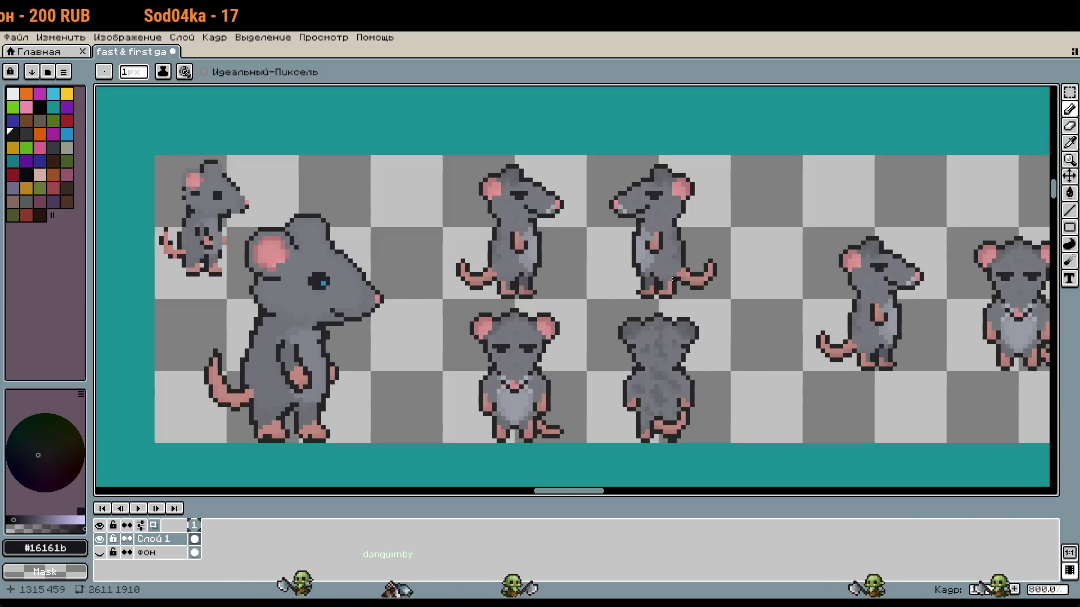
{"action": "scroll", "coordinate": [705, 342], "scroll_direction": "down", "scroll_amount": 5}
{"action": "scroll", "coordinate": [704, 343], "scroll_direction": "up", "scroll_amount": 8}
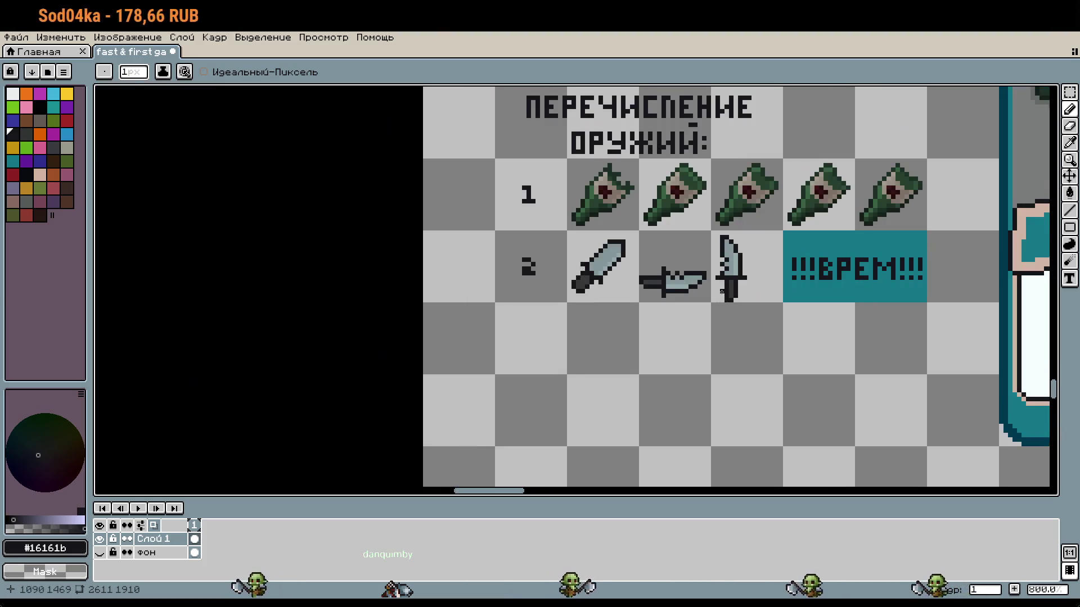
{"action": "left_click_drag", "start_coordinate": [832, 289], "coordinate": [669, 306]}
{"action": "mouse_move", "coordinate": [855, 237]}
{"action": "left_mouse_down"}
{"action": "mouse_move", "coordinate": [520, 309]}
{"action": "mouse_move", "coordinate": [775, 160]}
{"action": "left_mouse_up"}
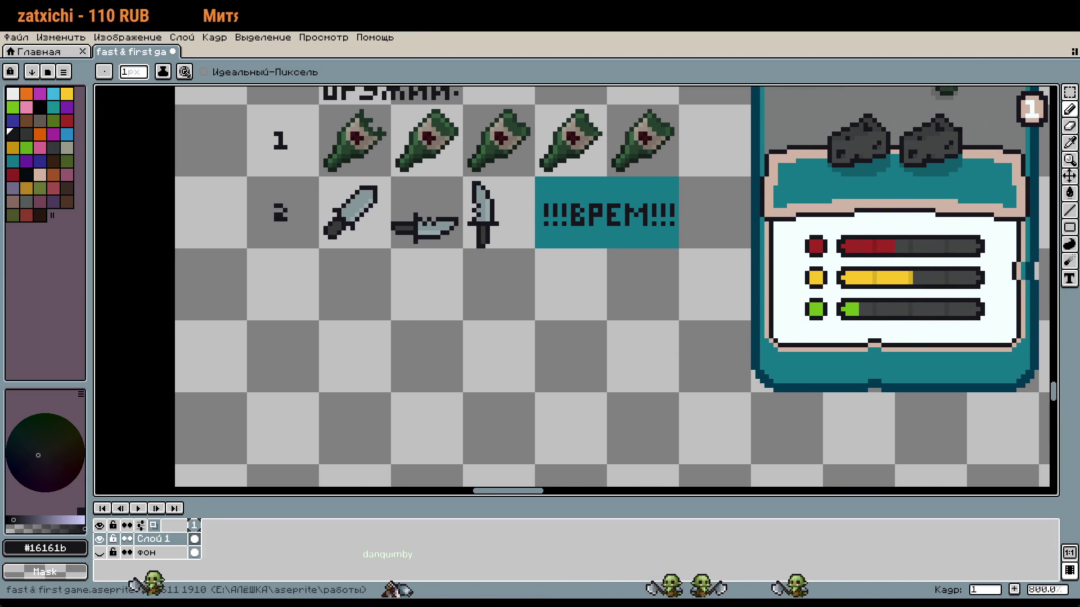
{"action": "left_click_drag", "start_coordinate": [849, 303], "coordinate": [811, 385]}
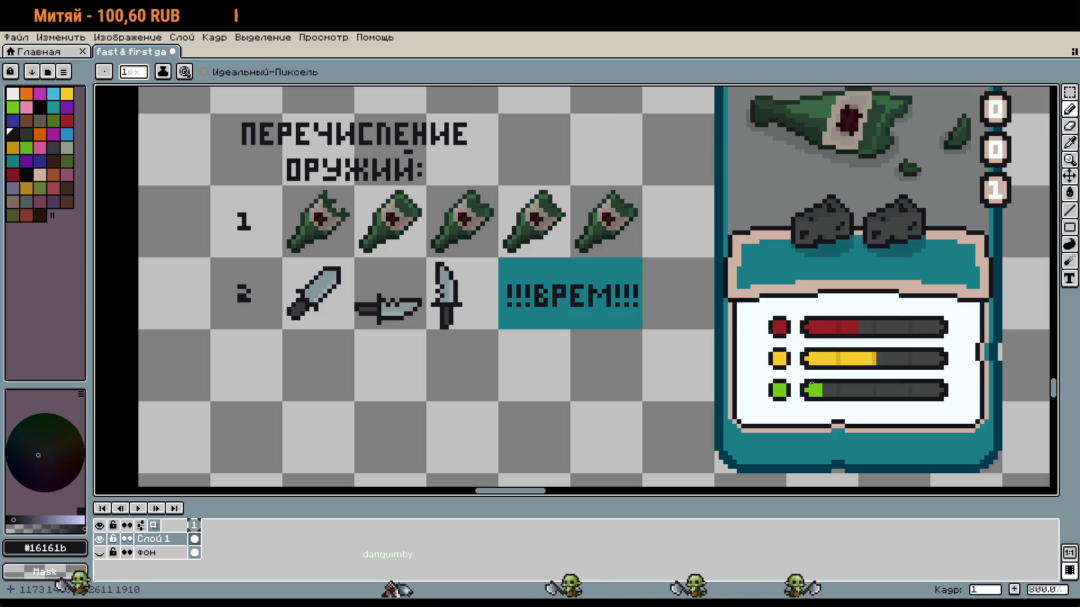
{"action": "scroll", "coordinate": [811, 384], "scroll_direction": "down", "scroll_amount": 5}
{"action": "left_click_drag", "start_coordinate": [990, 315], "coordinate": [495, 422]}
{"action": "mouse_move", "coordinate": [1044, 420]}
{"action": "left_mouse_down"}
{"action": "mouse_move", "coordinate": [1033, 262]}
{"action": "mouse_move", "coordinate": [684, 263]}
{"action": "mouse_move", "coordinate": [731, 311]}
{"action": "left_mouse_up"}
{"action": "scroll", "coordinate": [758, 282], "scroll_direction": "up", "scroll_amount": 7}
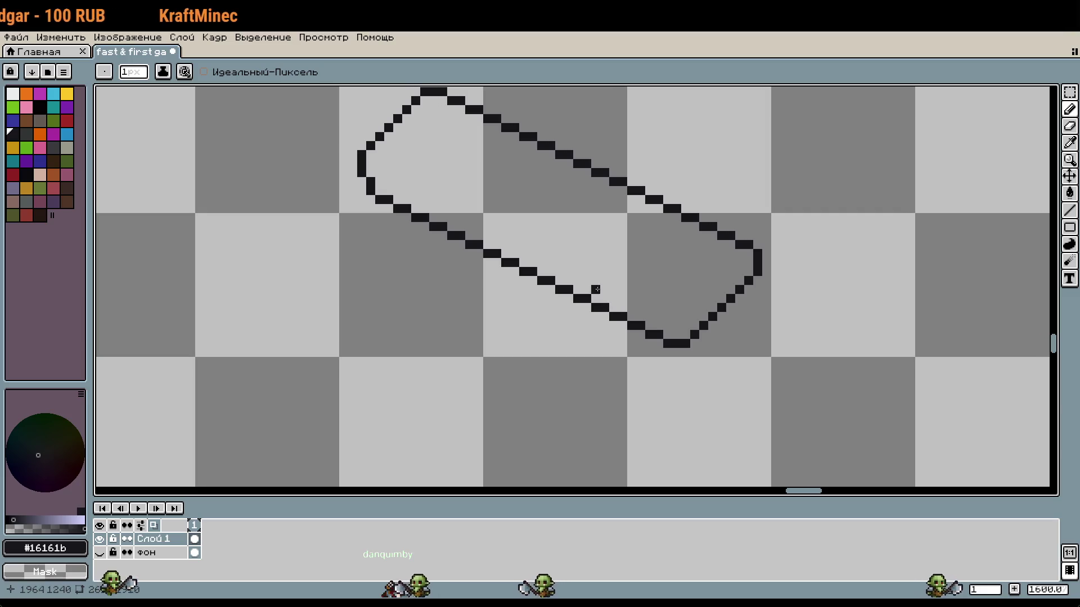
Make and then drop rectangular selections around the outline's lower-right corner
{"action": "scroll", "coordinate": [766, 320], "scroll_direction": "down", "scroll_amount": 3}
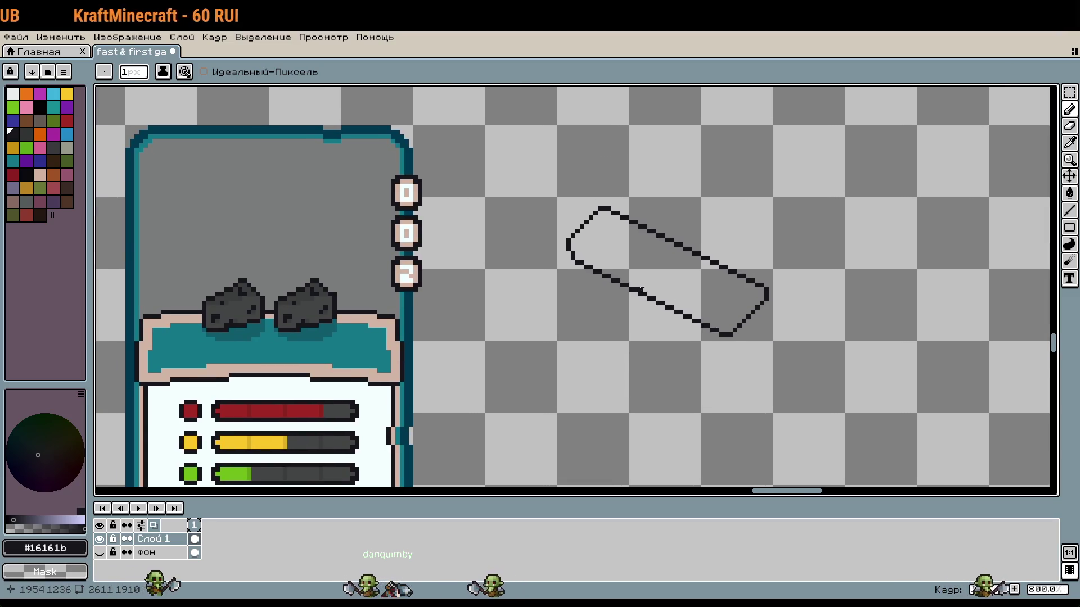
{"action": "scroll", "coordinate": [613, 284], "scroll_direction": "up", "scroll_amount": 2}
{"action": "key", "text": "m"}
{"action": "mouse_move", "coordinate": [783, 360]}
{"action": "left_mouse_down"}
{"action": "mouse_move", "coordinate": [627, 309]}
{"action": "mouse_move", "coordinate": [536, 242]}
{"action": "mouse_move", "coordinate": [645, 316]}
{"action": "mouse_move", "coordinate": [707, 343]}
{"action": "mouse_move", "coordinate": [782, 351]}
{"action": "mouse_move", "coordinate": [793, 369]}
{"action": "left_mouse_up"}
{"action": "key", "text": "ctrl+d"}
{"action": "left_click", "coordinate": [675, 313]}
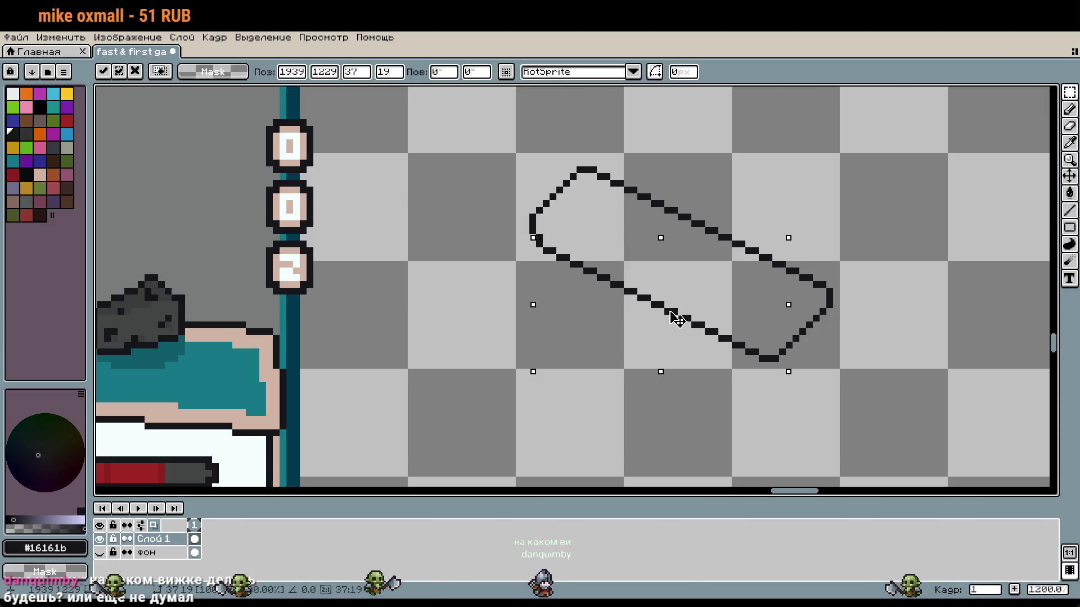
{"action": "left_click", "coordinate": [511, 317]}
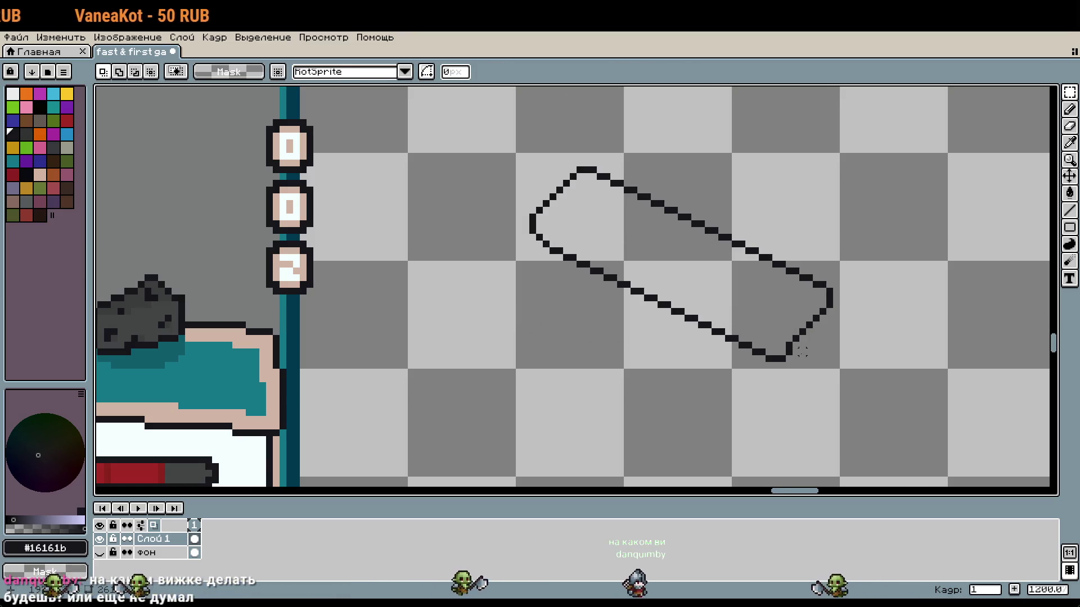
{"action": "scroll", "coordinate": [802, 352], "scroll_direction": "up", "scroll_amount": 4}
Remove the doubled diagonal at the lower-right corner and fill the gap in the right vertical edge
{"action": "key", "text": "b"}
{"action": "left_click", "coordinate": [801, 318]}
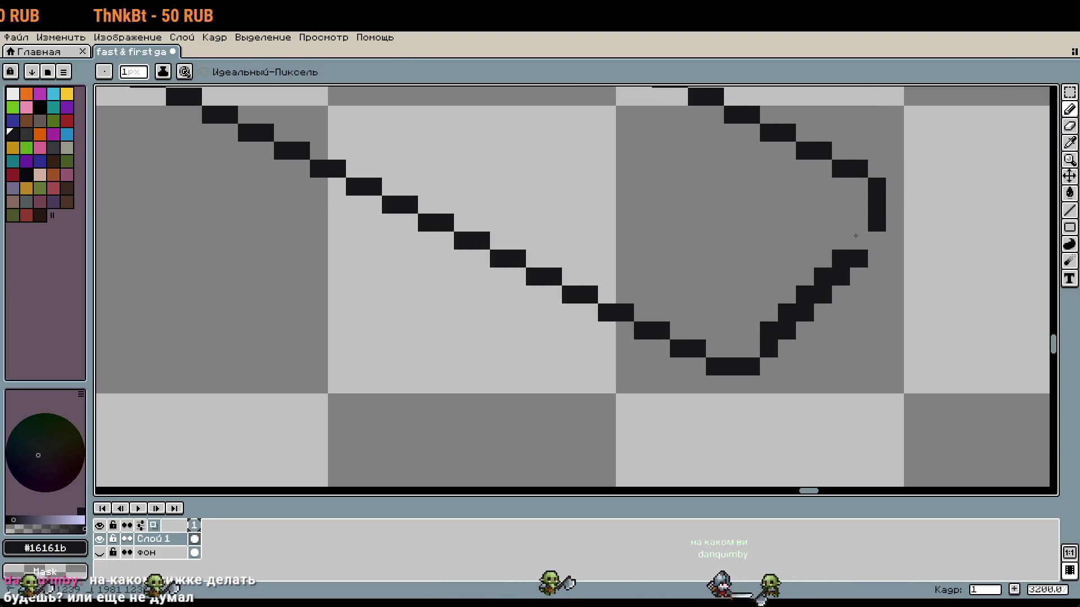
{"action": "key", "text": "ctrl+z"}
{"action": "left_click", "coordinate": [869, 248]}
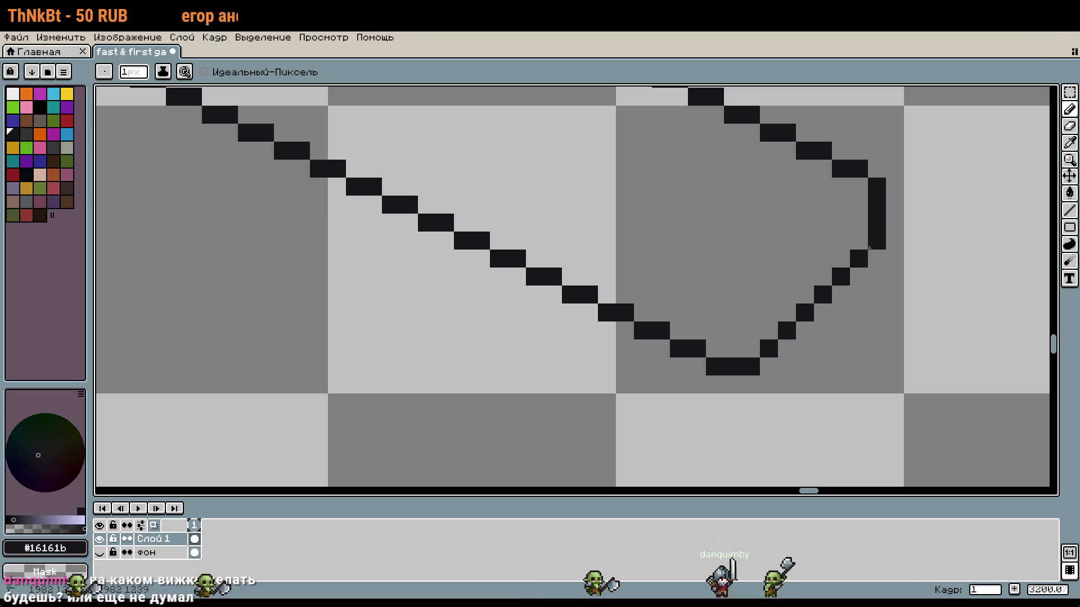
{"action": "scroll", "coordinate": [899, 270], "scroll_direction": "down", "scroll_amount": 6}
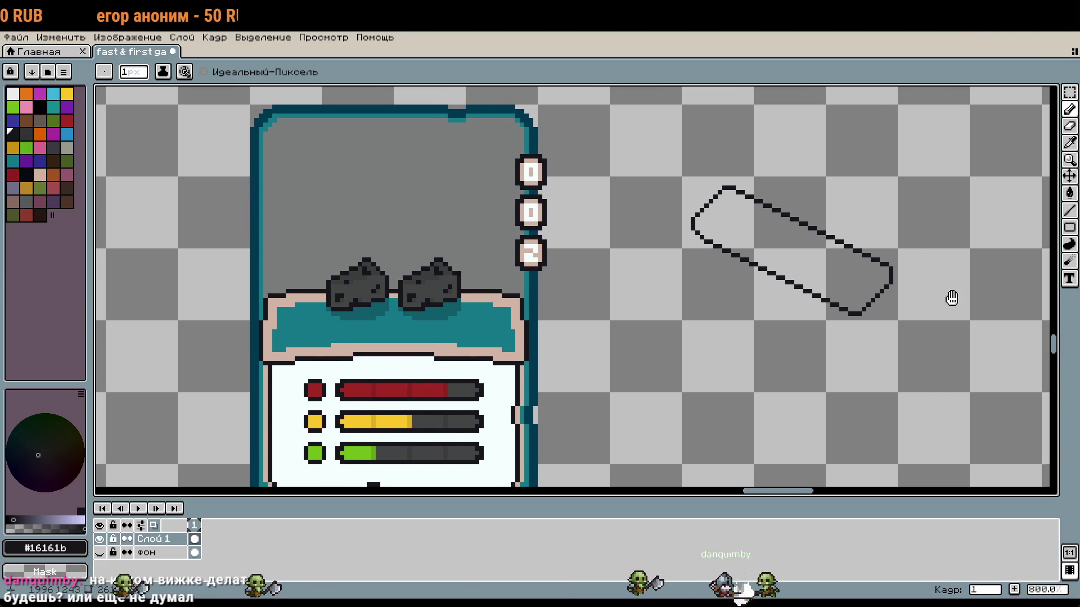
{"action": "left_click_drag", "start_coordinate": [954, 298], "coordinate": [913, 304]}
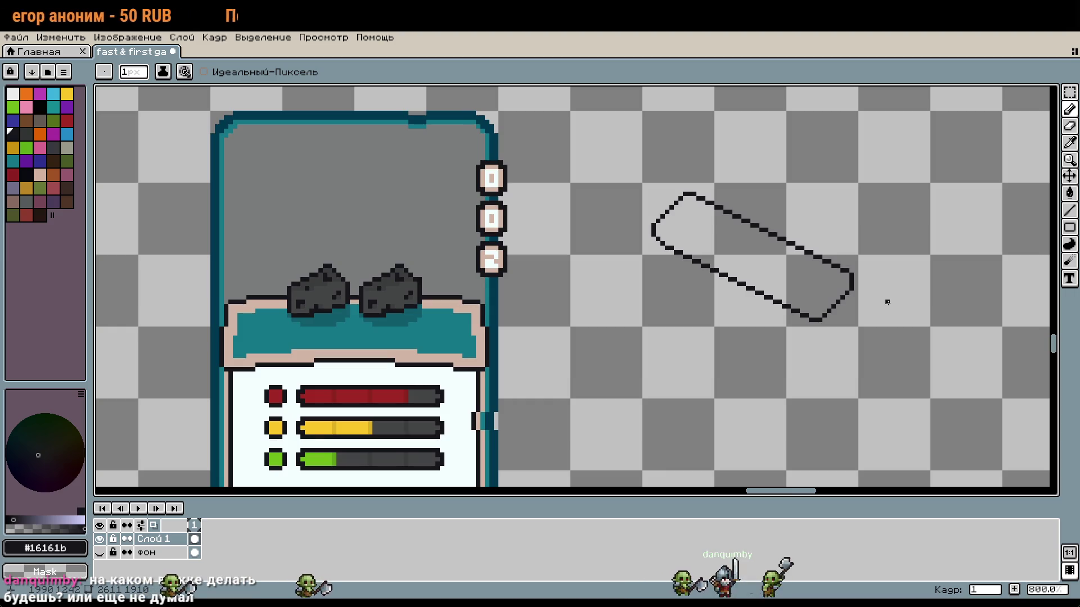
{"action": "scroll", "coordinate": [887, 302], "scroll_direction": "up", "scroll_amount": 5}
{"action": "scroll", "coordinate": [804, 284], "scroll_direction": "down", "scroll_amount": 5}
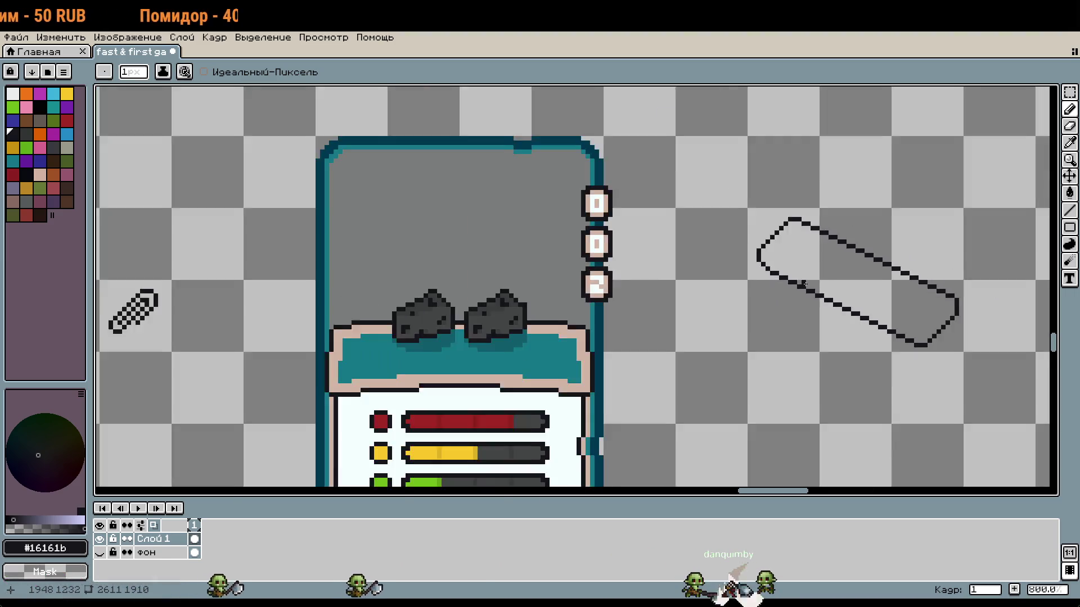
{"action": "scroll", "coordinate": [695, 259], "scroll_direction": "up", "scroll_amount": 2}
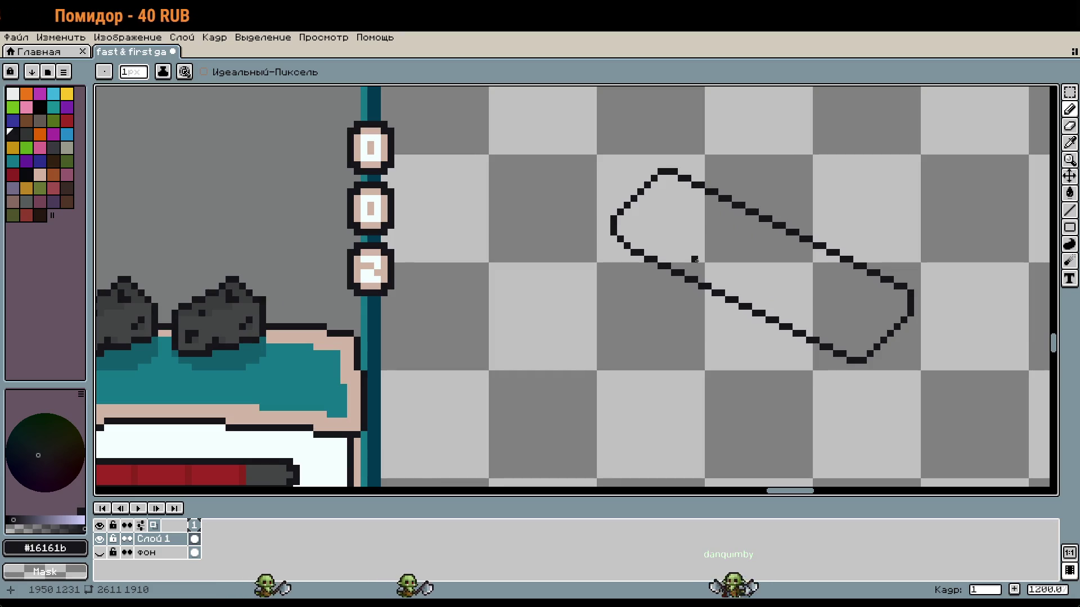
{"action": "scroll", "coordinate": [695, 259], "scroll_direction": "down", "scroll_amount": 4}
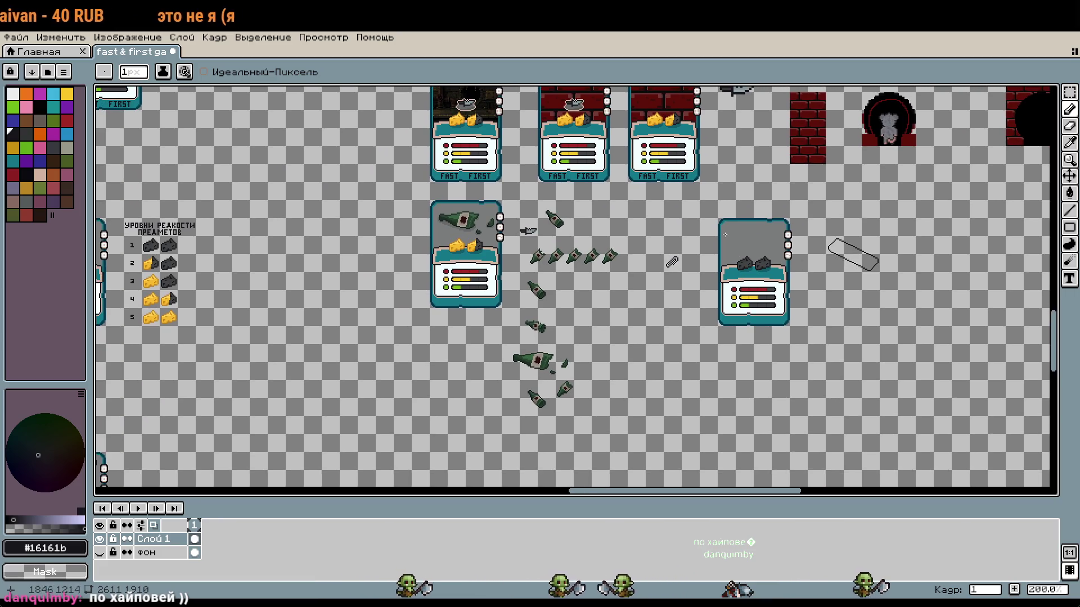
{"action": "scroll", "coordinate": [669, 301], "scroll_direction": "down", "scroll_amount": 1}
{"action": "scroll", "coordinate": [669, 301], "scroll_direction": "up", "scroll_amount": 3}
{"action": "scroll", "coordinate": [669, 301], "scroll_direction": "down", "scroll_amount": 2}
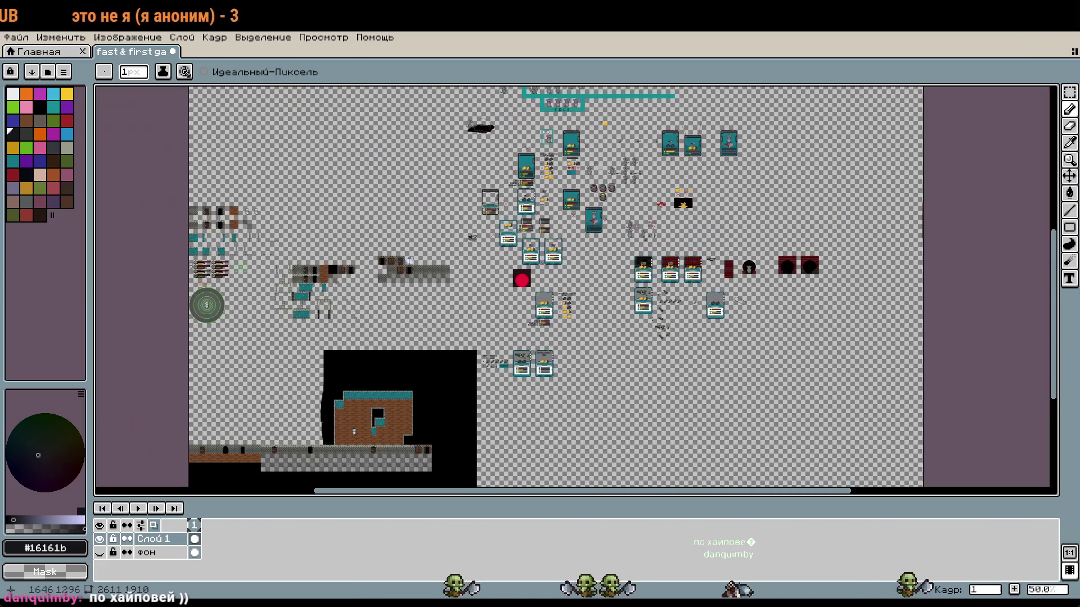
{"action": "scroll", "coordinate": [636, 372], "scroll_direction": "up", "scroll_amount": 4}
{"action": "scroll", "coordinate": [637, 372], "scroll_direction": "down", "scroll_amount": 6}
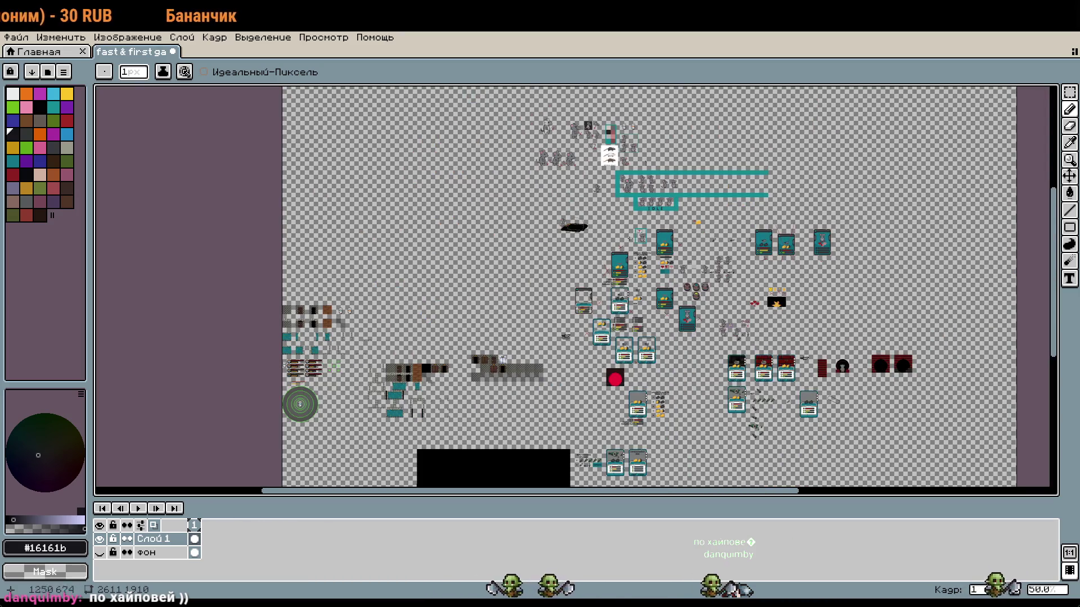
{"action": "scroll", "coordinate": [675, 177], "scroll_direction": "up", "scroll_amount": 4}
{"action": "left_click_drag", "start_coordinate": [504, 101], "coordinate": [612, 140]}
{"action": "scroll", "coordinate": [612, 140], "scroll_direction": "up", "scroll_amount": 1}
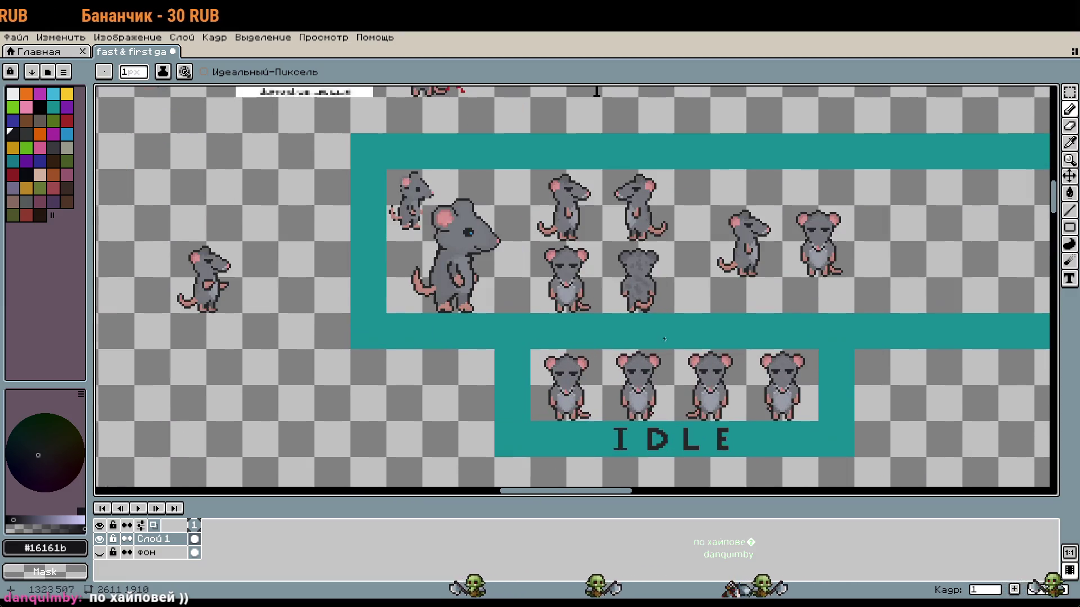
{"action": "scroll", "coordinate": [661, 406], "scroll_direction": "up", "scroll_amount": 1}
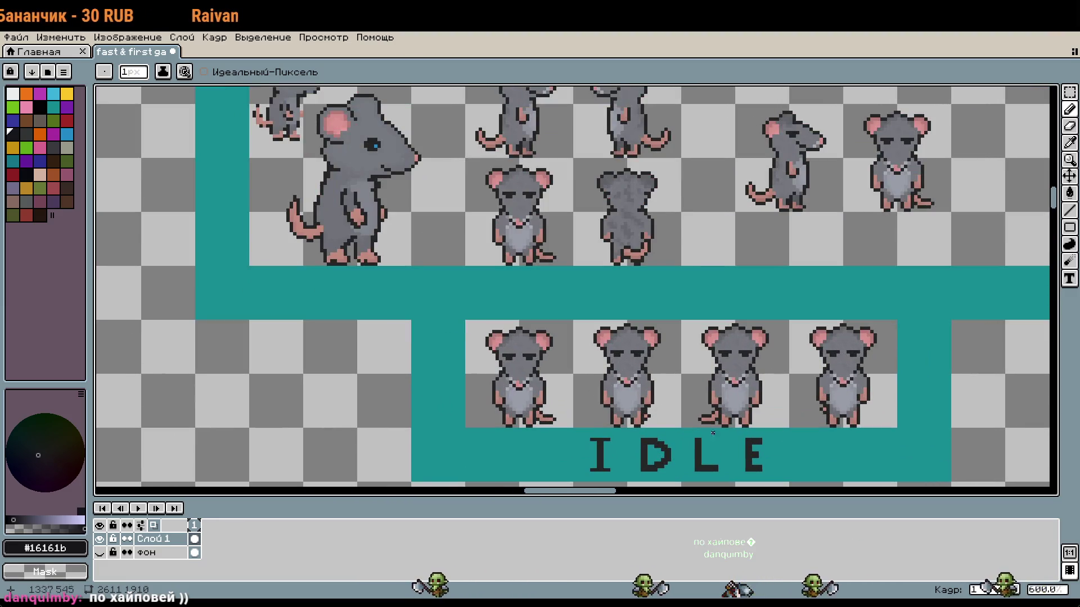
{"action": "key", "text": "w"}
{"action": "left_click", "coordinate": [844, 392]}
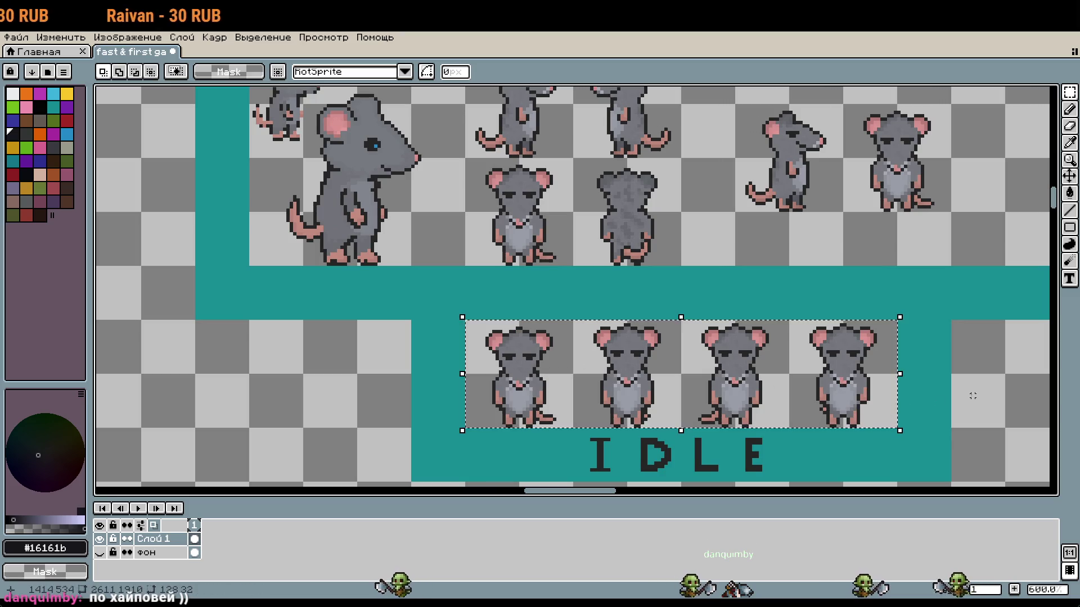
{"action": "left_click", "coordinate": [746, 353]}
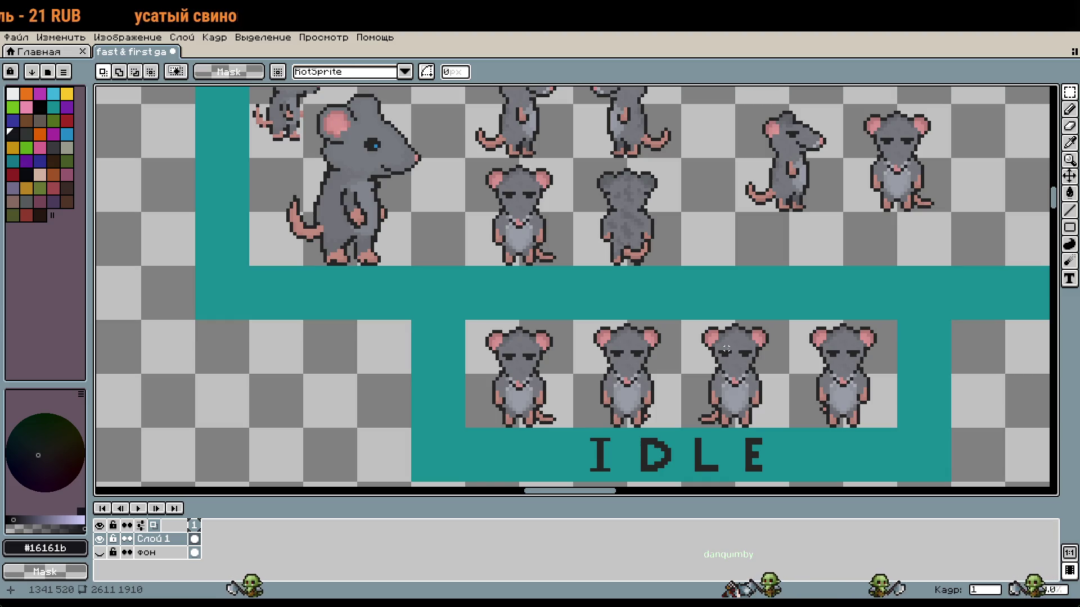
{"action": "scroll", "coordinate": [726, 349], "scroll_direction": "down", "scroll_amount": 3}
{"action": "scroll", "coordinate": [706, 245], "scroll_direction": "up", "scroll_amount": 2}
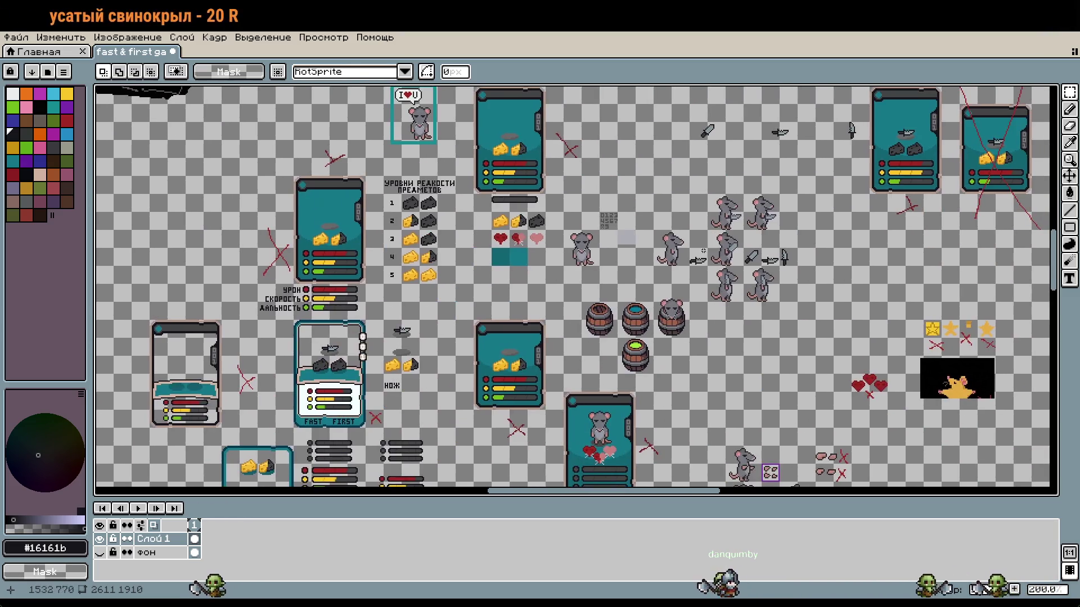
{"action": "left_click_drag", "start_coordinate": [787, 394], "coordinate": [707, 252]}
{"action": "mouse_move", "coordinate": [1046, 484]}
{"action": "left_mouse_down"}
{"action": "mouse_move", "coordinate": [805, 291]}
{"action": "mouse_move", "coordinate": [769, 235]}
{"action": "left_mouse_up"}
{"action": "scroll", "coordinate": [743, 298], "scroll_direction": "up", "scroll_amount": 5}
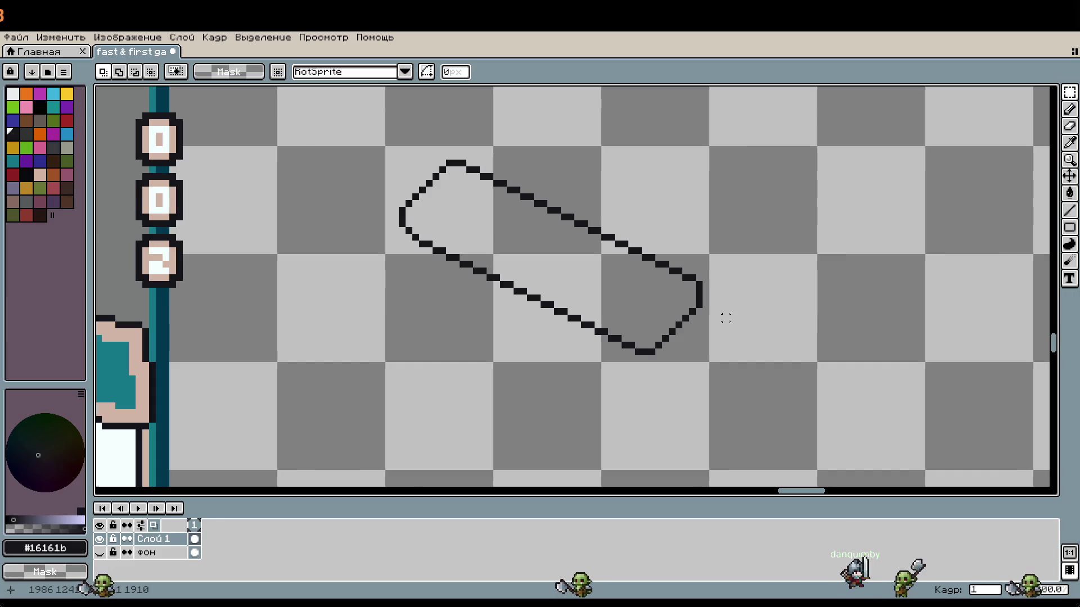
Touch up the right edge column, adding and erasing black pixels beside the outline's corner
{"action": "scroll", "coordinate": [727, 319], "scroll_direction": "up", "scroll_amount": 1}
{"action": "key", "text": "b"}
{"action": "scroll", "coordinate": [700, 276], "scroll_direction": "up", "scroll_amount": 5}
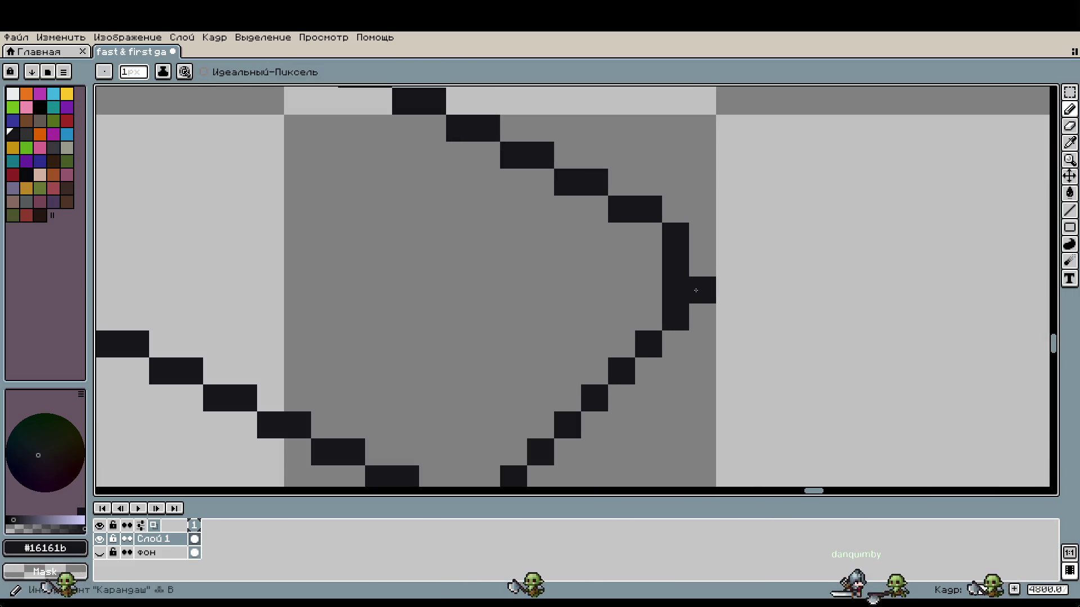
{"action": "left_click_drag", "start_coordinate": [697, 289], "coordinate": [701, 240]}
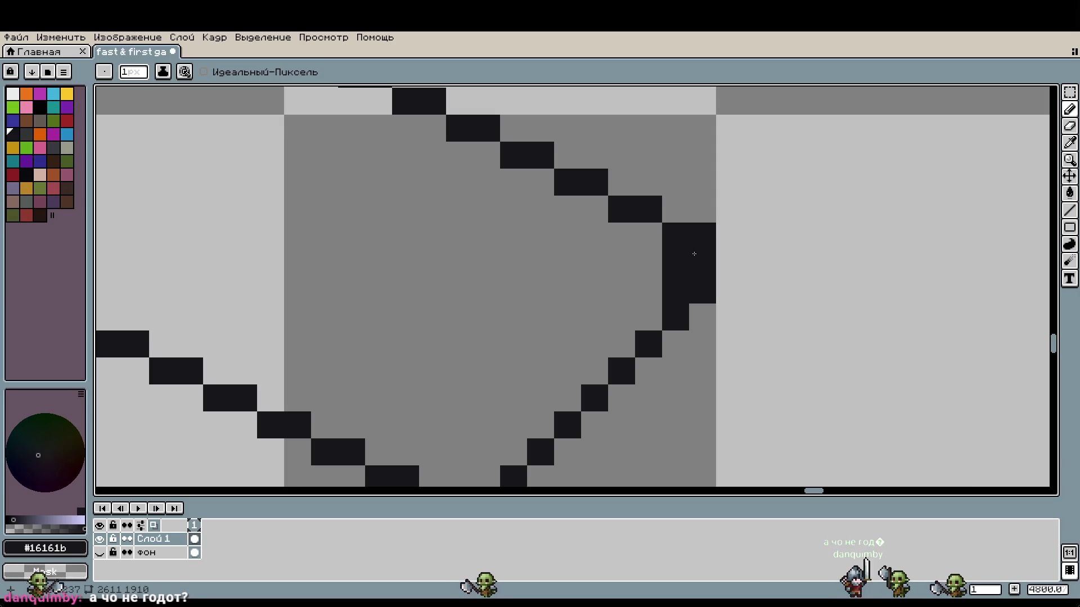
{"action": "left_click_drag", "start_coordinate": [703, 286], "coordinate": [683, 239]}
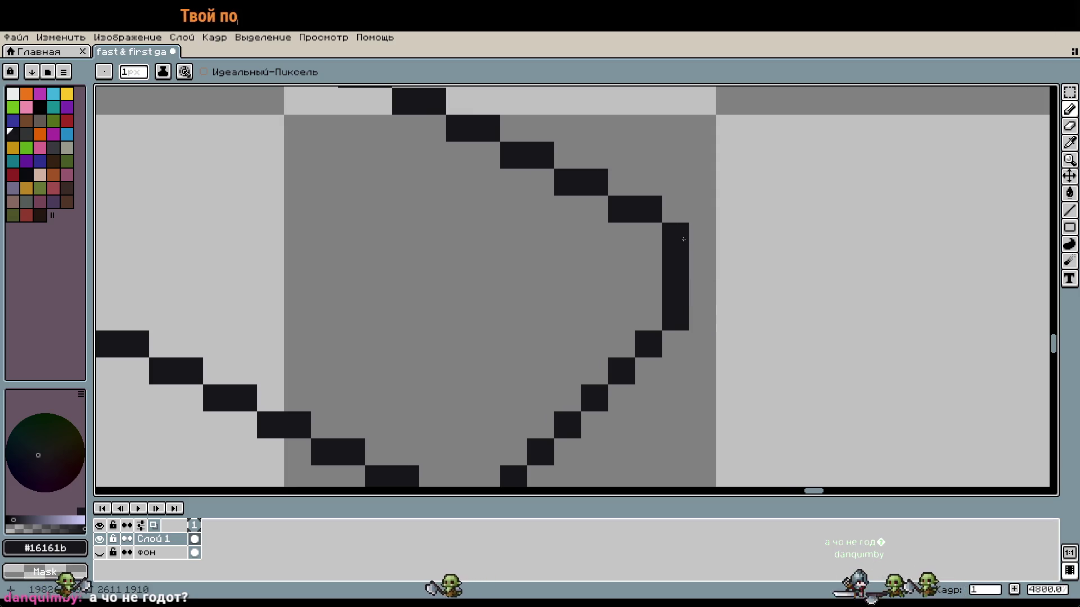
{"action": "right_click", "coordinate": [678, 290]}
{"action": "right_click", "coordinate": [677, 262]}
{"action": "left_click", "coordinate": [703, 263]}
{"action": "right_click", "coordinate": [703, 262]}
{"action": "left_click", "coordinate": [701, 293]}
{"action": "right_click", "coordinate": [700, 302]}
{"action": "scroll", "coordinate": [701, 304], "scroll_direction": "down", "scroll_amount": 2}
Move a misplaced outline pixel one cell left and fill the one-pixel gap at the right end
{"action": "right_click", "coordinate": [600, 384]}
{"action": "left_click", "coordinate": [583, 386]}
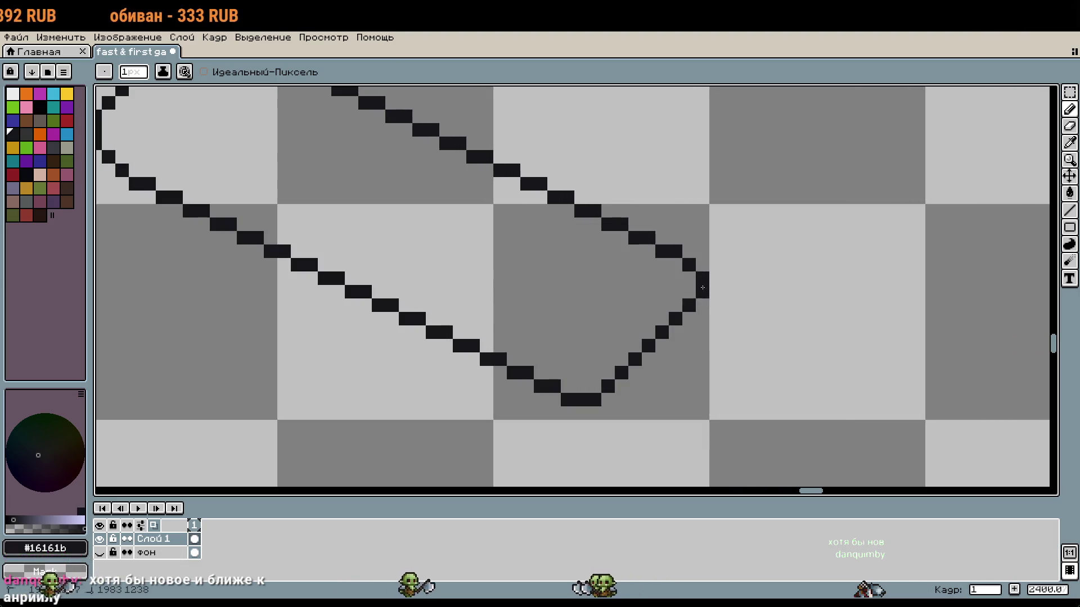
{"action": "scroll", "coordinate": [702, 287], "scroll_direction": "down", "scroll_amount": 2}
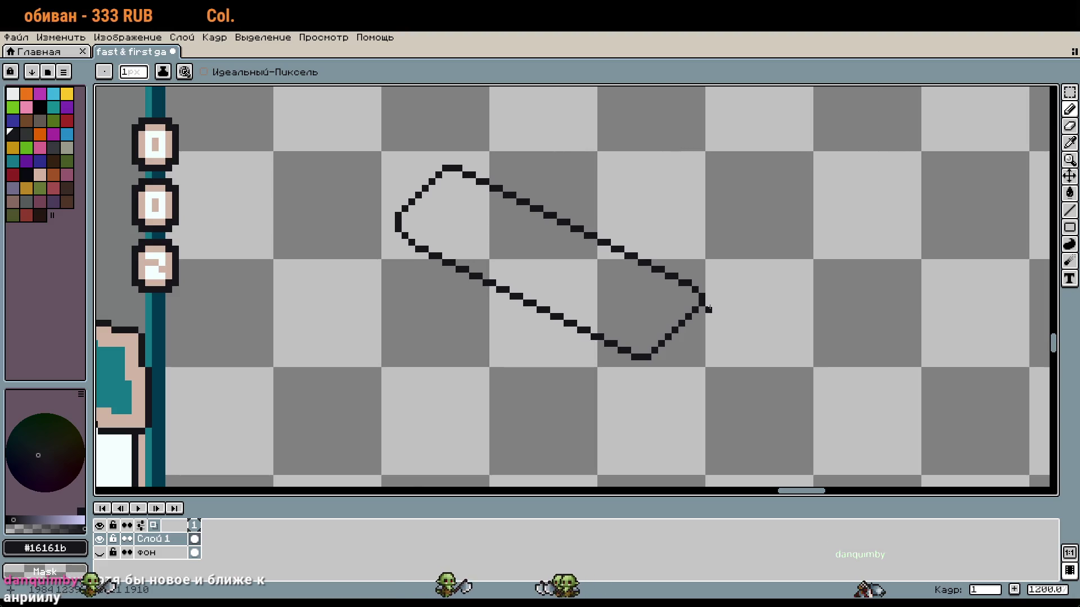
{"action": "scroll", "coordinate": [709, 308], "scroll_direction": "up", "scroll_amount": 2}
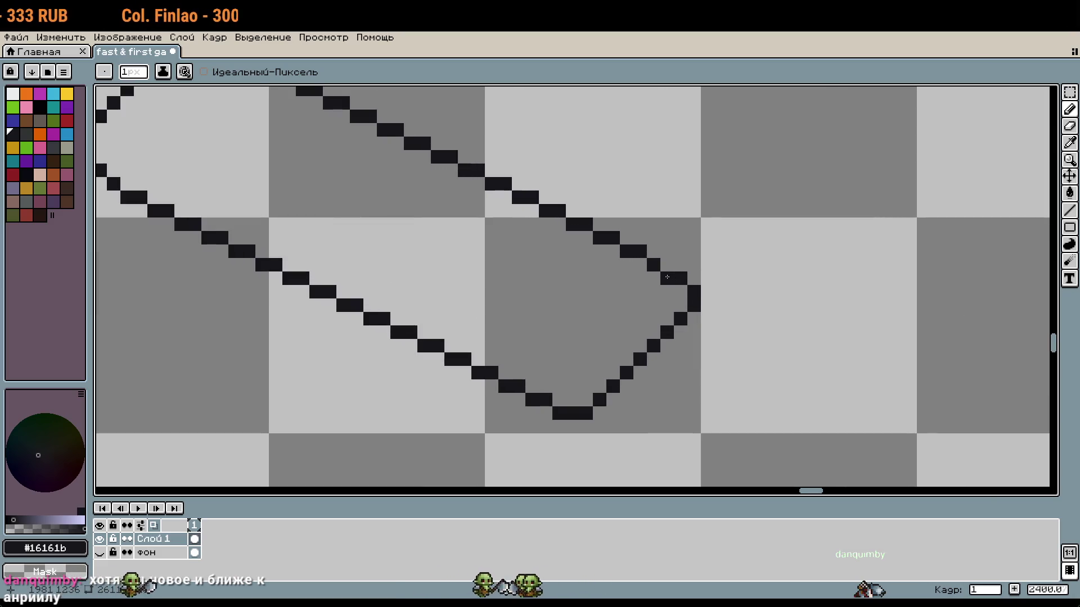
{"action": "left_click", "coordinate": [680, 305]}
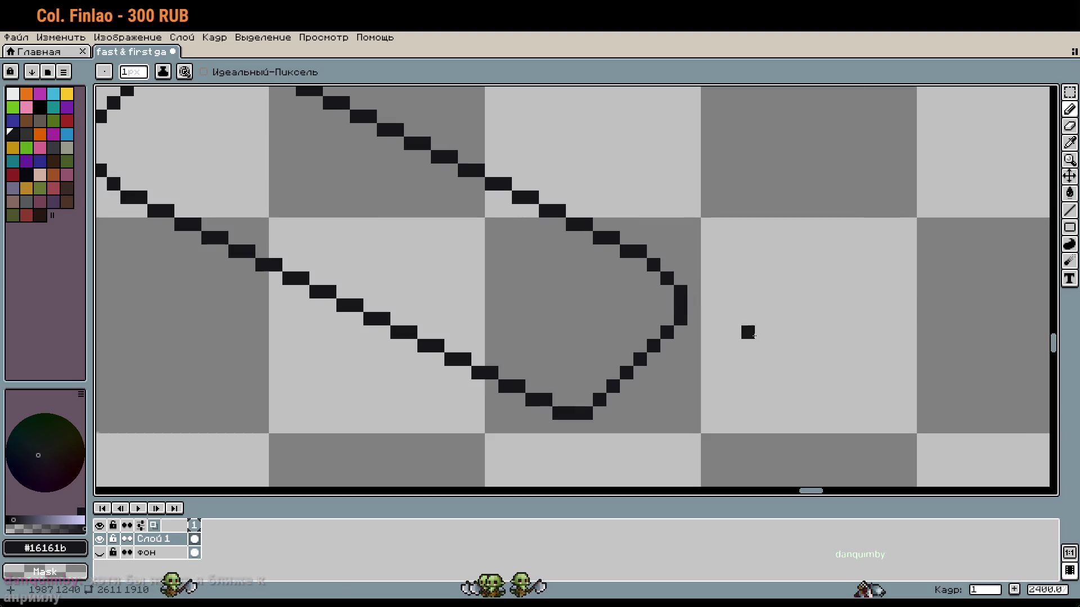
{"action": "scroll", "coordinate": [757, 334], "scroll_direction": "down", "scroll_amount": 2}
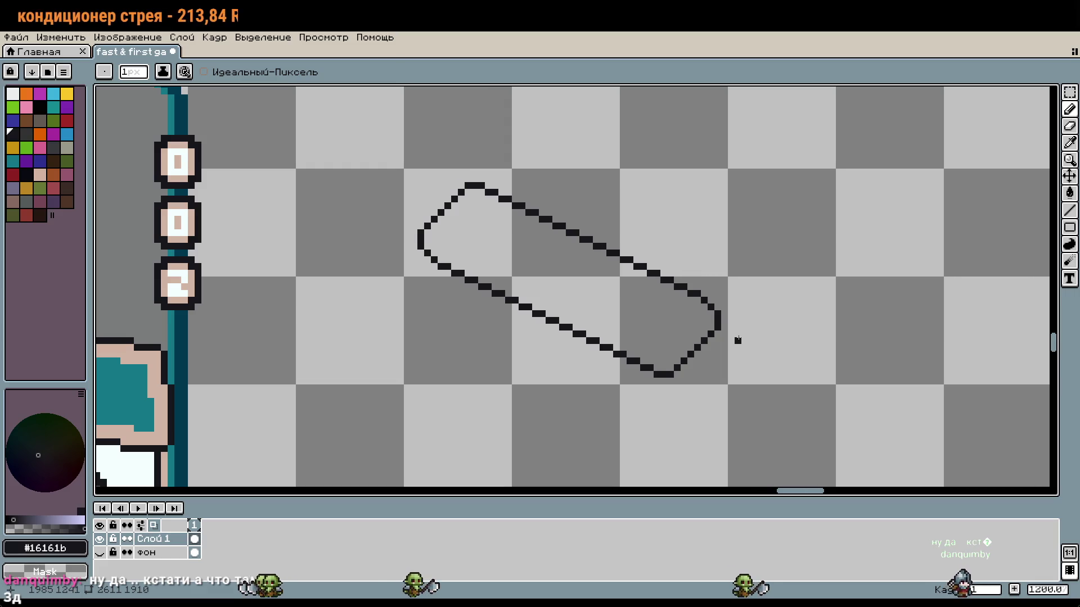
{"action": "scroll", "coordinate": [714, 365], "scroll_direction": "up", "scroll_amount": 1}
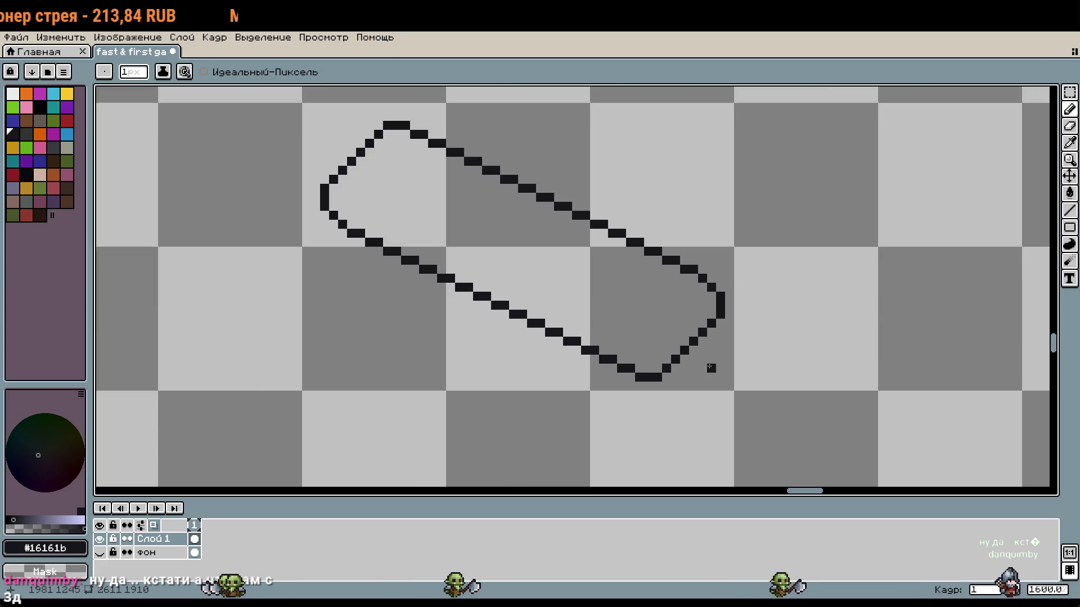
Nudge the lower-right corner and lower diagonal side one pixel up-left
{"action": "key", "text": "m"}
{"action": "mouse_move", "coordinate": [732, 380]}
{"action": "left_mouse_down"}
{"action": "mouse_move", "coordinate": [601, 340]}
{"action": "mouse_move", "coordinate": [497, 279]}
{"action": "left_mouse_up"}
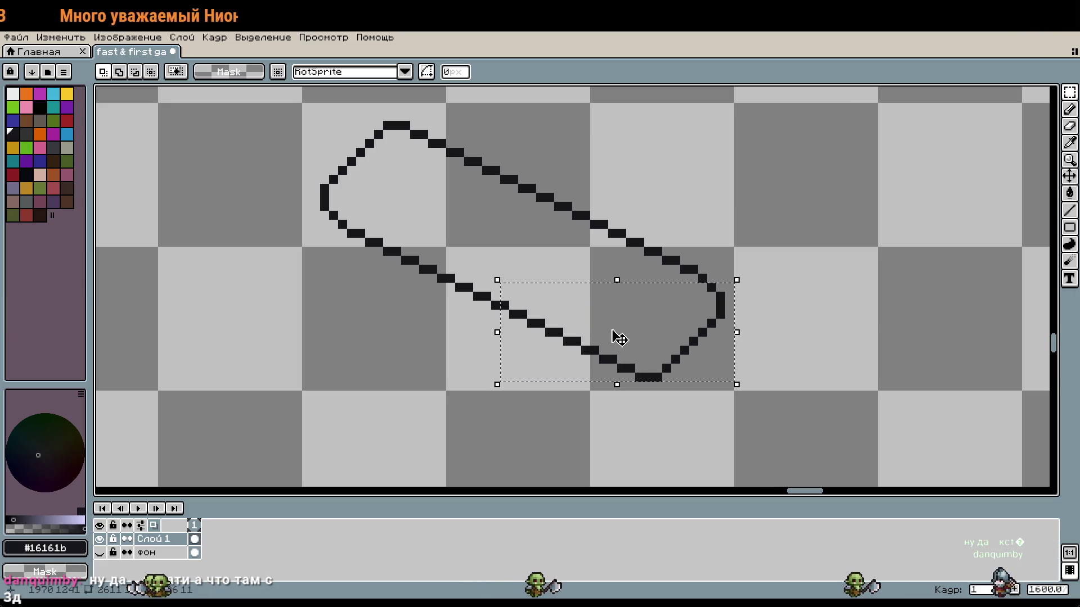
{"action": "left_click_drag", "start_coordinate": [337, 219], "coordinate": [500, 337]}
{"action": "left_click", "coordinate": [615, 362]}
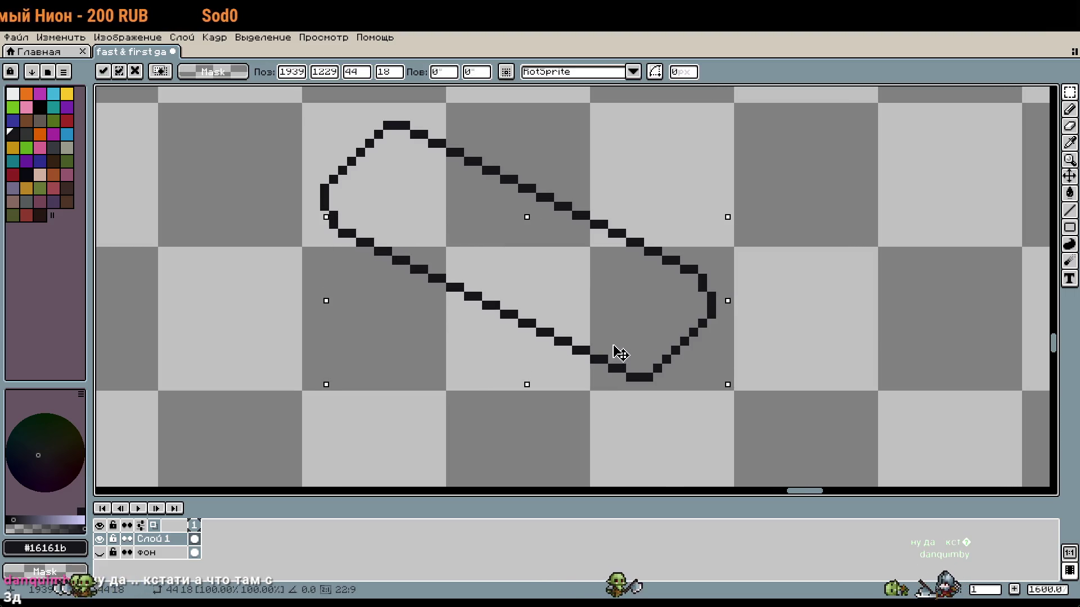
{"action": "key", "text": "Up"}
{"action": "key", "text": "Left"}
{"action": "left_click", "coordinate": [814, 336]}
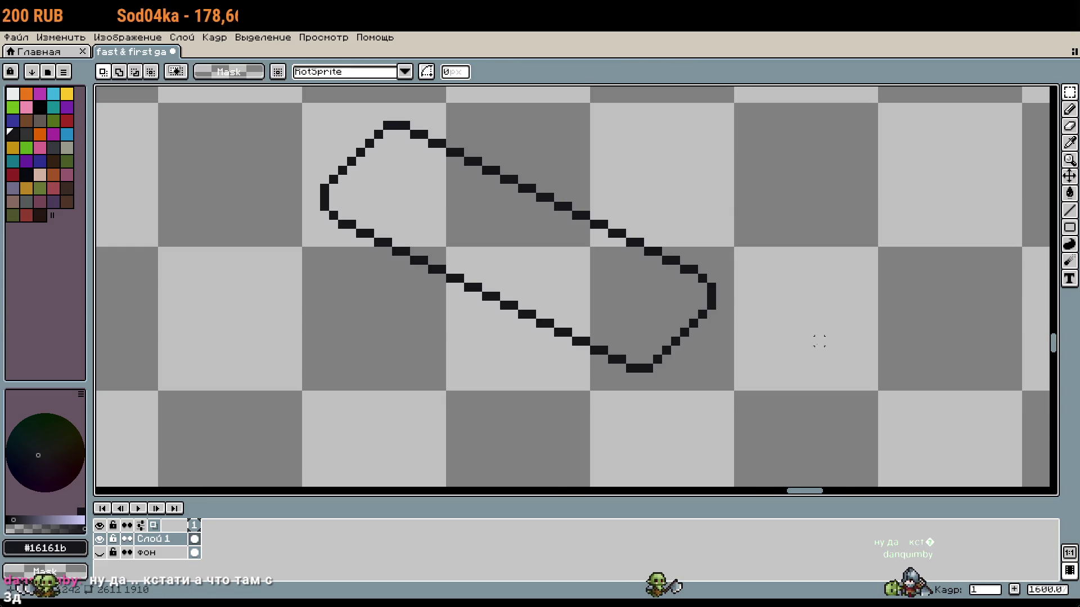
{"action": "scroll", "coordinate": [812, 343], "scroll_direction": "down", "scroll_amount": 1}
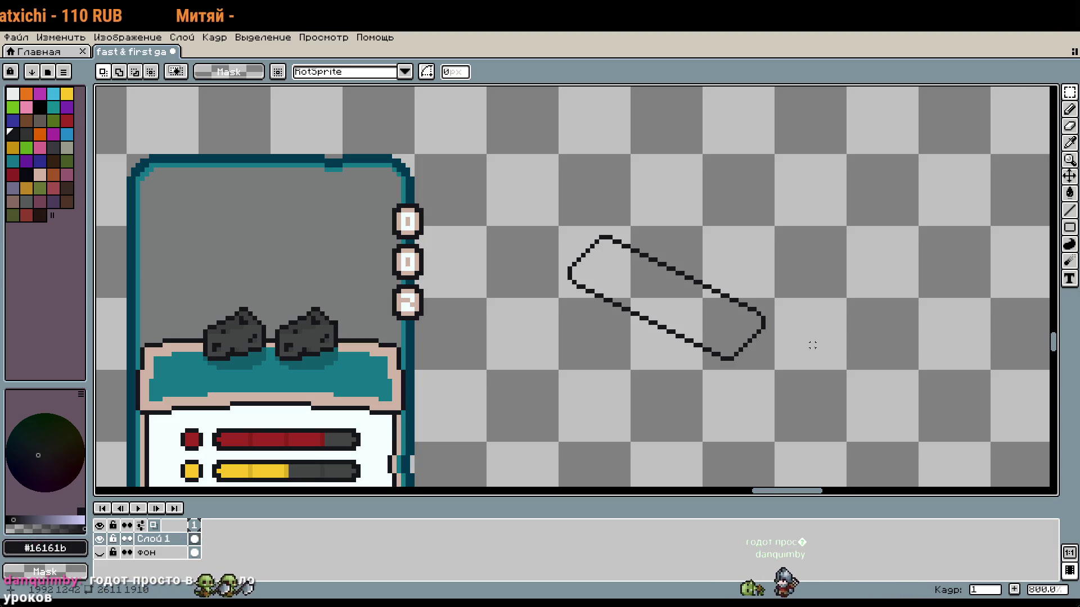
Shift the lower part of the outline up-left so it joins the rounded end in one continuous line
{"action": "scroll", "coordinate": [763, 340], "scroll_direction": "up", "scroll_amount": 3}
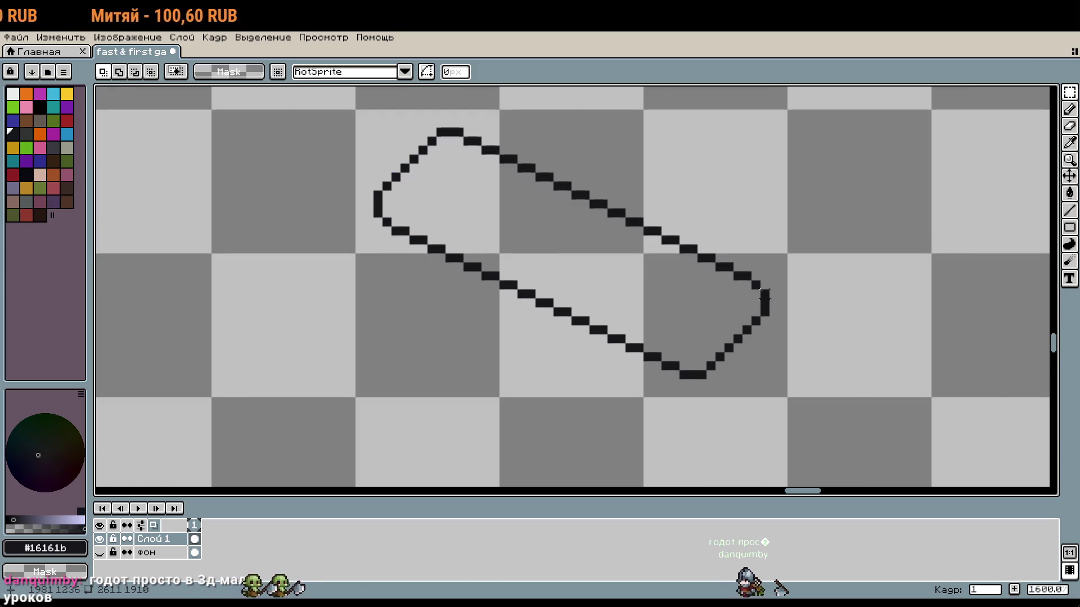
{"action": "left_click_drag", "start_coordinate": [766, 279], "coordinate": [434, 382]}
{"action": "left_click_drag", "start_coordinate": [488, 277], "coordinate": [387, 224]}
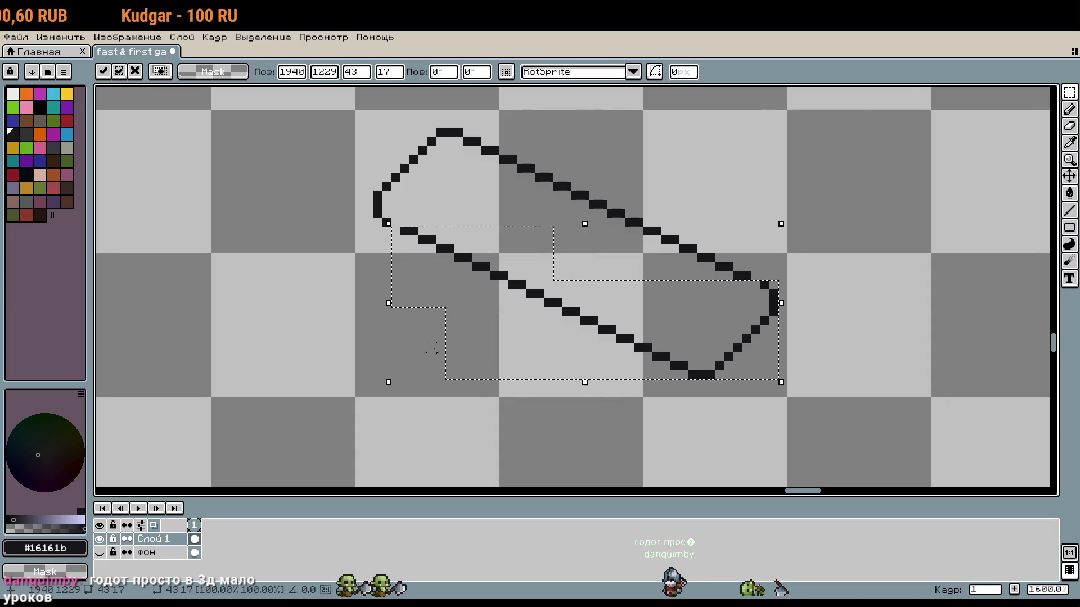
{"action": "left_click", "coordinate": [386, 258]}
{"action": "key", "text": "b"}
{"action": "scroll", "coordinate": [413, 219], "scroll_direction": "up", "scroll_amount": 4}
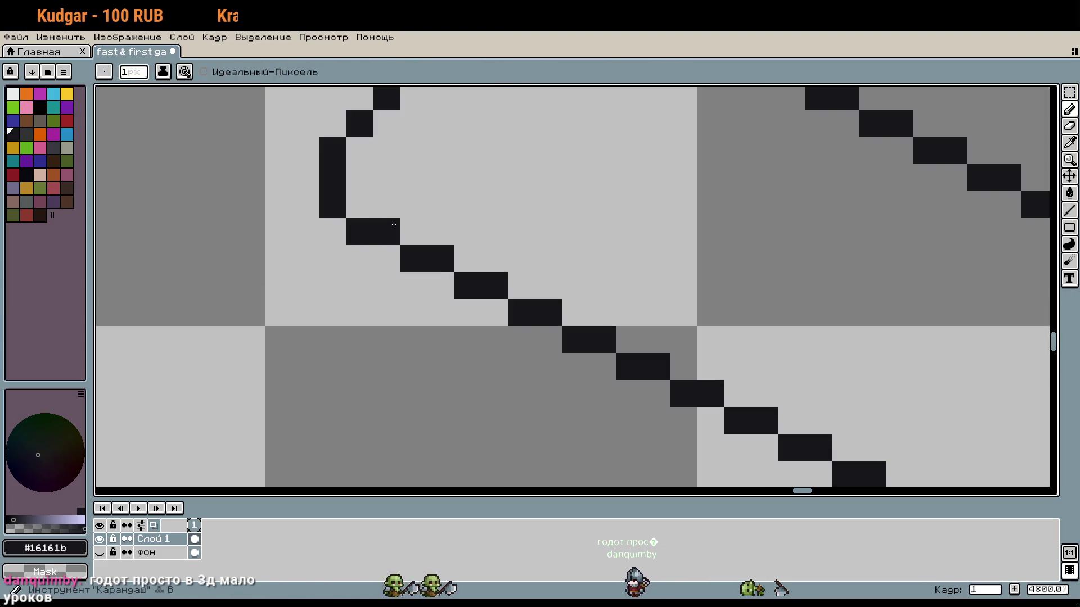
{"action": "scroll", "coordinate": [655, 285], "scroll_direction": "down", "scroll_amount": 2}
{"action": "scroll", "coordinate": [691, 309], "scroll_direction": "down", "scroll_amount": 4}
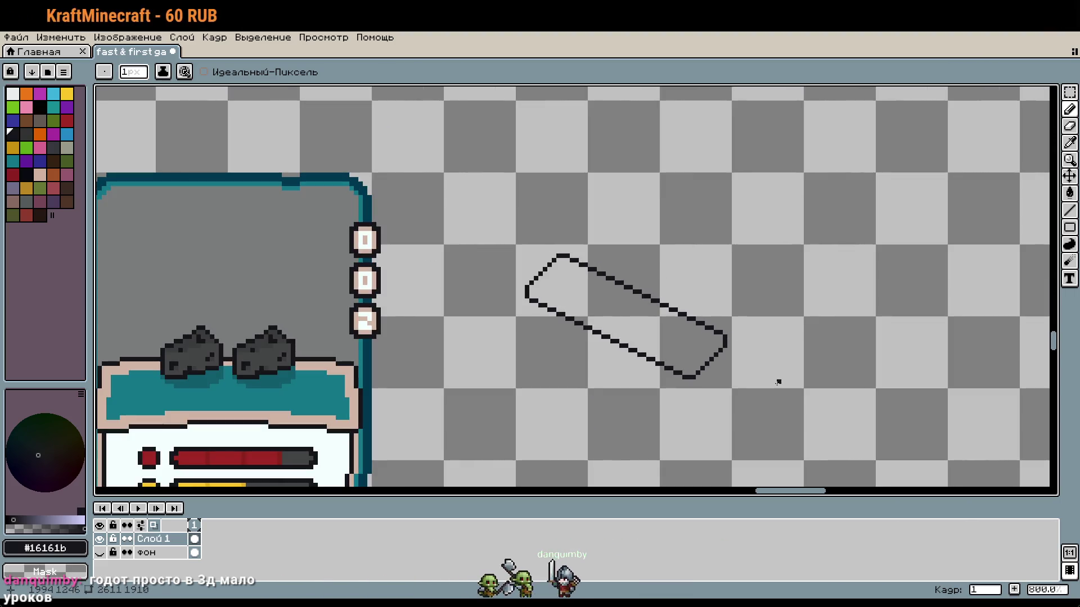
{"action": "scroll", "coordinate": [747, 381], "scroll_direction": "down", "scroll_amount": 1}
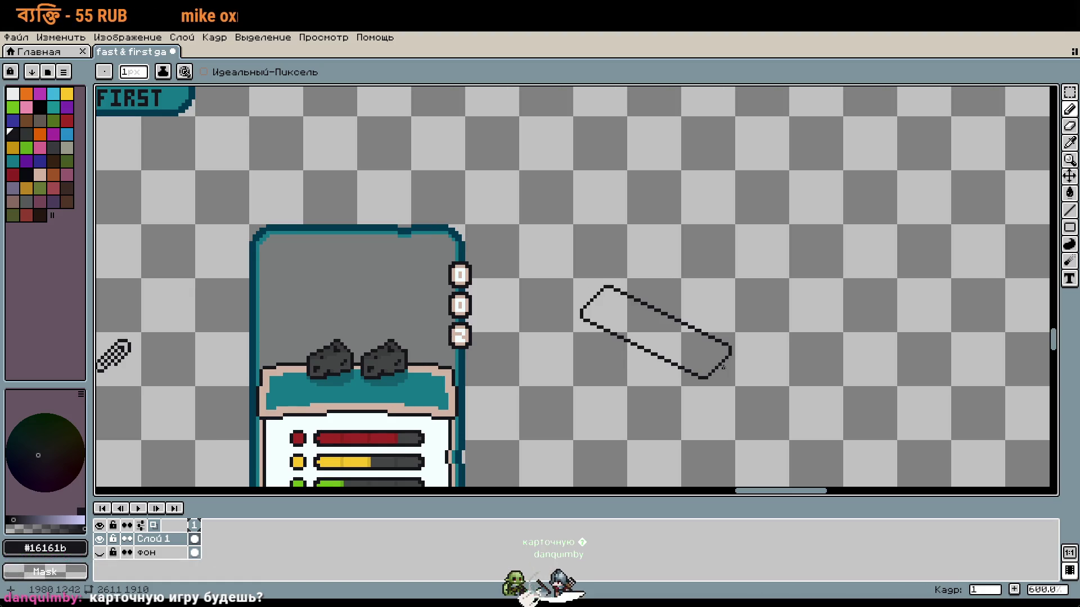
{"action": "scroll", "coordinate": [697, 371], "scroll_direction": "down", "scroll_amount": 3}
{"action": "left_click_drag", "start_coordinate": [691, 373], "coordinate": [921, 339]}
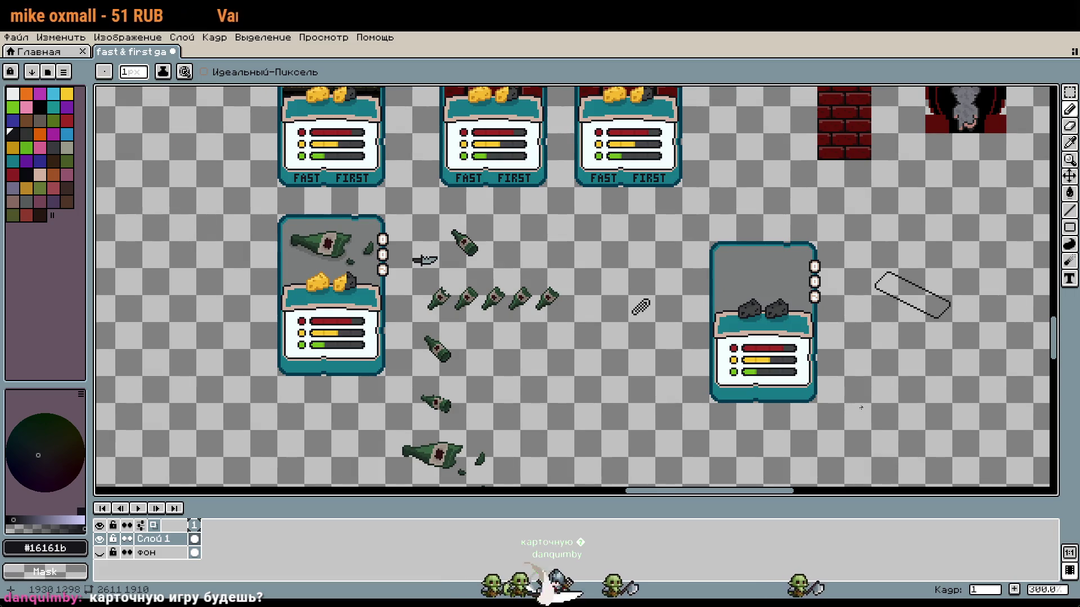
{"action": "left_click_drag", "start_coordinate": [857, 387], "coordinate": [662, 316]}
{"action": "scroll", "coordinate": [777, 232], "scroll_direction": "up", "scroll_amount": 3}
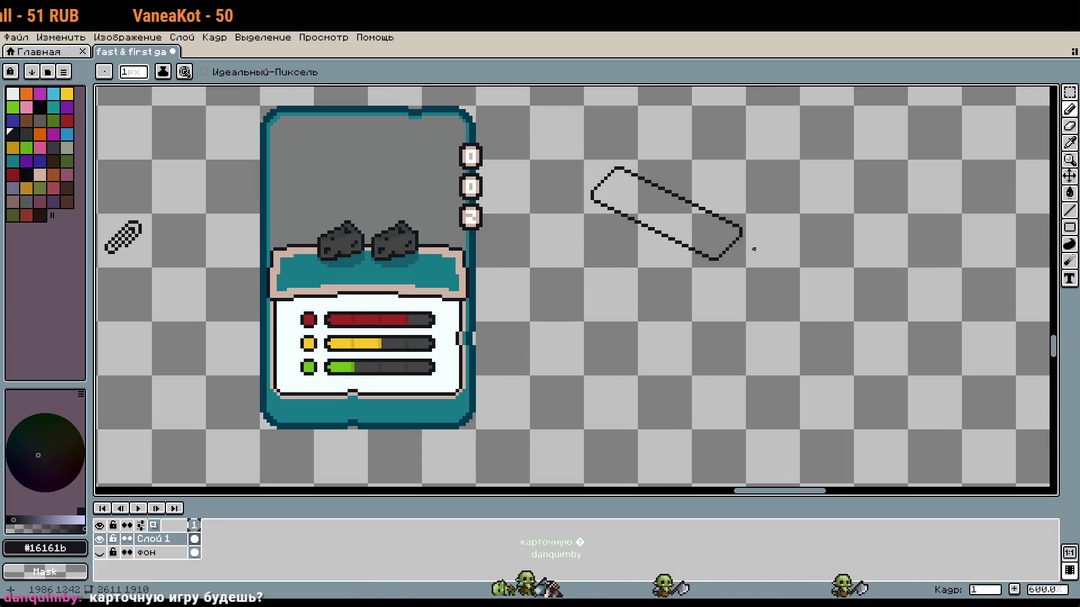
{"action": "scroll", "coordinate": [753, 248], "scroll_direction": "up", "scroll_amount": 3}
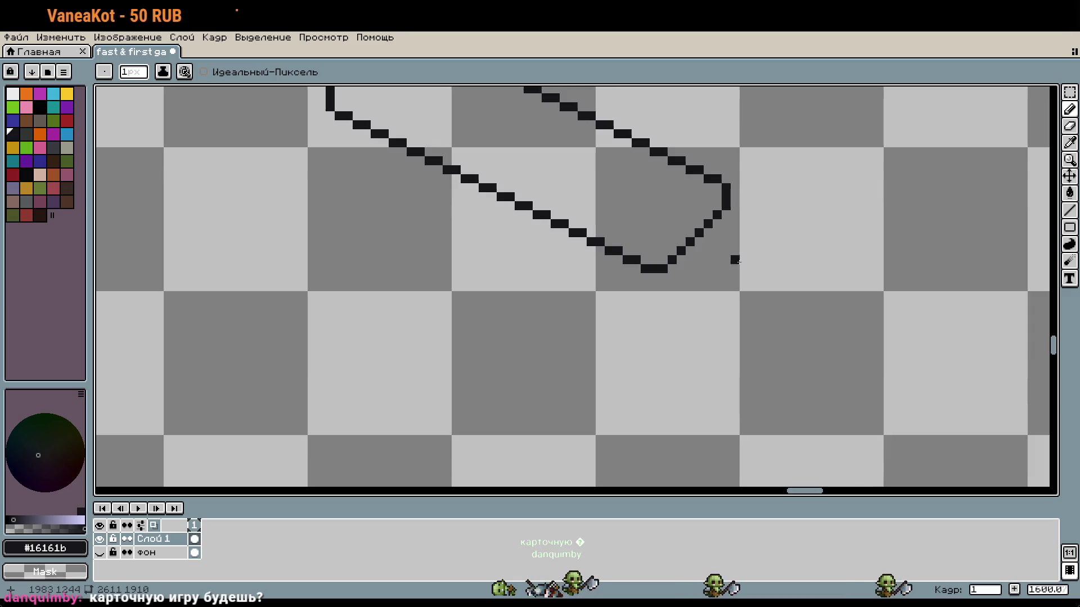
{"action": "scroll", "coordinate": [738, 262], "scroll_direction": "down", "scroll_amount": 4}
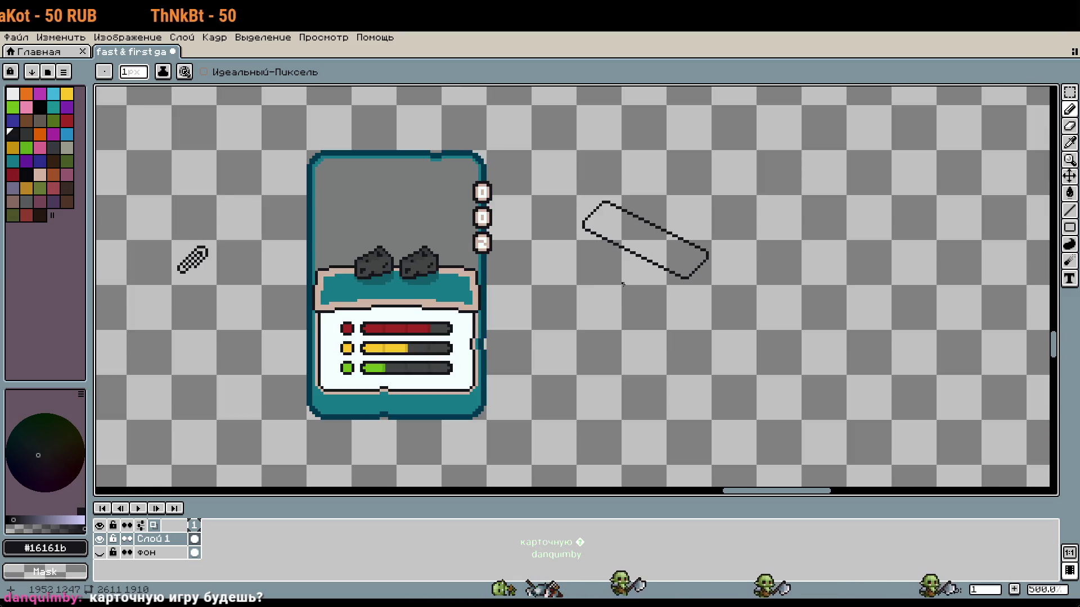
{"action": "scroll", "coordinate": [569, 320], "scroll_direction": "left", "scroll_amount": 10}
{"action": "scroll", "coordinate": [569, 320], "scroll_direction": "down", "scroll_amount": 3}
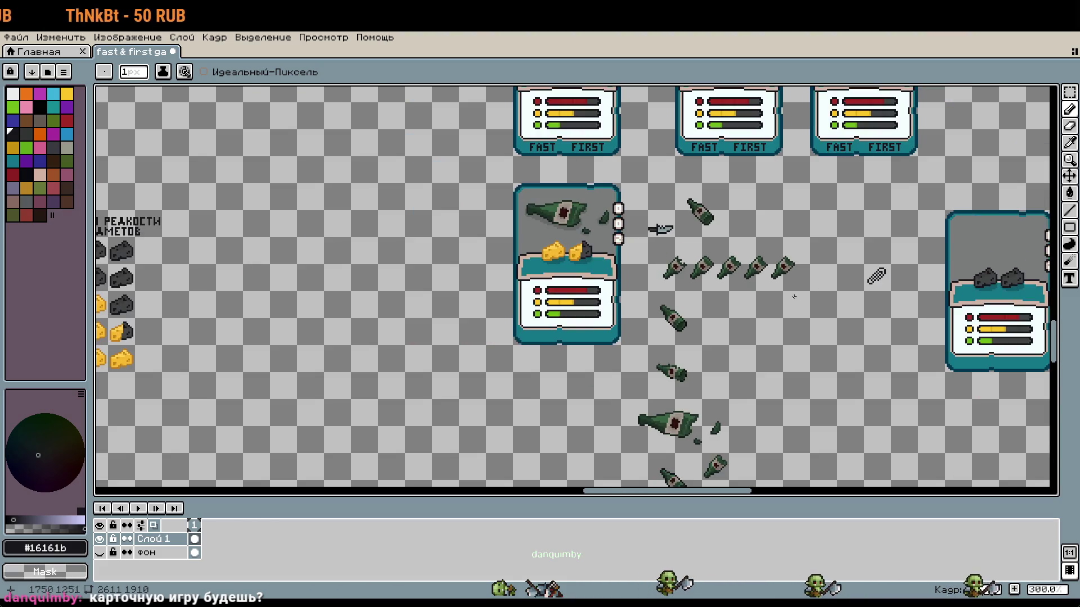
{"action": "scroll", "coordinate": [777, 213], "scroll_direction": "up", "scroll_amount": 7}
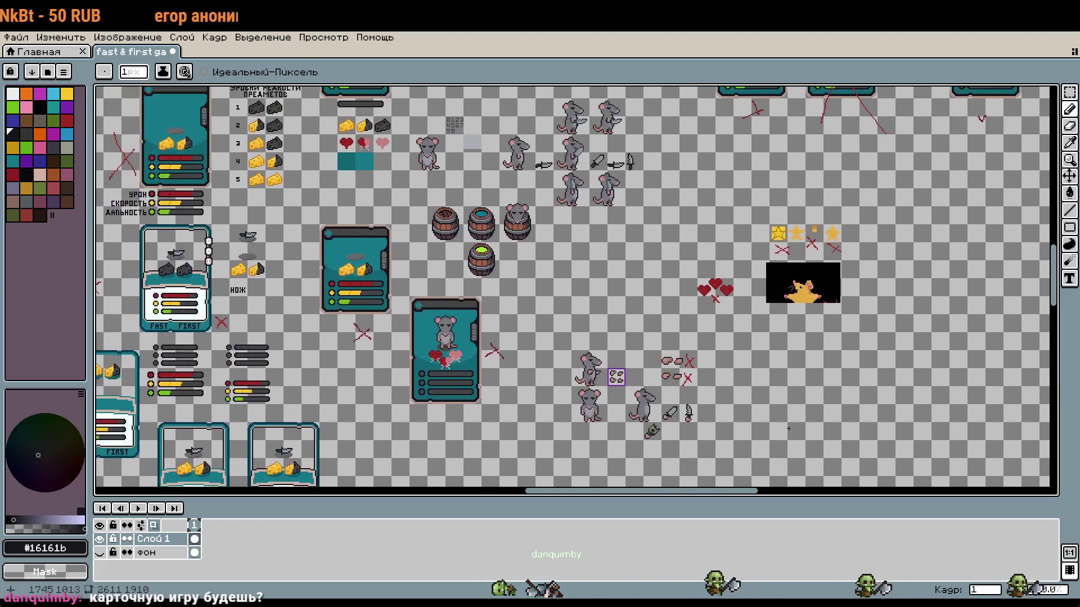
{"action": "left_click_drag", "start_coordinate": [717, 267], "coordinate": [710, 415]}
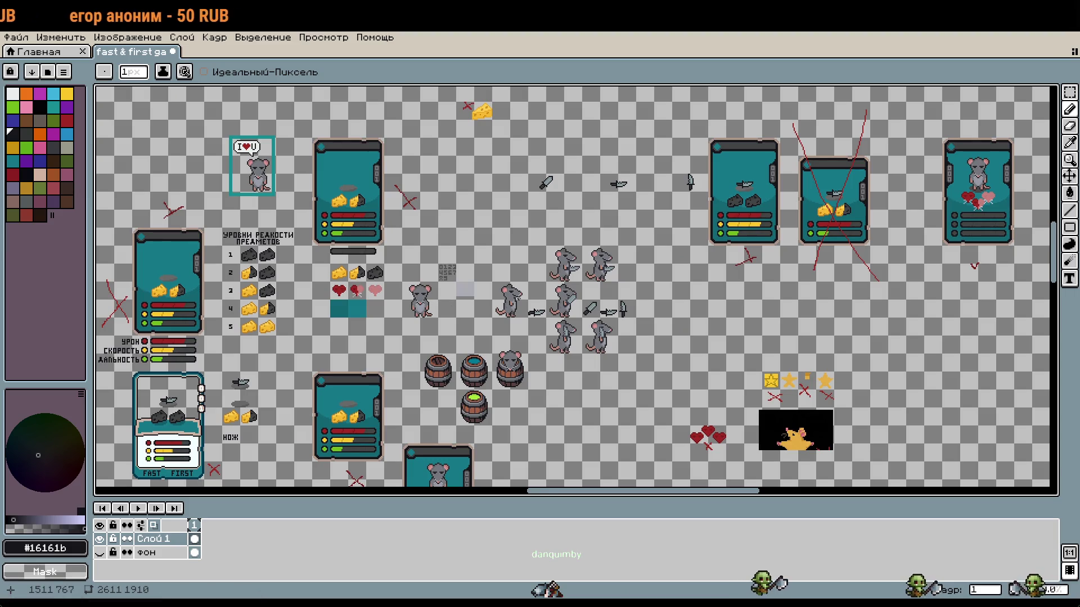
{"action": "scroll", "coordinate": [583, 309], "scroll_direction": "up", "scroll_amount": 1}
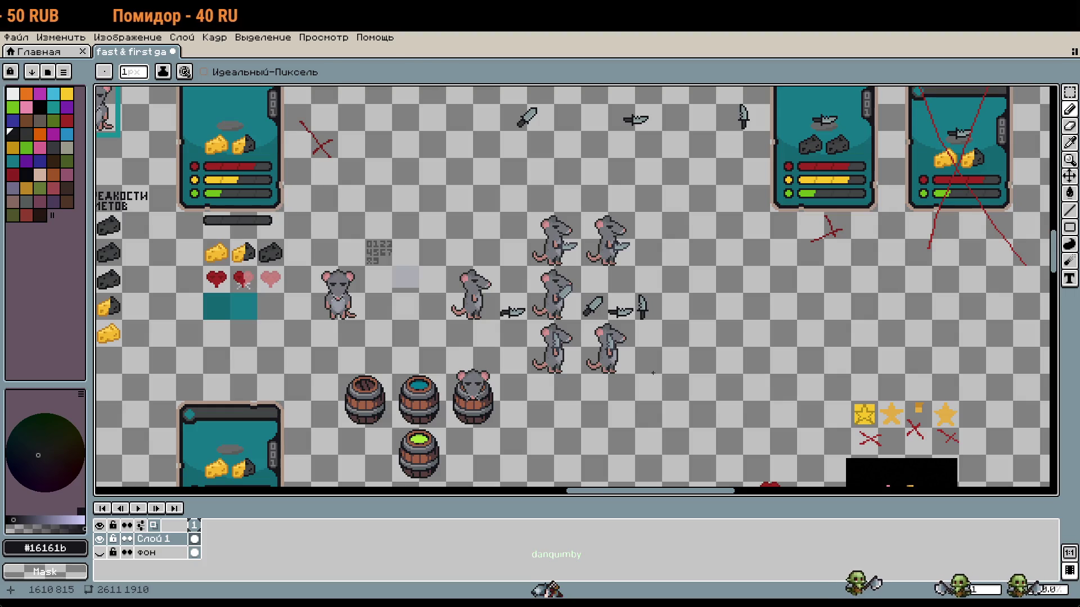
{"action": "scroll", "coordinate": [648, 348], "scroll_direction": "up", "scroll_amount": 1}
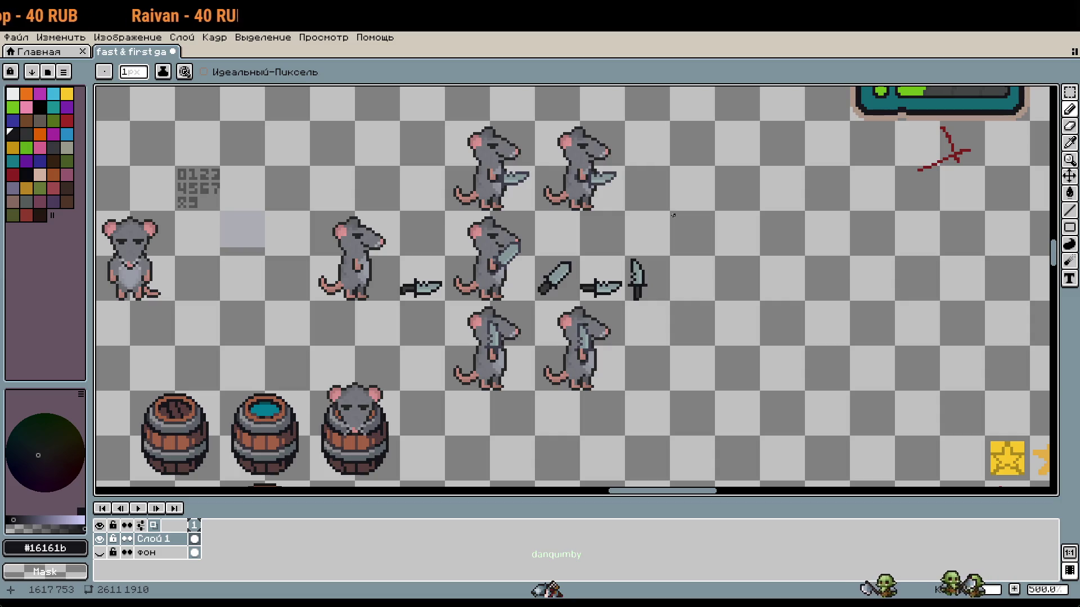
{"action": "scroll", "coordinate": [673, 215], "scroll_direction": "down", "scroll_amount": 7}
{"action": "scroll", "coordinate": [687, 252], "scroll_direction": "up", "scroll_amount": 6}
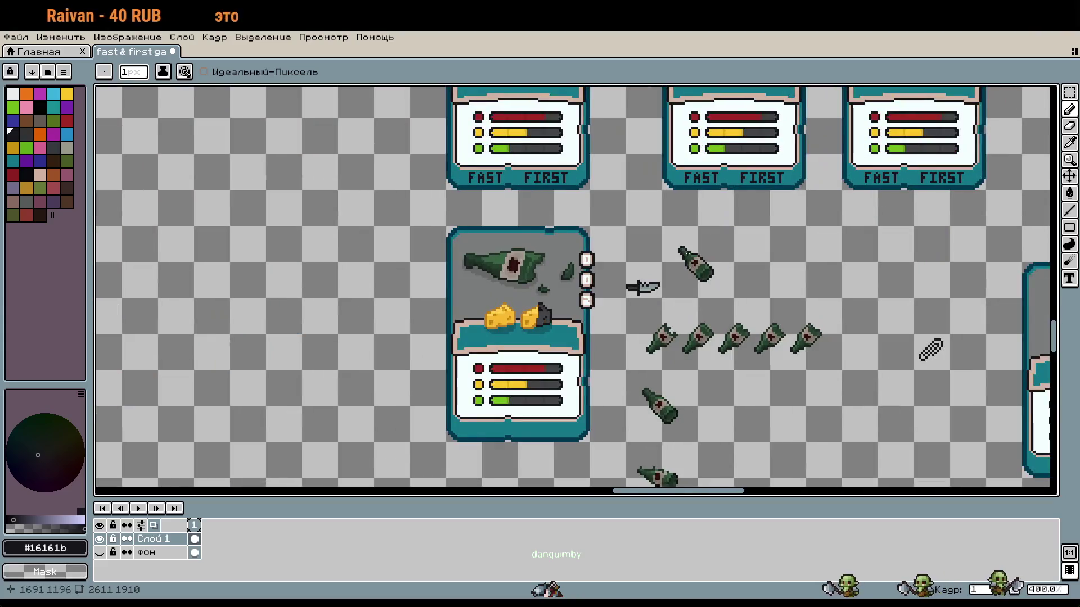
{"action": "scroll", "coordinate": [532, 283], "scroll_direction": "up", "scroll_amount": 1}
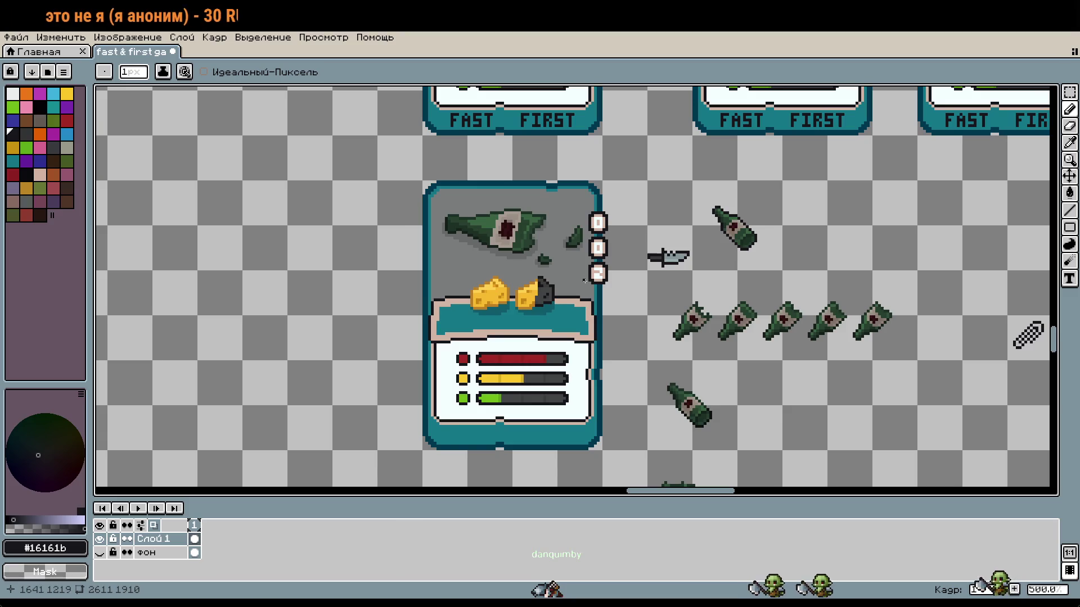
{"action": "scroll", "coordinate": [584, 281], "scroll_direction": "down", "scroll_amount": 3}
{"action": "mouse_move", "coordinate": [627, 270]}
{"action": "left_mouse_down"}
{"action": "mouse_move", "coordinate": [771, 357]}
{"action": "mouse_move", "coordinate": [916, 261]}
{"action": "left_mouse_up"}
{"action": "scroll", "coordinate": [789, 258], "scroll_direction": "up", "scroll_amount": 1}
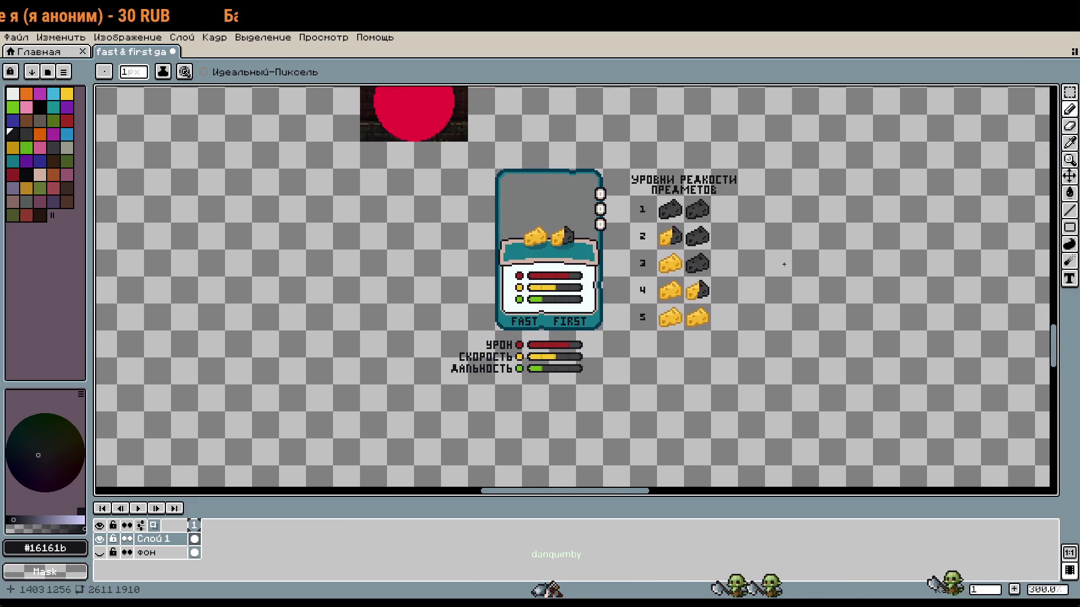
{"action": "scroll", "coordinate": [789, 259], "scroll_direction": "up", "scroll_amount": 1}
{"action": "scroll", "coordinate": [838, 342], "scroll_direction": "up", "scroll_amount": 1}
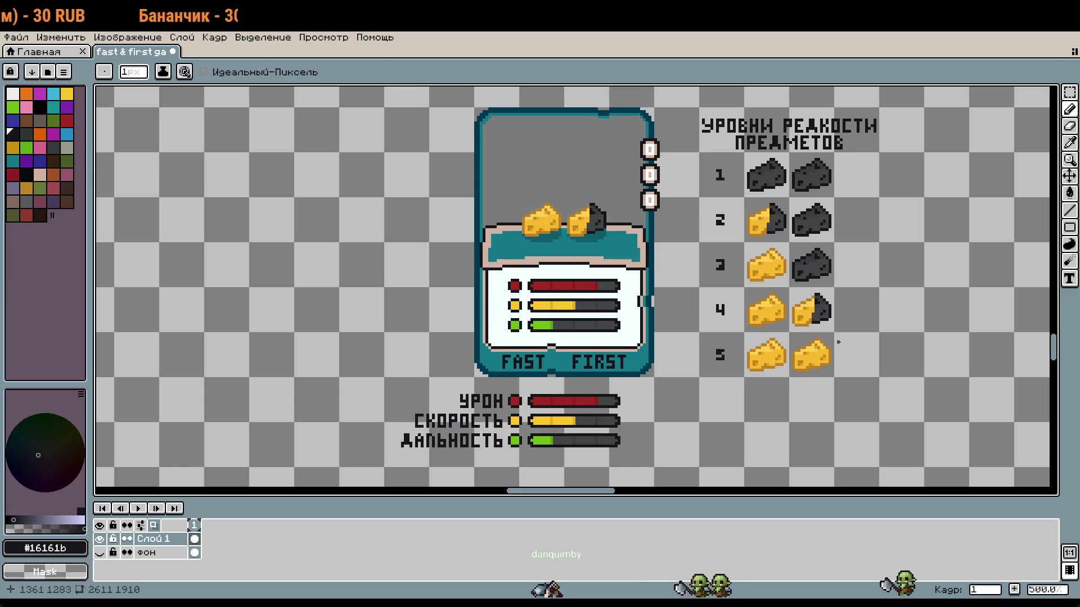
{"action": "left_click_drag", "start_coordinate": [837, 342], "coordinate": [894, 357]}
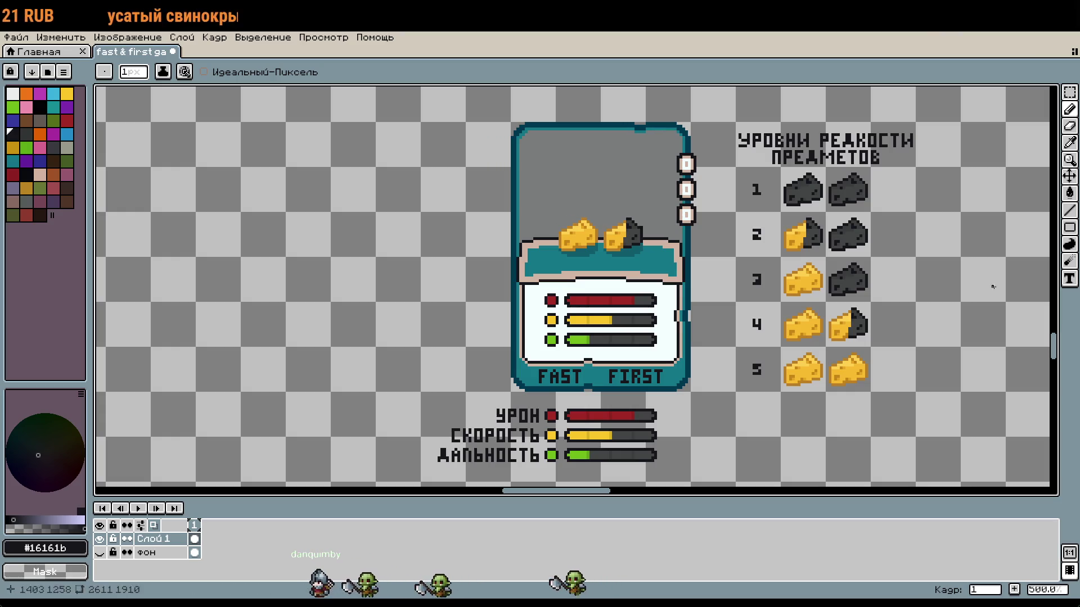
{"action": "scroll", "coordinate": [902, 331], "scroll_direction": "down", "scroll_amount": 1}
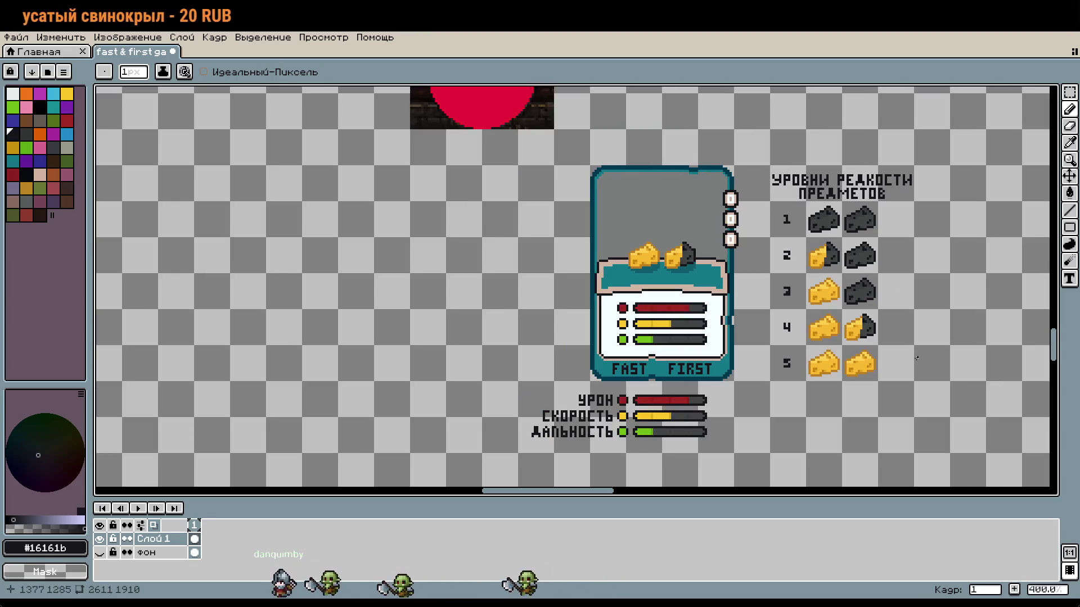
{"action": "mouse_move", "coordinate": [902, 331]}
{"action": "left_mouse_down"}
{"action": "mouse_move", "coordinate": [828, 332]}
{"action": "mouse_move", "coordinate": [649, 197]}
{"action": "mouse_move", "coordinate": [382, 191]}
{"action": "left_mouse_up"}
{"action": "scroll", "coordinate": [828, 332], "scroll_direction": "down", "scroll_amount": 2}
{"action": "mouse_move", "coordinate": [971, 152]}
{"action": "left_mouse_down"}
{"action": "mouse_move", "coordinate": [871, 209]}
{"action": "mouse_move", "coordinate": [779, 214]}
{"action": "left_mouse_up"}
{"action": "scroll", "coordinate": [839, 188], "scroll_direction": "up", "scroll_amount": 7}
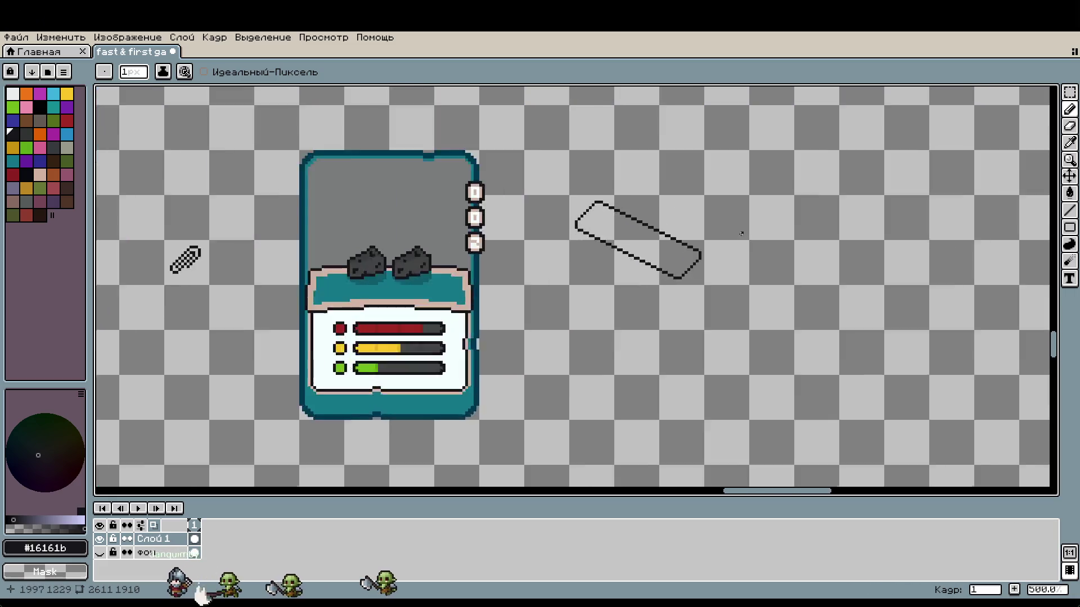
Marquee-select the outline's lower-right end, then reselect its wider right end for reshaping
{"action": "scroll", "coordinate": [682, 267], "scroll_direction": "up", "scroll_amount": 1}
{"action": "scroll", "coordinate": [690, 282], "scroll_direction": "down", "scroll_amount": 1}
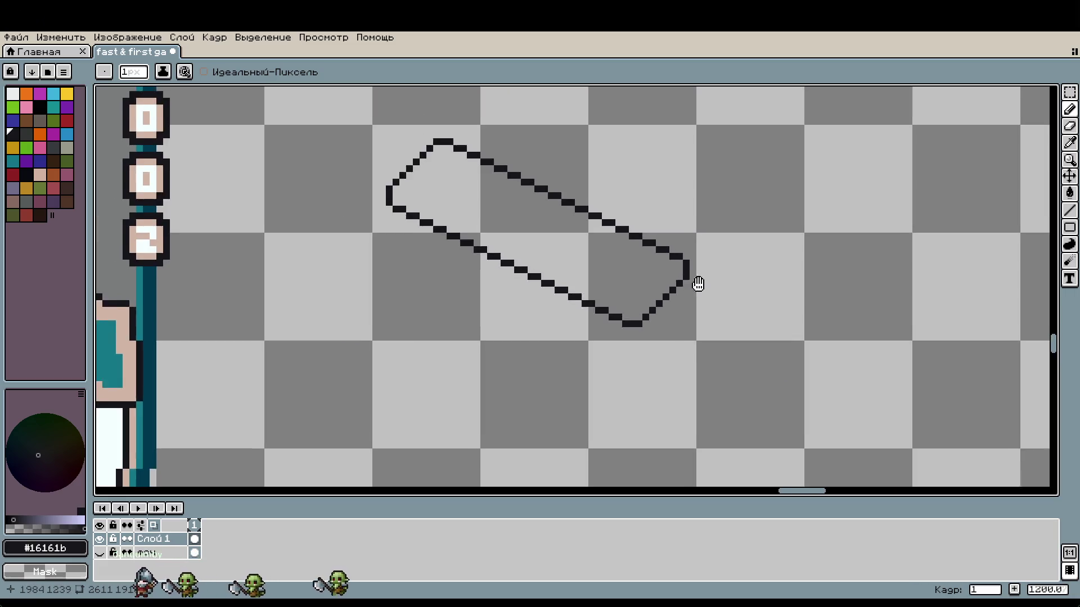
{"action": "left_click_drag", "start_coordinate": [690, 281], "coordinate": [740, 310]}
{"action": "key", "text": "m"}
{"action": "left_click_drag", "start_coordinate": [740, 348], "coordinate": [642, 275]}
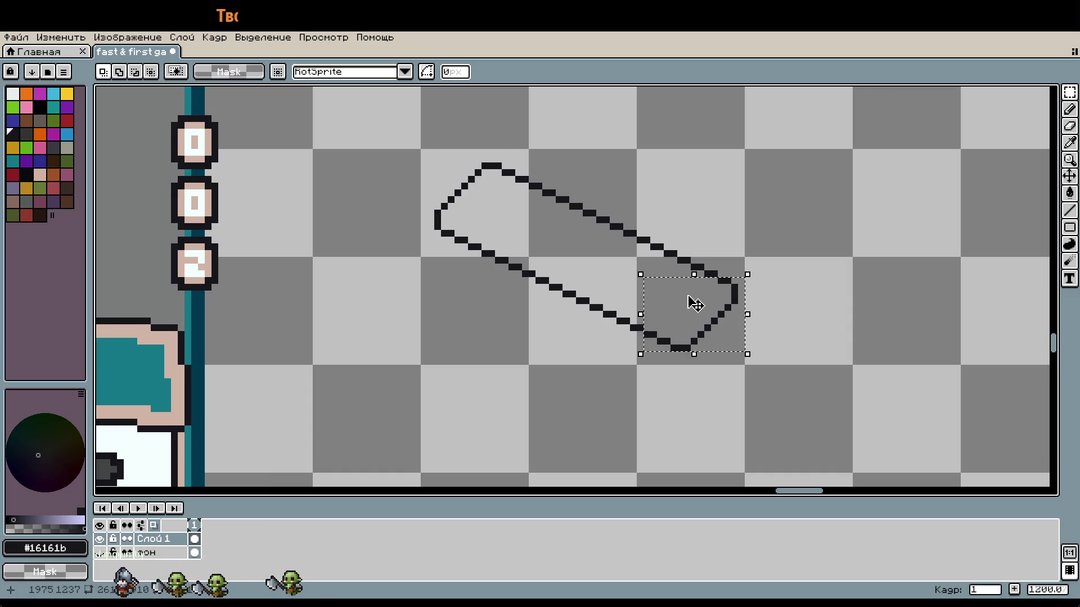
{"action": "left_click", "coordinate": [754, 274]}
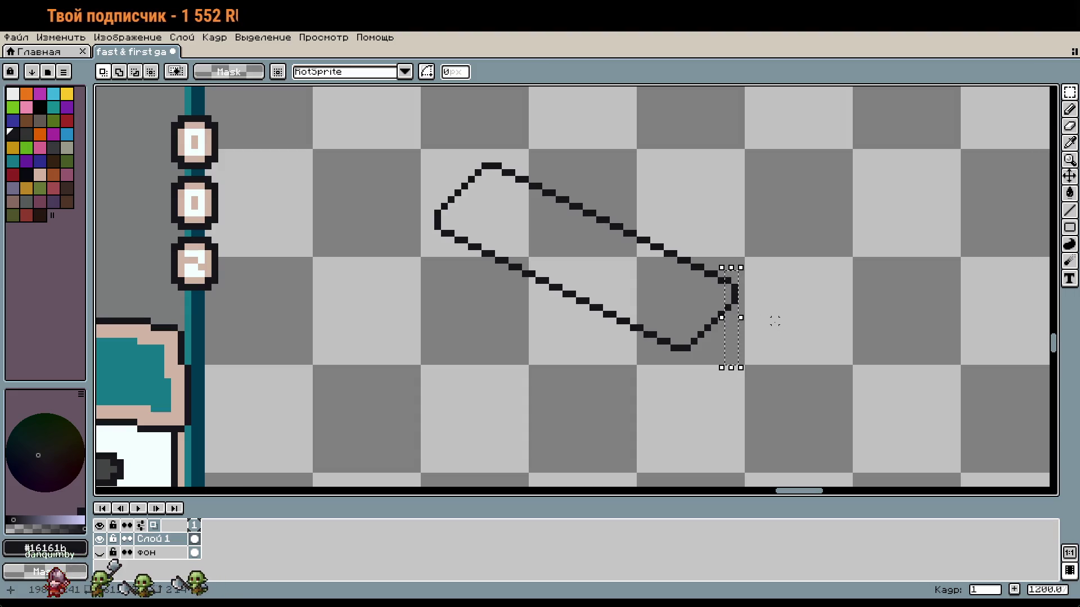
{"action": "left_click_drag", "start_coordinate": [480, 296], "coordinate": [727, 355]}
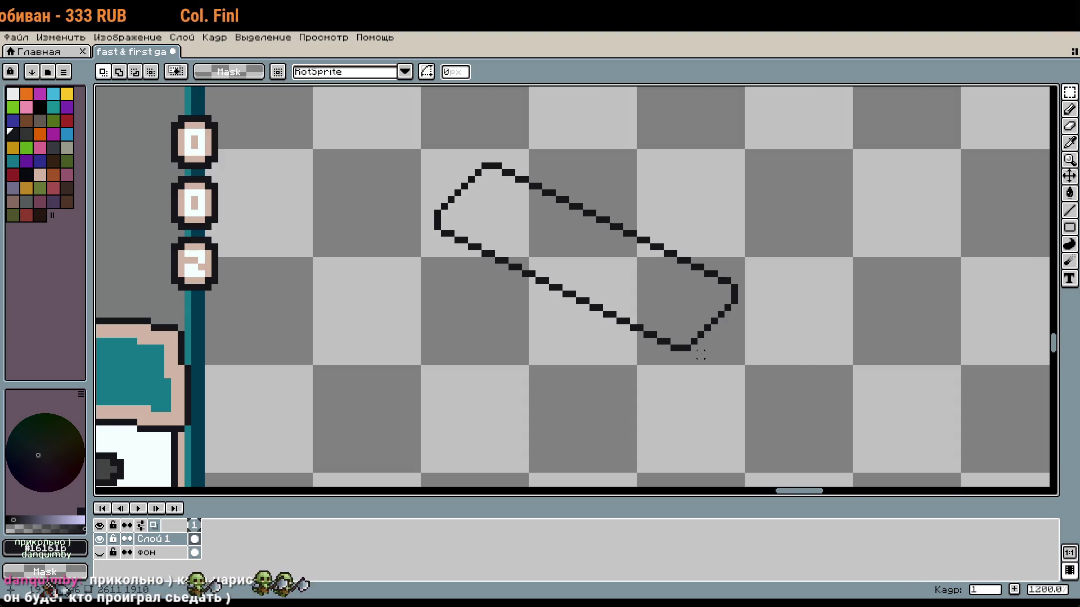
{"action": "scroll", "coordinate": [701, 355], "scroll_direction": "down", "scroll_amount": 5}
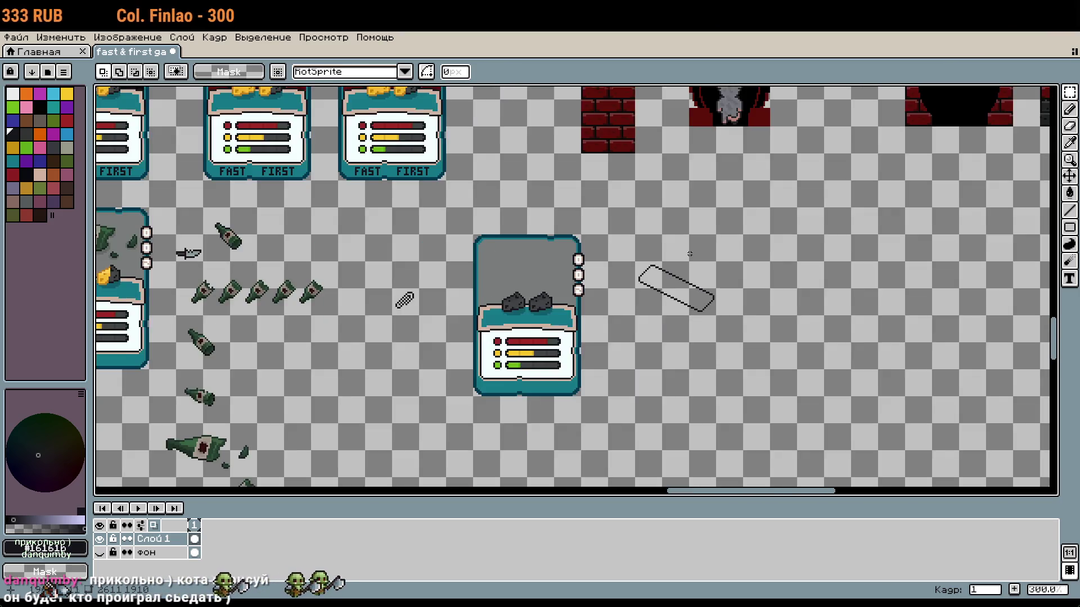
{"action": "left_click_drag", "start_coordinate": [701, 248], "coordinate": [781, 238]}
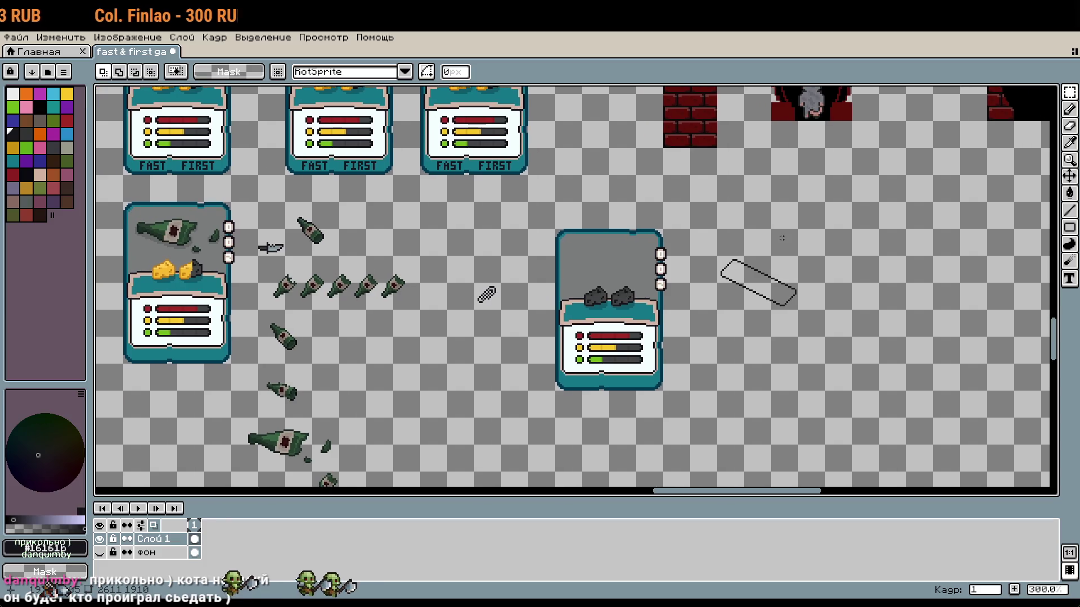
{"action": "scroll", "coordinate": [782, 236], "scroll_direction": "down", "scroll_amount": 1}
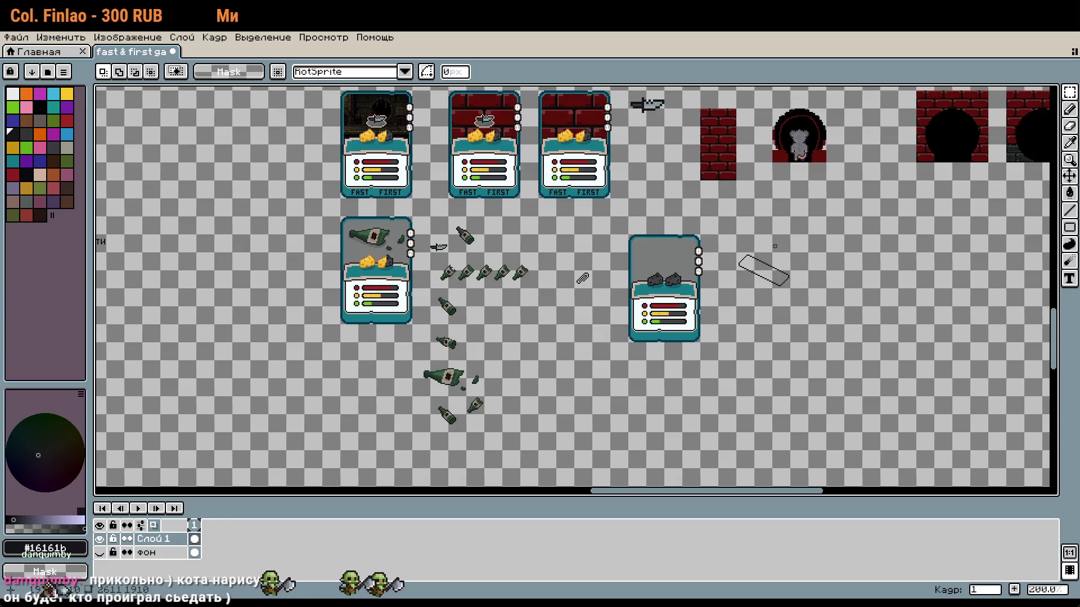
{"action": "scroll", "coordinate": [775, 246], "scroll_direction": "down", "scroll_amount": 4}
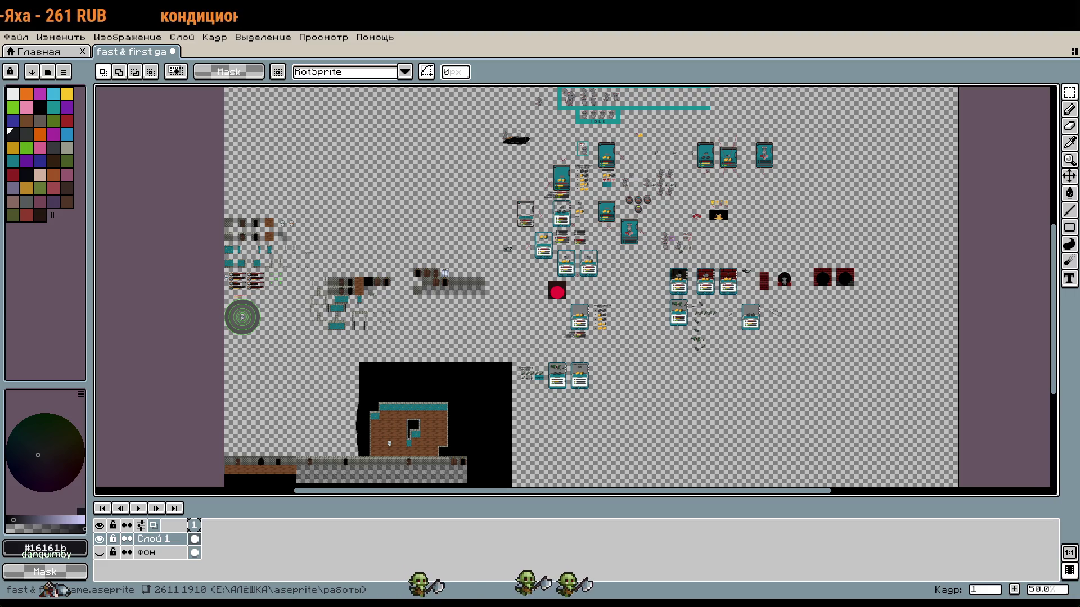
{"action": "scroll", "coordinate": [790, 323], "scroll_direction": "up", "scroll_amount": 5}
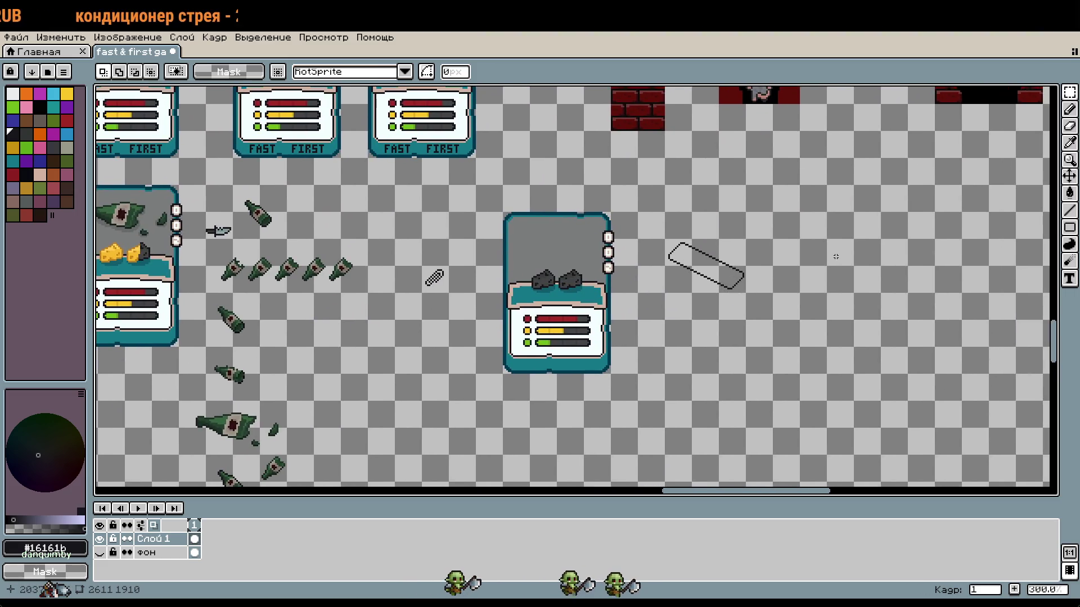
{"action": "scroll", "coordinate": [836, 256], "scroll_direction": "up", "scroll_amount": 2}
{"action": "mouse_move", "coordinate": [732, 319]}
{"action": "left_mouse_down"}
{"action": "mouse_move", "coordinate": [598, 229]}
{"action": "mouse_move", "coordinate": [550, 226]}
{"action": "left_mouse_up"}
{"action": "key", "text": "ctrl+d"}
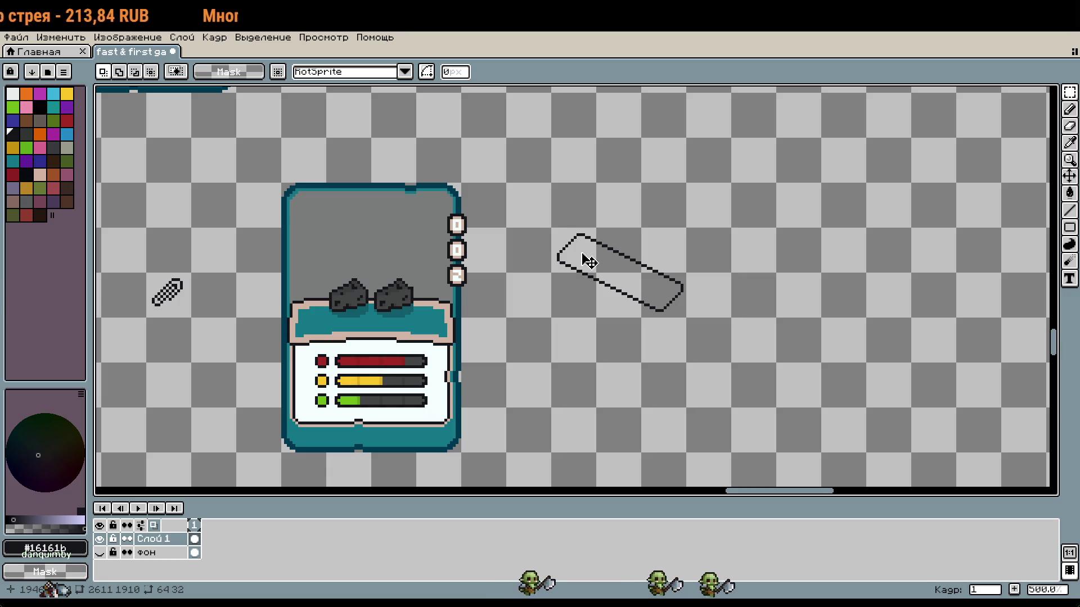
{"action": "scroll", "coordinate": [590, 253], "scroll_direction": "up", "scroll_amount": 4}
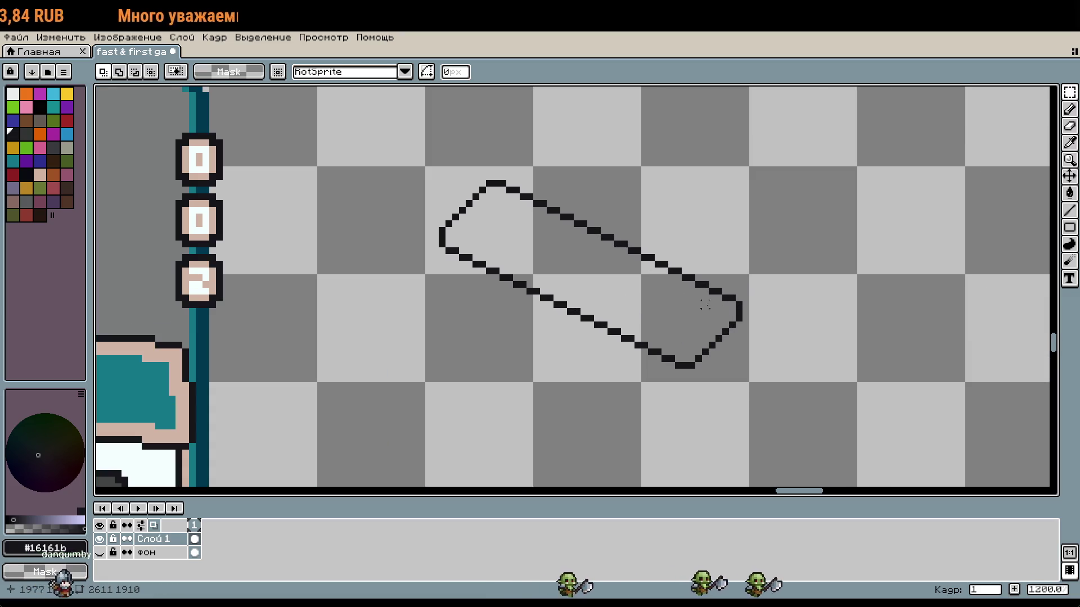
Try Pencil strokes for an inner loop inside the outline, undoing the first attempt
{"action": "key", "text": "b"}
{"action": "scroll", "coordinate": [466, 228], "scroll_direction": "up", "scroll_amount": 4}
{"action": "scroll", "coordinate": [464, 235], "scroll_direction": "up", "scroll_amount": 1}
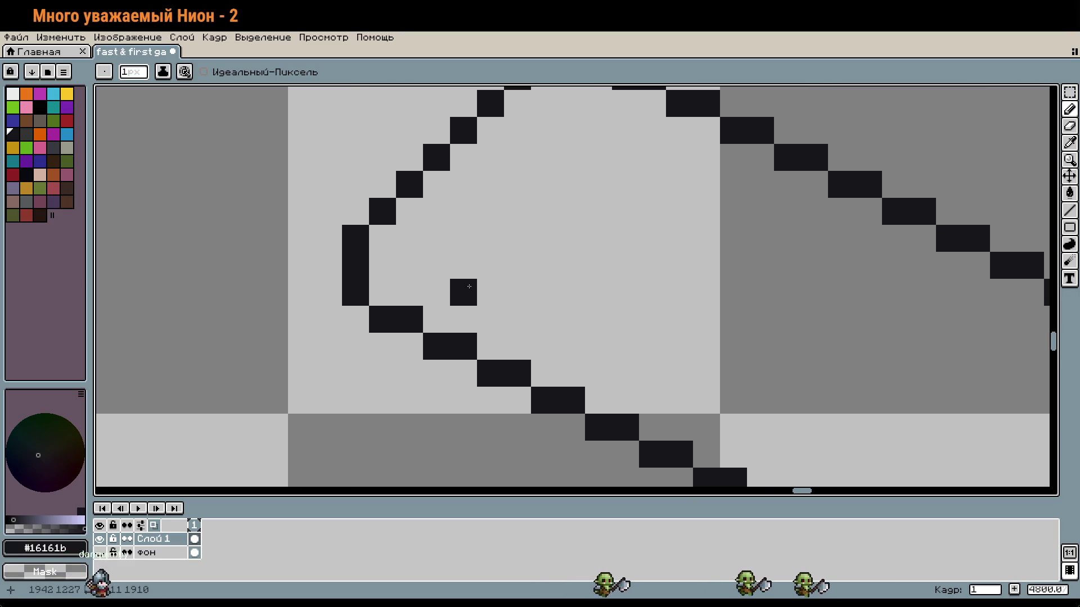
{"action": "scroll", "coordinate": [631, 285], "scroll_direction": "down", "scroll_amount": 5}
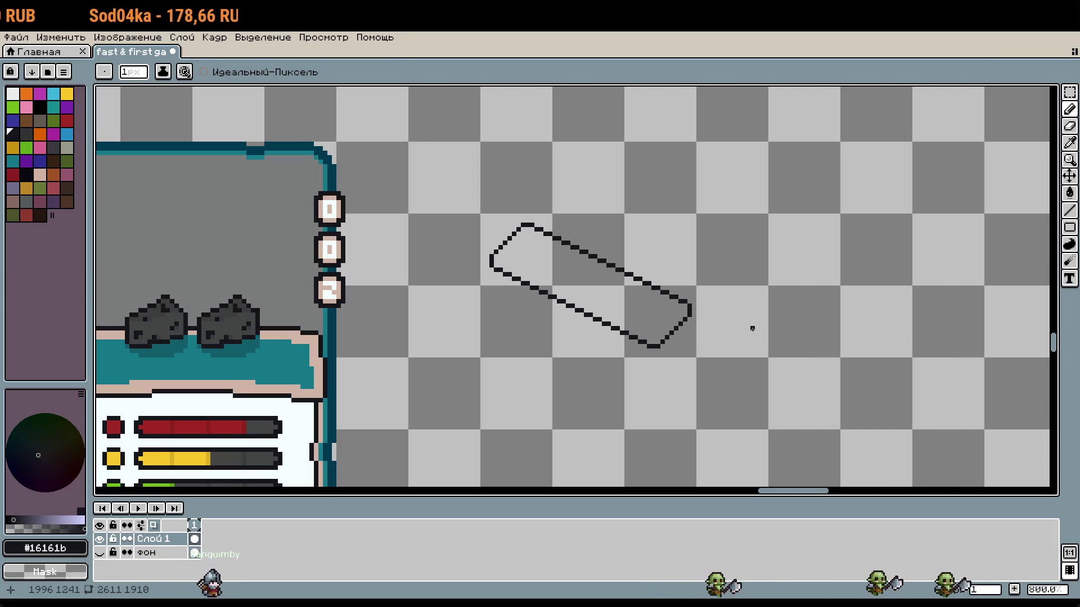
{"action": "scroll", "coordinate": [402, 193], "scroll_direction": "up", "scroll_amount": 2}
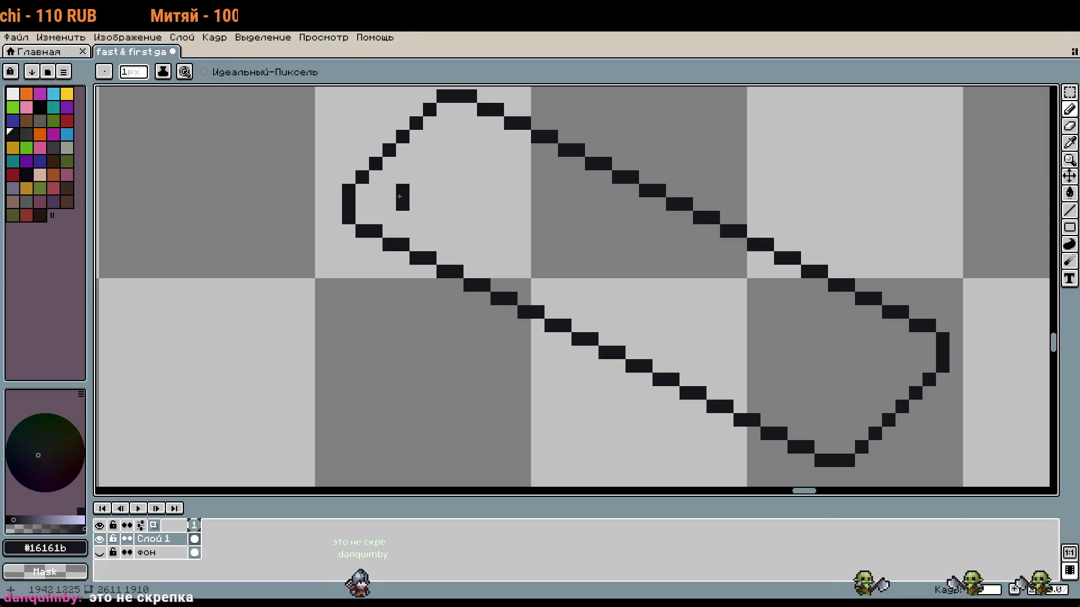
{"action": "scroll", "coordinate": [400, 195], "scroll_direction": "down", "scroll_amount": 1}
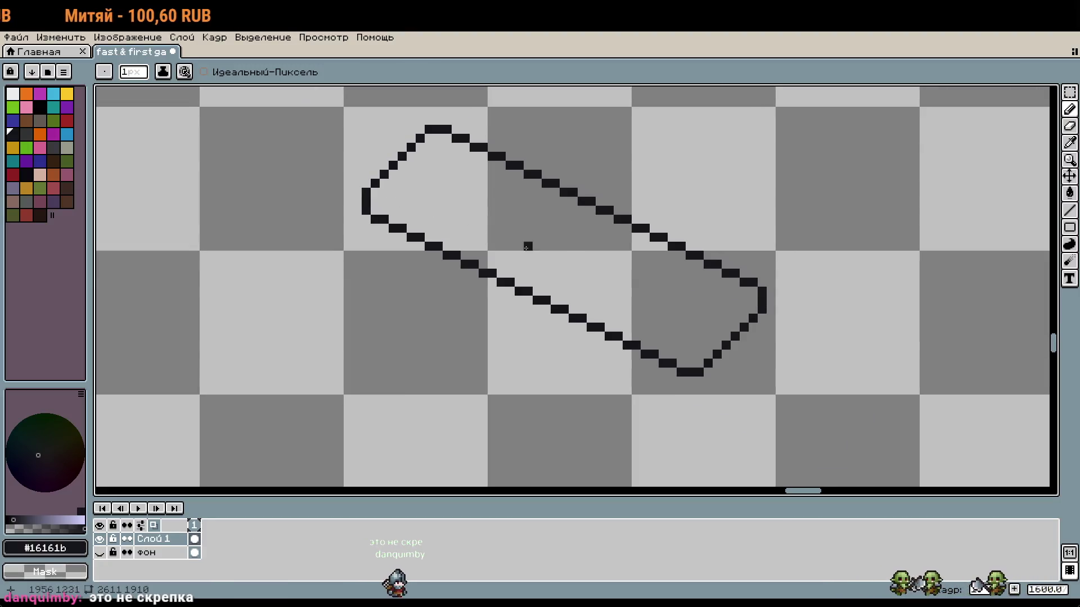
{"action": "left_click_drag", "start_coordinate": [618, 301], "coordinate": [547, 243]}
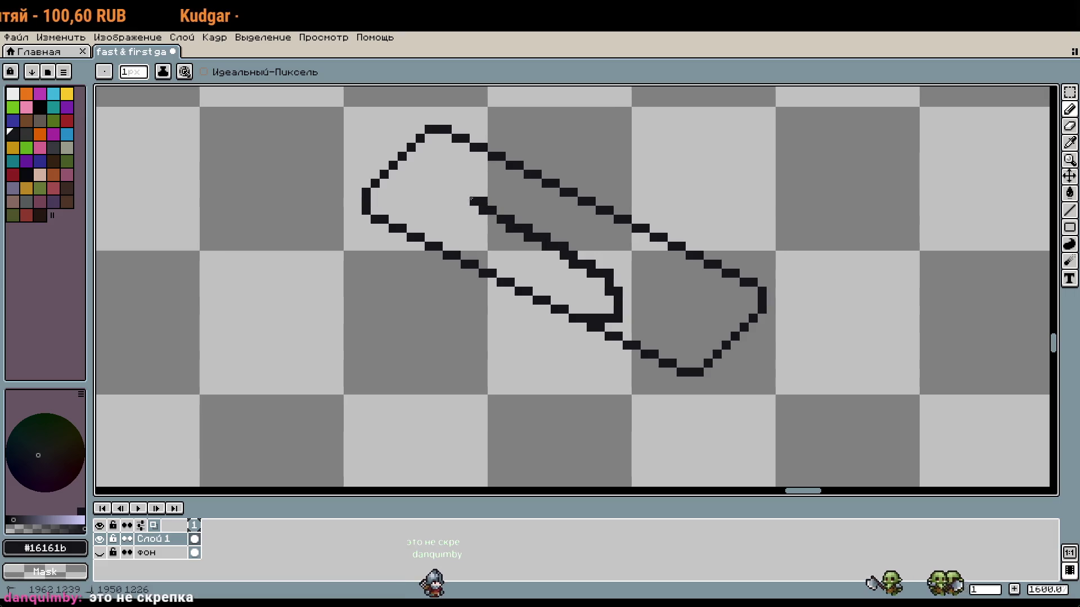
{"action": "scroll", "coordinate": [671, 292], "scroll_direction": "left", "scroll_amount": 1}
{"action": "scroll", "coordinate": [671, 292], "scroll_direction": "up", "scroll_amount": 1}
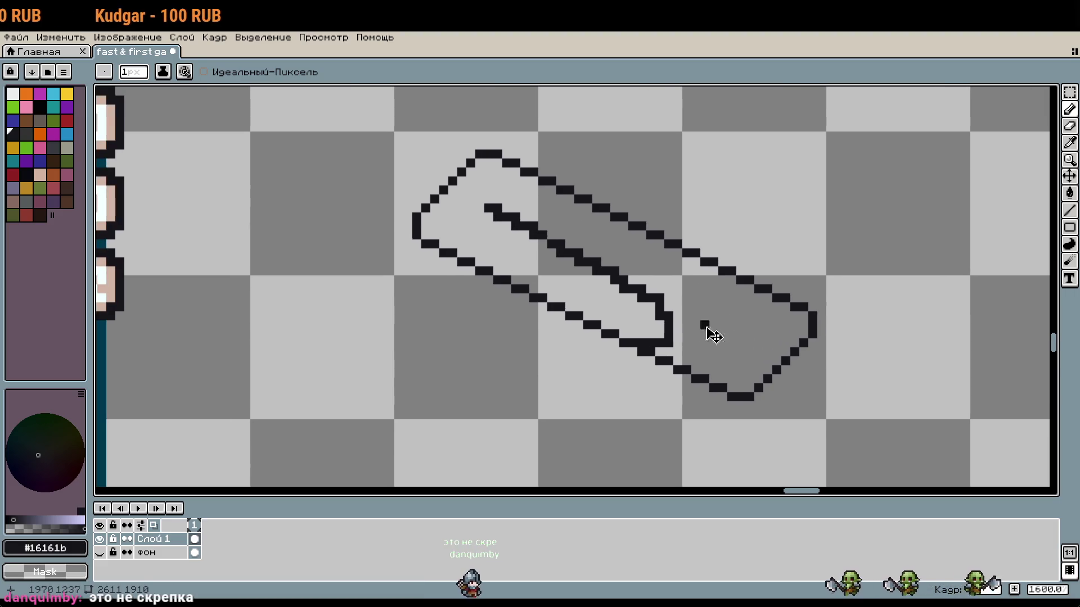
{"action": "key", "text": "ctrl+z"}
{"action": "mouse_move", "coordinate": [635, 340]}
{"action": "left_mouse_down"}
{"action": "mouse_move", "coordinate": [631, 294]}
{"action": "mouse_move", "coordinate": [458, 216]}
{"action": "left_mouse_up"}
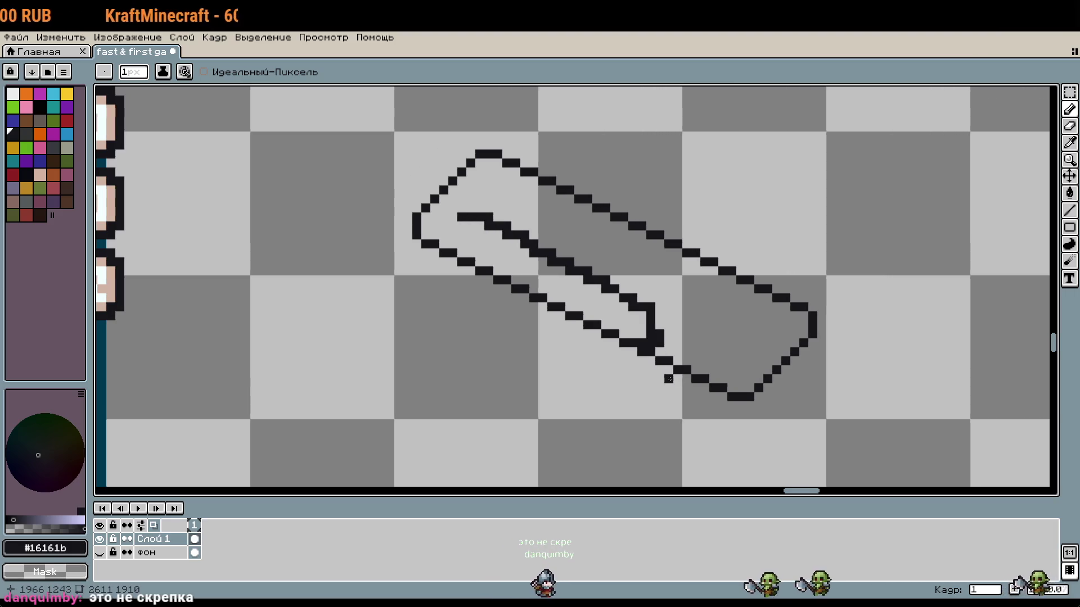
Select the paperclip's left, middle and lower-right parts and nudge them up-right
{"action": "key", "text": "m"}
{"action": "mouse_move", "coordinate": [384, 194]}
{"action": "left_mouse_down"}
{"action": "mouse_move", "coordinate": [545, 309]}
{"action": "mouse_move", "coordinate": [548, 339]}
{"action": "left_mouse_up"}
{"action": "mouse_move", "coordinate": [672, 321]}
{"action": "left_mouse_down"}
{"action": "mouse_move", "coordinate": [518, 294]}
{"action": "mouse_move", "coordinate": [482, 265]}
{"action": "mouse_move", "coordinate": [487, 250]}
{"action": "left_mouse_up"}
{"action": "mouse_move", "coordinate": [557, 365]}
{"action": "left_mouse_down"}
{"action": "mouse_move", "coordinate": [666, 347]}
{"action": "mouse_move", "coordinate": [690, 303]}
{"action": "mouse_move", "coordinate": [673, 322]}
{"action": "left_mouse_up"}
{"action": "left_click_drag", "start_coordinate": [635, 352], "coordinate": [646, 334]}
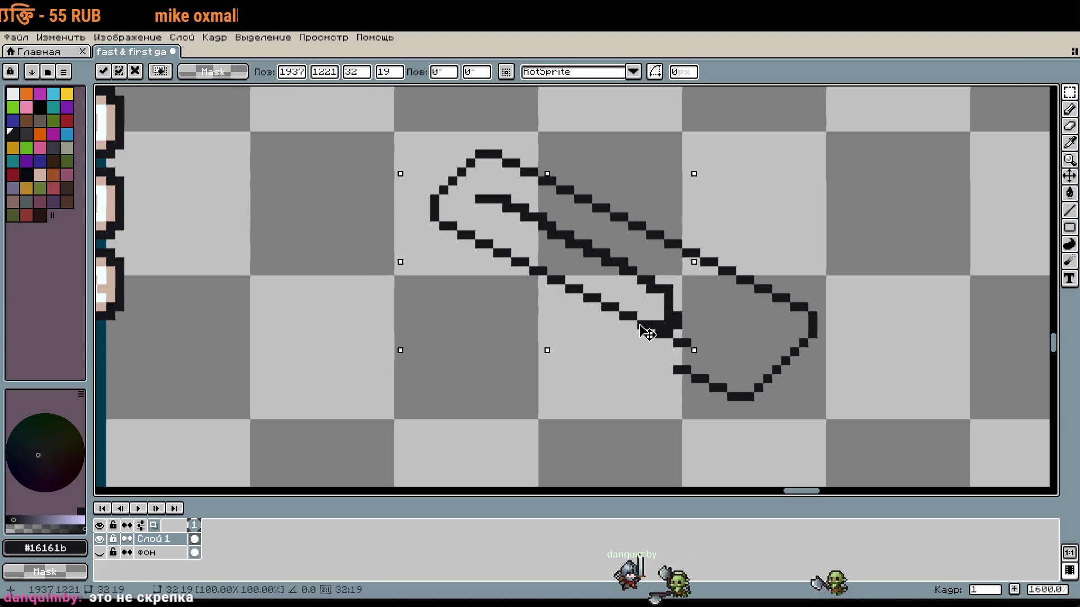
{"action": "left_click", "coordinate": [623, 388]}
Draw a stray diagonal line, then undo back through the recent paperclip edits
{"action": "key", "text": "b"}
{"action": "left_click_drag", "start_coordinate": [485, 285], "coordinate": [543, 320]}
{"action": "scroll", "coordinate": [900, 386], "scroll_direction": "down", "scroll_amount": 2}
{"action": "key", "text": "v"}
{"action": "key", "text": "ctrl+z"}
{"action": "key", "text": "ctrl+z"}
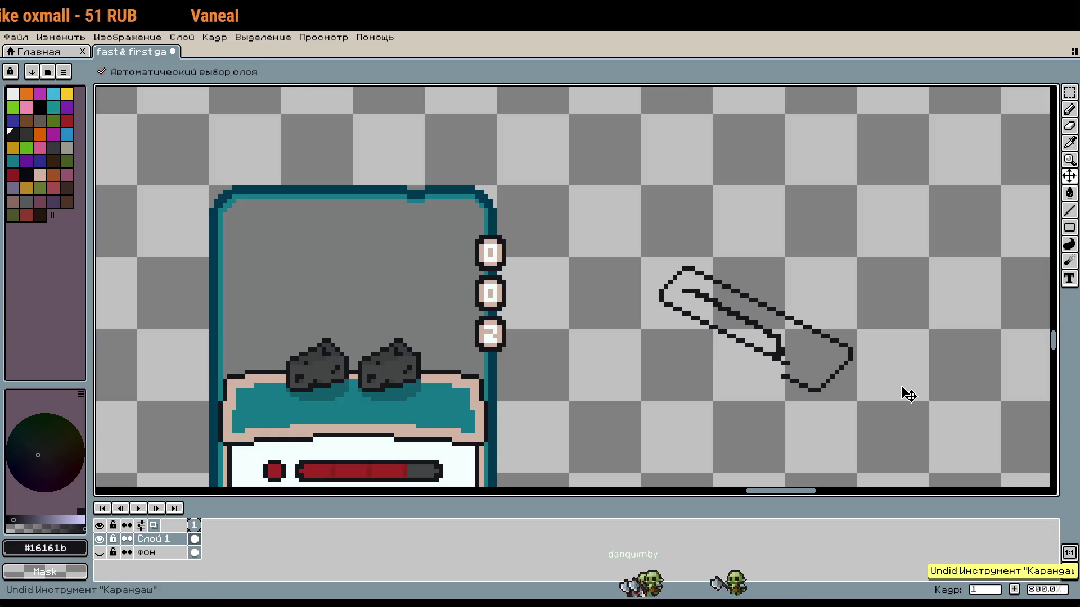
{"action": "key", "text": "b"}
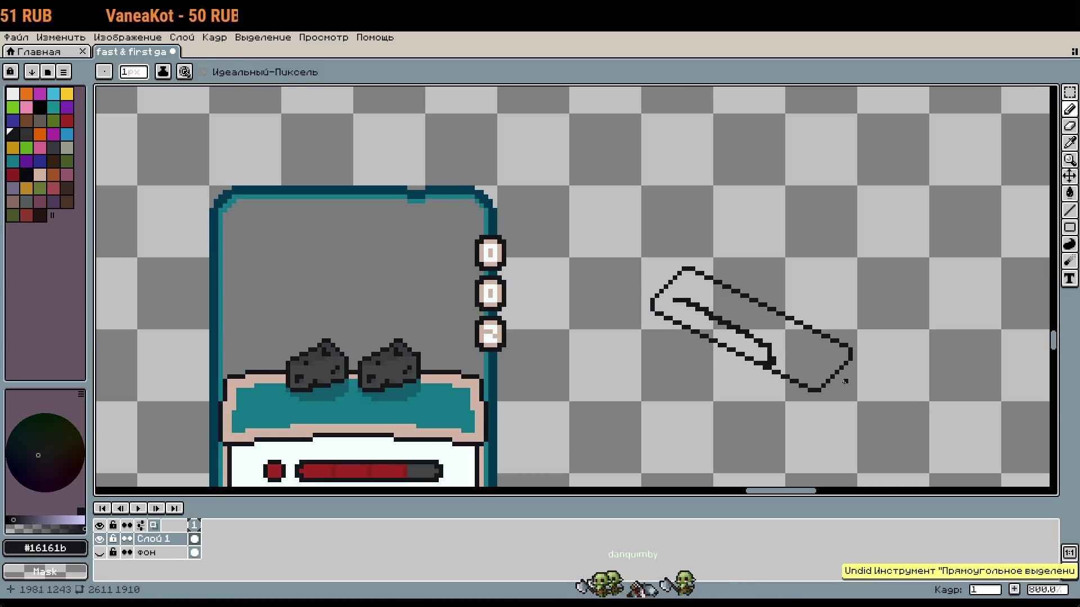
{"action": "key", "text": "ctrl+z"}
{"action": "key", "text": "ctrl+z"}
{"action": "key", "text": "b"}
Marquee-select the outline's upper-left part plus another region and shift them up-right
{"action": "scroll", "coordinate": [786, 362], "scroll_direction": "up", "scroll_amount": 2}
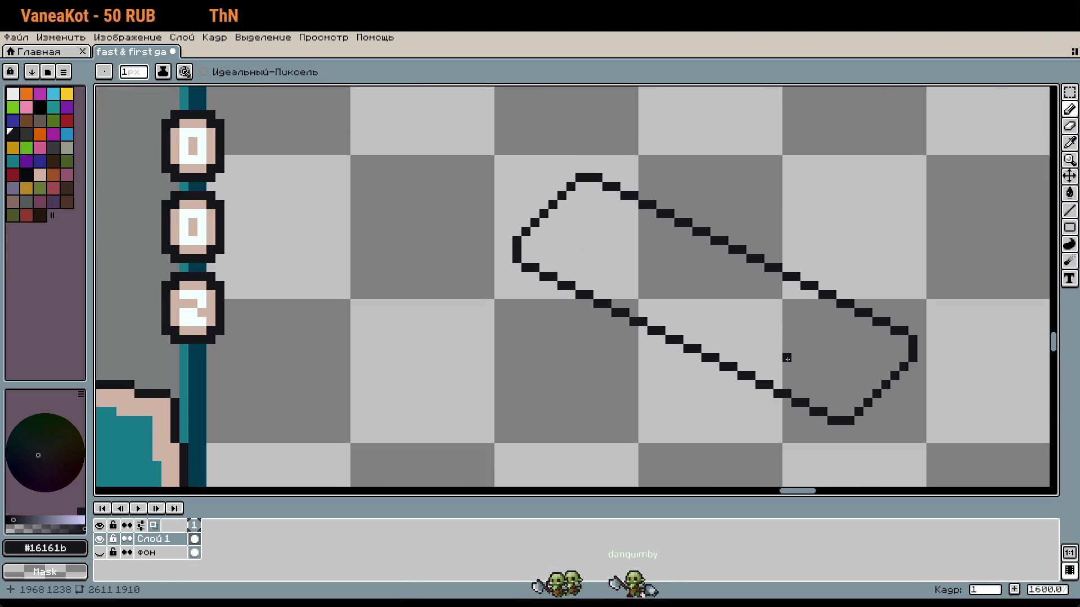
{"action": "scroll", "coordinate": [735, 360], "scroll_direction": "up", "scroll_amount": 1}
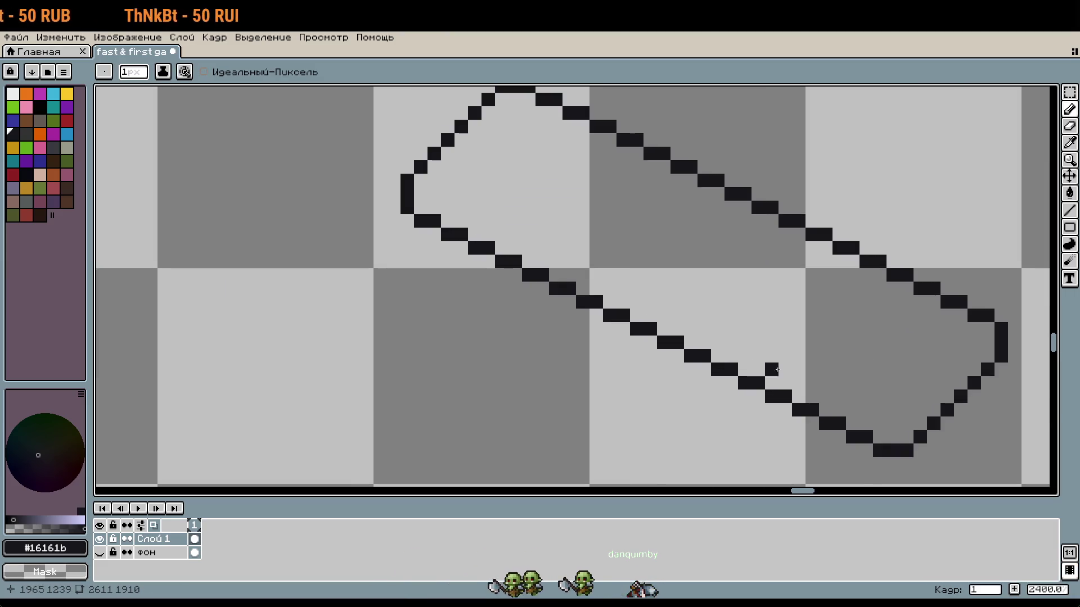
{"action": "left_click_drag", "start_coordinate": [735, 360], "coordinate": [675, 306]}
{"action": "key", "text": "m"}
{"action": "scroll", "coordinate": [604, 249], "scroll_direction": "up", "scroll_amount": 1}
{"action": "scroll", "coordinate": [604, 250], "scroll_direction": "left", "scroll_amount": 1}
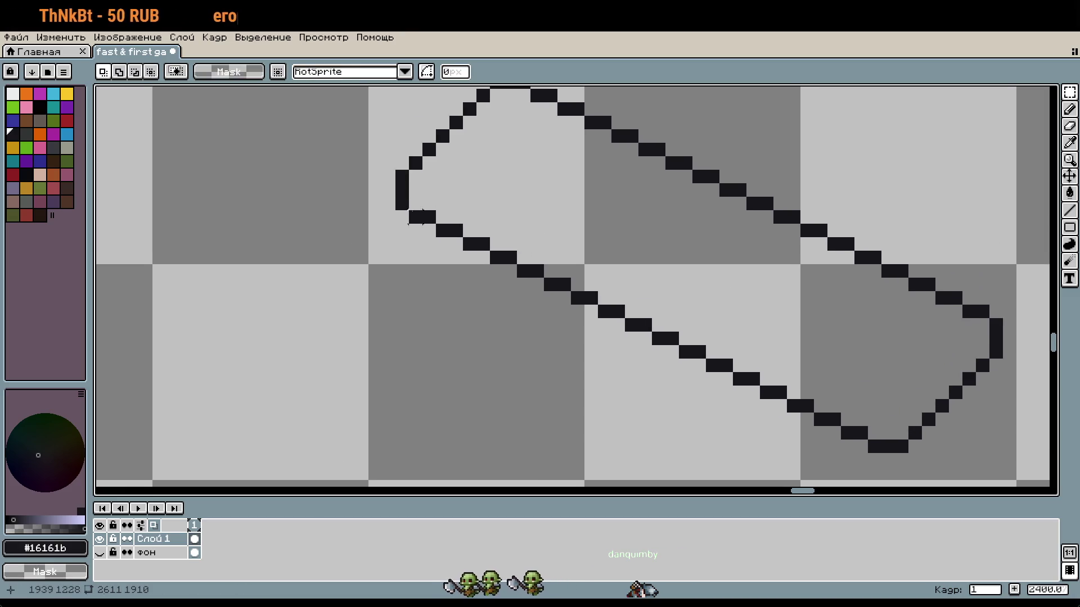
{"action": "mouse_move", "coordinate": [388, 168]}
{"action": "left_mouse_down"}
{"action": "mouse_move", "coordinate": [434, 222]}
{"action": "mouse_move", "coordinate": [722, 360]}
{"action": "mouse_move", "coordinate": [788, 360]}
{"action": "left_mouse_up"}
{"action": "mouse_move", "coordinate": [773, 306]}
{"action": "left_mouse_down"}
{"action": "mouse_move", "coordinate": [735, 378]}
{"action": "mouse_move", "coordinate": [692, 386]}
{"action": "left_mouse_up"}
{"action": "left_click_drag", "start_coordinate": [608, 314], "coordinate": [644, 272]}
Zoom and pan around the sheet to compare the shifted outline, then switch to the paperclip reference search
{"action": "scroll", "coordinate": [667, 362], "scroll_direction": "down", "scroll_amount": 3}
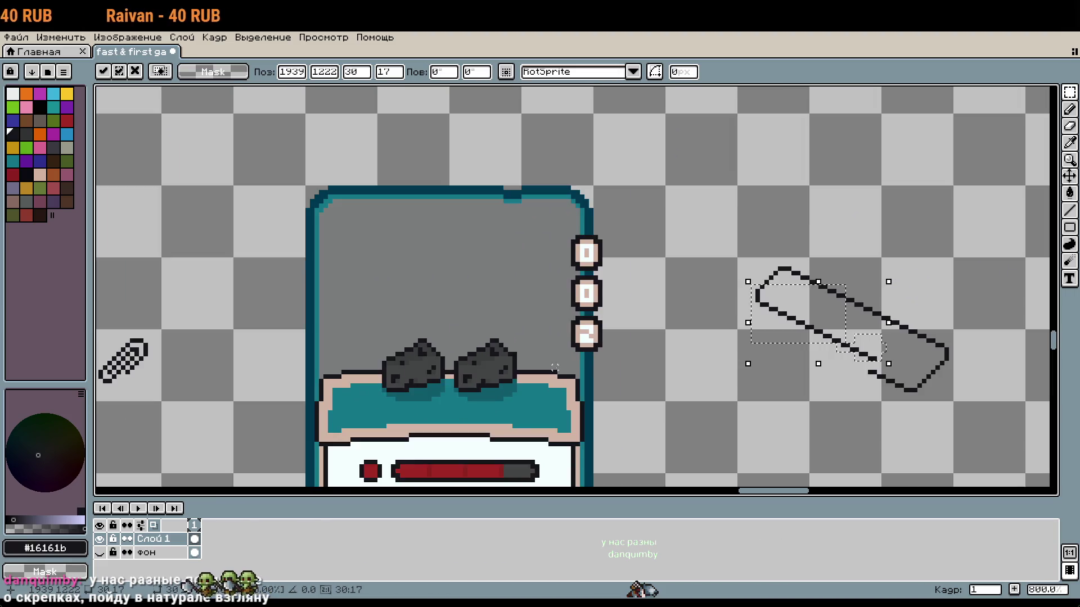
{"action": "scroll", "coordinate": [555, 369], "scroll_direction": "left", "scroll_amount": 5}
{"action": "scroll", "coordinate": [753, 343], "scroll_direction": "down", "scroll_amount": 2}
{"action": "scroll", "coordinate": [438, 228], "scroll_direction": "up", "scroll_amount": 3}
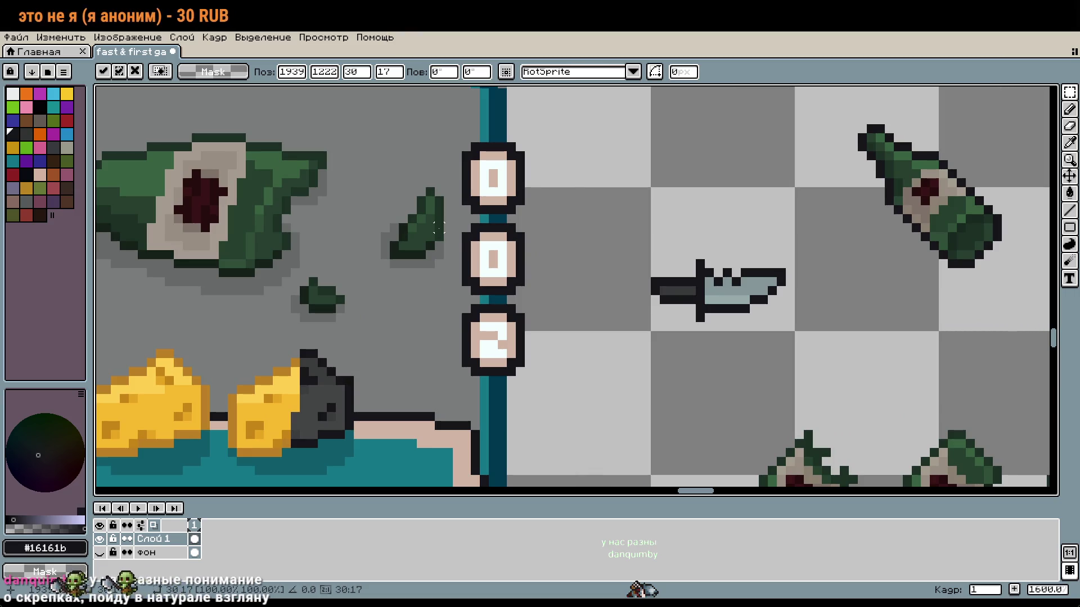
{"action": "scroll", "coordinate": [583, 237], "scroll_direction": "down", "scroll_amount": 2}
{"action": "scroll", "coordinate": [582, 237], "scroll_direction": "up", "scroll_amount": 5}
{"action": "scroll", "coordinate": [583, 237], "scroll_direction": "right", "scroll_amount": 5}
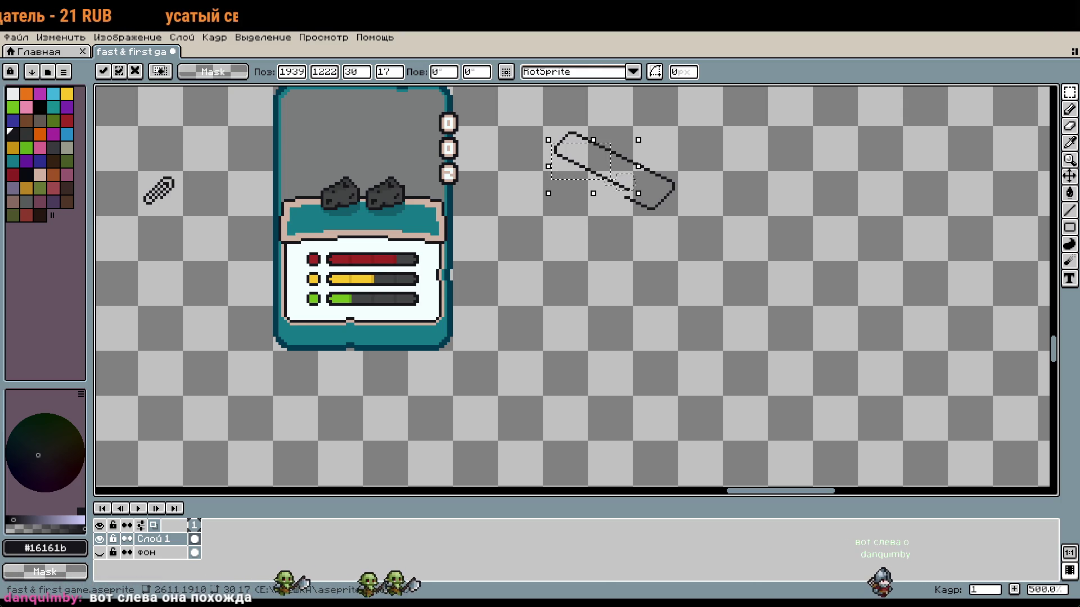
{"action": "key", "text": "alt+Tab"}
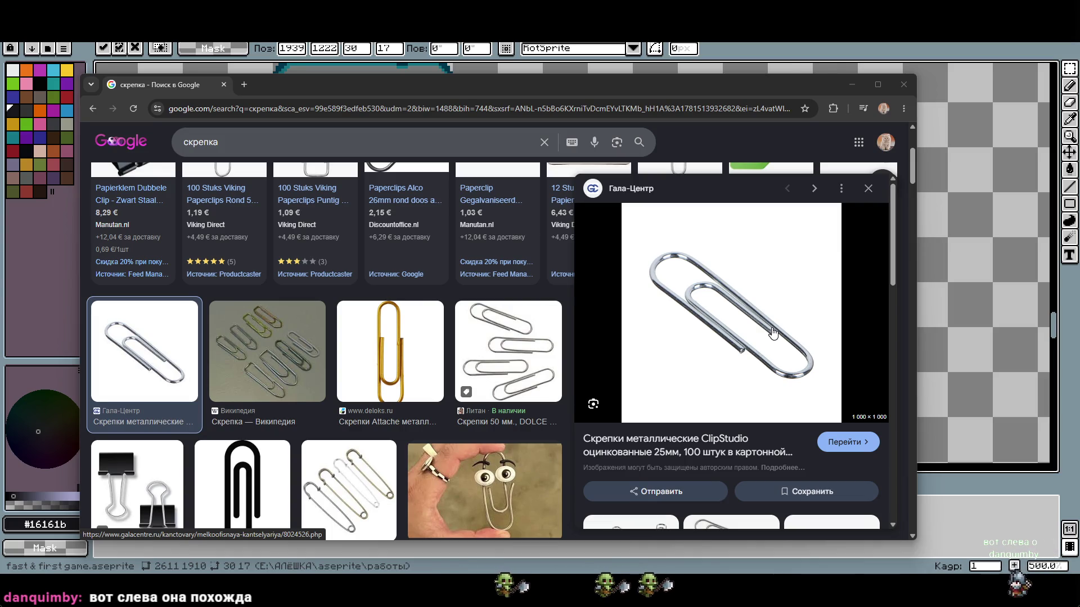
{"action": "key", "text": "alt+Tab"}
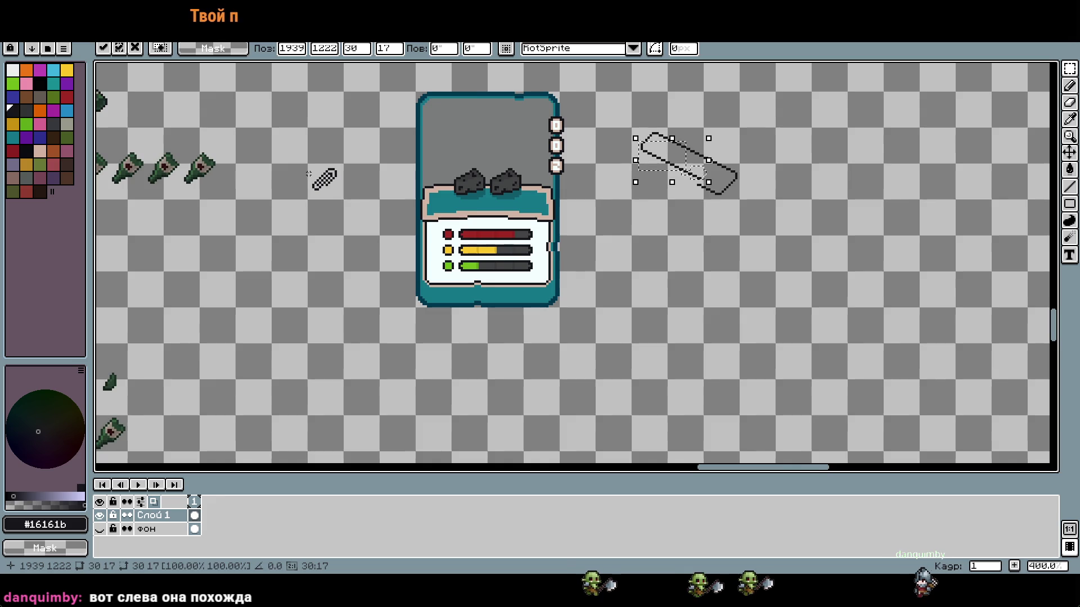
Place the shifted outline part, trying and undoing a move of the paperclip onto the card
{"action": "scroll", "coordinate": [313, 175], "scroll_direction": "up", "scroll_amount": 1}
{"action": "scroll", "coordinate": [313, 174], "scroll_direction": "up", "scroll_amount": 3}
{"action": "scroll", "coordinate": [394, 214], "scroll_direction": "down", "scroll_amount": 6}
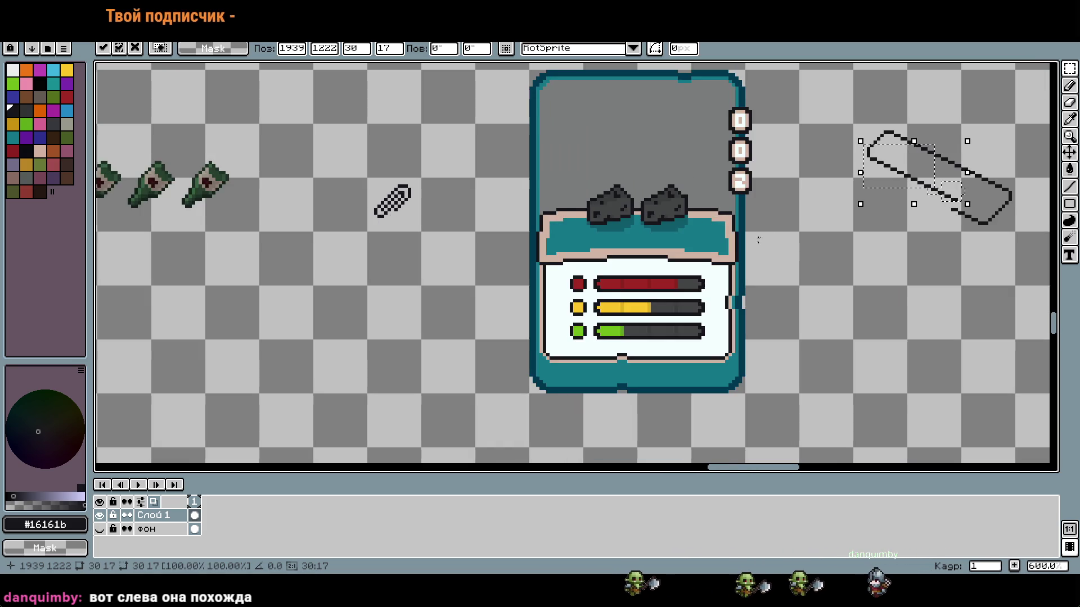
{"action": "scroll", "coordinate": [462, 245], "scroll_direction": "up", "scroll_amount": 2}
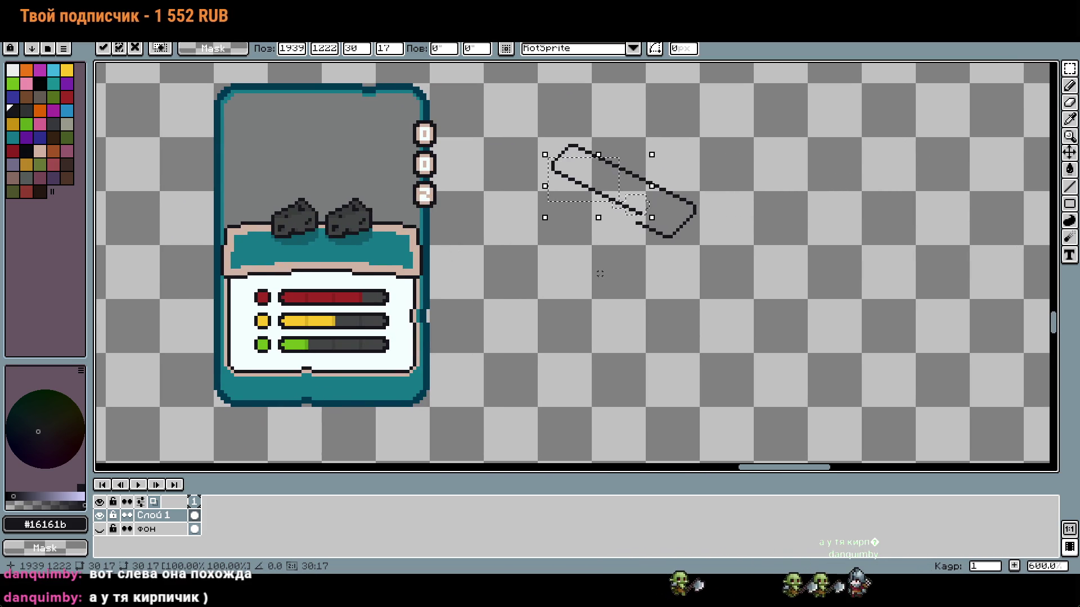
{"action": "left_click", "coordinate": [678, 219]}
{"action": "mouse_move", "coordinate": [699, 214]}
{"action": "left_mouse_down"}
{"action": "mouse_move", "coordinate": [386, 180]}
{"action": "mouse_move", "coordinate": [395, 176]}
{"action": "left_mouse_up"}
{"action": "key", "text": "ctrl+z"}
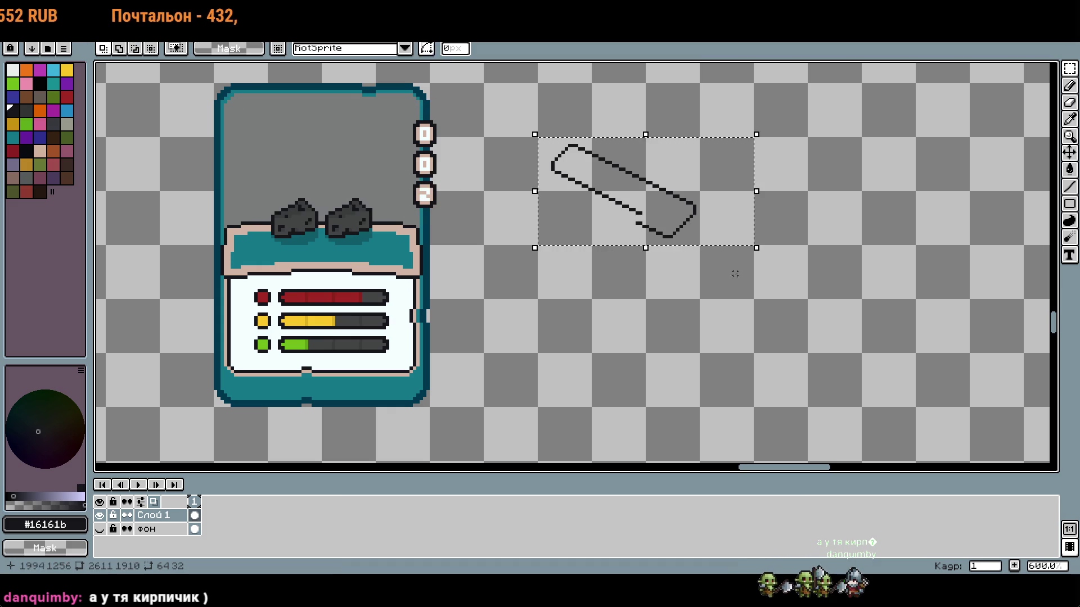
{"action": "scroll", "coordinate": [652, 220], "scroll_direction": "up", "scroll_amount": 1}
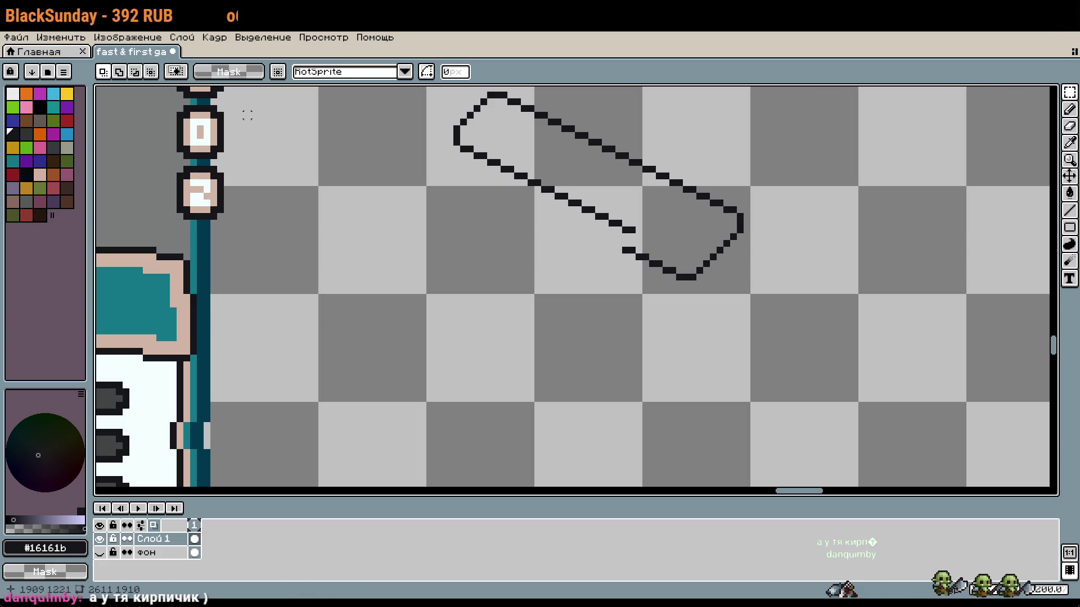
{"action": "left_click_drag", "start_coordinate": [704, 190], "coordinate": [724, 268]}
{"action": "scroll", "coordinate": [721, 264], "scroll_direction": "up", "scroll_amount": 2}
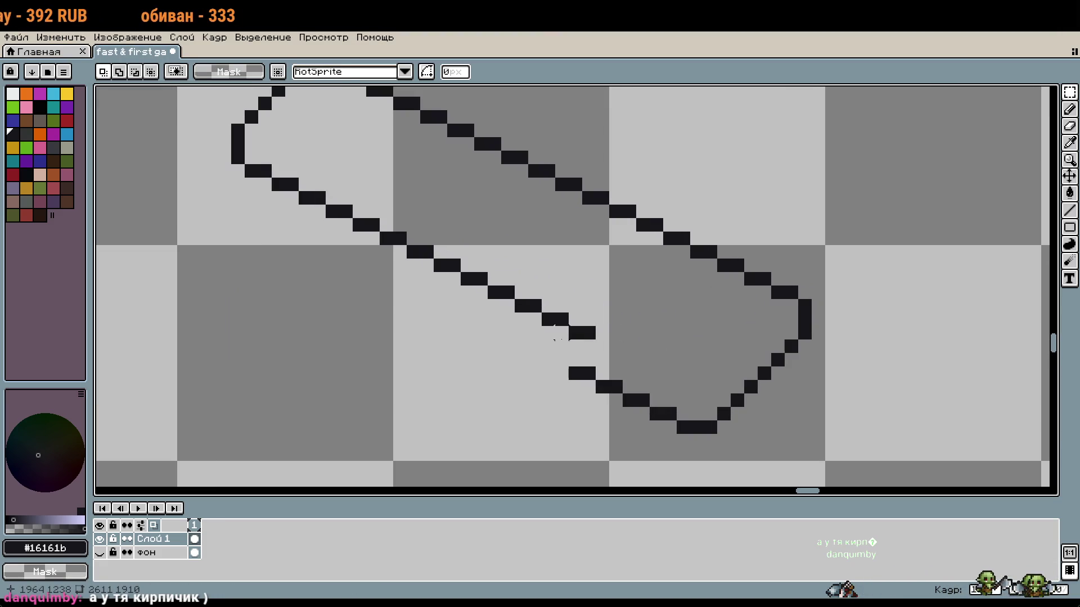
Copy the inner line down-left beside the original, then shift it up-right into place
{"action": "key", "text": "l"}
{"action": "key", "text": "m"}
{"action": "mouse_move", "coordinate": [603, 333]}
{"action": "left_mouse_down"}
{"action": "mouse_move", "coordinate": [313, 222]}
{"action": "mouse_move", "coordinate": [312, 204]}
{"action": "left_mouse_up"}
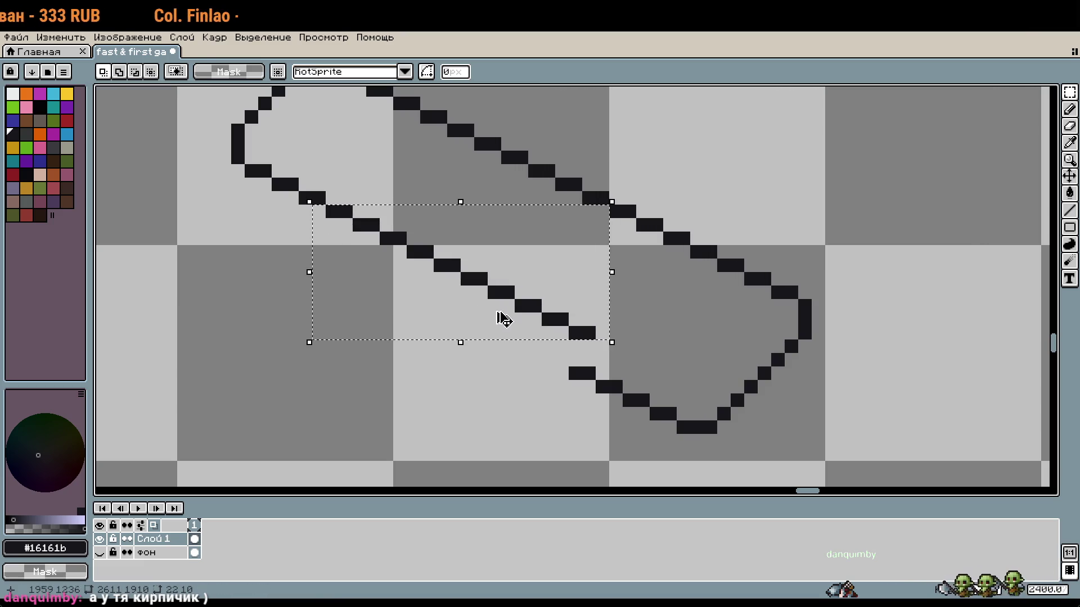
{"action": "left_click_drag", "start_coordinate": [555, 321], "coordinate": [526, 333]}
{"action": "left_click", "coordinate": [493, 398]}
{"action": "scroll", "coordinate": [573, 399], "scroll_direction": "down", "scroll_amount": 3}
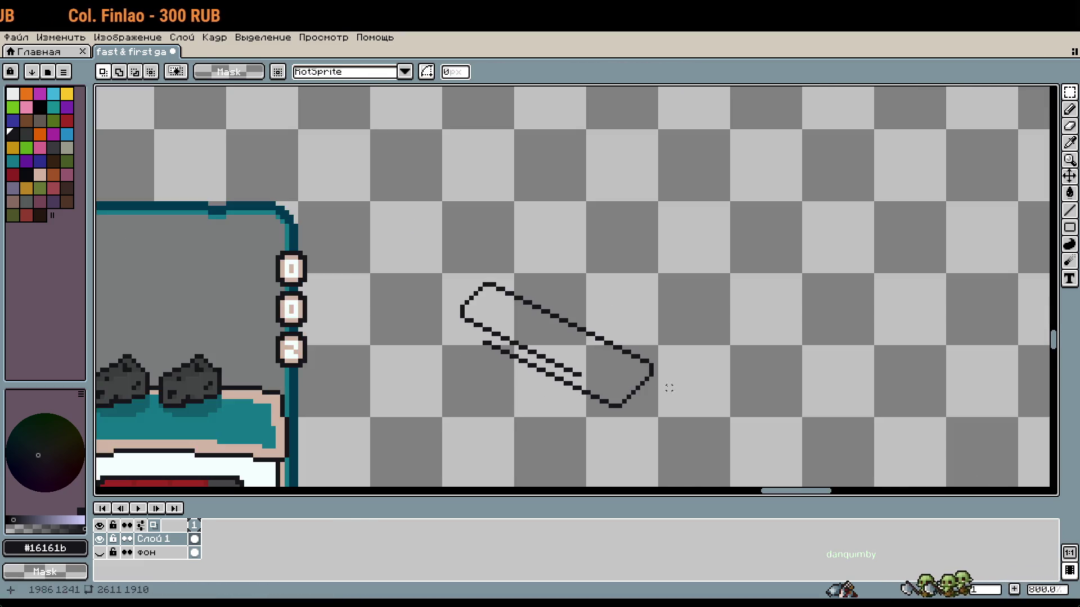
{"action": "scroll", "coordinate": [606, 370], "scroll_direction": "up", "scroll_amount": 3}
{"action": "mouse_move", "coordinate": [591, 370]}
{"action": "left_mouse_down"}
{"action": "mouse_move", "coordinate": [540, 357]}
{"action": "mouse_move", "coordinate": [567, 304]}
{"action": "left_mouse_up"}
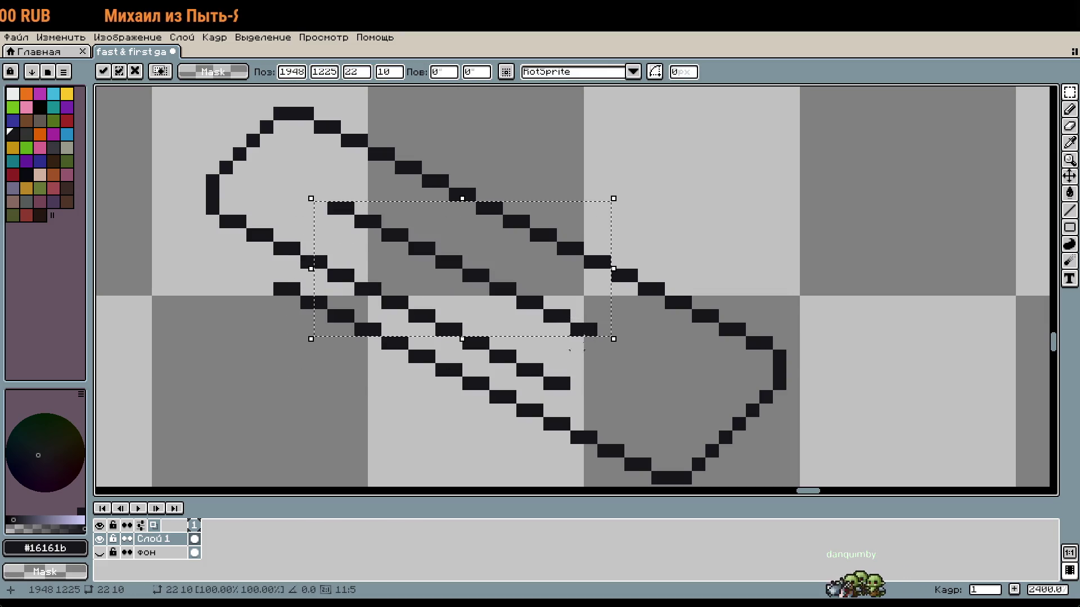
{"action": "left_click", "coordinate": [588, 344]}
Paint a single pixel on the inner line and zoom out to view the whole sprite sheet
{"action": "scroll", "coordinate": [585, 371], "scroll_direction": "up", "scroll_amount": 3}
{"action": "left_click", "coordinate": [576, 362]}
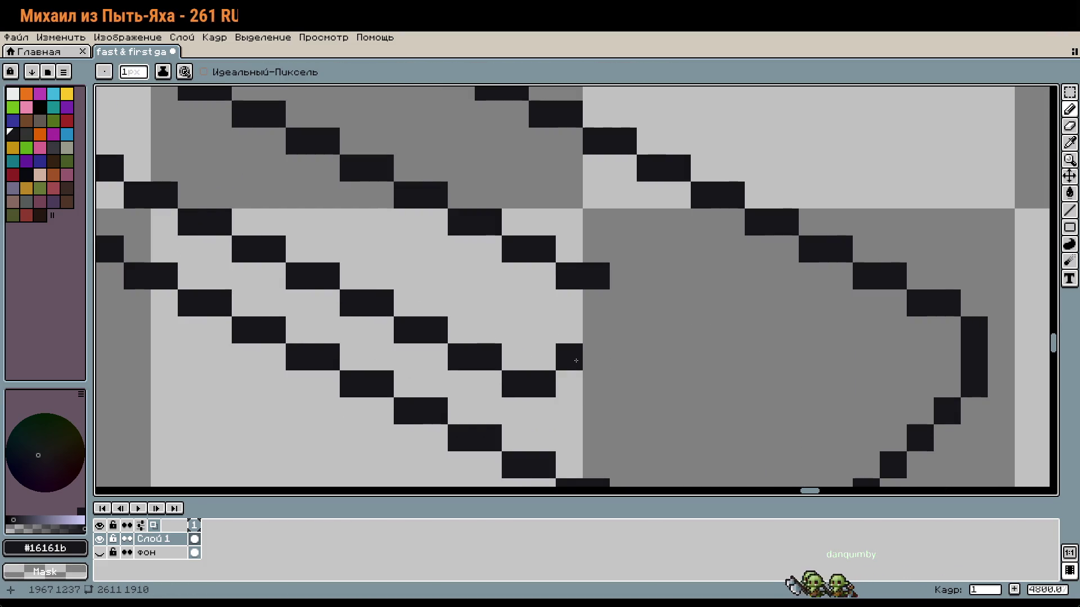
{"action": "scroll", "coordinate": [572, 304], "scroll_direction": "down", "scroll_amount": 4}
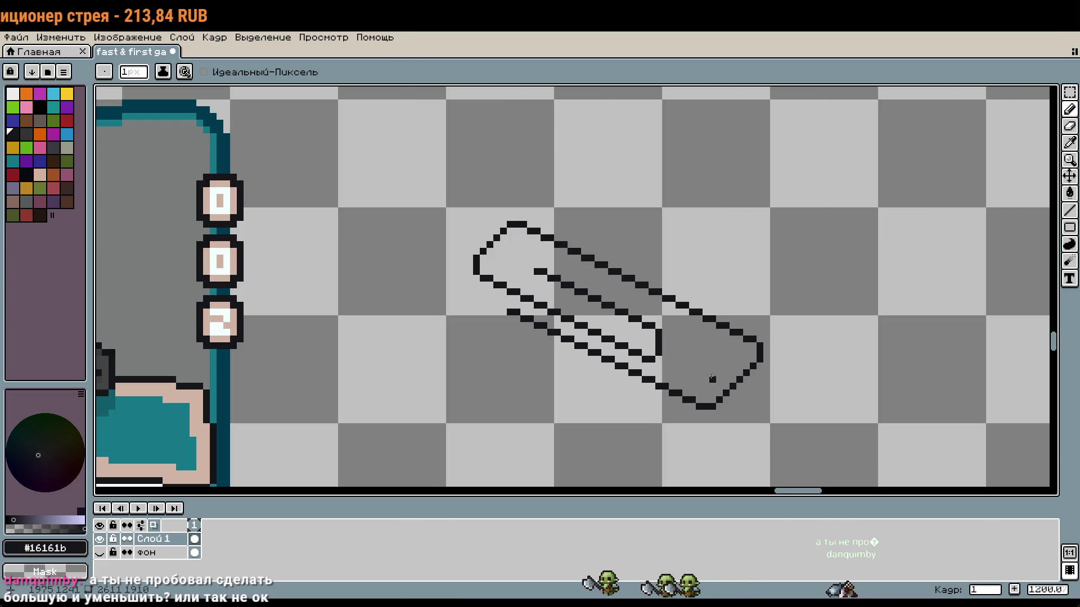
{"action": "scroll", "coordinate": [712, 373], "scroll_direction": "down", "scroll_amount": 5}
{"action": "left_click_drag", "start_coordinate": [808, 289], "coordinate": [628, 289]}
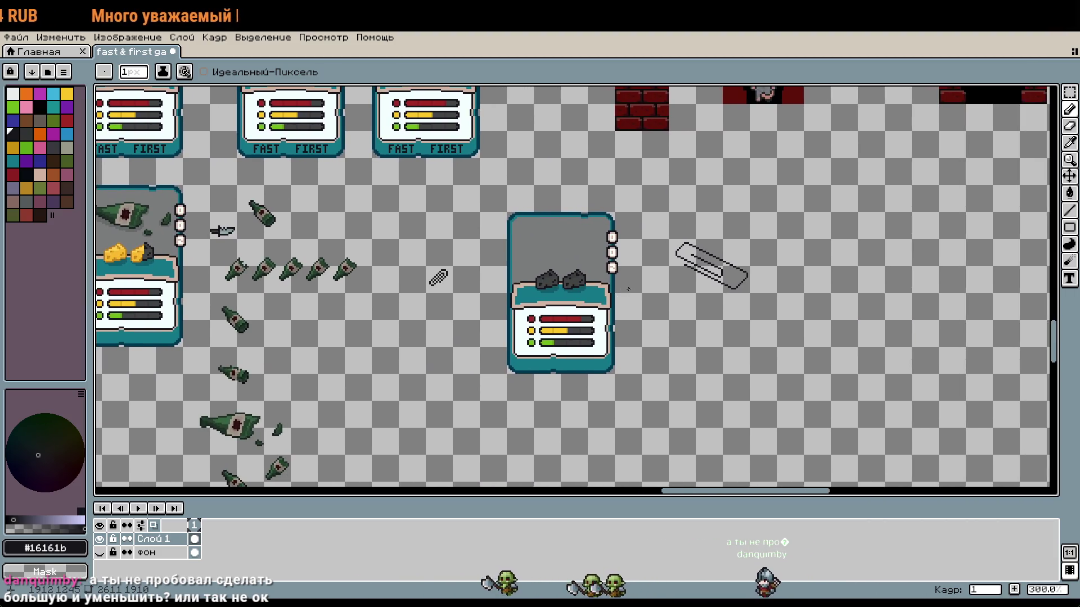
Select the paperclip's inner-line sections and move them right and down, three pixels further right
{"action": "scroll", "coordinate": [628, 289], "scroll_direction": "up", "scroll_amount": 4}
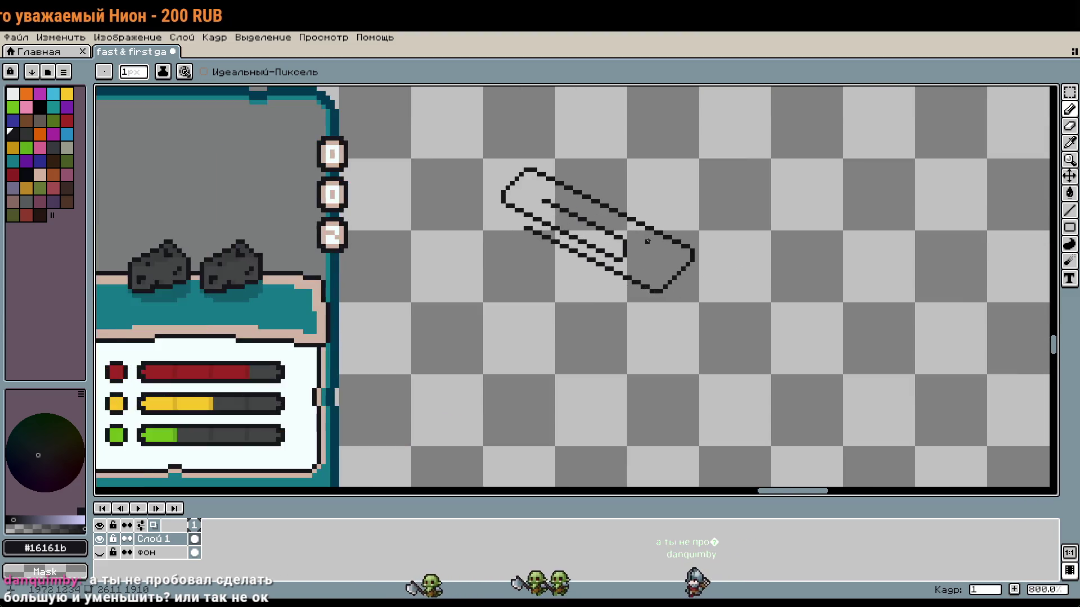
{"action": "scroll", "coordinate": [648, 242], "scroll_direction": "up", "scroll_amount": 2}
{"action": "key", "text": "m"}
{"action": "left_click_drag", "start_coordinate": [493, 181], "coordinate": [564, 214]}
{"action": "left_click_drag", "start_coordinate": [631, 255], "coordinate": [559, 215]}
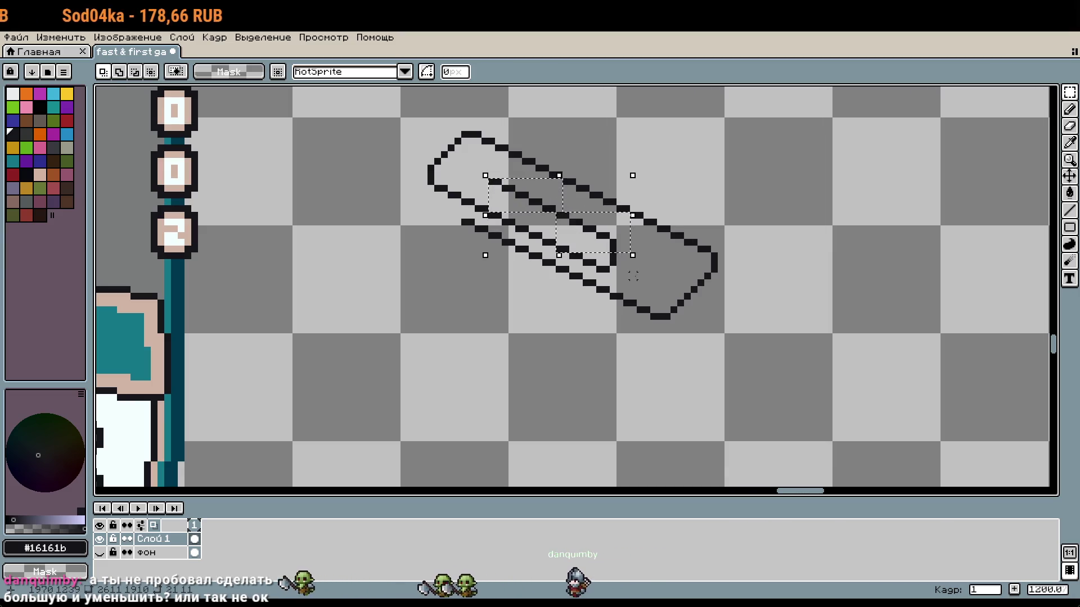
{"action": "scroll", "coordinate": [632, 276], "scroll_direction": "up", "scroll_amount": 3}
{"action": "key", "text": "Left"}
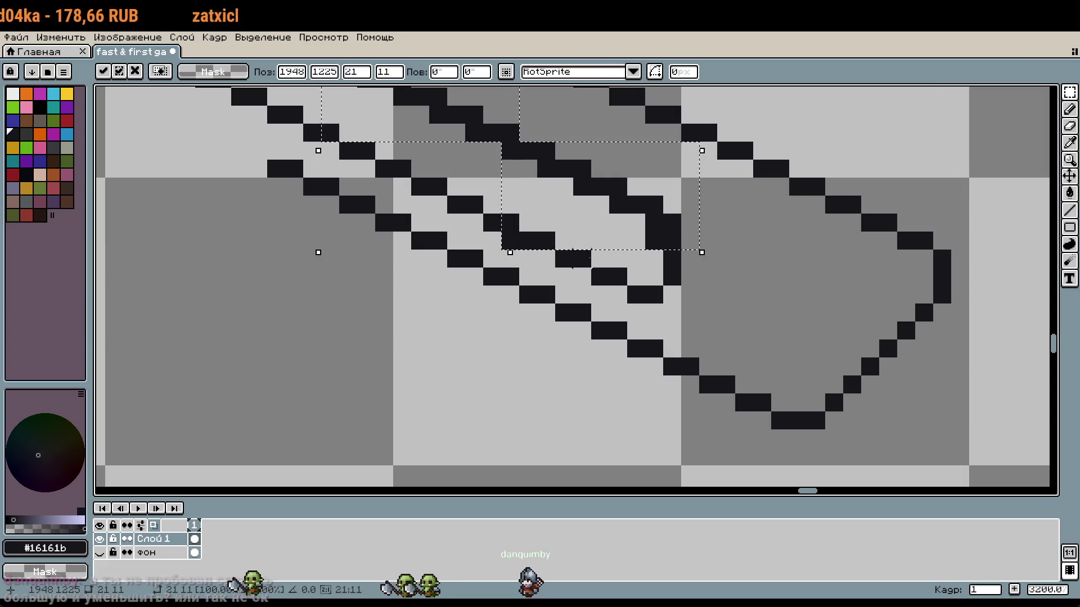
{"action": "key", "text": "Escape"}
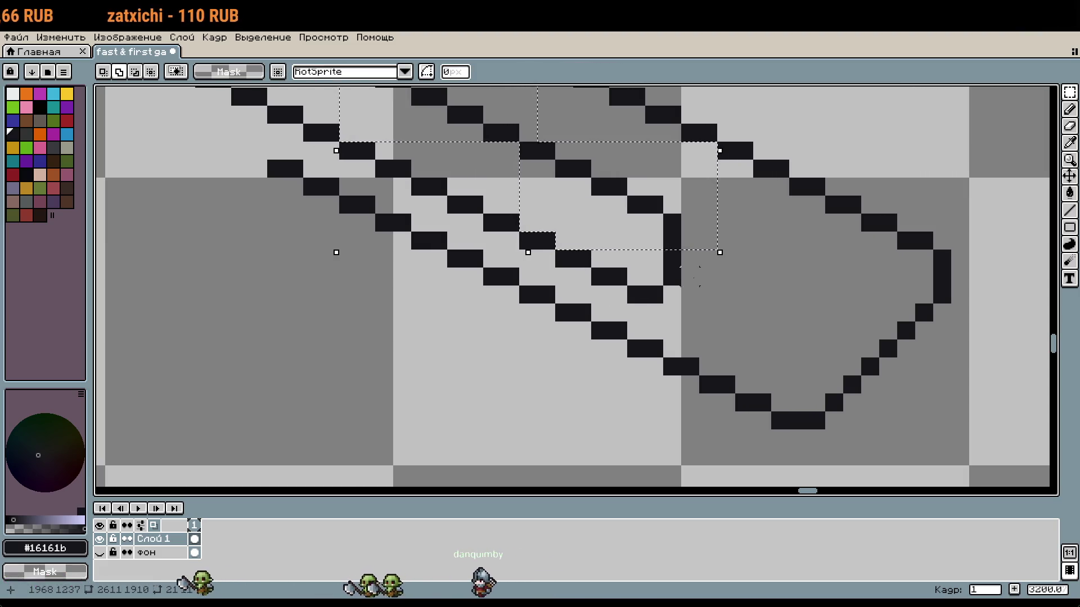
{"action": "left_click_drag", "start_coordinate": [669, 225], "coordinate": [830, 248]}
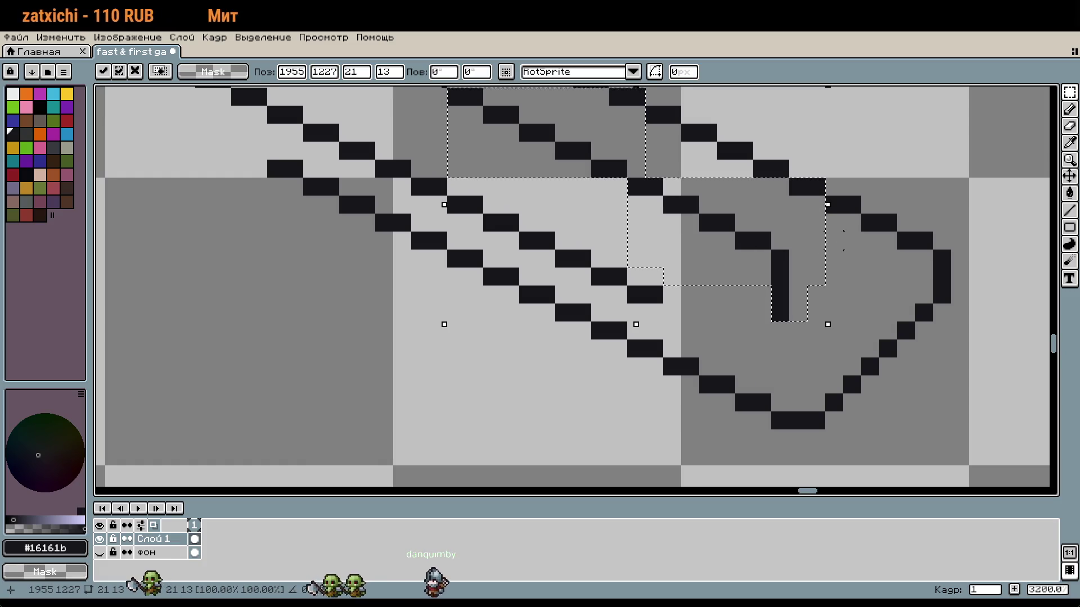
{"action": "scroll", "coordinate": [831, 248], "scroll_direction": "down", "scroll_amount": 1}
{"action": "left_click_drag", "start_coordinate": [791, 292], "coordinate": [825, 295]}
{"action": "key", "text": "Return"}
Erase two pixels of the vertical inner line and add a black pixel extending the upper line
{"action": "scroll", "coordinate": [849, 340], "scroll_direction": "up", "scroll_amount": 2}
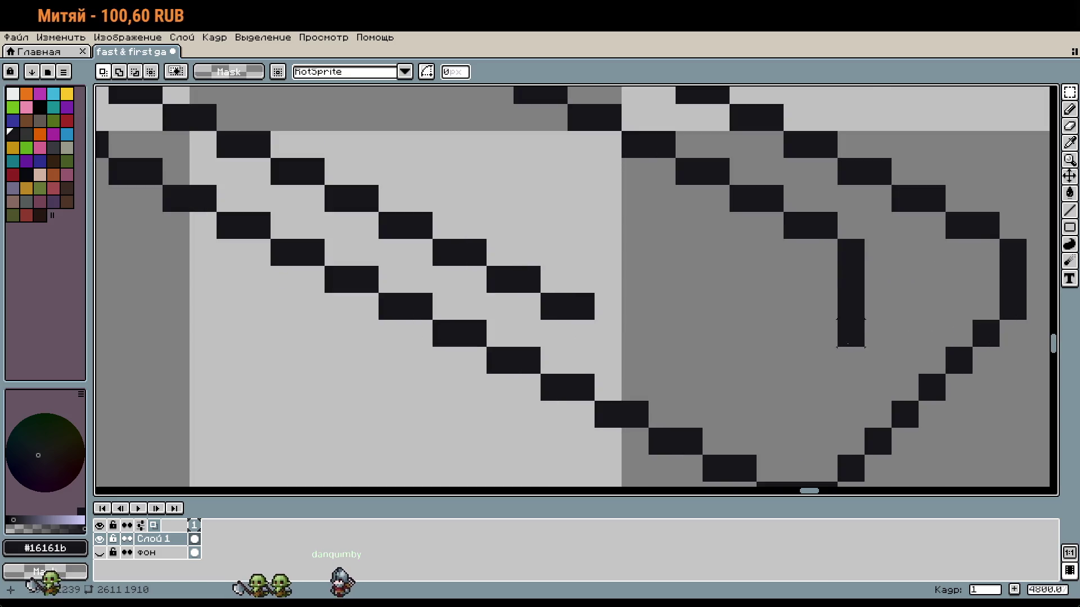
{"action": "key", "text": "b"}
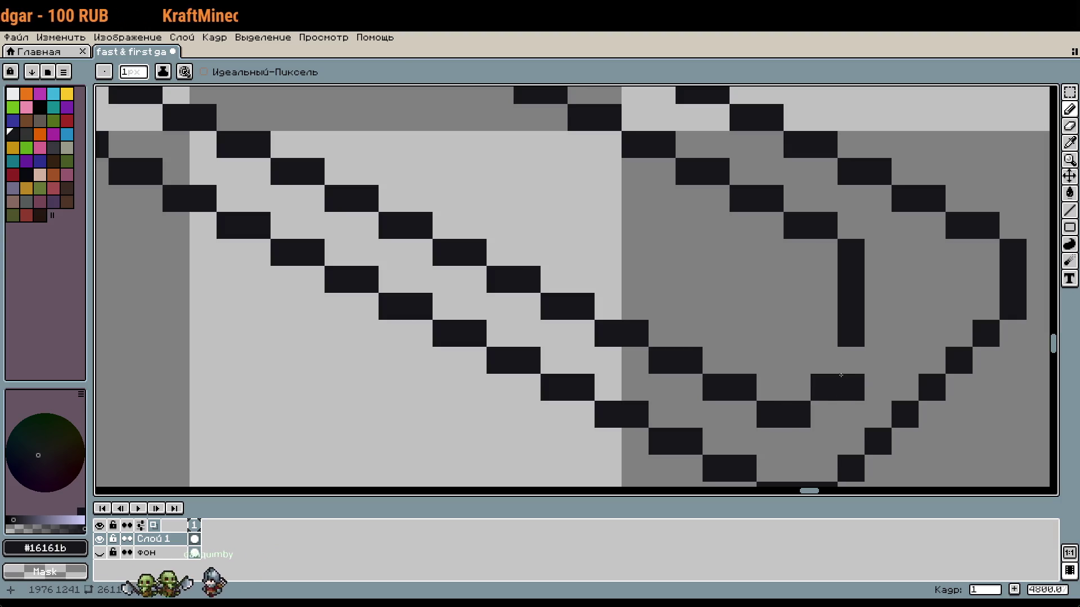
{"action": "left_click_drag", "start_coordinate": [850, 279], "coordinate": [854, 305]}
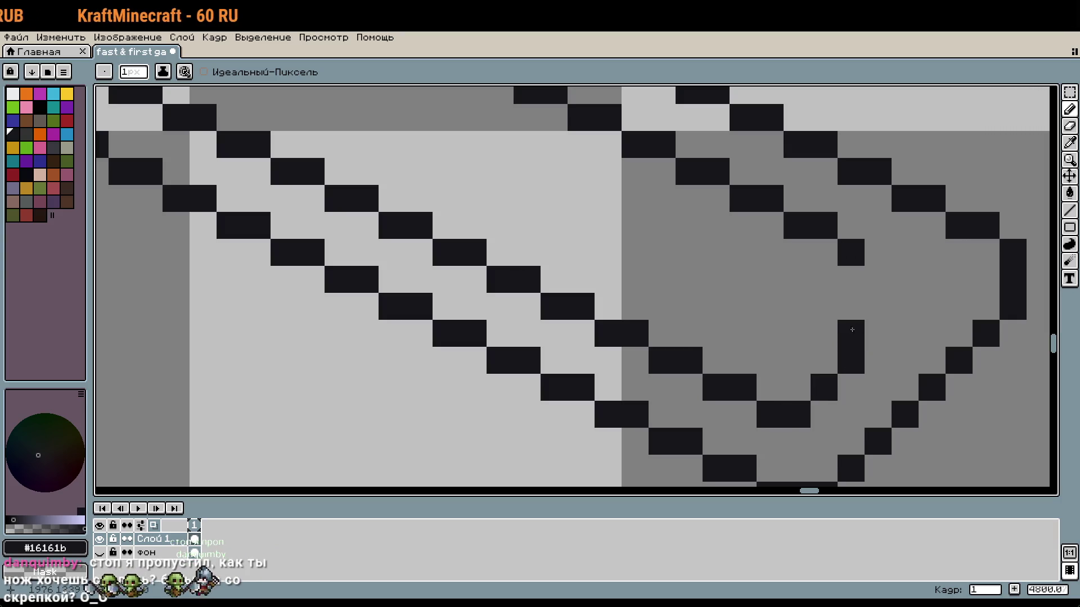
{"action": "left_click", "coordinate": [878, 253]}
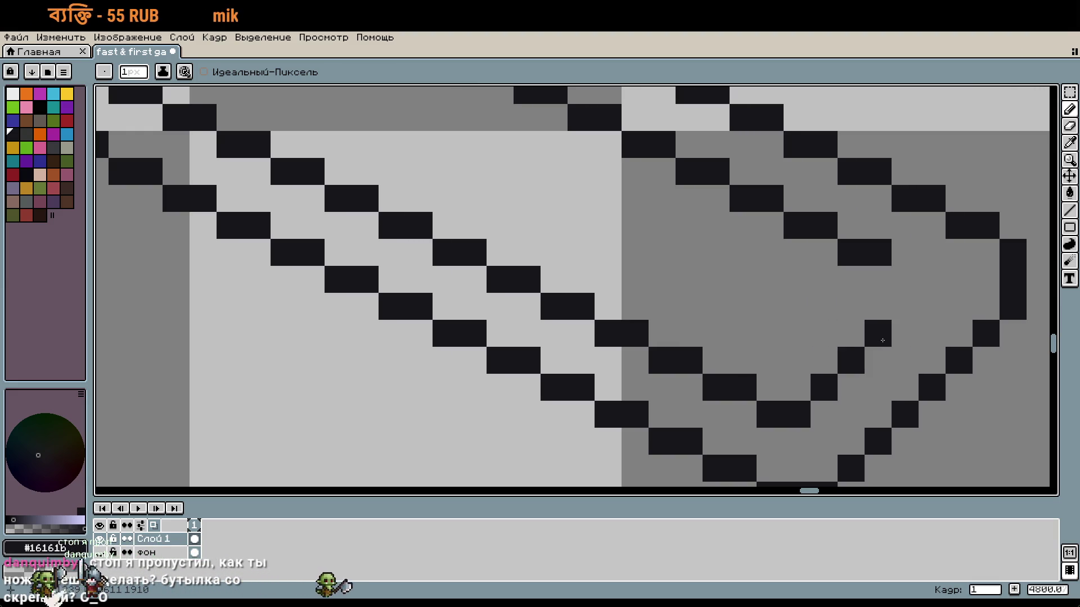
{"action": "scroll", "coordinate": [882, 341], "scroll_direction": "down", "scroll_amount": 10}
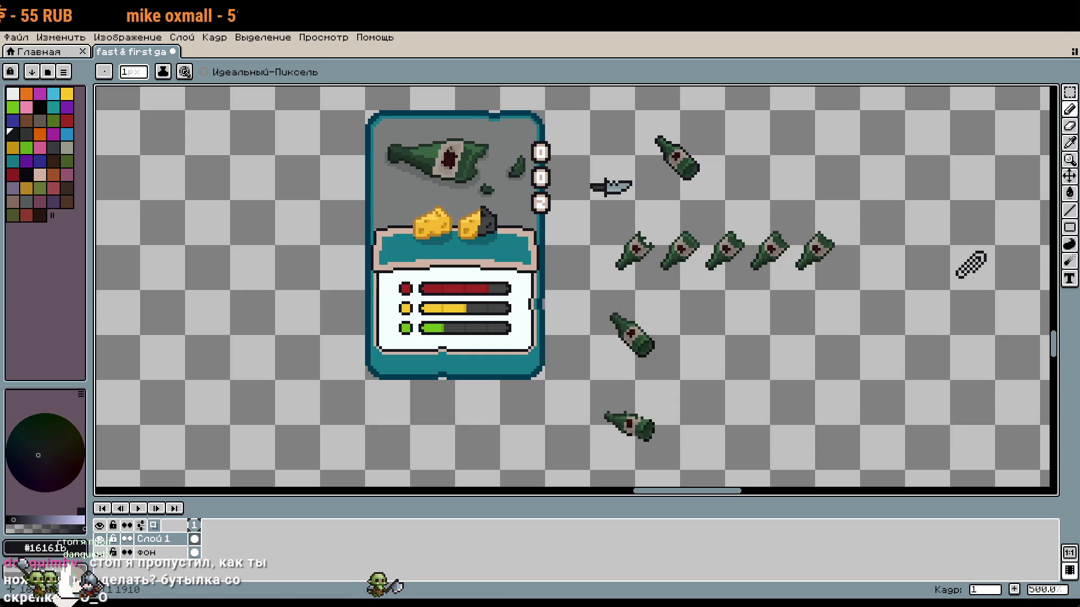
Try black outlines around the bottle shard and the paperclip, undoing both
{"action": "scroll", "coordinate": [498, 150], "scroll_direction": "up", "scroll_amount": 6}
{"action": "mouse_move", "coordinate": [641, 160]}
{"action": "left_mouse_down"}
{"action": "mouse_move", "coordinate": [582, 326]}
{"action": "mouse_move", "coordinate": [632, 168]}
{"action": "left_mouse_up"}
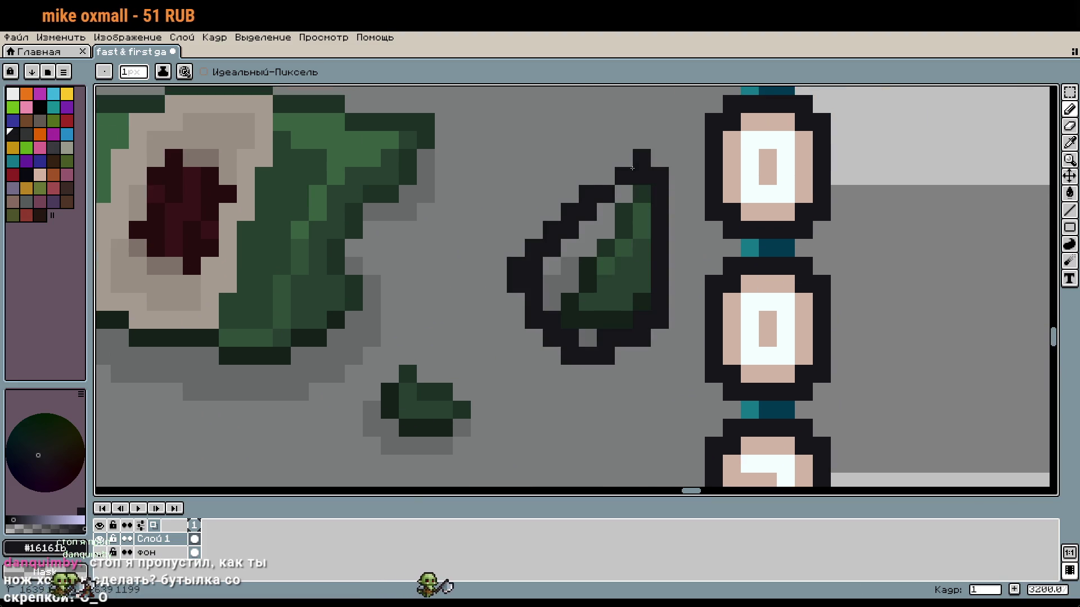
{"action": "key", "text": "ctrl+z"}
{"action": "scroll", "coordinate": [619, 225], "scroll_direction": "down", "scroll_amount": 5}
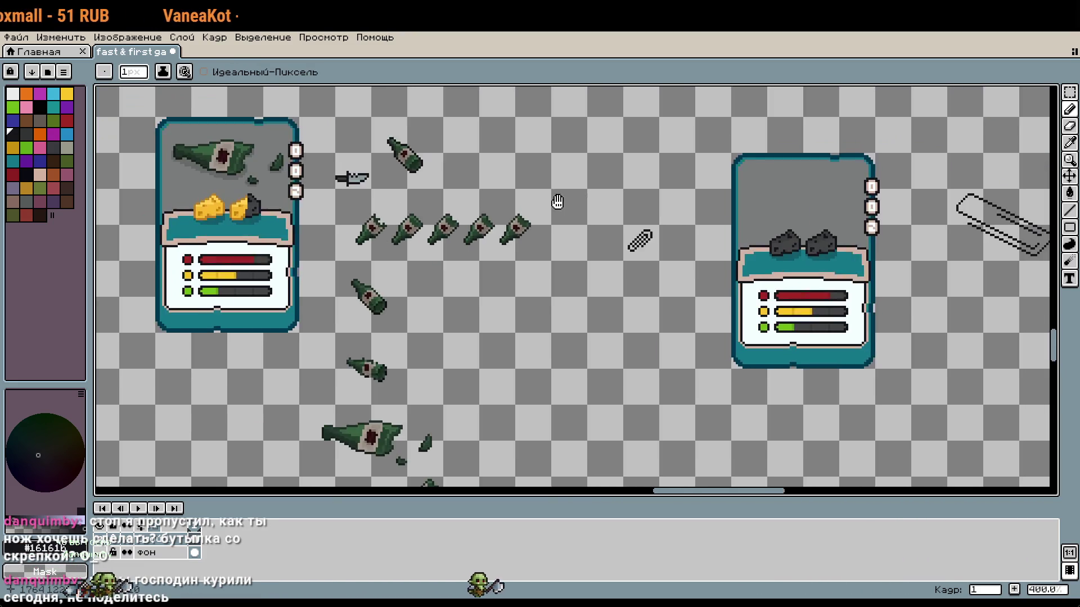
{"action": "scroll", "coordinate": [587, 196], "scroll_direction": "right", "scroll_amount": 4}
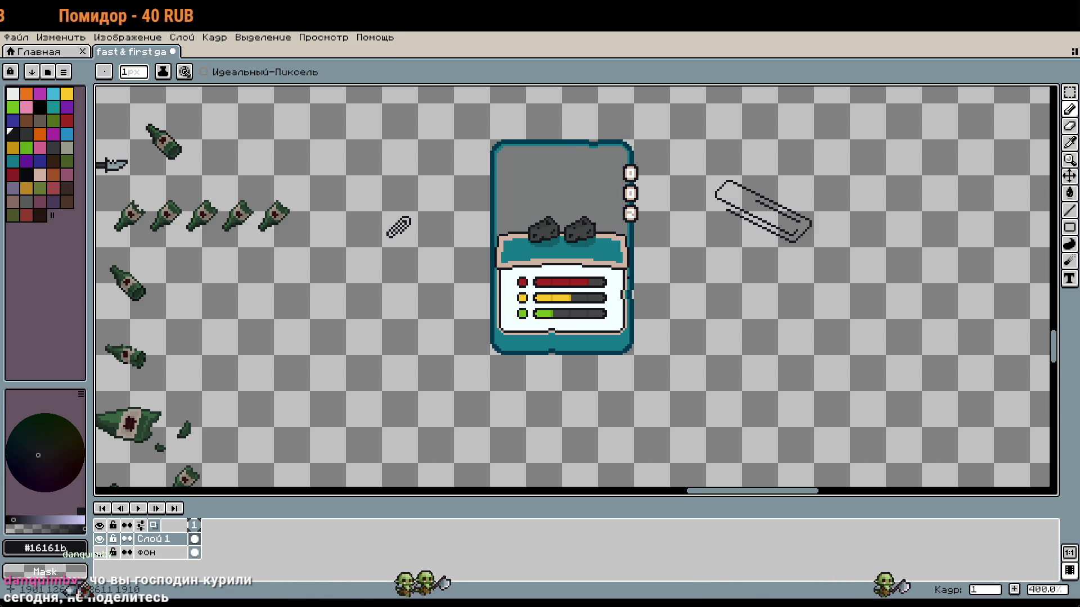
{"action": "scroll", "coordinate": [816, 239], "scroll_direction": "up", "scroll_amount": 3}
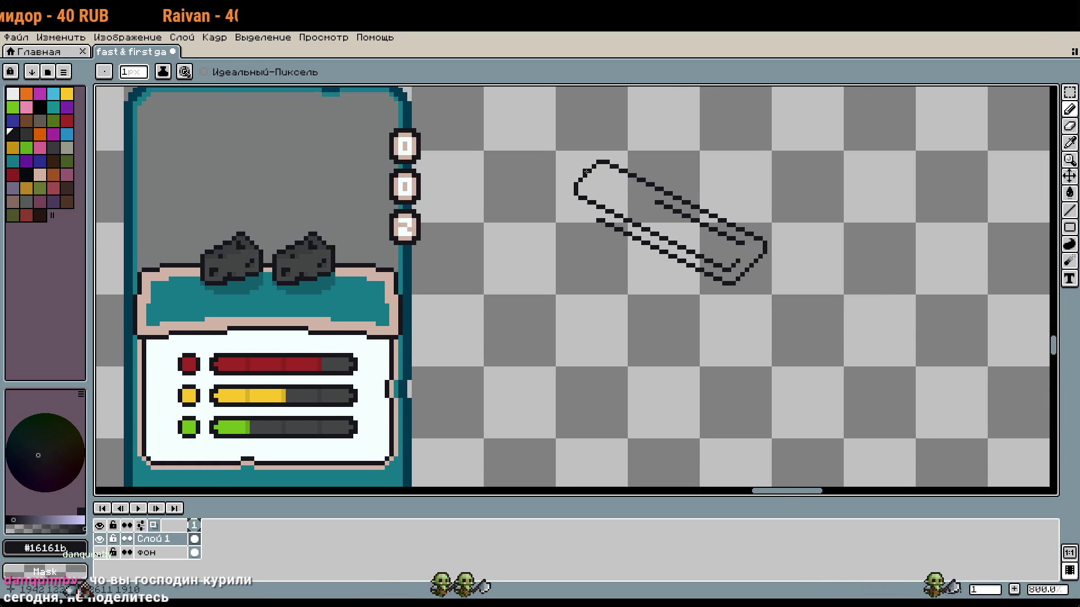
{"action": "left_click_drag", "start_coordinate": [531, 169], "coordinate": [579, 99]}
{"action": "key", "text": "ctrl+z"}
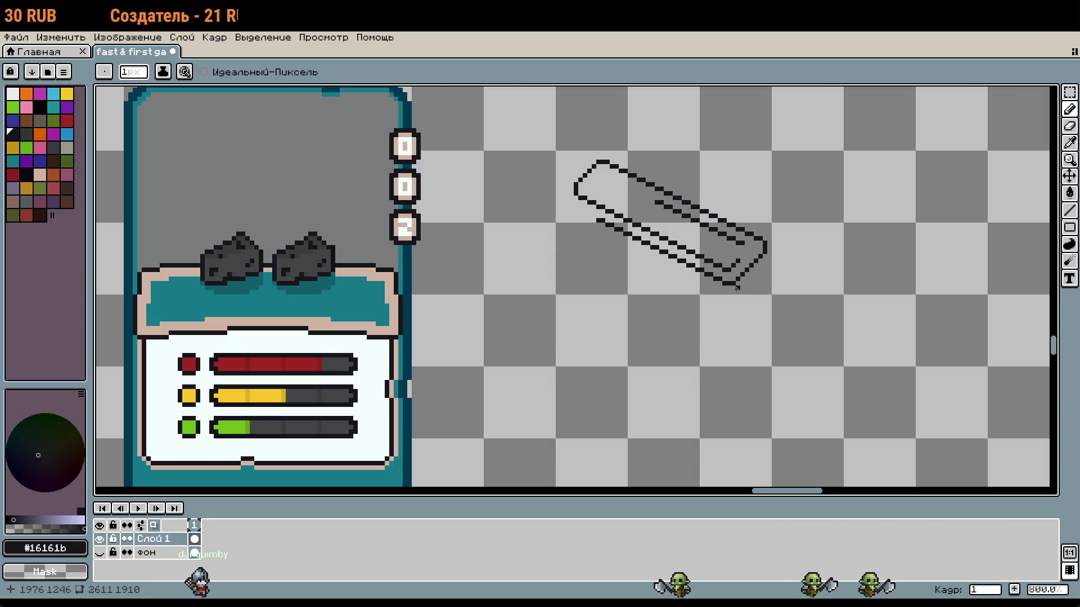
Close the inner loop's right end with black pixels and begin a rough trial shape beside it
{"action": "scroll", "coordinate": [729, 278], "scroll_direction": "down", "scroll_amount": 3}
{"action": "scroll", "coordinate": [710, 187], "scroll_direction": "up", "scroll_amount": 8}
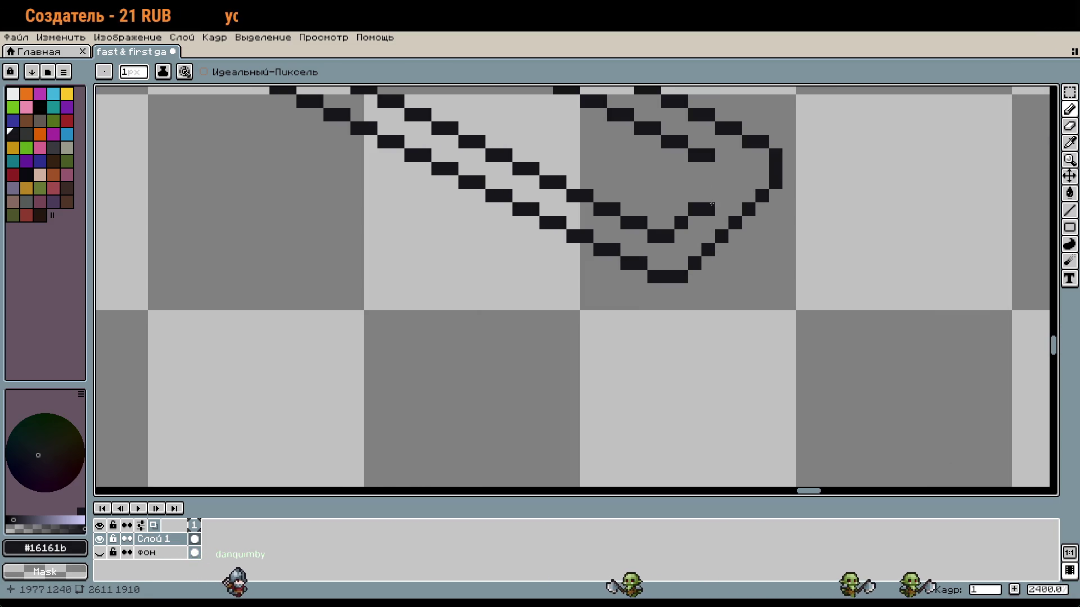
{"action": "left_click_drag", "start_coordinate": [708, 196], "coordinate": [721, 170]}
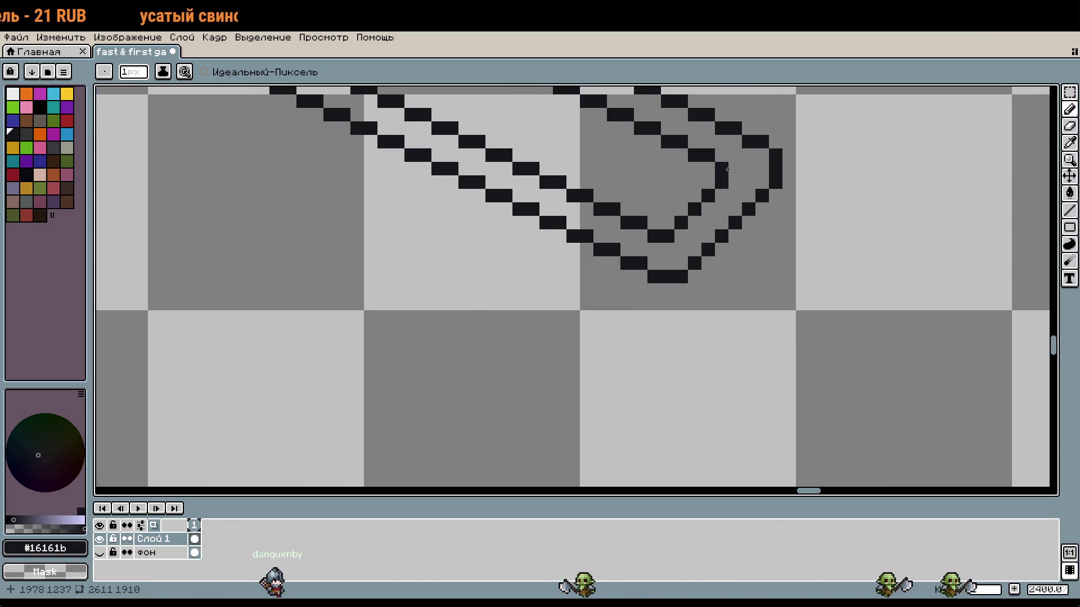
{"action": "scroll", "coordinate": [777, 287], "scroll_direction": "down", "scroll_amount": 2}
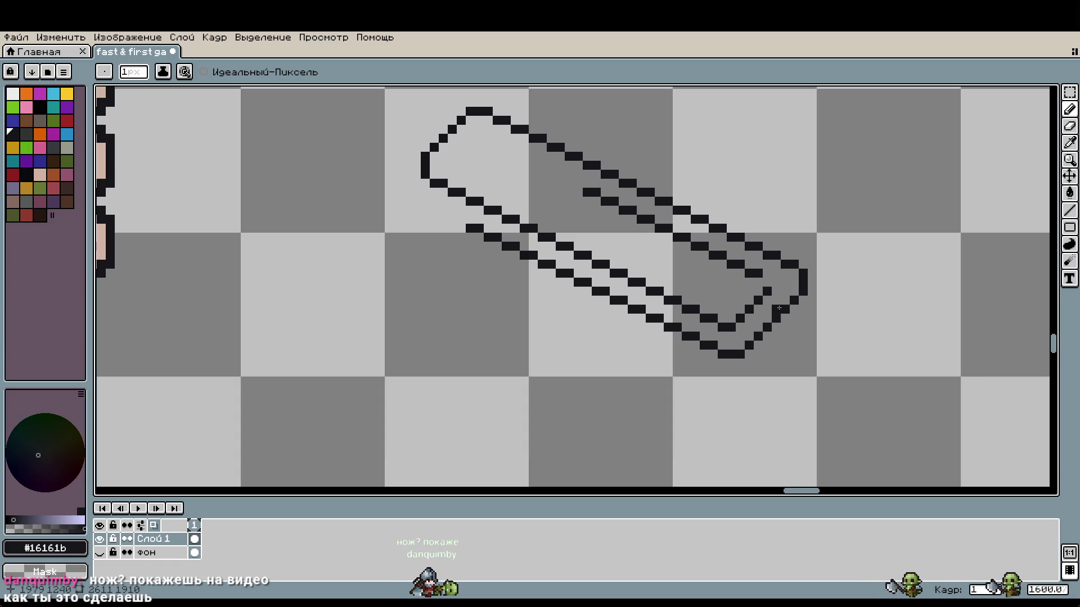
{"action": "scroll", "coordinate": [778, 308], "scroll_direction": "down", "scroll_amount": 3}
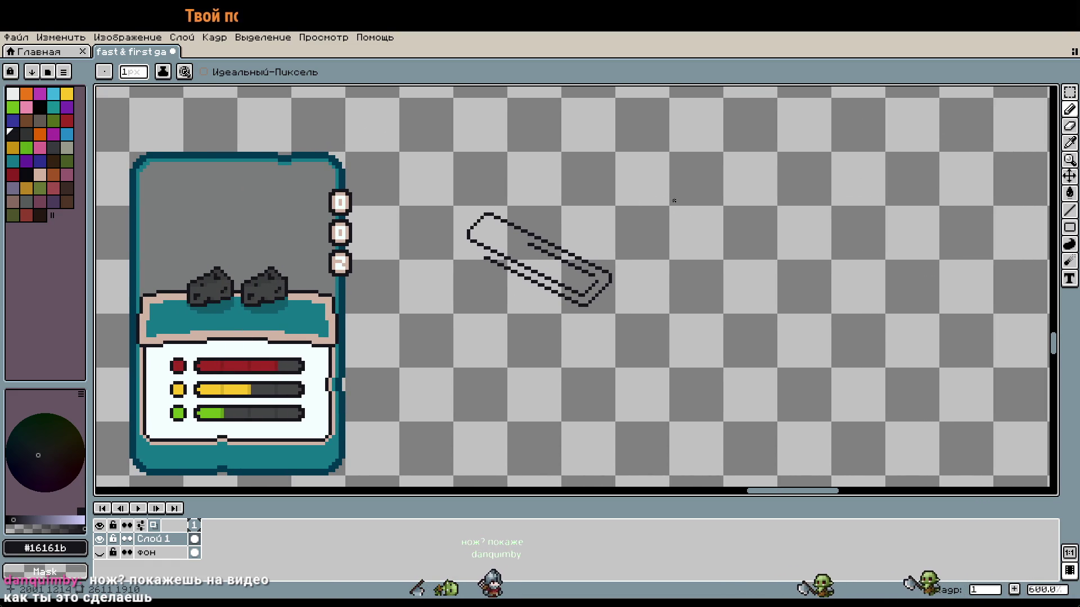
{"action": "mouse_move", "coordinate": [674, 200]}
{"action": "left_mouse_down"}
{"action": "mouse_move", "coordinate": [678, 253]}
{"action": "mouse_move", "coordinate": [831, 212]}
{"action": "left_mouse_up"}
Finish the rough trial shape, then select it and delete it from the canvas
{"action": "left_click_drag", "start_coordinate": [824, 295], "coordinate": [680, 276]}
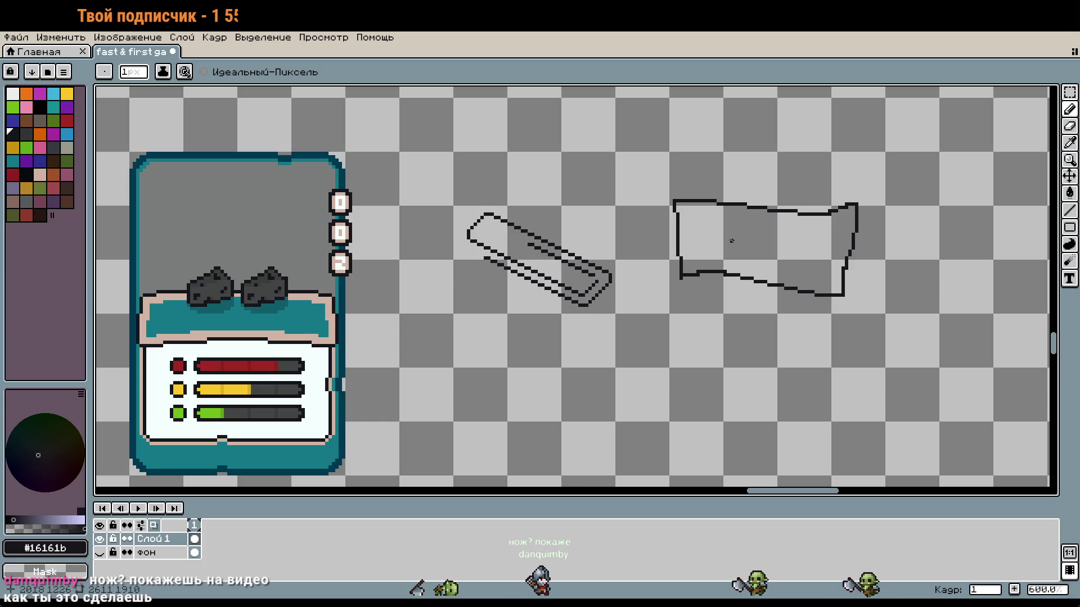
{"action": "left_click_drag", "start_coordinate": [788, 258], "coordinate": [793, 243]}
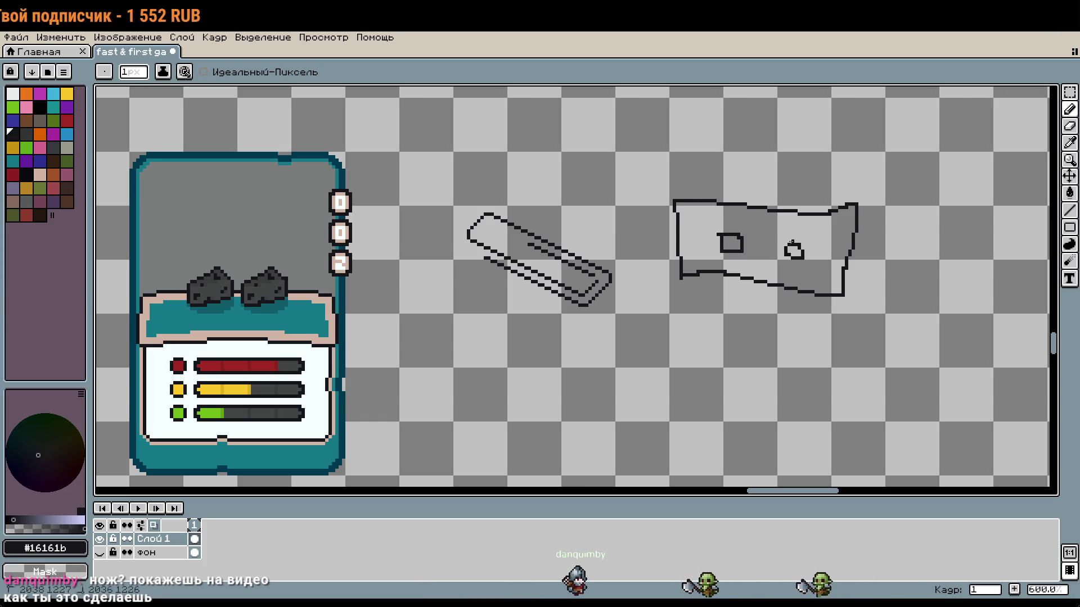
{"action": "key", "text": "m"}
{"action": "left_click_drag", "start_coordinate": [656, 179], "coordinate": [878, 317]}
{"action": "mouse_move", "coordinate": [849, 263]}
{"action": "left_mouse_down"}
{"action": "mouse_move", "coordinate": [656, 263]}
{"action": "mouse_move", "coordinate": [879, 261]}
{"action": "left_mouse_up"}
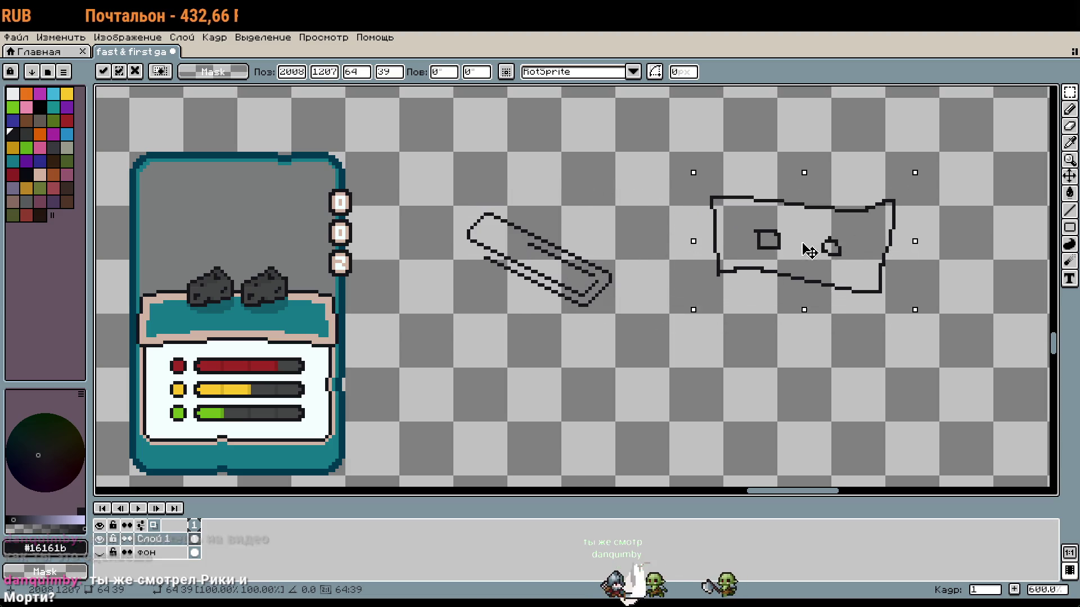
{"action": "key", "text": "Delete"}
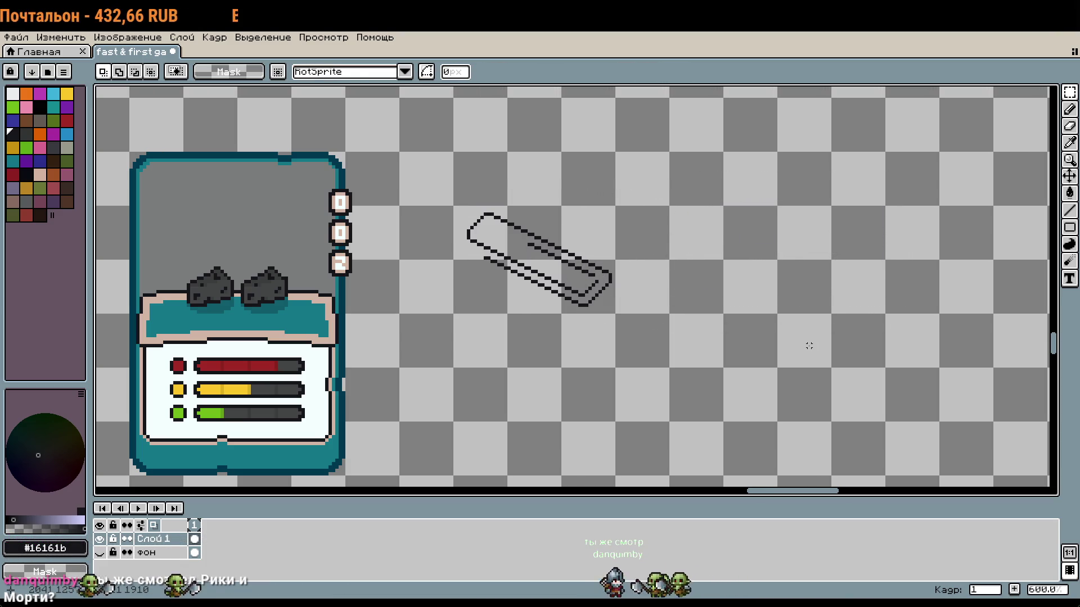
Pencil three pixels in a diagonal run joining the inner loop's curve
{"action": "scroll", "coordinate": [599, 272], "scroll_direction": "up", "scroll_amount": 3}
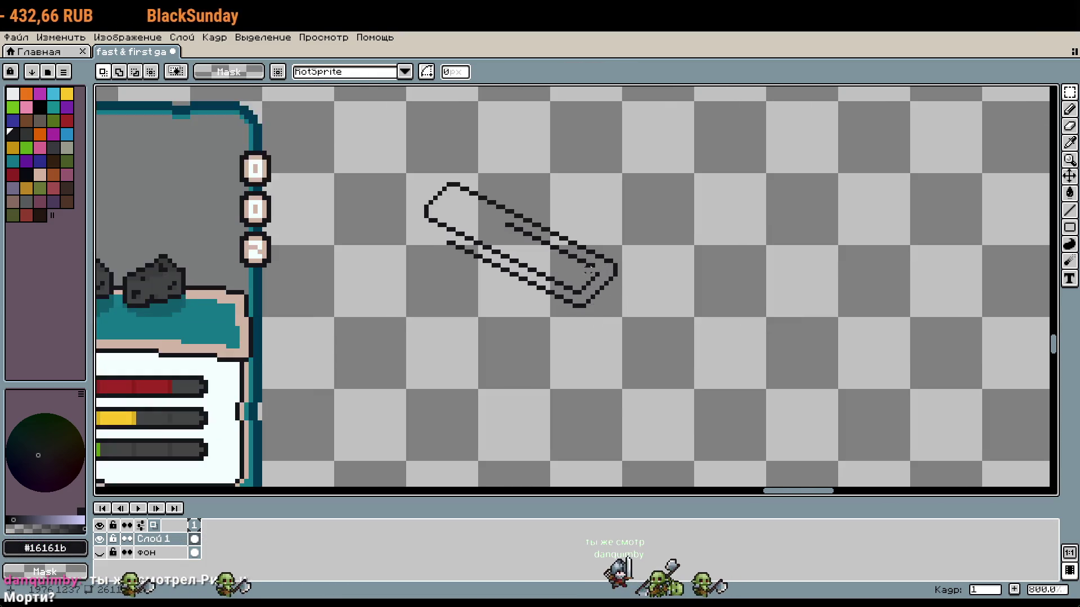
{"action": "key", "text": "b"}
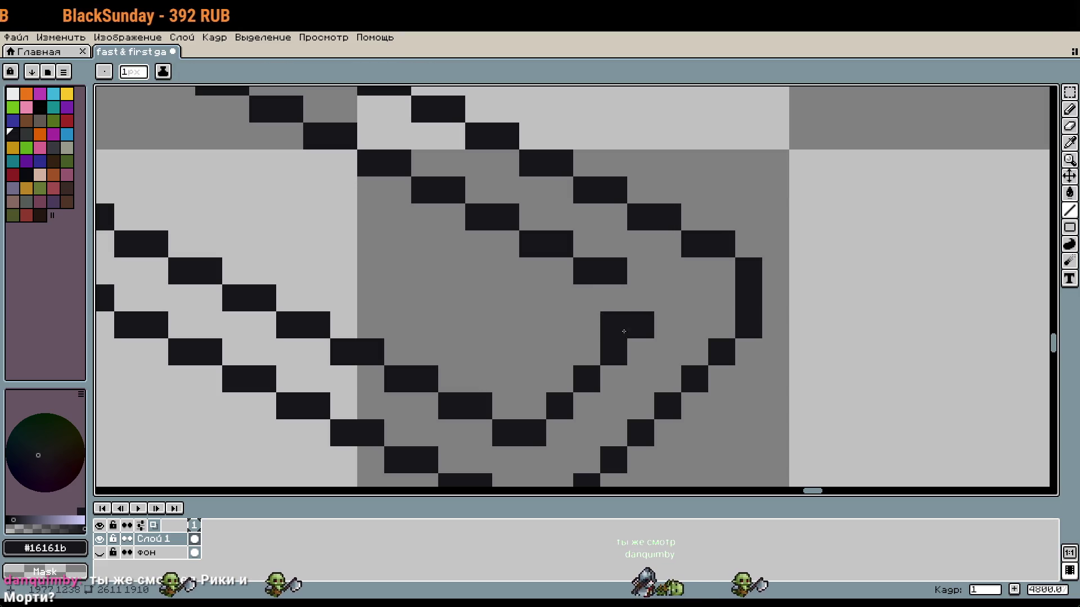
{"action": "left_click", "coordinate": [560, 365]}
{"action": "left_click", "coordinate": [587, 338]}
{"action": "left_click", "coordinate": [613, 312]}
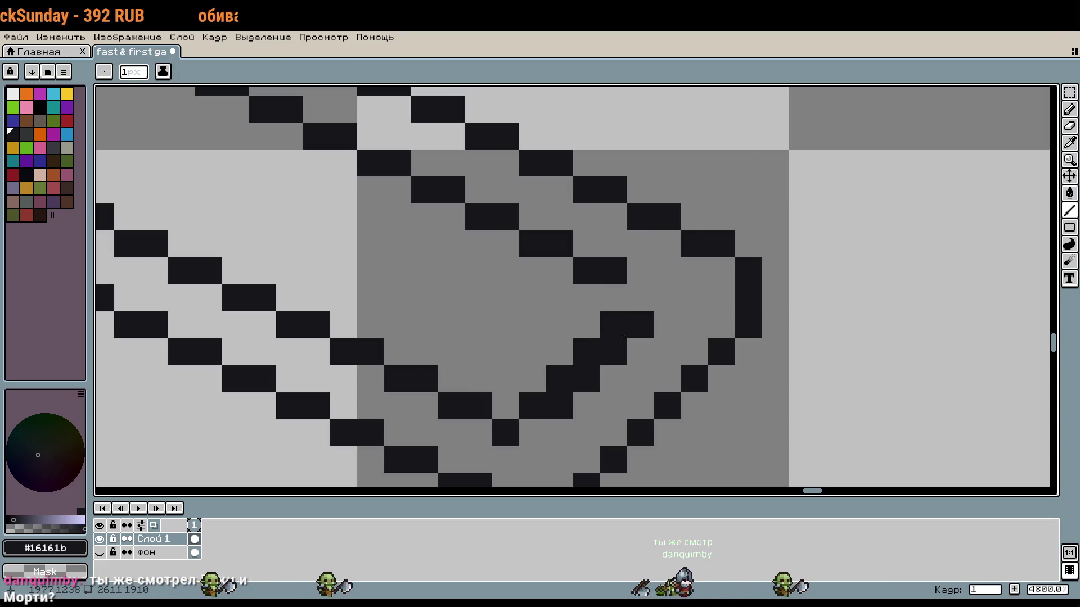
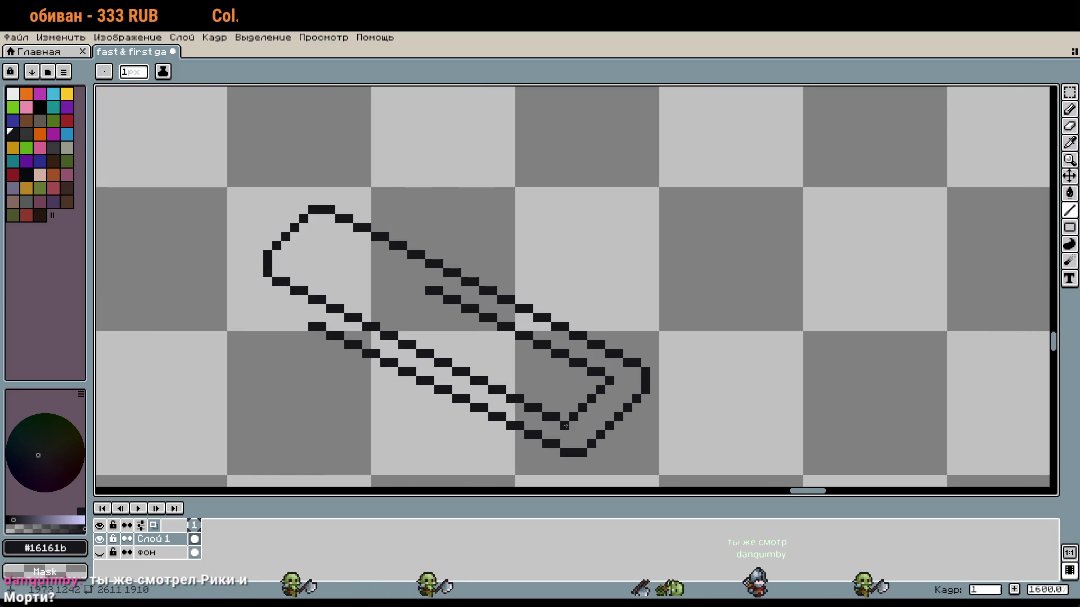
Zoom in on the paperclip's lower end and switch the selection shape to the freehand Lasso
{"action": "scroll", "coordinate": [566, 426], "scroll_direction": "up", "scroll_amount": 2}
{"action": "left_click_drag", "start_coordinate": [628, 422], "coordinate": [743, 446]}
{"action": "left_click", "coordinate": [1070, 93]}
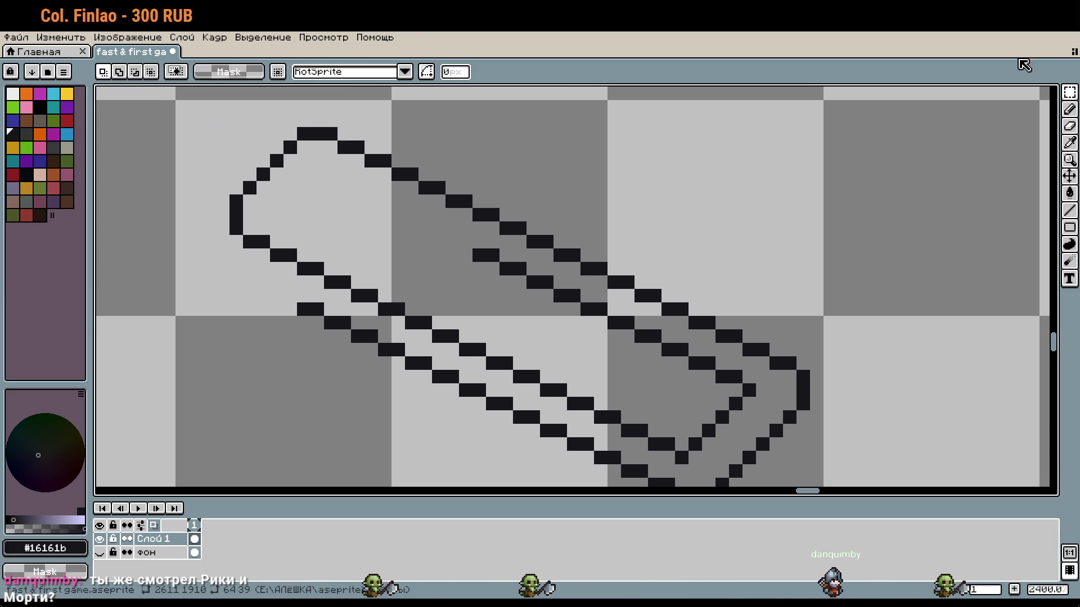
{"action": "left_click", "coordinate": [1070, 93]}
{"action": "left_click", "coordinate": [1006, 90]}
{"action": "mouse_move", "coordinate": [669, 419]}
{"action": "left_mouse_down"}
{"action": "mouse_move", "coordinate": [486, 342]}
{"action": "mouse_move", "coordinate": [378, 222]}
{"action": "mouse_move", "coordinate": [345, 217]}
{"action": "left_mouse_up"}
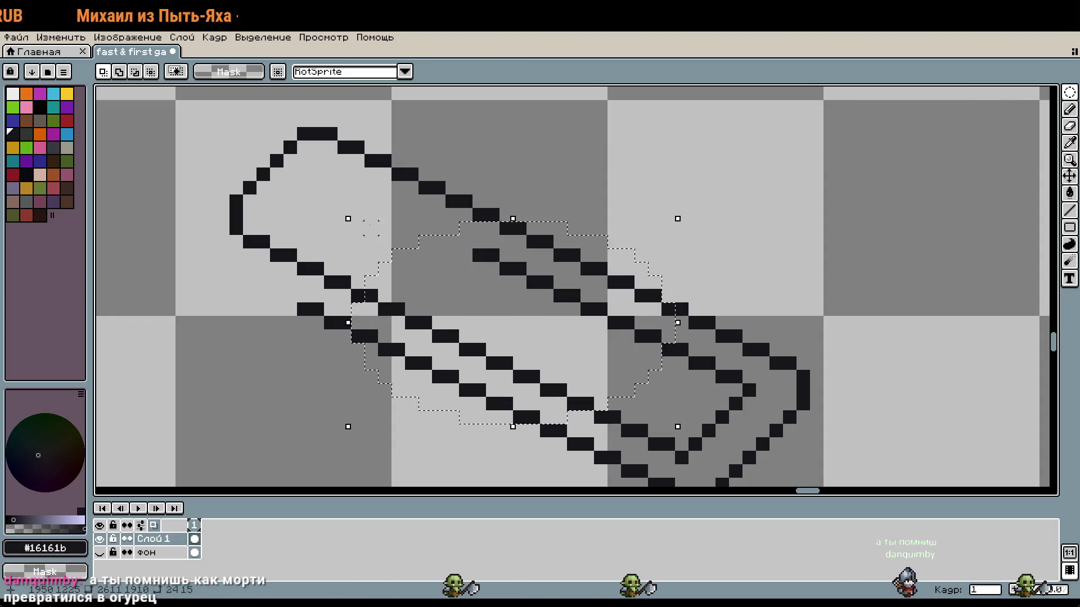
{"action": "left_click", "coordinate": [1071, 94]}
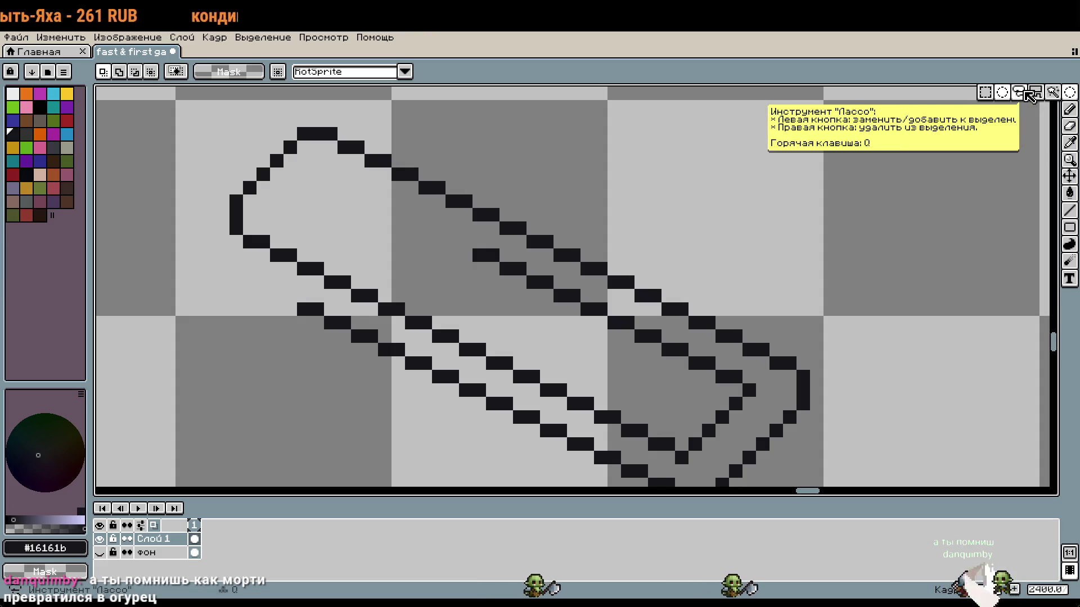
{"action": "left_click", "coordinate": [1019, 93]}
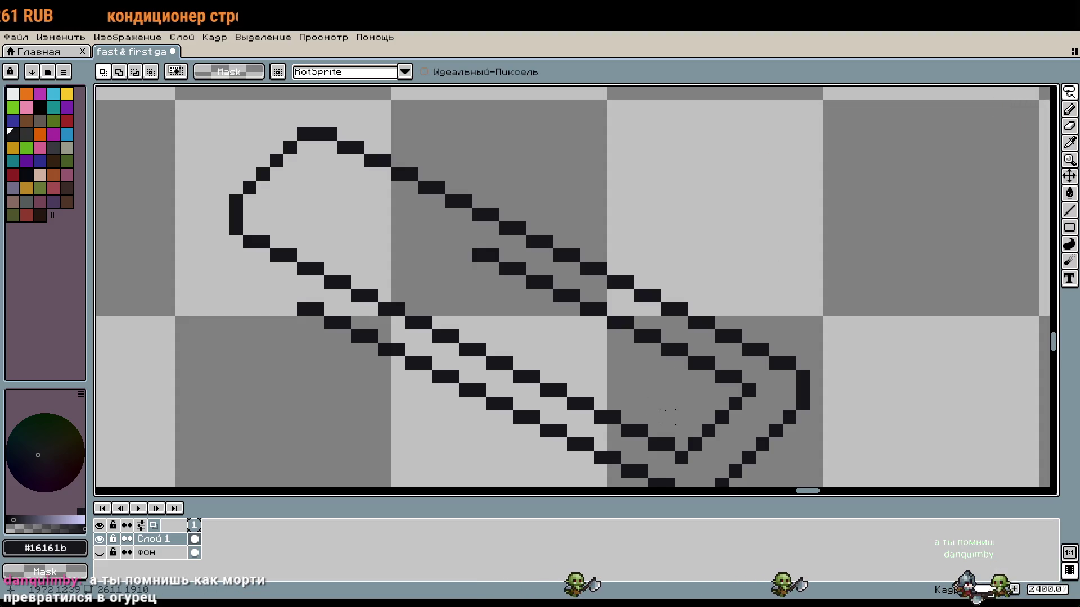
Lasso the inner loop line, shift it one pixel up-right, then select the inner prong stripe
{"action": "mouse_move", "coordinate": [669, 403]}
{"action": "left_mouse_down"}
{"action": "mouse_move", "coordinate": [540, 360]}
{"action": "mouse_move", "coordinate": [418, 281]}
{"action": "left_mouse_up"}
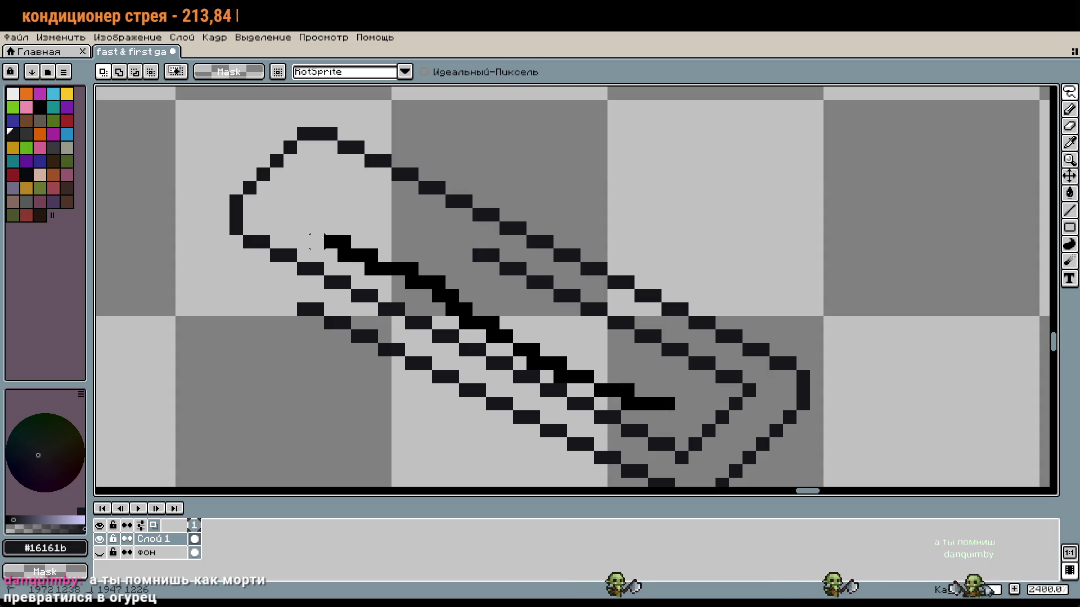
{"action": "left_click_drag", "start_coordinate": [371, 322], "coordinate": [703, 441]}
{"action": "left_click_drag", "start_coordinate": [599, 416], "coordinate": [600, 417]}
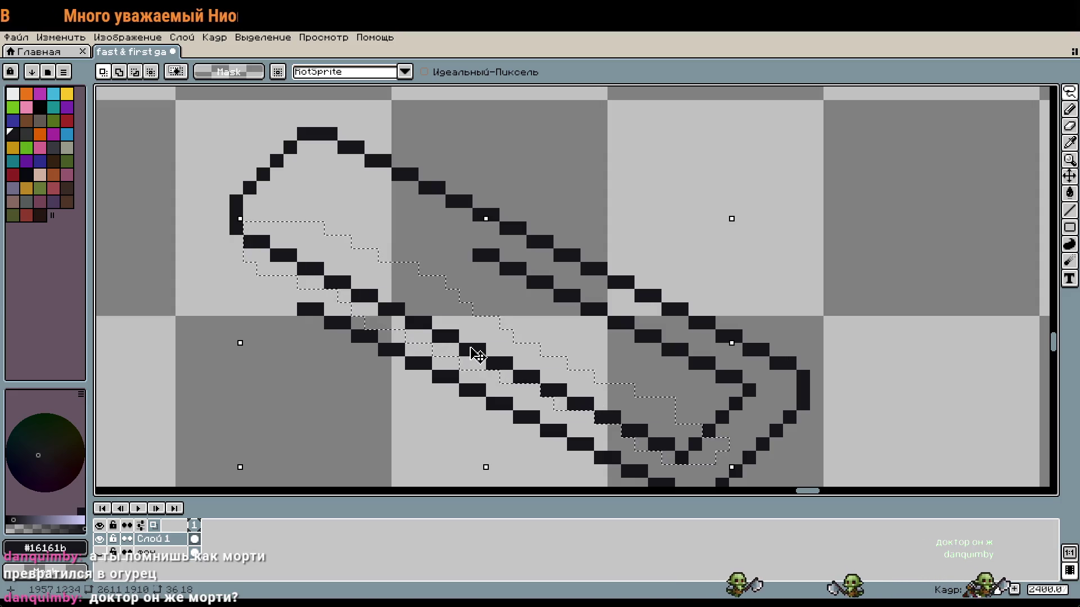
{"action": "key", "text": "Up"}
{"action": "key", "text": "Left"}
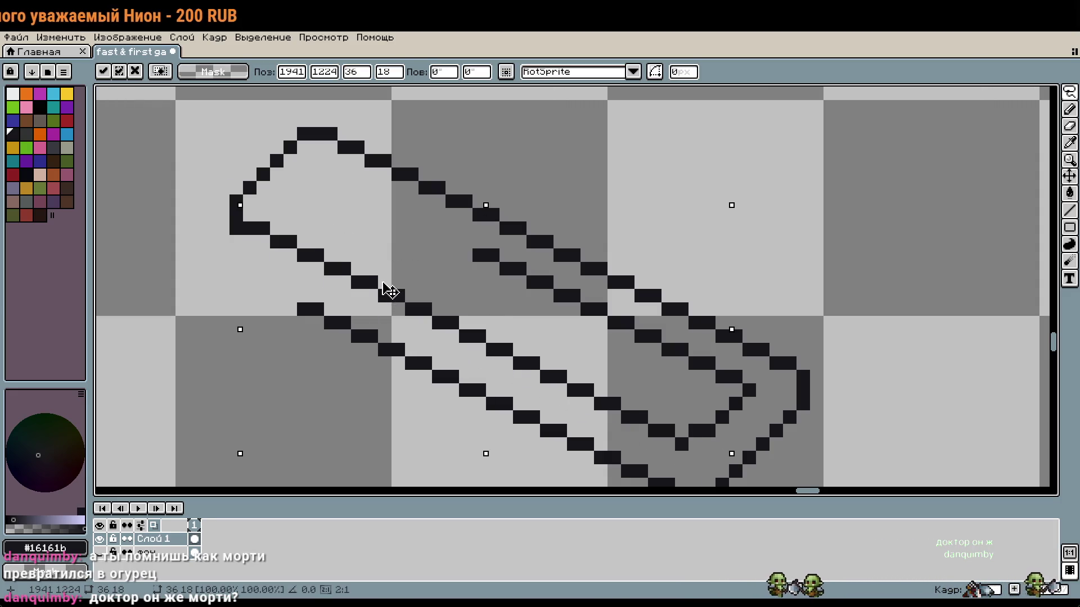
{"action": "key", "text": "Right"}
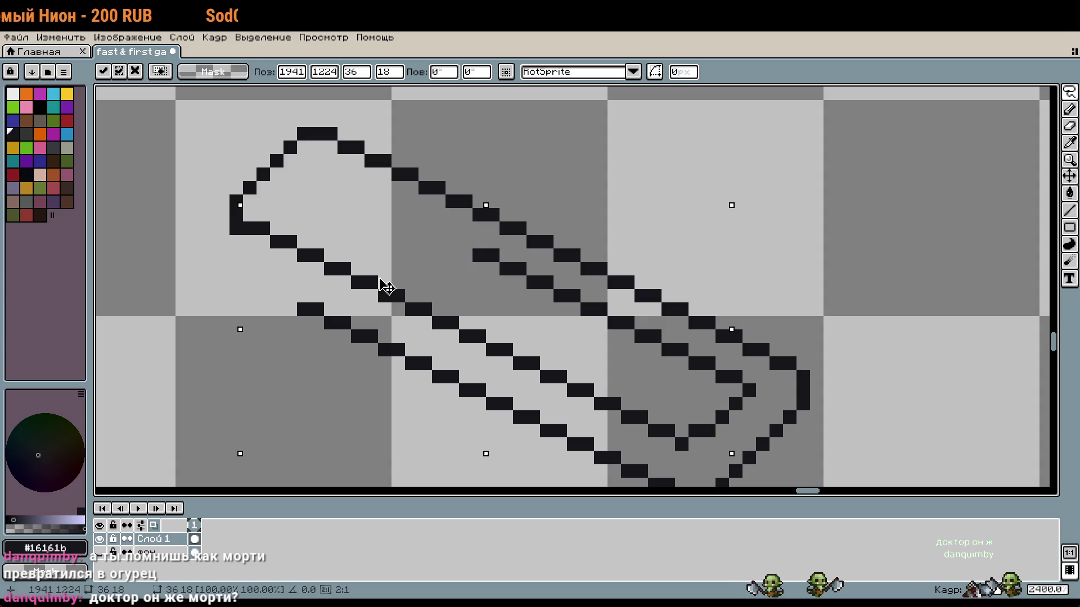
{"action": "key", "text": "Right"}
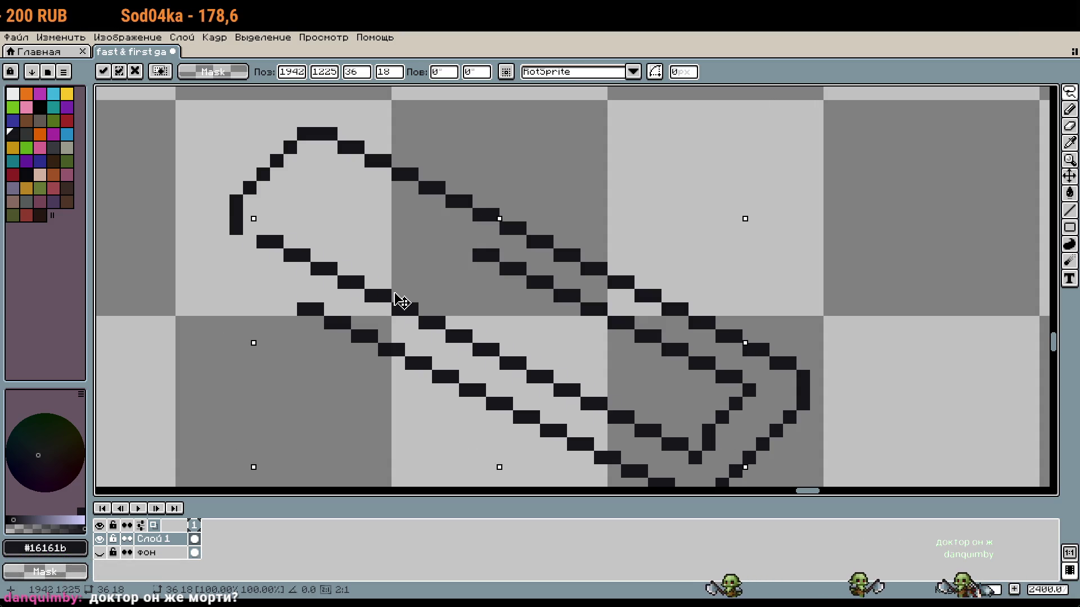
{"action": "key", "text": "ctrl+d"}
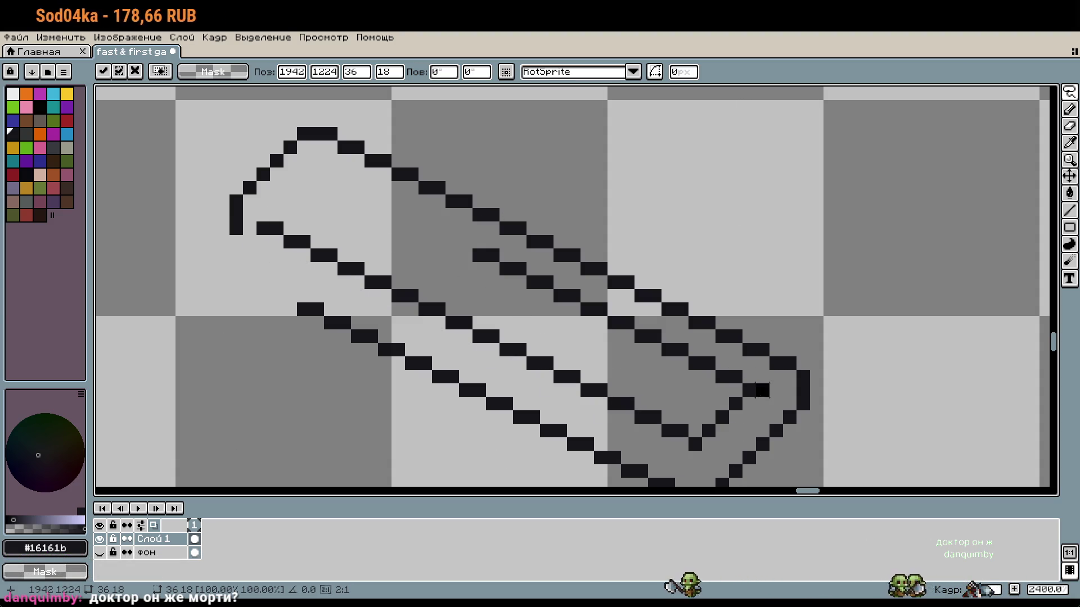
{"action": "key", "text": "b"}
{"action": "left_click_drag", "start_coordinate": [760, 391], "coordinate": [478, 254]}
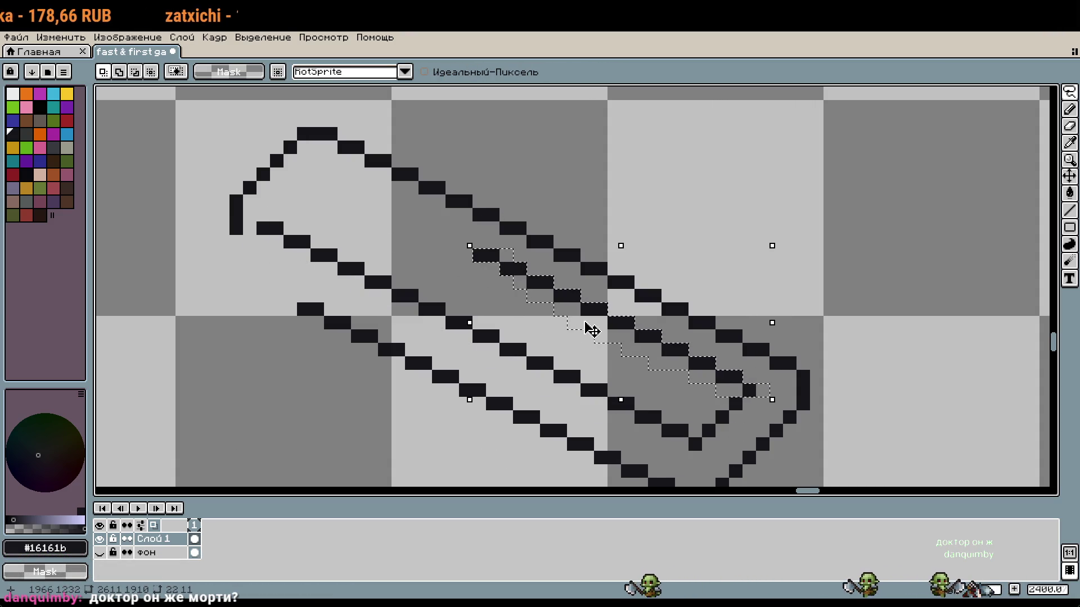
Move the inner prong one pixel down-left and commit it
{"action": "key", "text": "Left"}
{"action": "key", "text": "Down"}
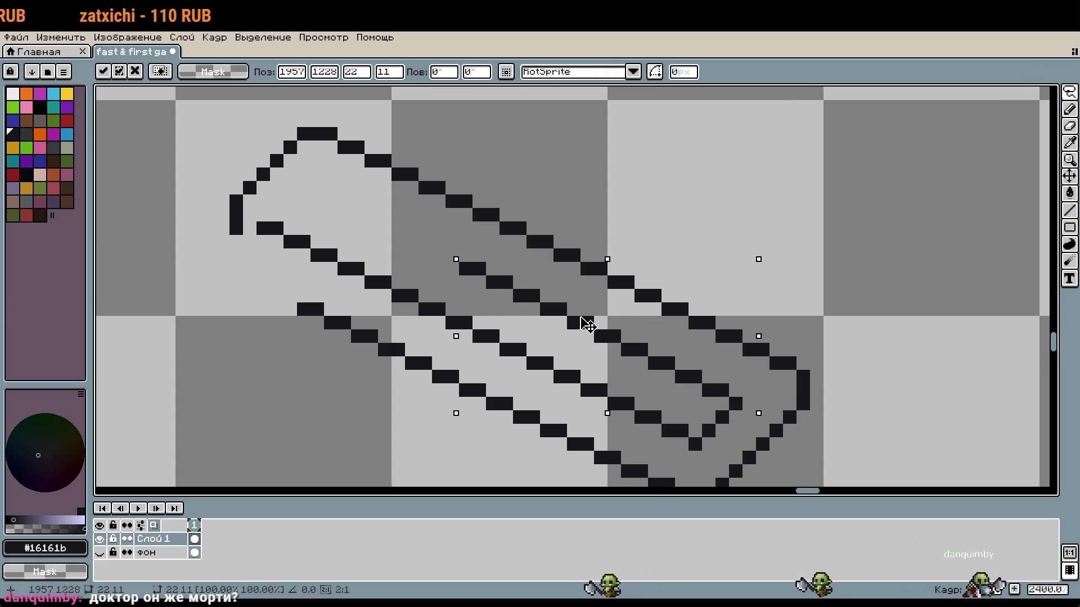
{"action": "key", "text": "ctrl+d"}
{"action": "key", "text": "b"}
{"action": "scroll", "coordinate": [736, 393], "scroll_direction": "up", "scroll_amount": 2}
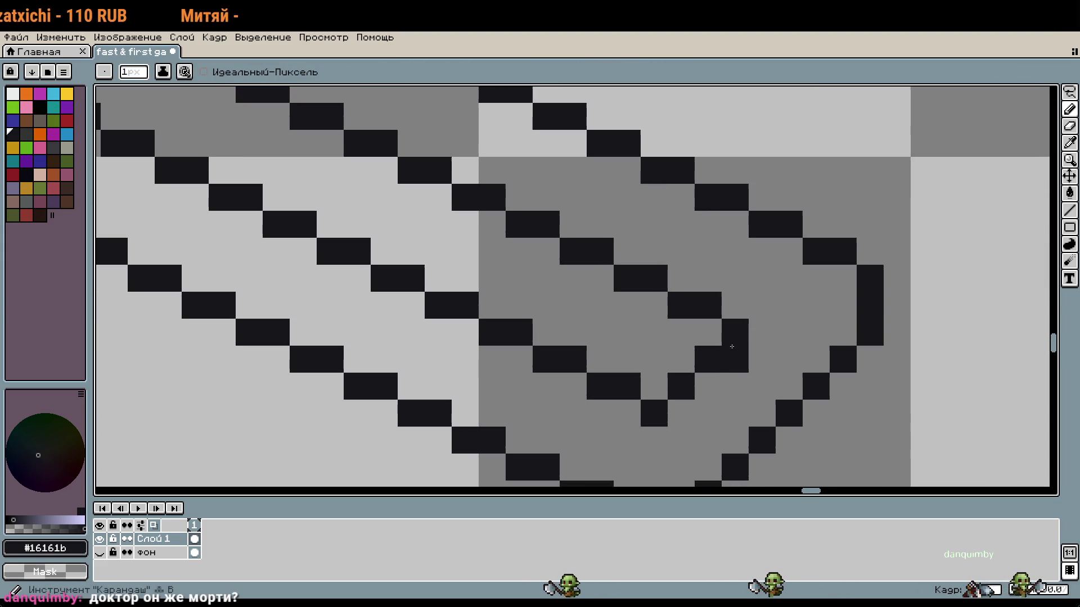
Redraw the prong's lower-right bend, replacing the old pixel stair with new pixels
{"action": "left_click_drag", "start_coordinate": [732, 346], "coordinate": [654, 413]}
{"action": "left_click", "coordinate": [654, 360]}
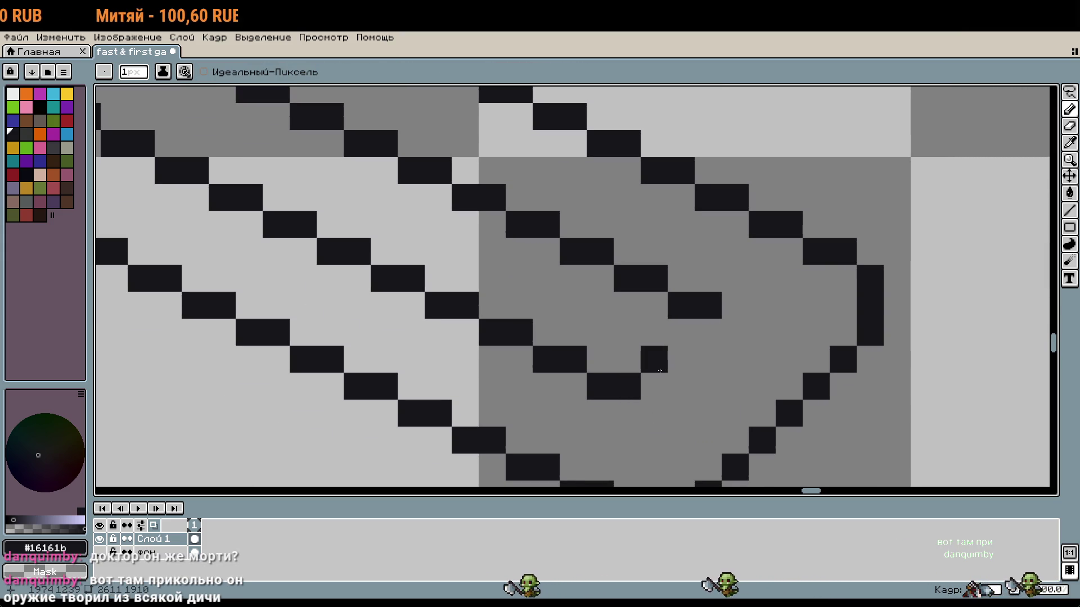
{"action": "left_click_drag", "start_coordinate": [681, 402], "coordinate": [660, 336]}
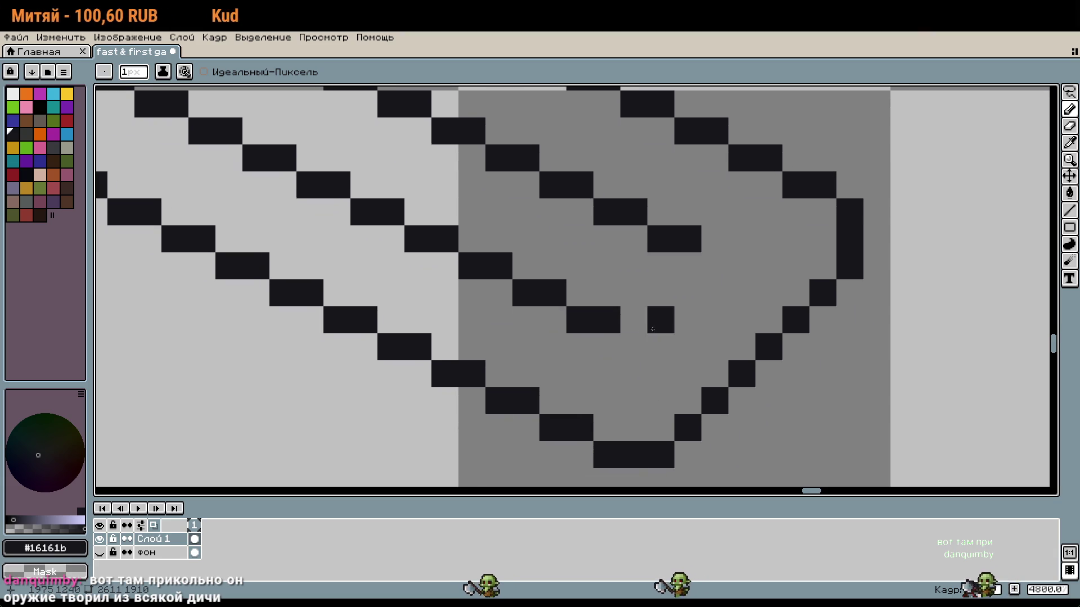
{"action": "mouse_move", "coordinate": [662, 288]}
{"action": "left_mouse_down"}
{"action": "mouse_move", "coordinate": [647, 321]}
{"action": "mouse_move", "coordinate": [689, 286]}
{"action": "mouse_move", "coordinate": [687, 323]}
{"action": "left_mouse_up"}
{"action": "scroll", "coordinate": [636, 324], "scroll_direction": "up", "scroll_amount": 1}
{"action": "left_click", "coordinate": [625, 325]}
{"action": "scroll", "coordinate": [756, 356], "scroll_direction": "down", "scroll_amount": 5}
{"action": "scroll", "coordinate": [581, 254], "scroll_direction": "up", "scroll_amount": 5}
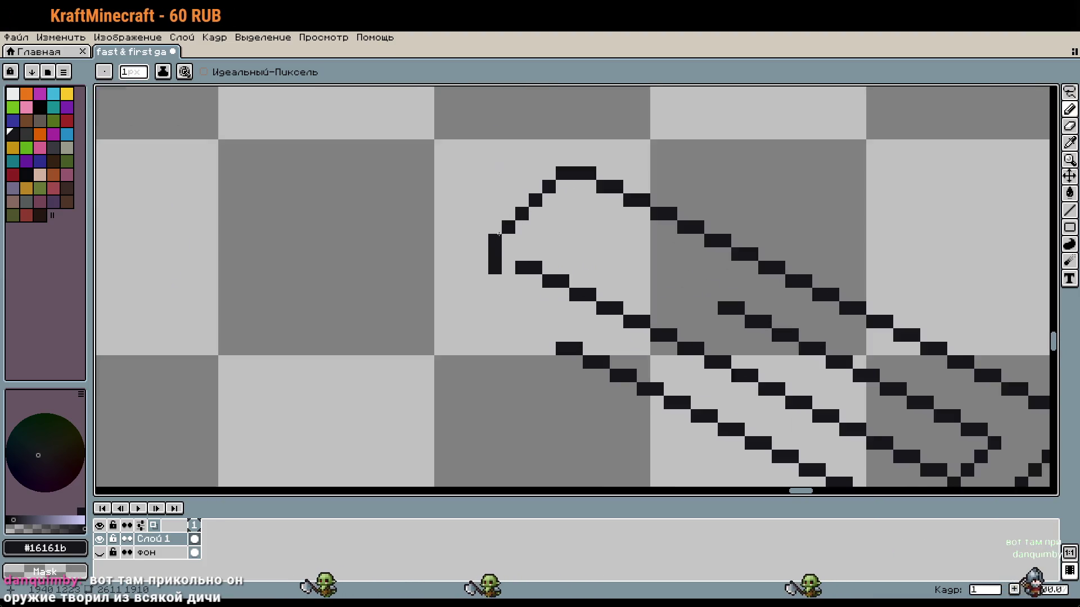
Close the prong's upper-left end with a short vertical line joined to the upper line
{"action": "key", "text": "ctrl+z"}
{"action": "key", "text": "ctrl+z"}
{"action": "left_click", "coordinate": [534, 266]}
{"action": "mouse_move", "coordinate": [534, 266]}
{"action": "left_mouse_down"}
{"action": "mouse_move", "coordinate": [540, 210]}
{"action": "mouse_move", "coordinate": [547, 277]}
{"action": "mouse_move", "coordinate": [532, 219]}
{"action": "left_mouse_up"}
{"action": "key", "text": "ctrl+z"}
{"action": "scroll", "coordinate": [532, 219], "scroll_direction": "down", "scroll_amount": 6}
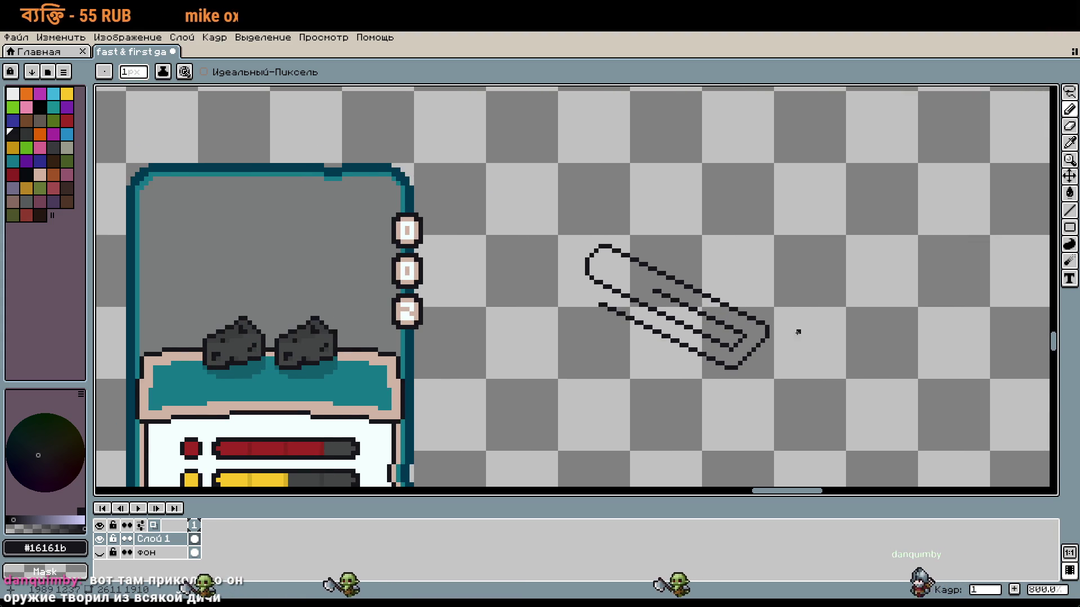
{"action": "scroll", "coordinate": [597, 254], "scroll_direction": "up", "scroll_amount": 4}
{"action": "left_click_drag", "start_coordinate": [574, 271], "coordinate": [612, 234]}
{"action": "scroll", "coordinate": [603, 246], "scroll_direction": "down", "scroll_amount": 3}
{"action": "scroll", "coordinate": [603, 247], "scroll_direction": "up", "scroll_amount": 2}
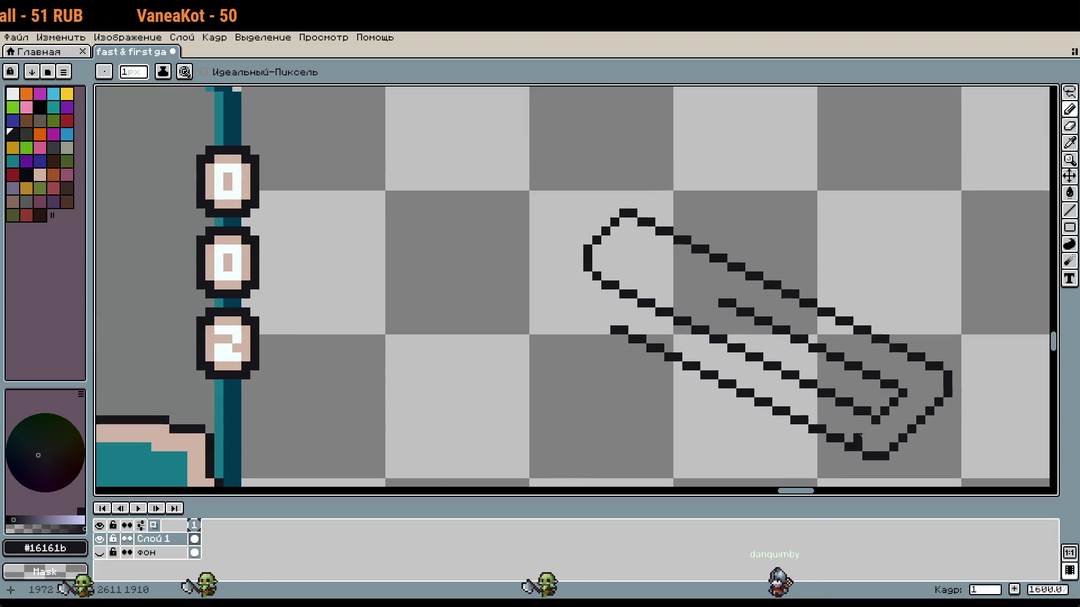
{"action": "scroll", "coordinate": [891, 431], "scroll_direction": "up", "scroll_amount": 1}
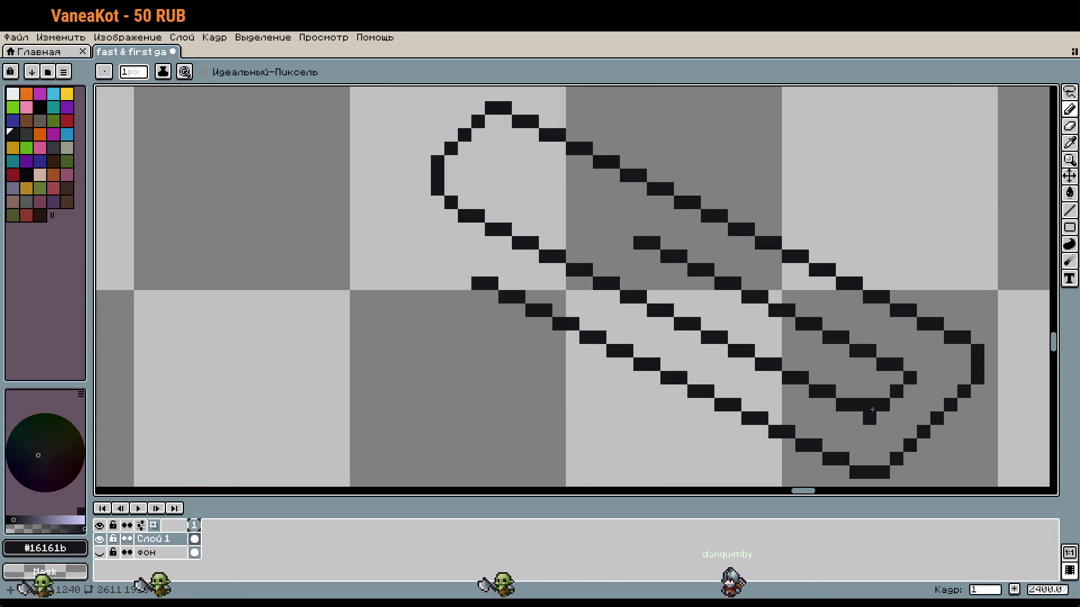
{"action": "key", "text": "ctrl+z"}
{"action": "key", "text": "l"}
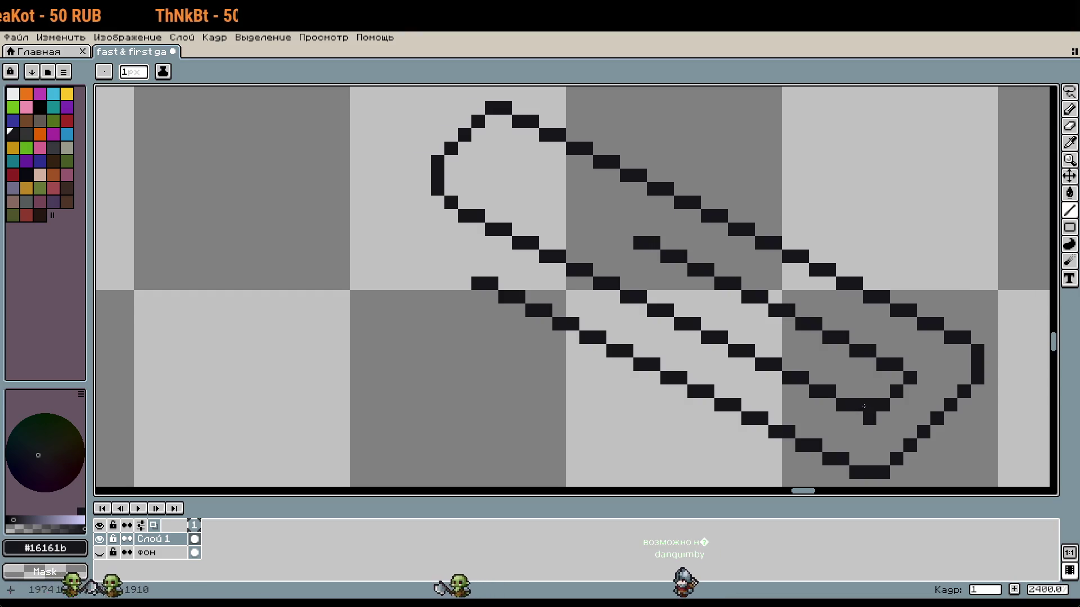
{"action": "key", "text": "ctrl+z"}
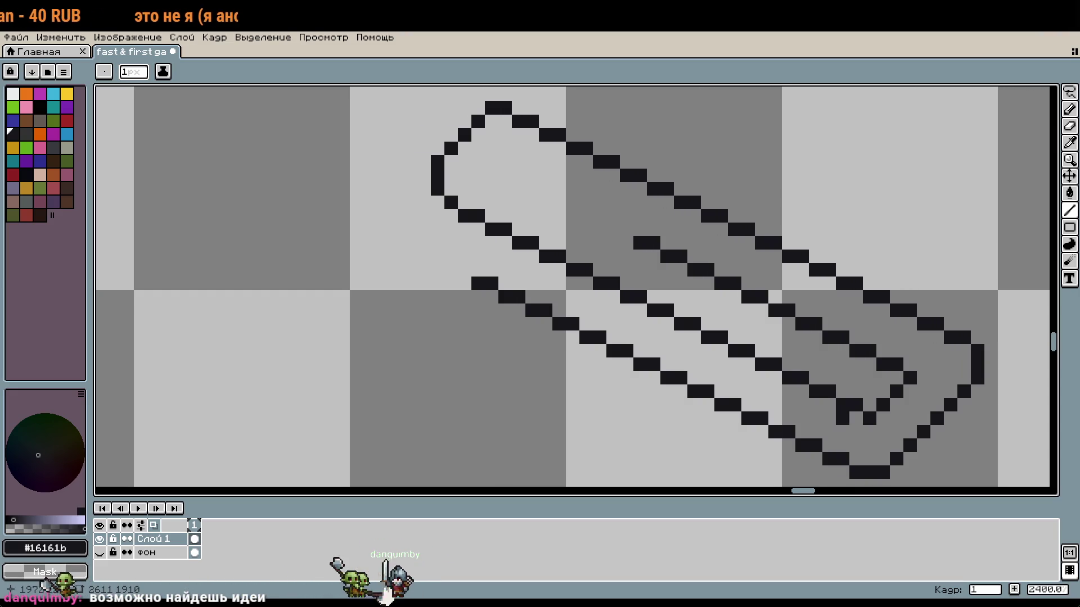
{"action": "left_click_drag", "start_coordinate": [815, 399], "coordinate": [669, 379]}
{"action": "scroll", "coordinate": [669, 379], "scroll_direction": "down", "scroll_amount": 2}
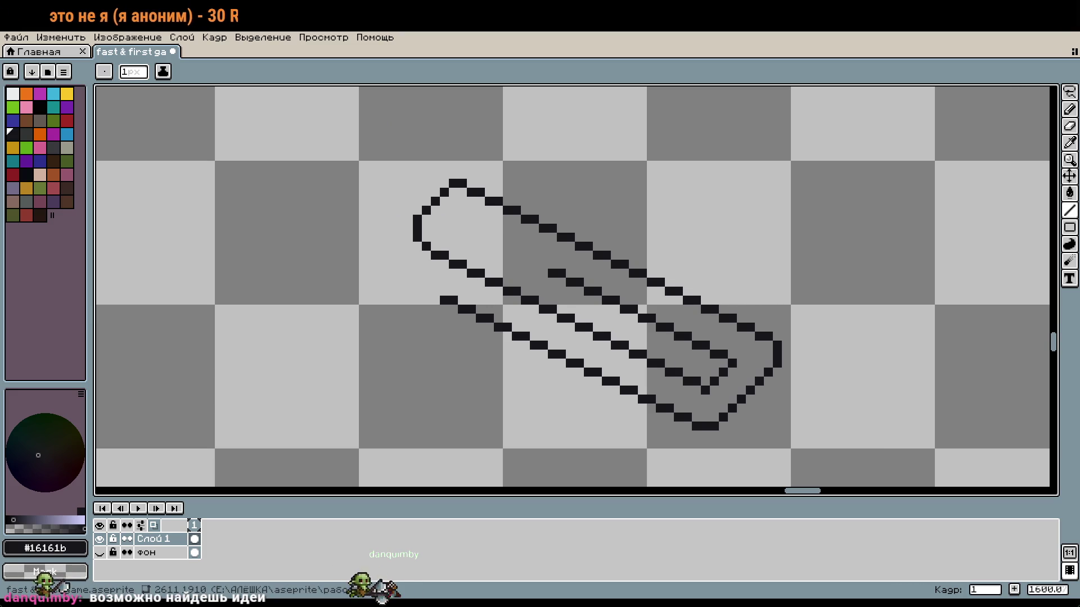
{"action": "left_click_drag", "start_coordinate": [718, 346], "coordinate": [682, 316]}
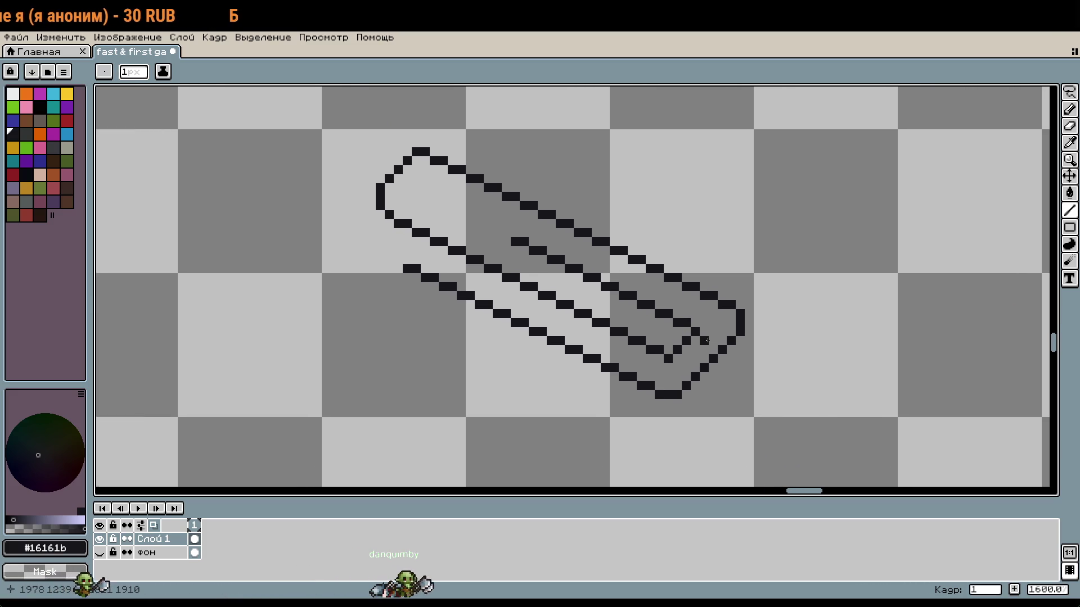
{"action": "scroll", "coordinate": [707, 341], "scroll_direction": "up", "scroll_amount": 1}
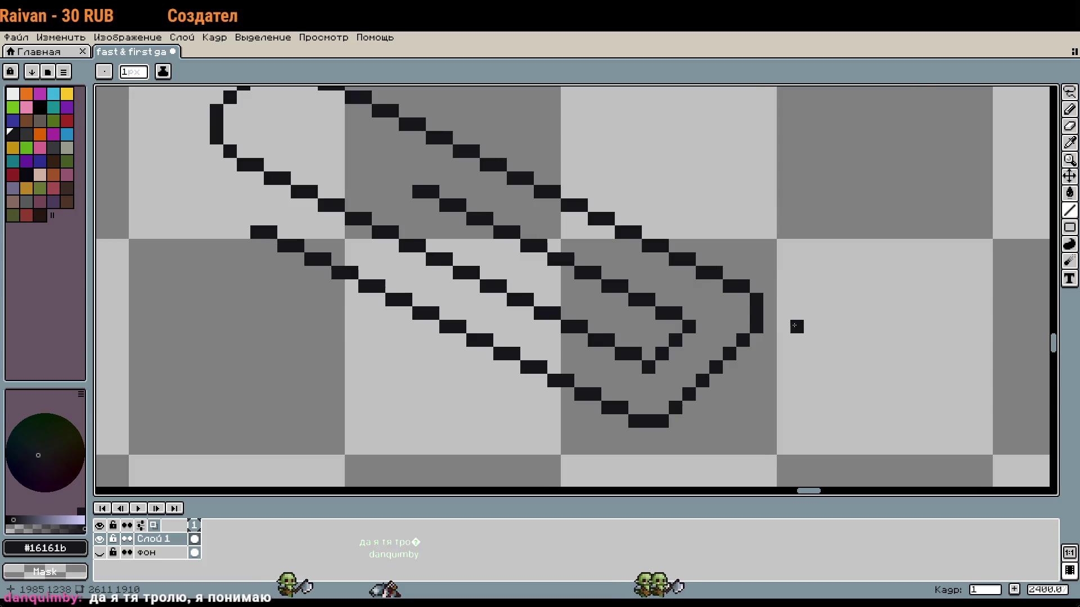
{"action": "scroll", "coordinate": [794, 325], "scroll_direction": "down", "scroll_amount": 1}
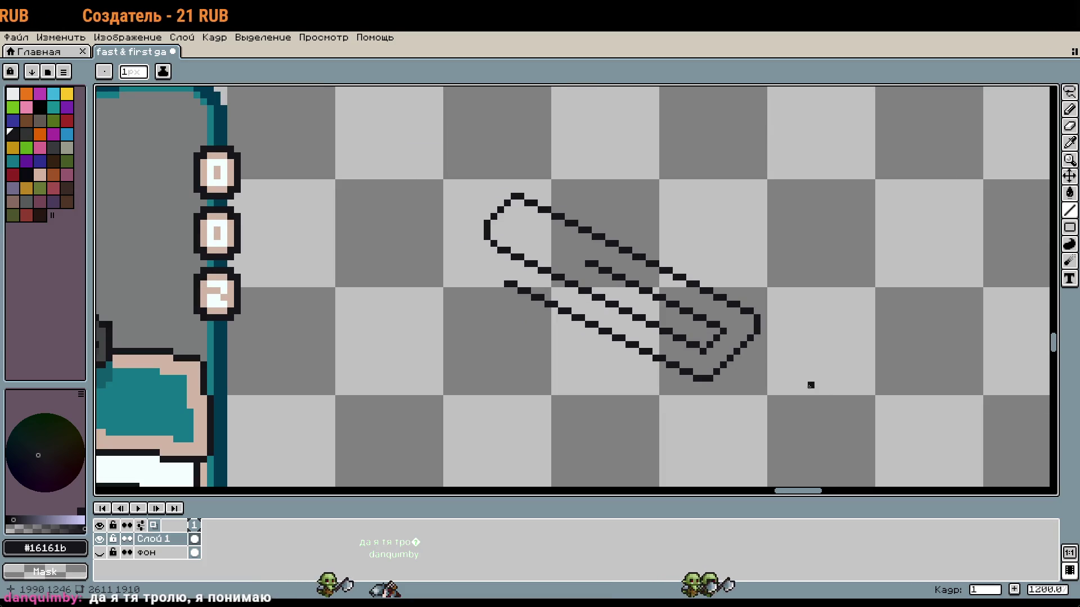
{"action": "scroll", "coordinate": [824, 386], "scroll_direction": "down", "scroll_amount": 3}
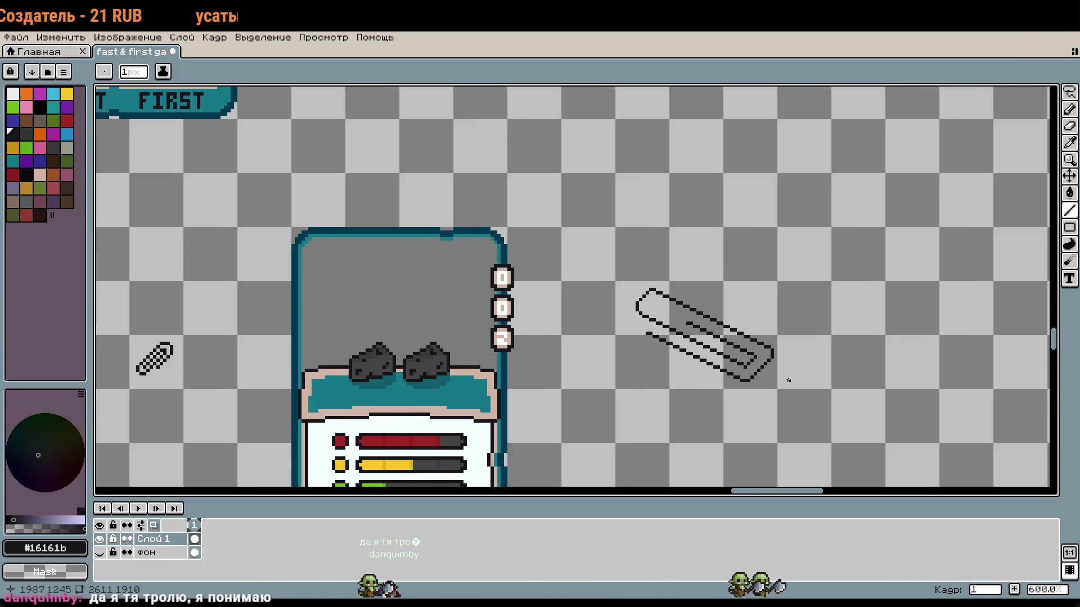
{"action": "scroll", "coordinate": [557, 329], "scroll_direction": "up", "scroll_amount": 6}
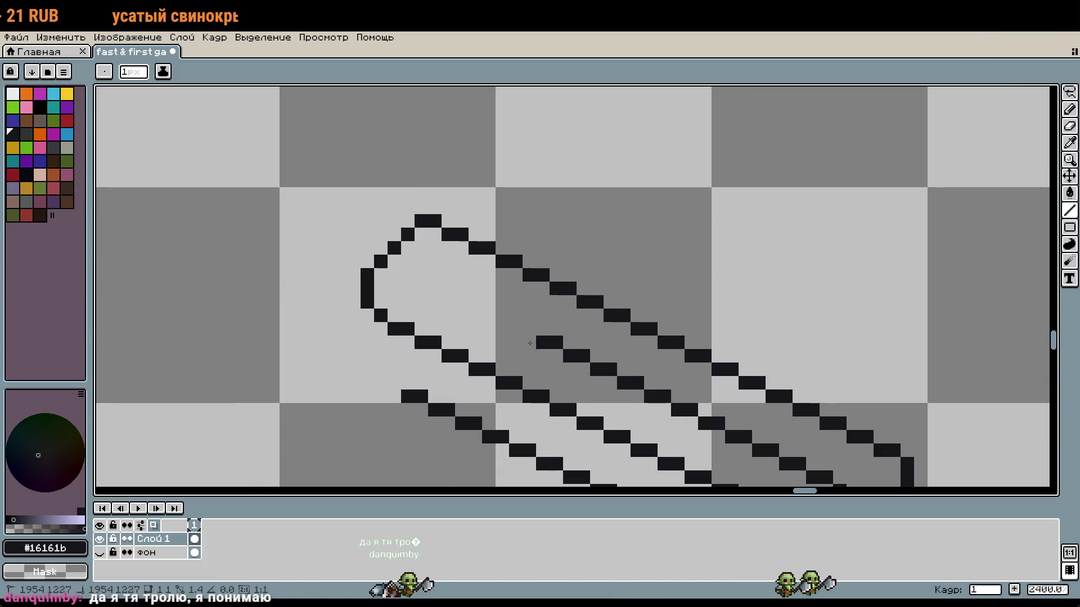
{"action": "scroll", "coordinate": [720, 422], "scroll_direction": "down", "scroll_amount": 2}
{"action": "left_click_drag", "start_coordinate": [719, 422], "coordinate": [575, 255]}
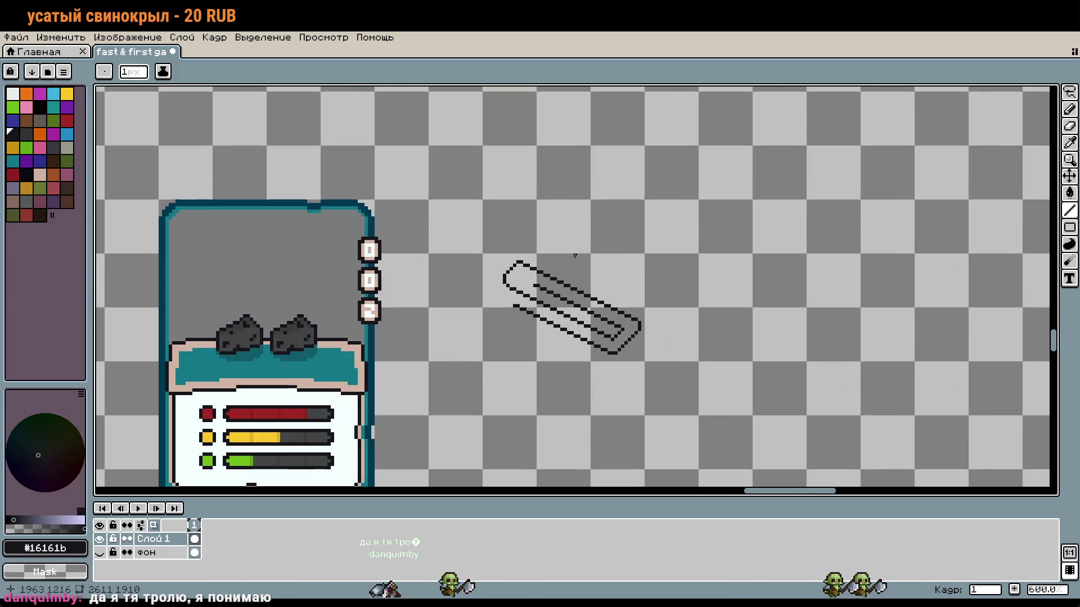
Undo the thick line and the remaining paperclip strokes
{"action": "mouse_move", "coordinate": [752, 369]}
{"action": "left_mouse_down"}
{"action": "mouse_move", "coordinate": [473, 212]}
{"action": "mouse_move", "coordinate": [524, 274]}
{"action": "left_mouse_up"}
{"action": "key", "text": "ctrl+z"}
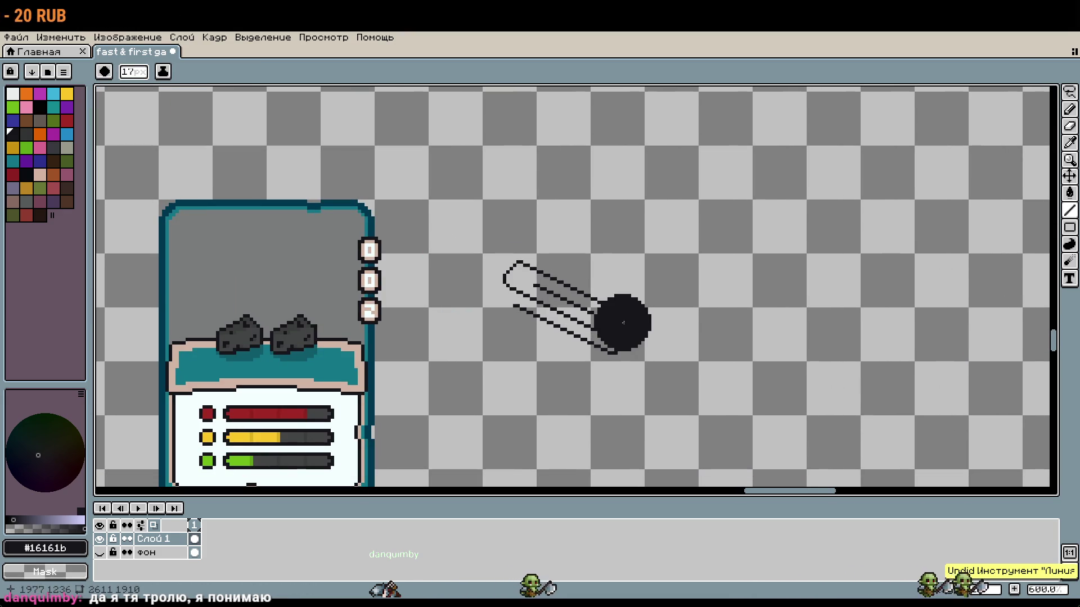
{"action": "key", "text": "b"}
{"action": "scroll", "coordinate": [623, 323], "scroll_direction": "up", "scroll_amount": 1}
{"action": "key", "text": "ctrl+z"}
{"action": "key", "text": "ctrl+z"}
{"action": "key", "text": "ctrl+z"}
{"action": "key", "text": "ctrl+z"}
{"action": "key", "text": "minus"}
{"action": "key", "text": "minus"}
{"action": "key", "text": "minus"}
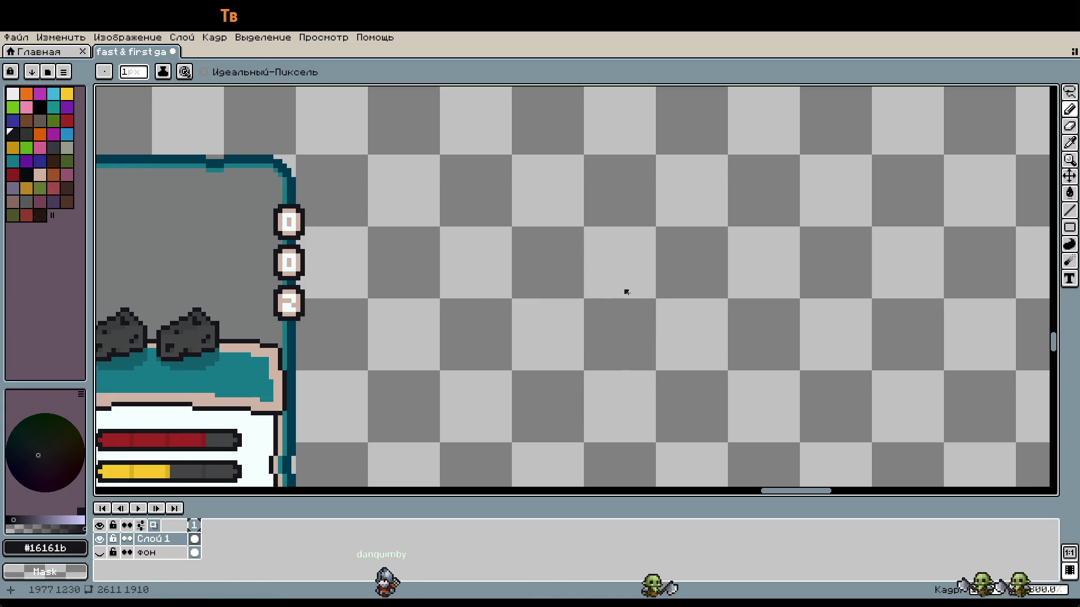
{"action": "scroll", "coordinate": [590, 299], "scroll_direction": "up", "scroll_amount": 1}
{"action": "scroll", "coordinate": [540, 284], "scroll_direction": "down", "scroll_amount": 1}
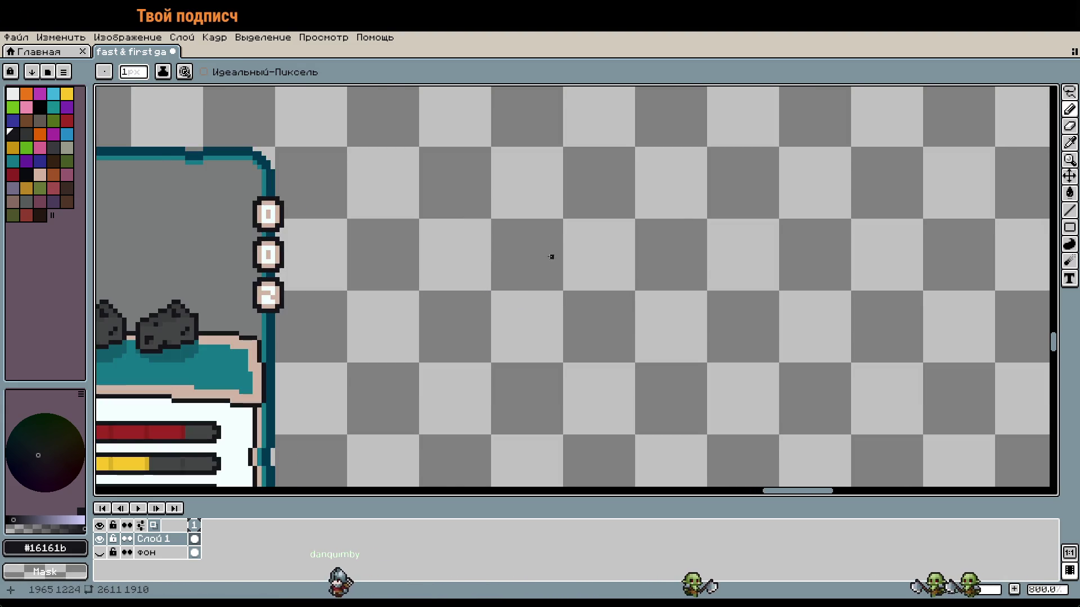
{"action": "scroll", "coordinate": [552, 256], "scroll_direction": "up", "scroll_amount": 2}
Draw a 1px straight diagonal line slanting down-right beside the card
{"action": "mouse_move", "coordinate": [480, 207]}
{"action": "left_mouse_down"}
{"action": "mouse_move", "coordinate": [735, 321]}
{"action": "mouse_move", "coordinate": [873, 352]}
{"action": "left_mouse_up"}
{"action": "key", "text": "ctrl+z"}
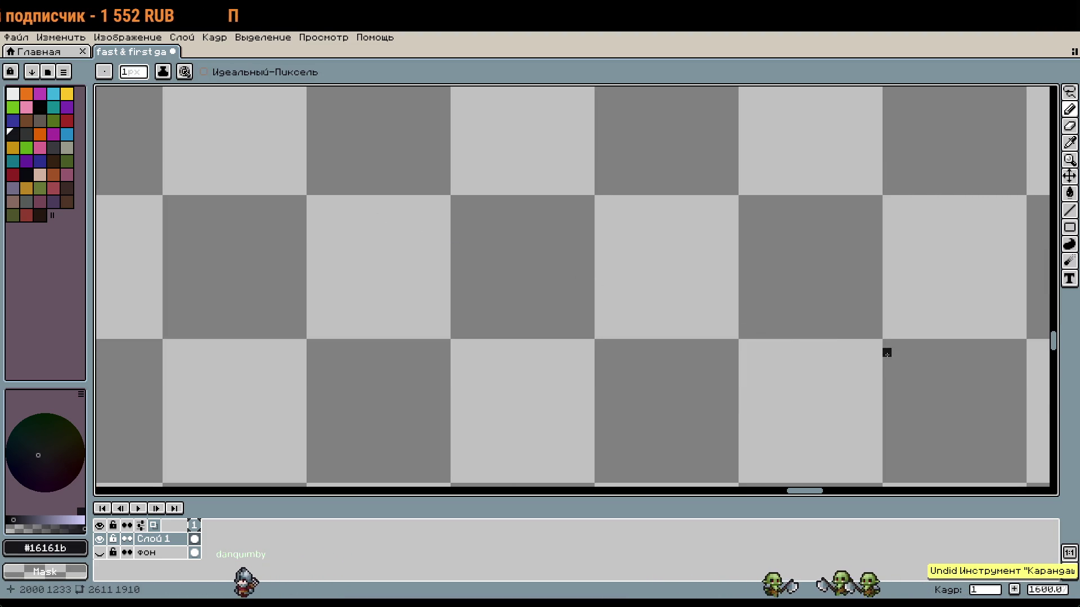
{"action": "scroll", "coordinate": [545, 254], "scroll_direction": "up", "scroll_amount": 16}
{"action": "scroll", "coordinate": [610, 303], "scroll_direction": "down", "scroll_amount": 10}
{"action": "scroll", "coordinate": [609, 304], "scroll_direction": "down", "scroll_amount": 6}
{"action": "mouse_move", "coordinate": [473, 217]}
{"action": "left_mouse_down"}
{"action": "mouse_move", "coordinate": [827, 313]}
{"action": "mouse_move", "coordinate": [818, 332]}
{"action": "mouse_move", "coordinate": [765, 333]}
{"action": "mouse_move", "coordinate": [743, 352]}
{"action": "left_mouse_up"}
{"action": "scroll", "coordinate": [804, 383], "scroll_direction": "down", "scroll_amount": 1}
{"action": "left_click_drag", "start_coordinate": [805, 383], "coordinate": [748, 322]}
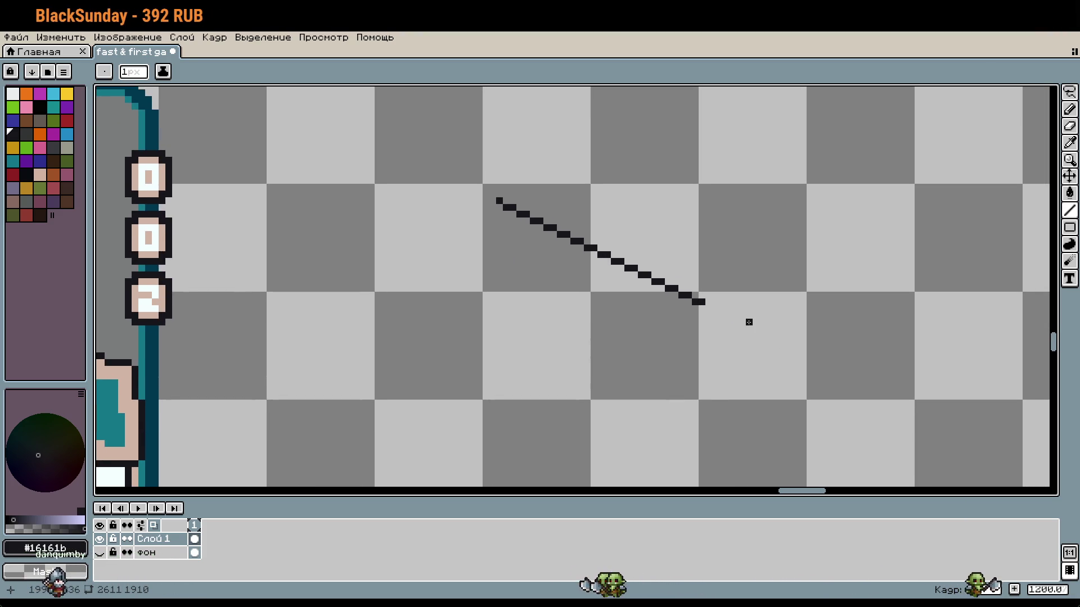
Move the diagonal line slightly right and down with the rectangular marquee
{"action": "key", "text": "m"}
{"action": "mouse_move", "coordinate": [474, 156]}
{"action": "left_mouse_down"}
{"action": "mouse_move", "coordinate": [650, 277]}
{"action": "mouse_move", "coordinate": [766, 333]}
{"action": "left_mouse_up"}
{"action": "left_click_drag", "start_coordinate": [671, 281], "coordinate": [779, 289]}
{"action": "left_click", "coordinate": [640, 396]}
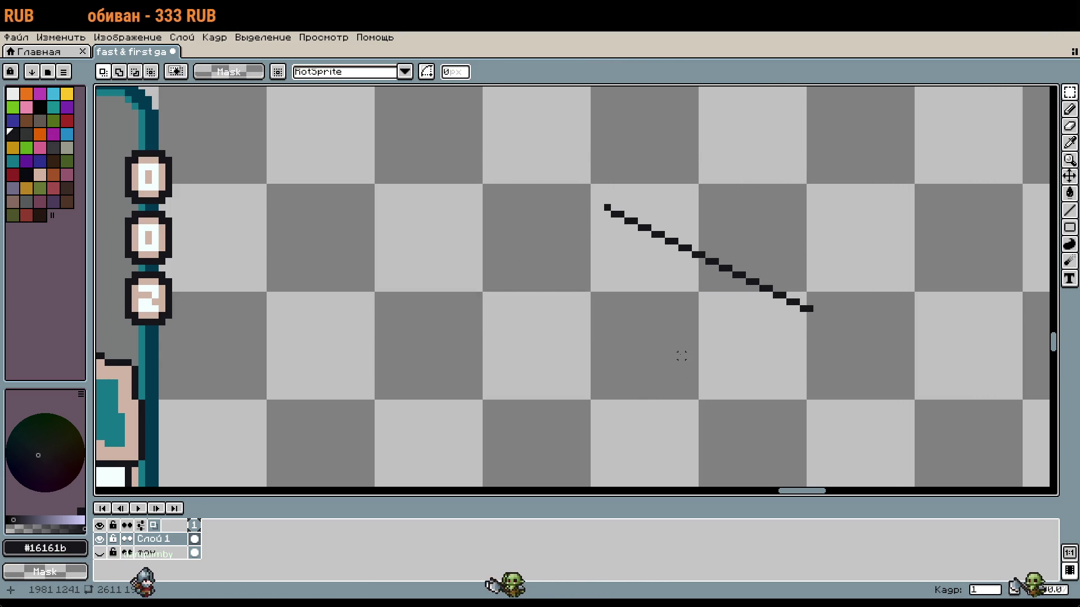
Draw the curved bend at the line's left end and the paperclip's outer loop
{"action": "key", "text": "b"}
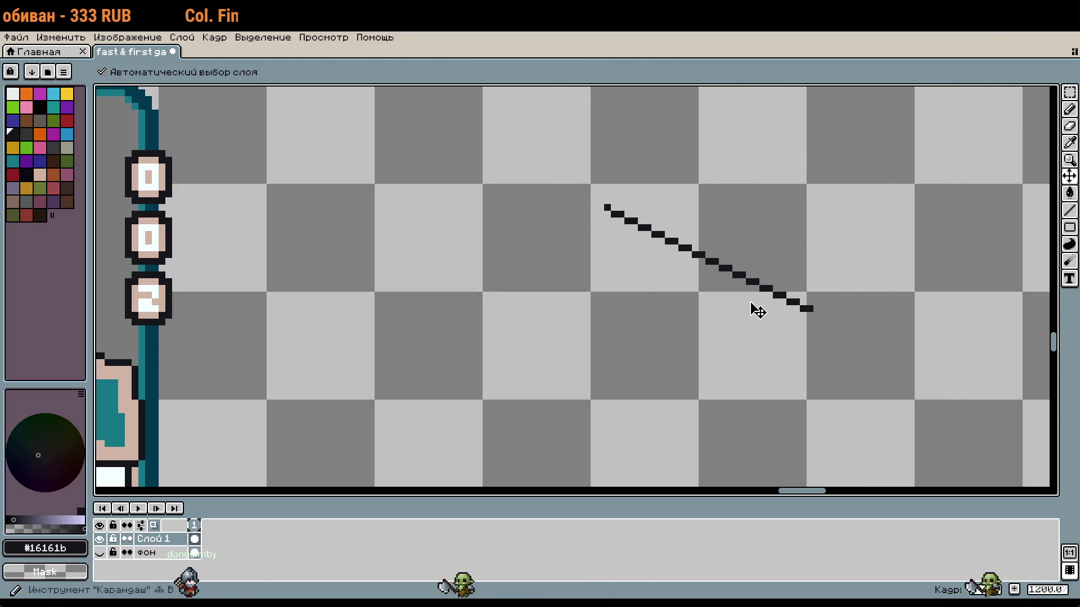
{"action": "left_click", "coordinate": [601, 207]}
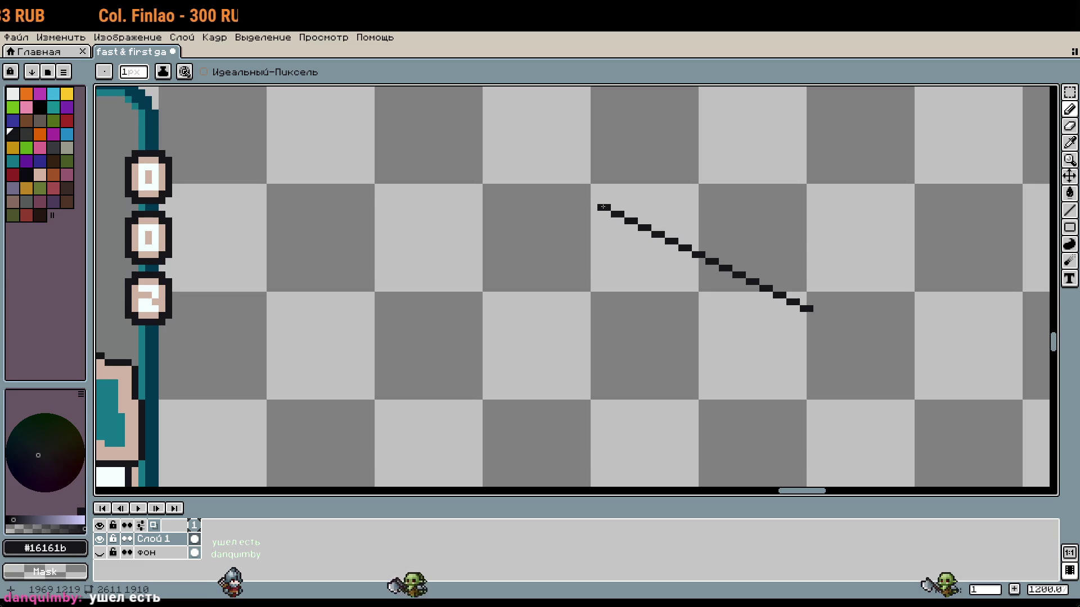
{"action": "mouse_move", "coordinate": [573, 208]}
{"action": "left_mouse_down"}
{"action": "mouse_move", "coordinate": [551, 222]}
{"action": "mouse_move", "coordinate": [535, 260]}
{"action": "mouse_move", "coordinate": [566, 294]}
{"action": "mouse_move", "coordinate": [733, 363]}
{"action": "mouse_move", "coordinate": [753, 328]}
{"action": "mouse_move", "coordinate": [592, 246]}
{"action": "left_mouse_up"}
{"action": "mouse_move", "coordinate": [810, 309]}
{"action": "left_mouse_down"}
{"action": "mouse_move", "coordinate": [666, 394]}
{"action": "mouse_move", "coordinate": [551, 310]}
{"action": "left_mouse_up"}
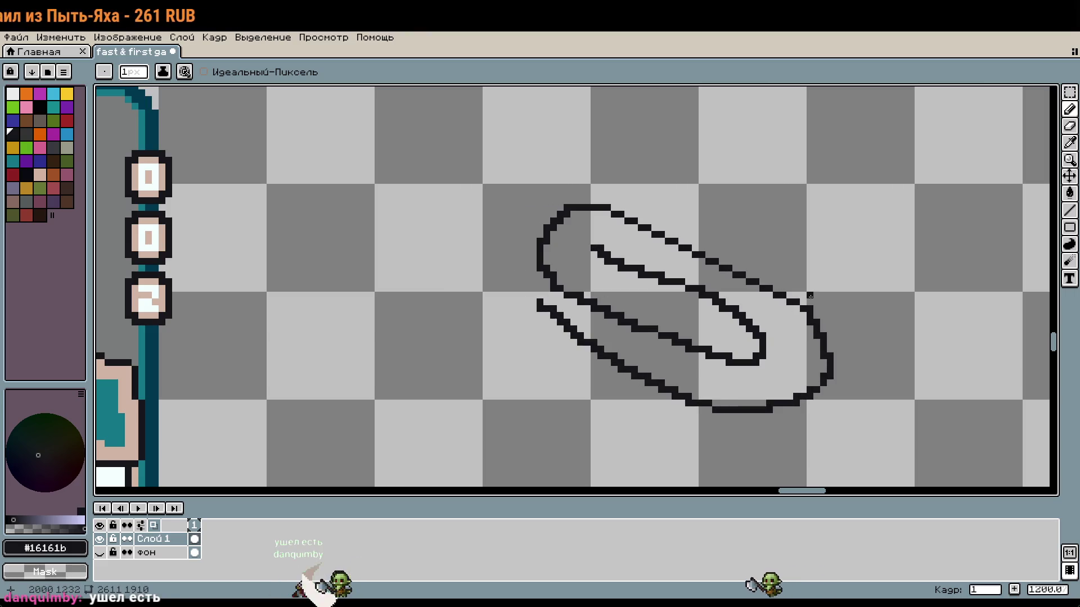
{"action": "scroll", "coordinate": [809, 295], "scroll_direction": "down", "scroll_amount": 3}
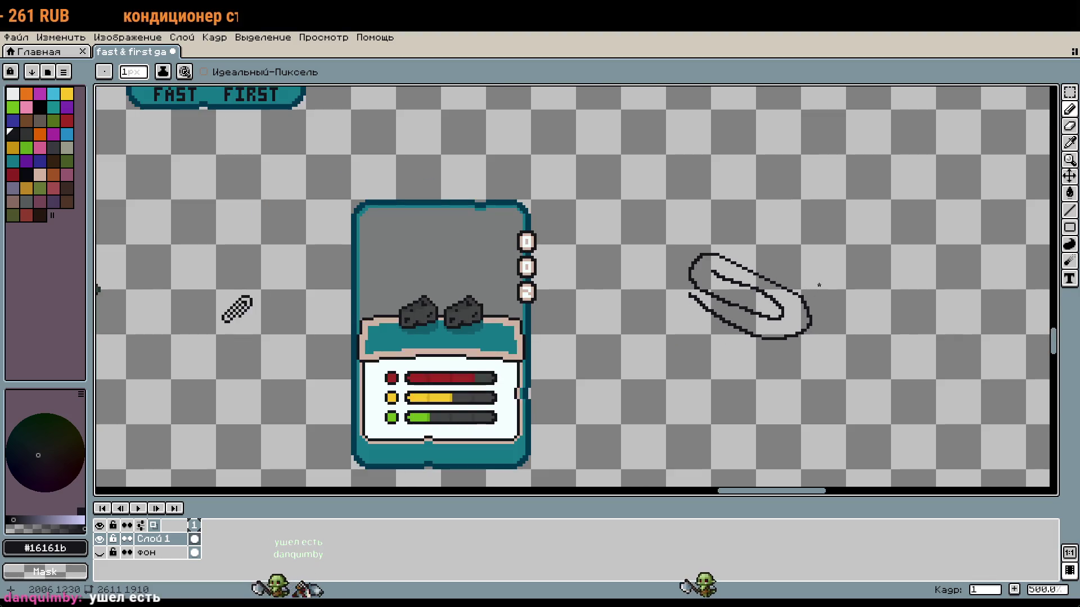
Try moving the outline onto the card, undo that, and reselect the outline
{"action": "key", "text": "m"}
{"action": "mouse_move", "coordinate": [646, 236]}
{"action": "left_mouse_down"}
{"action": "mouse_move", "coordinate": [876, 385]}
{"action": "mouse_move", "coordinate": [588, 337]}
{"action": "mouse_move", "coordinate": [555, 313]}
{"action": "left_mouse_up"}
{"action": "left_click", "coordinate": [732, 360]}
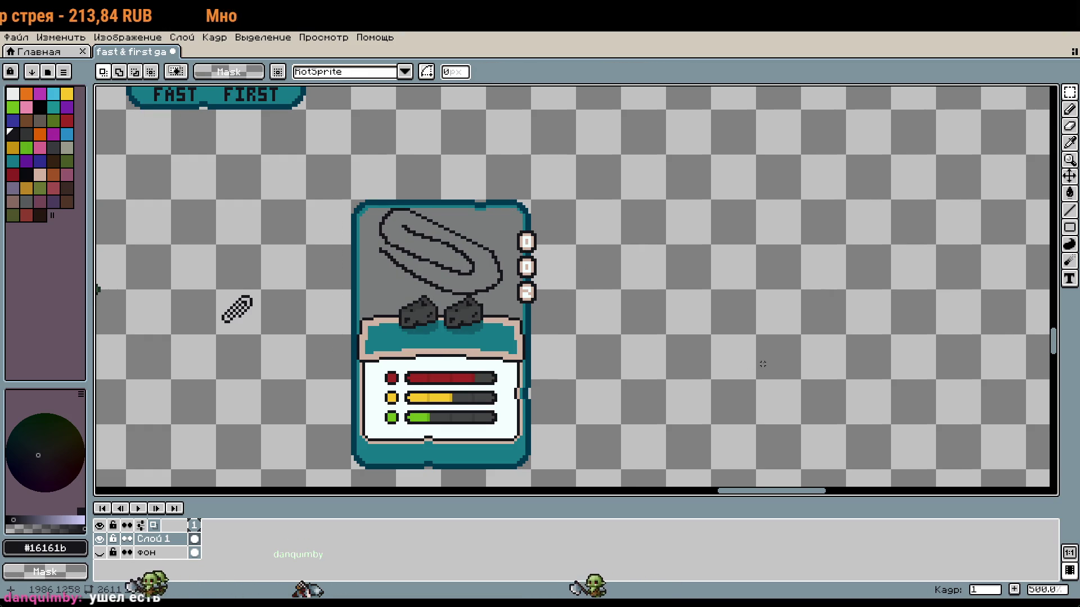
{"action": "key", "text": "ctrl+z"}
{"action": "key", "text": "ctrl+z"}
{"action": "scroll", "coordinate": [853, 296], "scroll_direction": "up", "scroll_amount": 3}
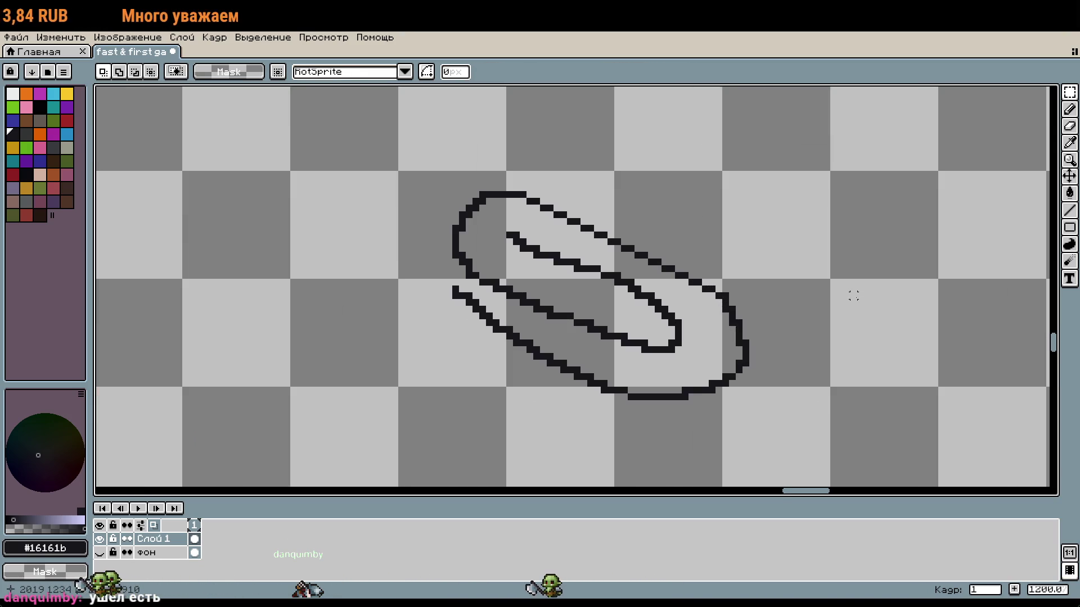
{"action": "scroll", "coordinate": [854, 296], "scroll_direction": "up", "scroll_amount": 2}
{"action": "scroll", "coordinate": [813, 301], "scroll_direction": "down", "scroll_amount": 2}
{"action": "mouse_move", "coordinate": [305, 146]}
{"action": "left_mouse_down"}
{"action": "mouse_move", "coordinate": [653, 367]}
{"action": "mouse_move", "coordinate": [720, 389]}
{"action": "left_mouse_up"}
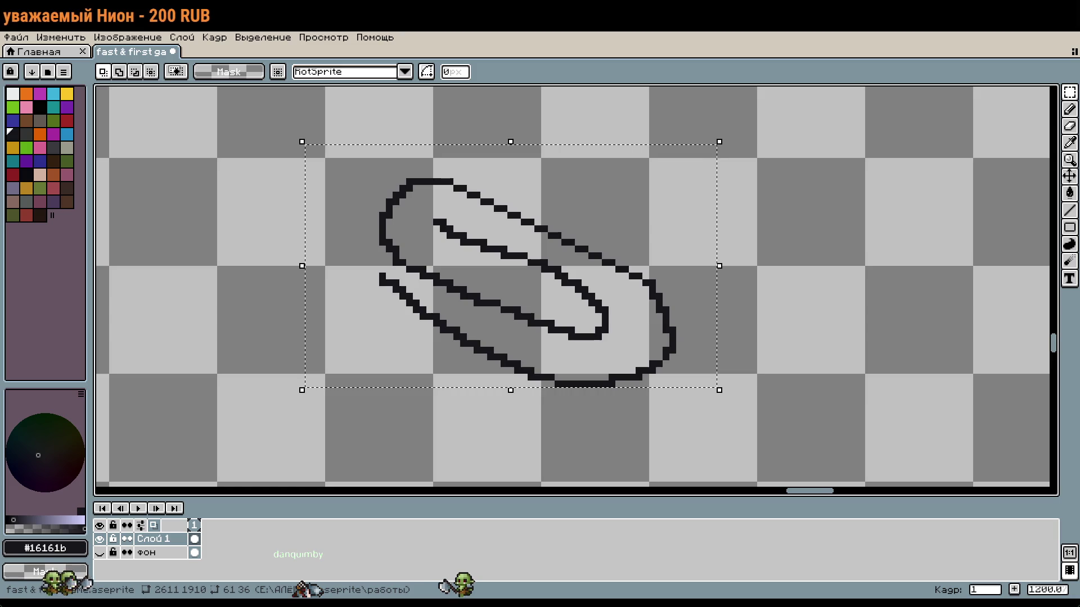
Delete the paperclip outline and start a new bend with a black pixel
{"action": "left_click_drag", "start_coordinate": [839, 303], "coordinate": [795, 289]}
{"action": "key", "text": "Delete"}
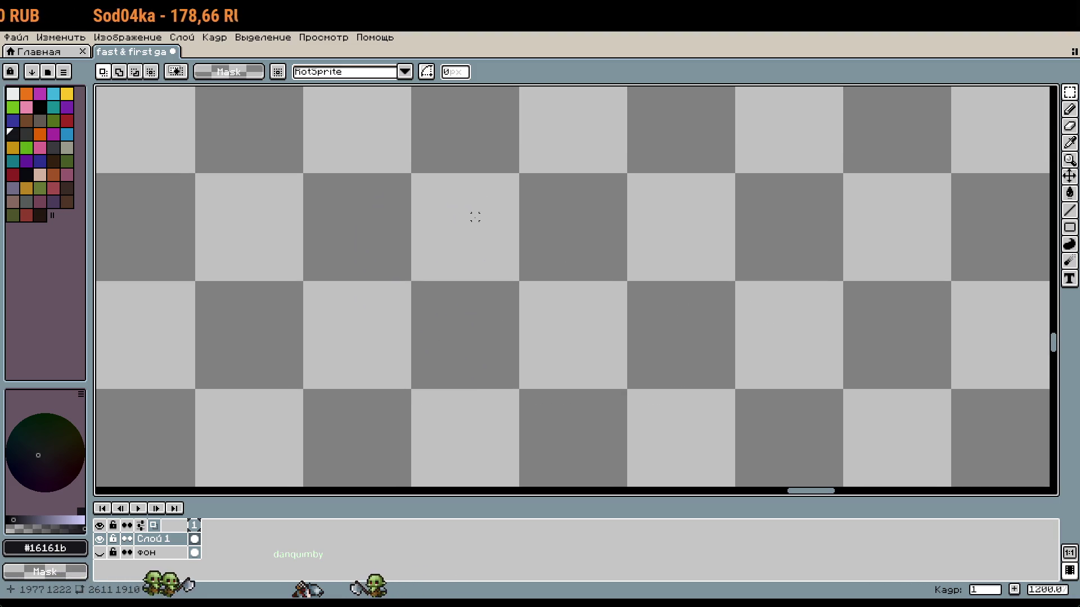
{"action": "key", "text": "b"}
{"action": "left_click", "coordinate": [441, 195]}
{"action": "scroll", "coordinate": [490, 205], "scroll_direction": "up", "scroll_amount": 4}
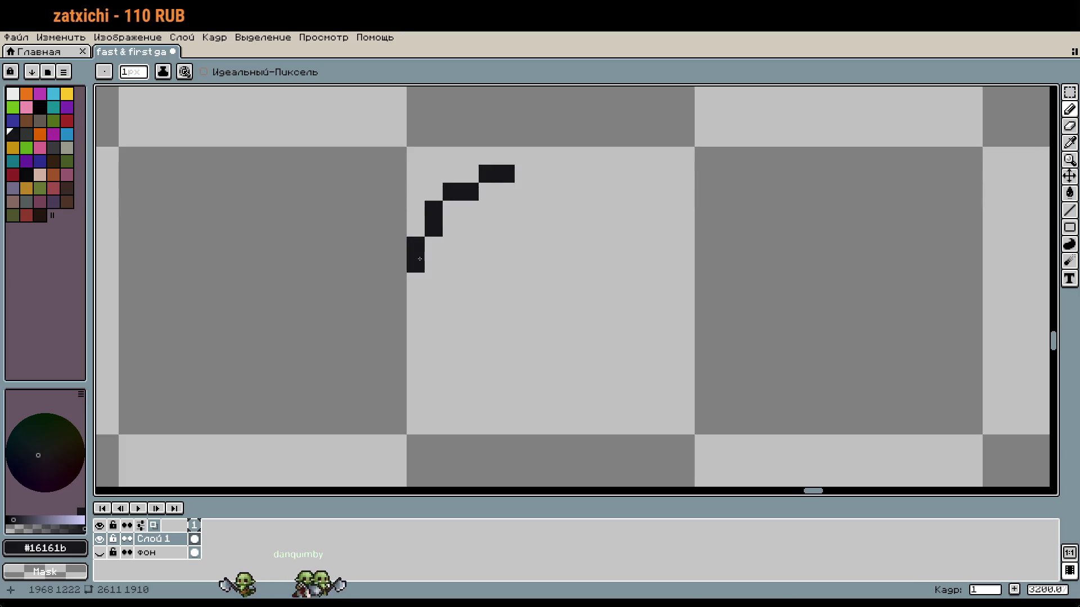
{"action": "scroll", "coordinate": [634, 271], "scroll_direction": "down", "scroll_amount": 1}
{"action": "scroll", "coordinate": [595, 219], "scroll_direction": "up", "scroll_amount": 1}
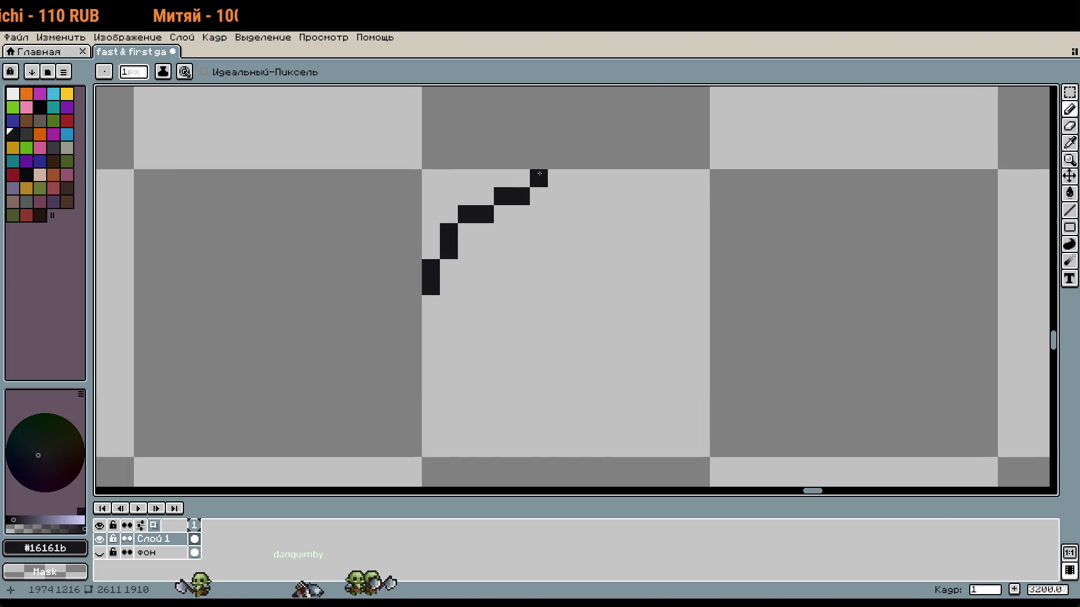
{"action": "scroll", "coordinate": [405, 348], "scroll_direction": "down", "scroll_amount": 2}
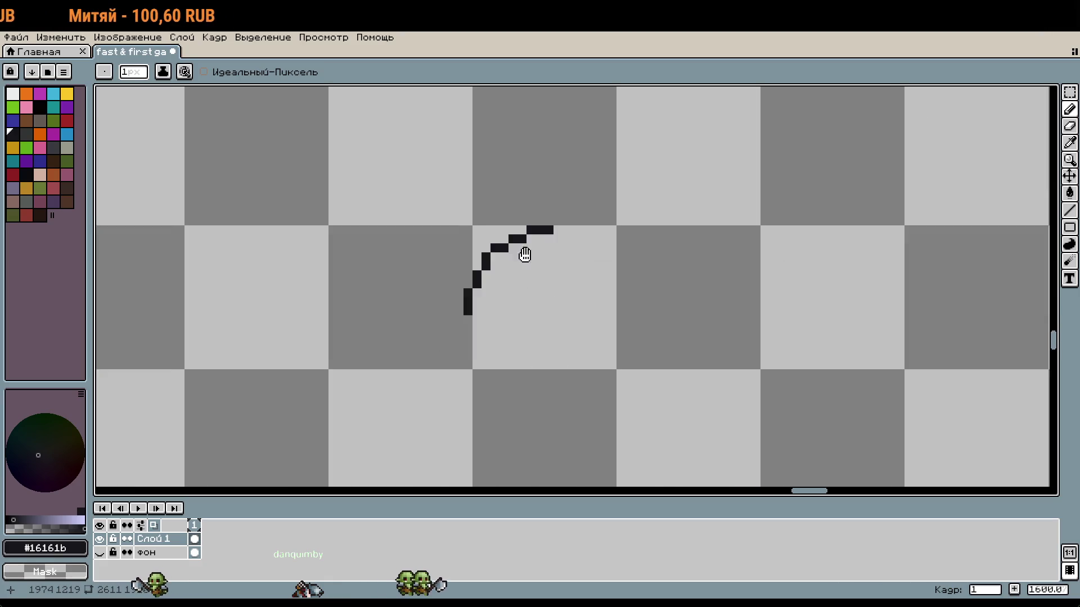
Shift the new curved stroke left, then select the arc
{"action": "key", "text": "m"}
{"action": "mouse_move", "coordinate": [321, 182]}
{"action": "left_mouse_down"}
{"action": "mouse_move", "coordinate": [473, 257]}
{"action": "mouse_move", "coordinate": [534, 331]}
{"action": "left_mouse_up"}
{"action": "left_click_drag", "start_coordinate": [493, 275], "coordinate": [419, 277]}
{"action": "key", "text": "Return"}
{"action": "left_click_drag", "start_coordinate": [663, 317], "coordinate": [657, 249]}
{"action": "scroll", "coordinate": [652, 244], "scroll_direction": "down", "scroll_amount": 2}
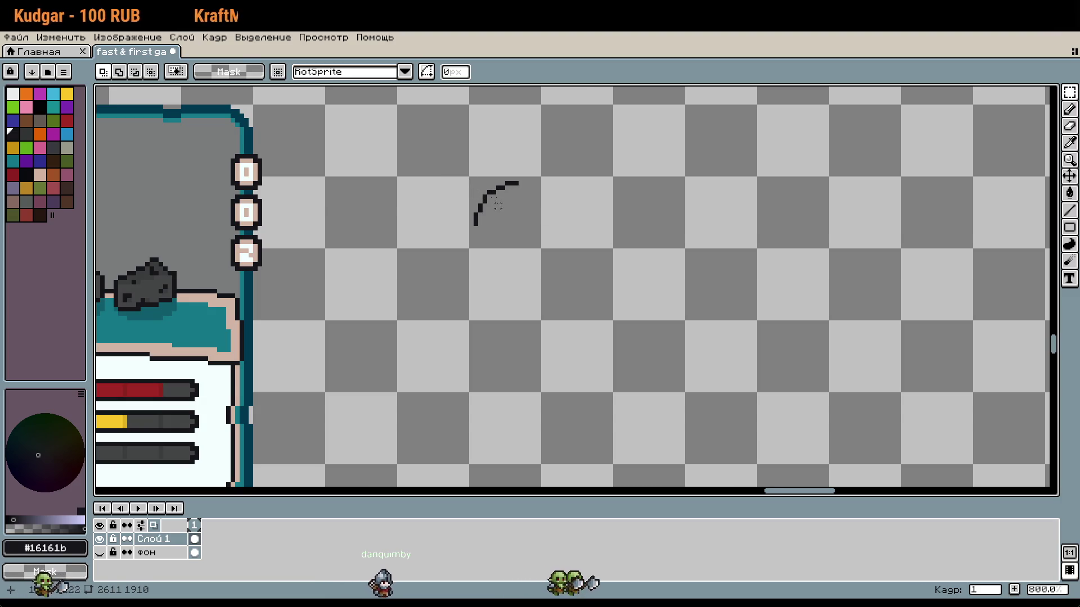
{"action": "key", "text": "b"}
{"action": "key", "text": "m"}
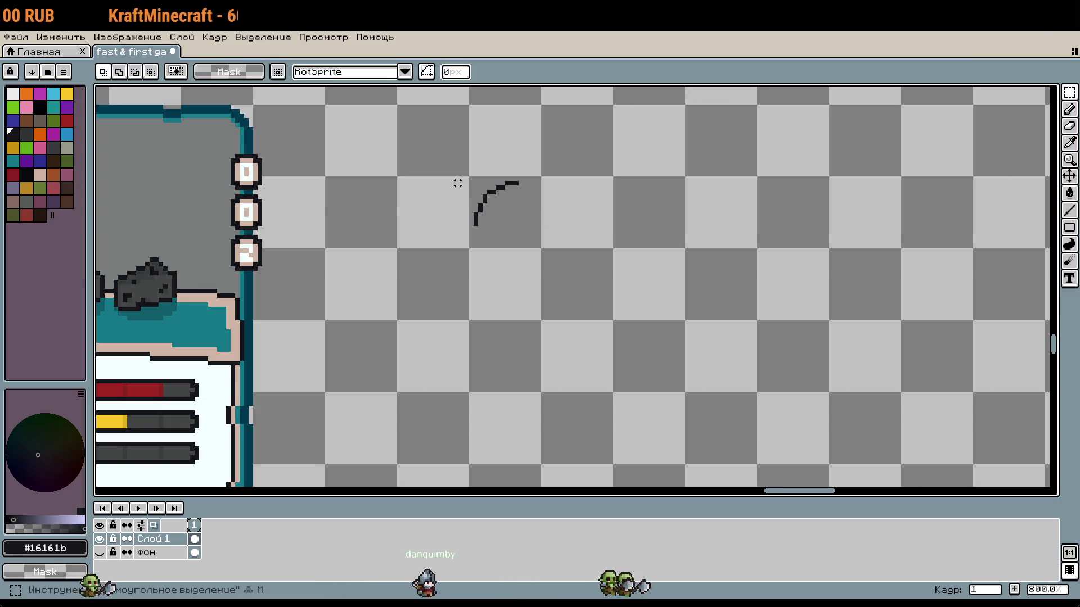
{"action": "left_click_drag", "start_coordinate": [502, 204], "coordinate": [547, 236]}
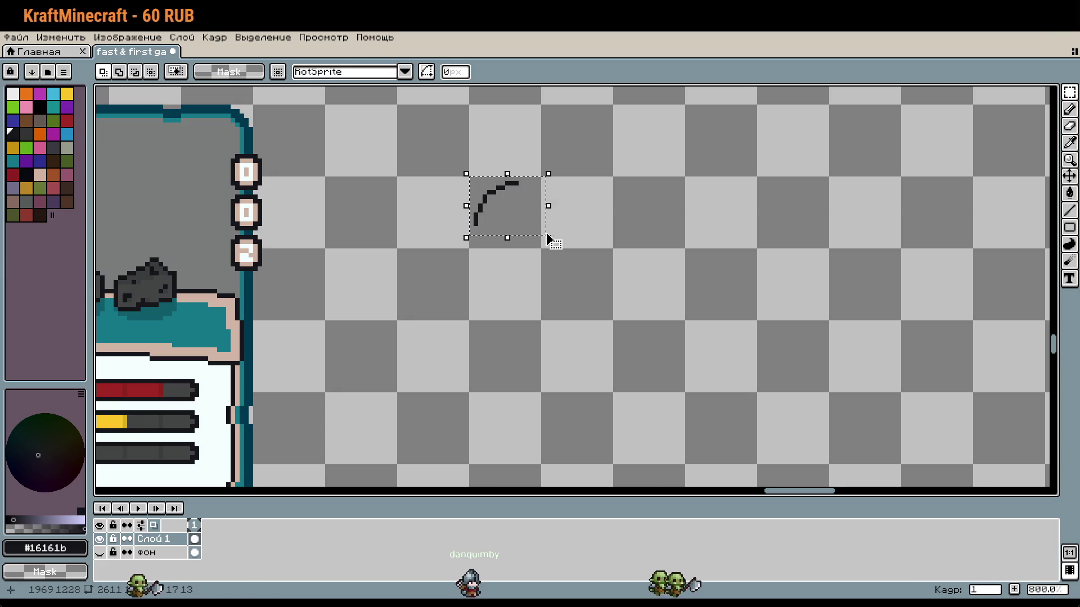
Move the selected arc slightly right and down
{"action": "scroll", "coordinate": [489, 203], "scroll_direction": "up", "scroll_amount": 2}
{"action": "left_click", "coordinate": [495, 208]}
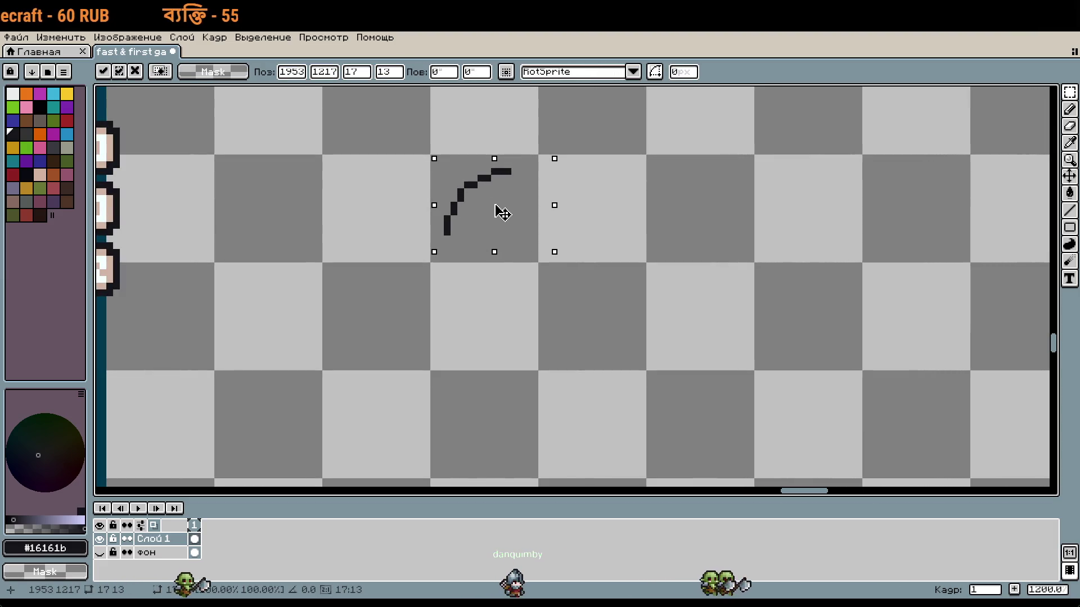
{"action": "left_click_drag", "start_coordinate": [493, 206], "coordinate": [501, 212]}
{"action": "left_click", "coordinate": [596, 212]}
{"action": "scroll", "coordinate": [596, 212], "scroll_direction": "up", "scroll_amount": 3}
{"action": "left_click_drag", "start_coordinate": [596, 212], "coordinate": [707, 234]}
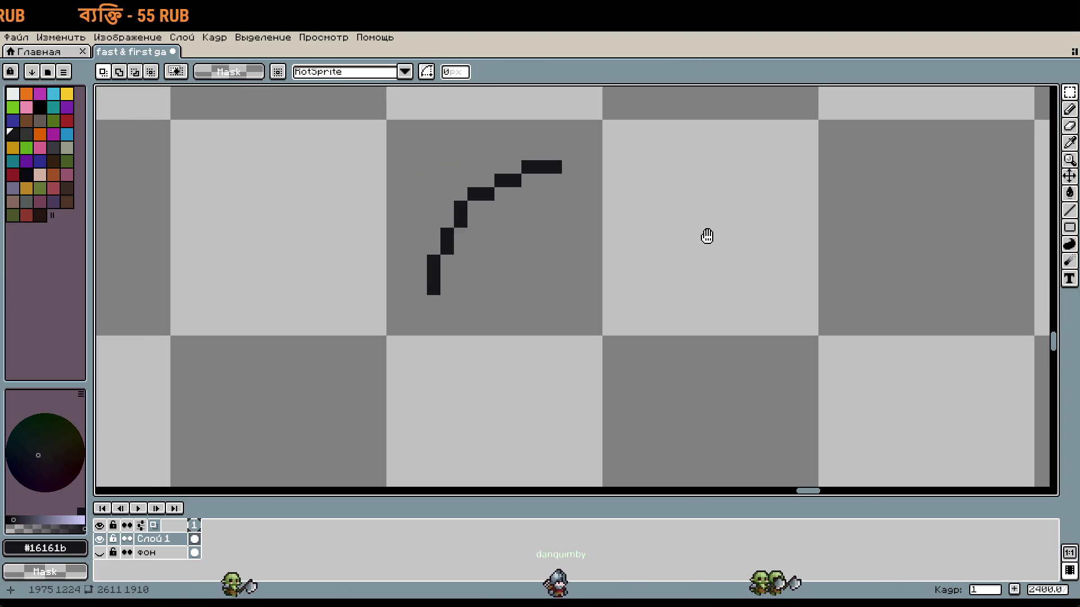
Extend the arc's lower stem downward and its upper end into a long down-right arm
{"action": "key", "text": "b"}
{"action": "left_click_drag", "start_coordinate": [435, 275], "coordinate": [435, 316]}
{"action": "left_click", "coordinate": [570, 167]}
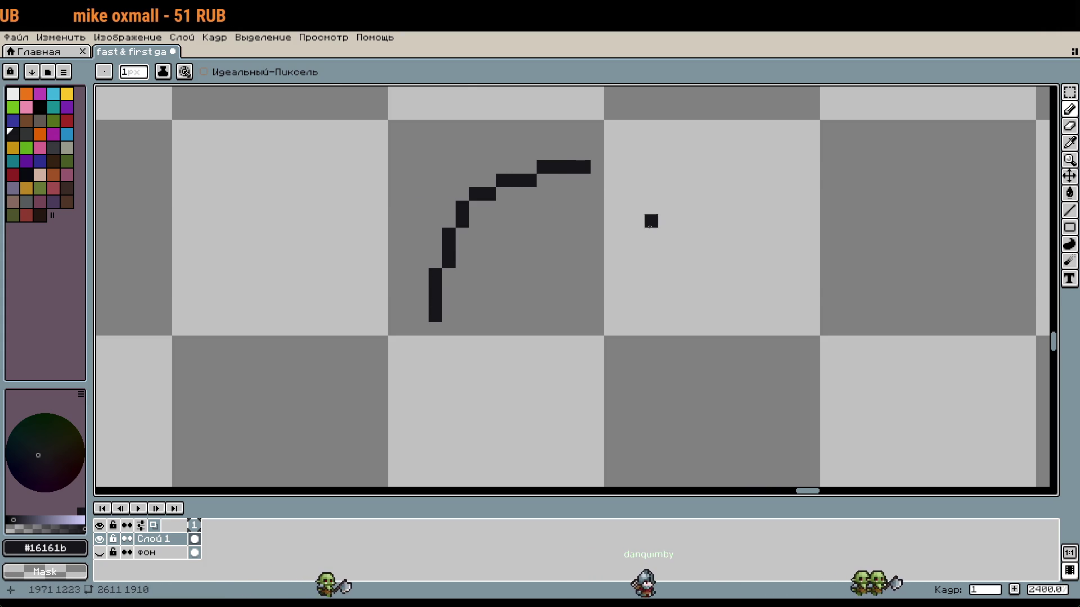
{"action": "scroll", "coordinate": [652, 222], "scroll_direction": "down", "scroll_amount": 5}
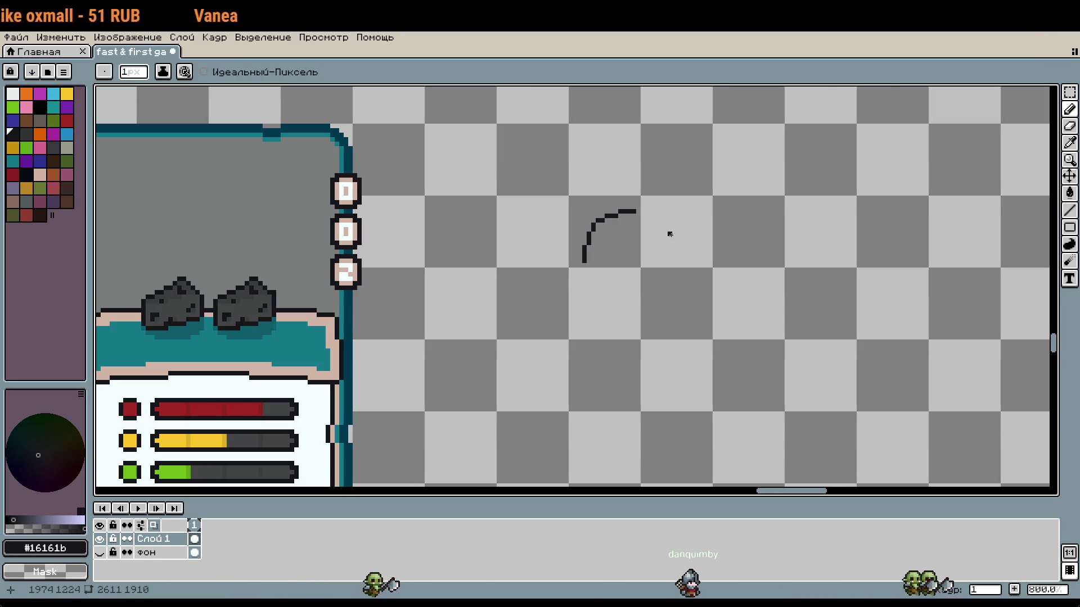
{"action": "scroll", "coordinate": [665, 238], "scroll_direction": "up", "scroll_amount": 2}
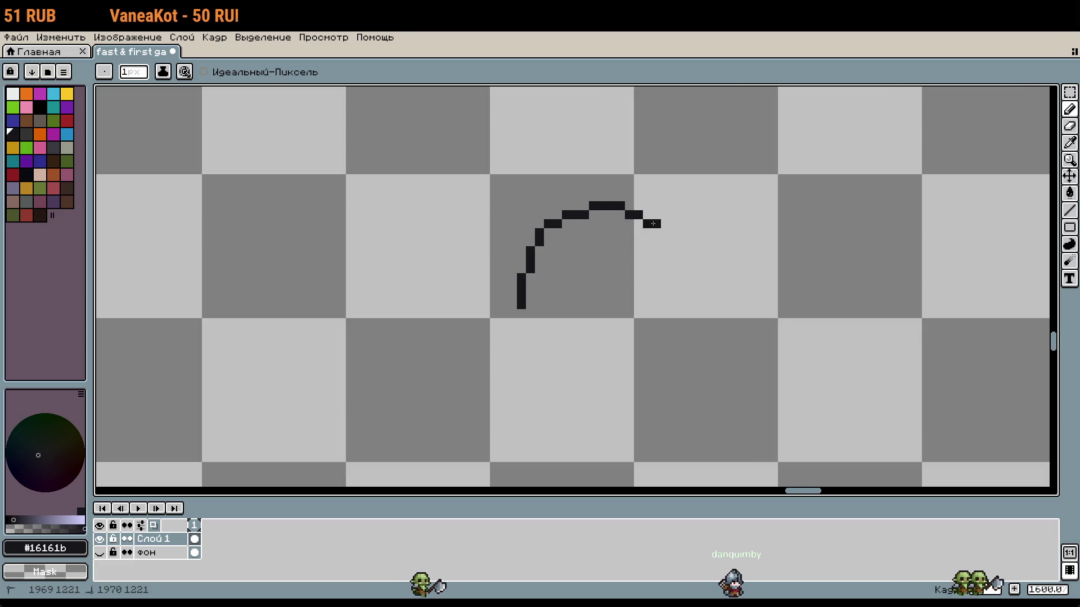
{"action": "mouse_move", "coordinate": [652, 224]}
{"action": "left_mouse_down"}
{"action": "mouse_move", "coordinate": [666, 242]}
{"action": "mouse_move", "coordinate": [690, 240]}
{"action": "mouse_move", "coordinate": [753, 279]}
{"action": "left_mouse_up"}
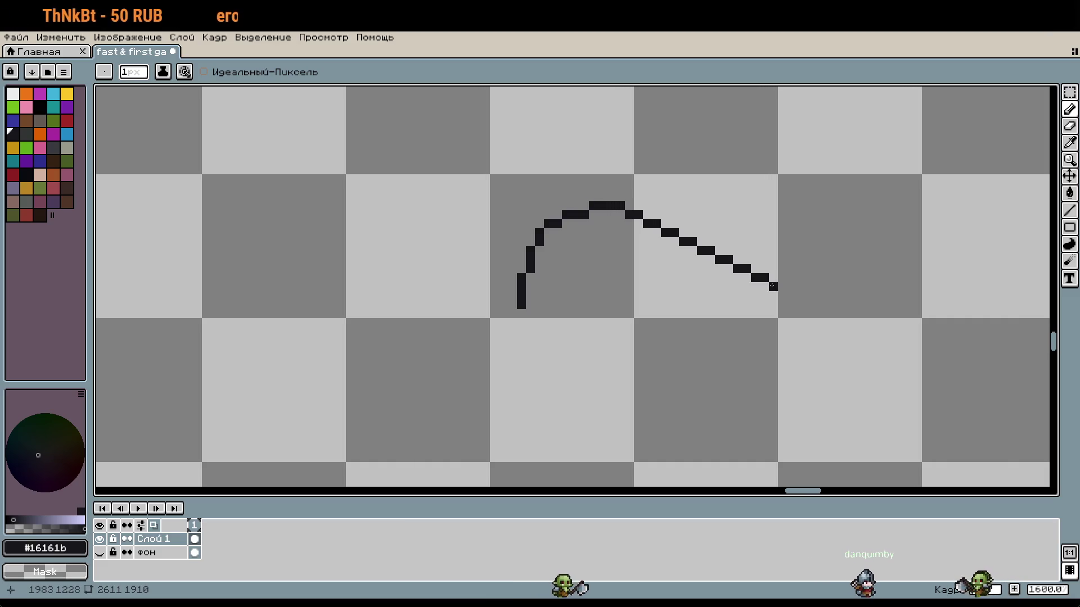
{"action": "scroll", "coordinate": [756, 277], "scroll_direction": "down", "scroll_amount": 2}
{"action": "scroll", "coordinate": [611, 257], "scroll_direction": "up", "scroll_amount": 2}
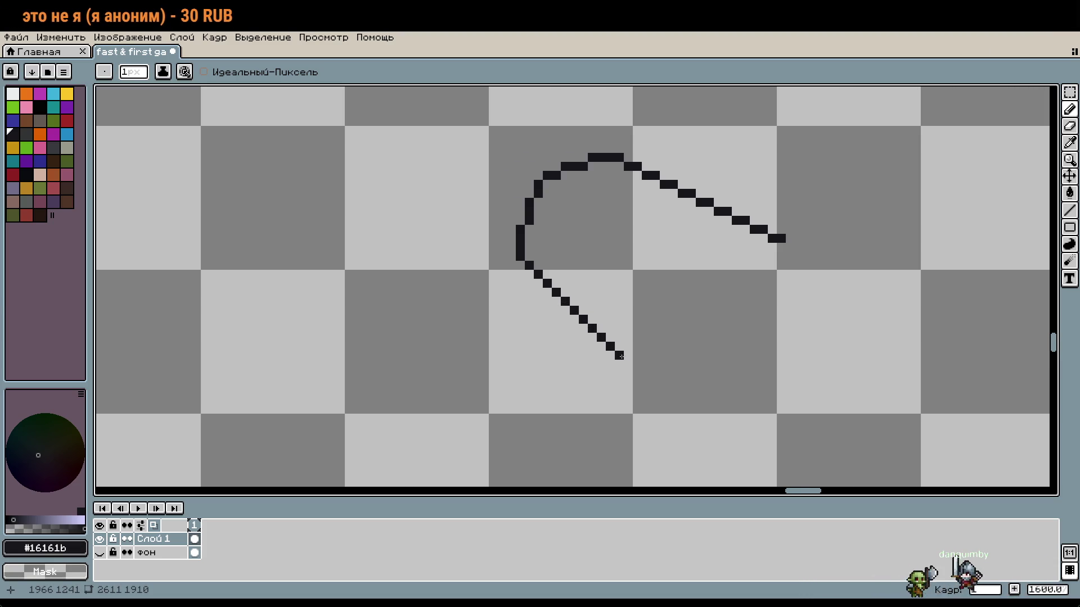
{"action": "scroll", "coordinate": [620, 356], "scroll_direction": "down", "scroll_amount": 3}
{"action": "left_click_drag", "start_coordinate": [685, 354], "coordinate": [634, 318]}
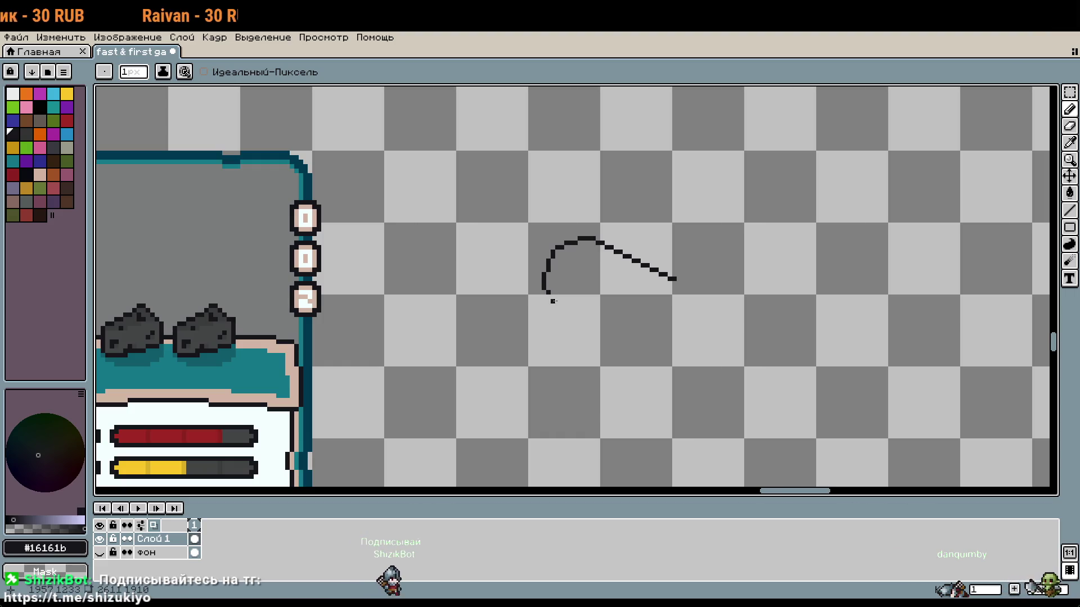
Add a short tail to the hook's lower end, undoing the extra arm thickening
{"action": "left_click_drag", "start_coordinate": [555, 302], "coordinate": [603, 319]}
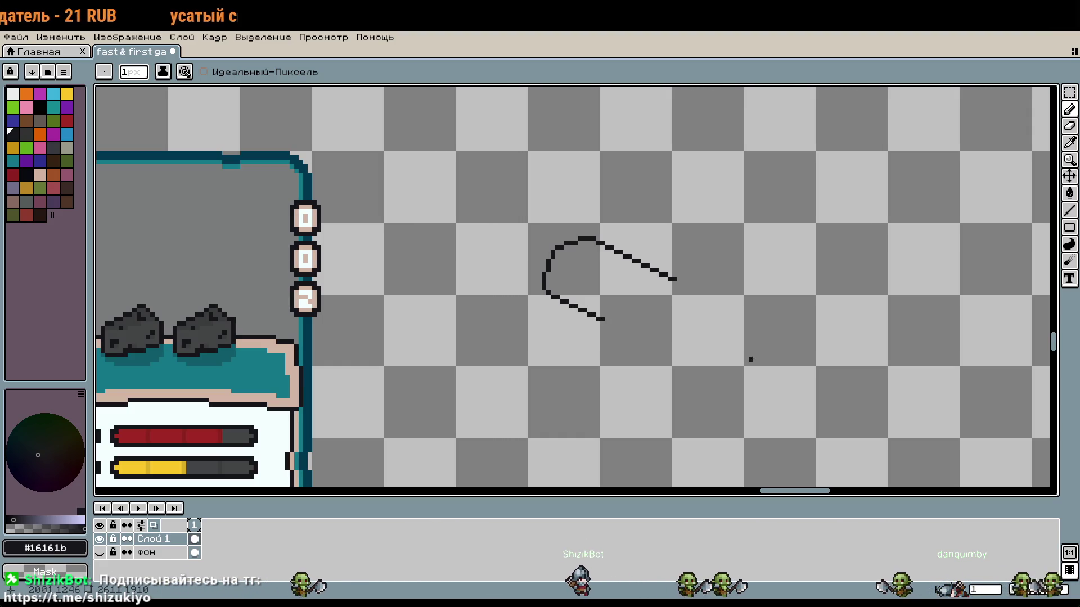
{"action": "scroll", "coordinate": [650, 273], "scroll_direction": "up", "scroll_amount": 3}
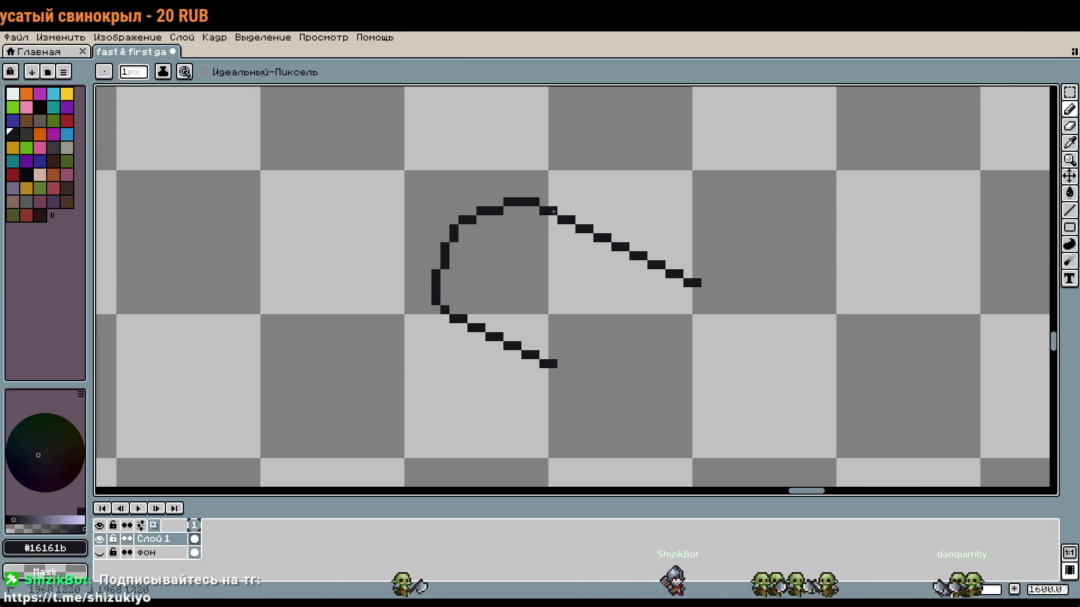
{"action": "left_click_drag", "start_coordinate": [556, 213], "coordinate": [622, 247]}
{"action": "key", "text": "v"}
{"action": "key", "text": "m"}
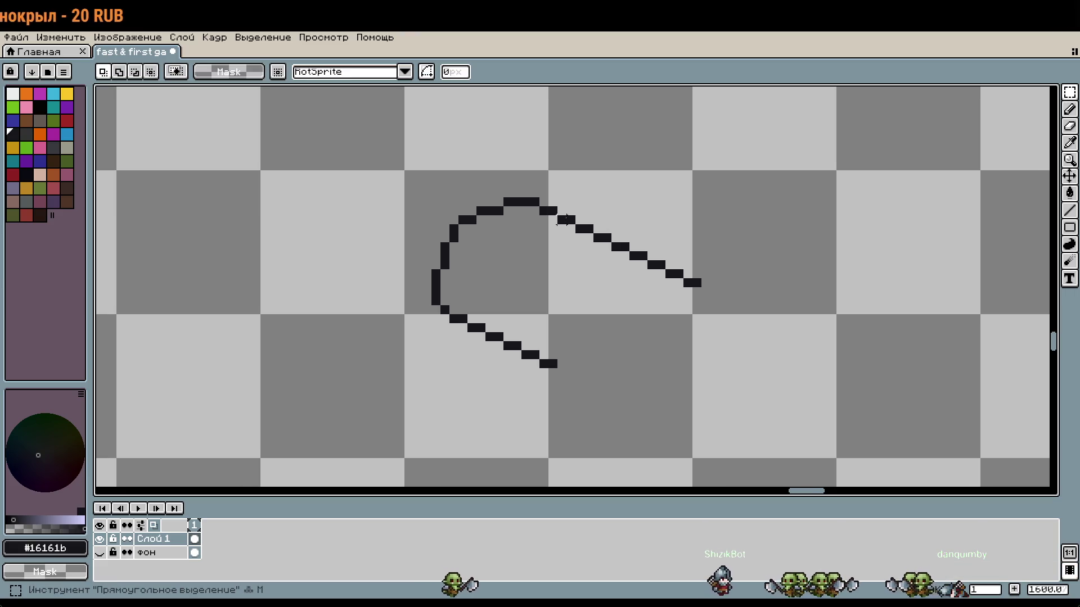
{"action": "key", "text": "ctrl+z"}
{"action": "scroll", "coordinate": [785, 294], "scroll_direction": "down", "scroll_amount": 3}
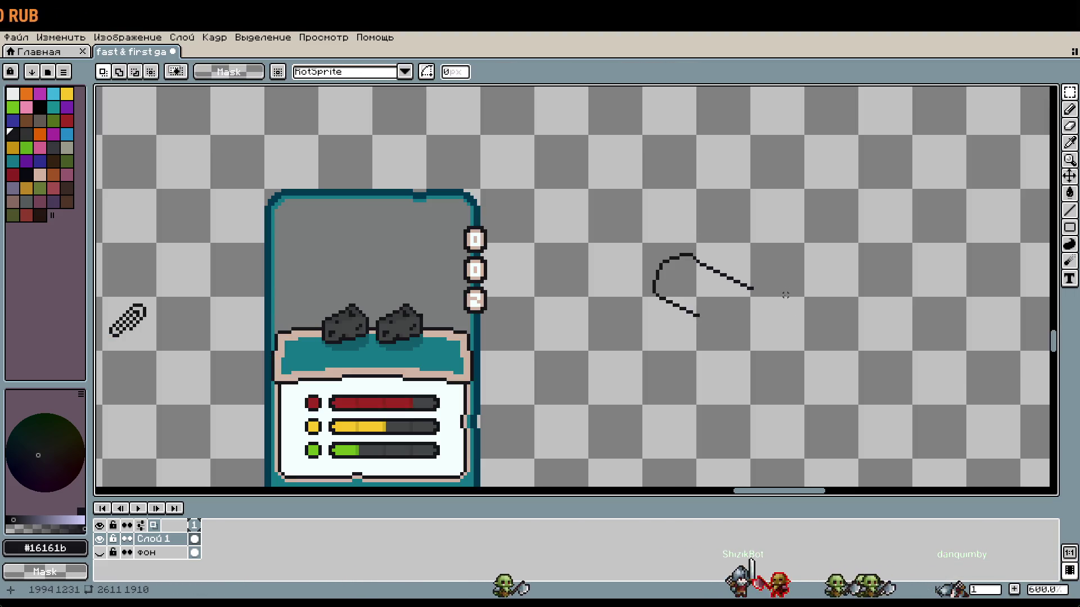
Clear the selection and pencil a short vertical stroke inside the outer loop, undoing test pixels
{"action": "left_click", "coordinate": [792, 322]}
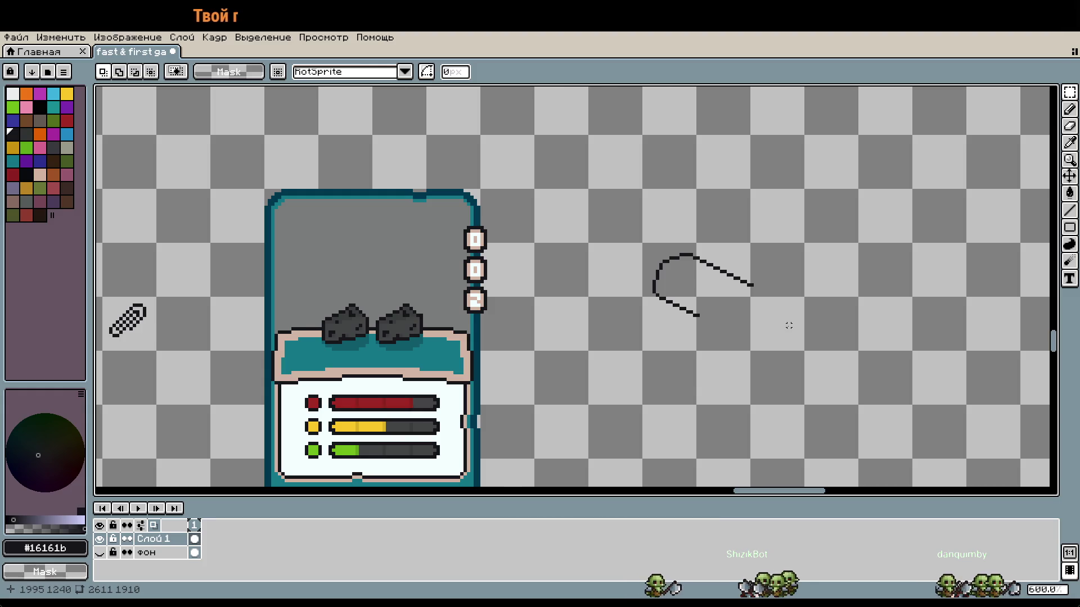
{"action": "scroll", "coordinate": [735, 298], "scroll_direction": "up", "scroll_amount": 3}
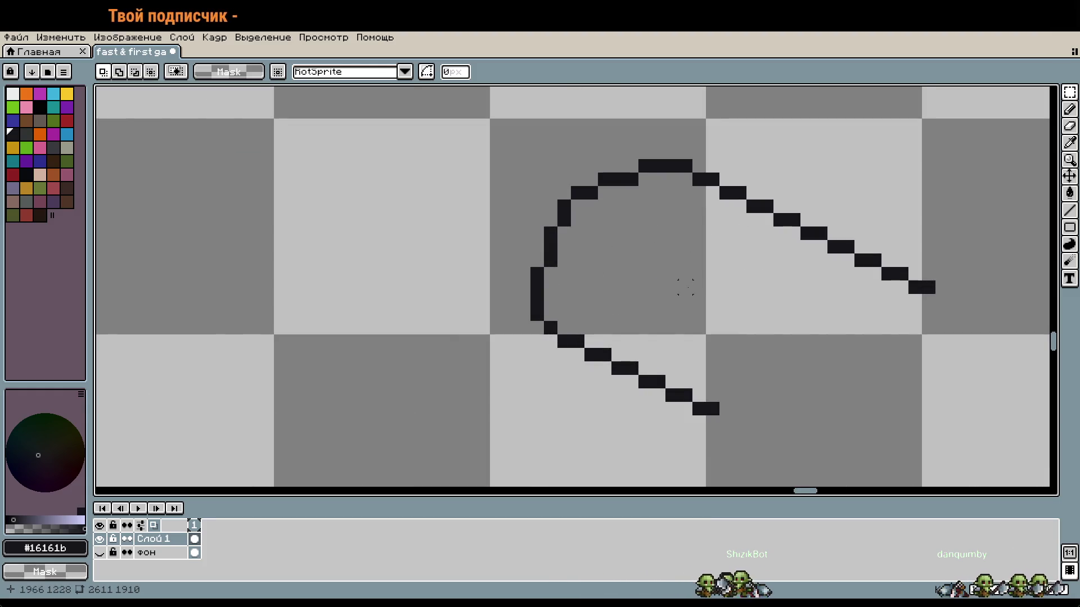
{"action": "key", "text": "b"}
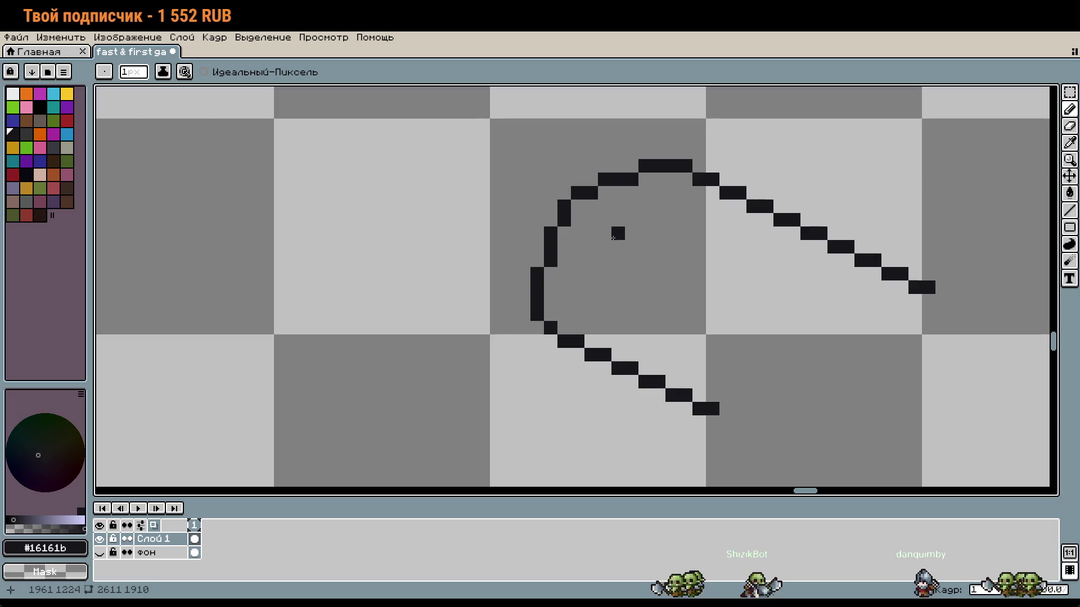
{"action": "left_click_drag", "start_coordinate": [607, 233], "coordinate": [617, 242]}
{"action": "key", "text": "ctrl+z"}
{"action": "key", "text": "ctrl+z"}
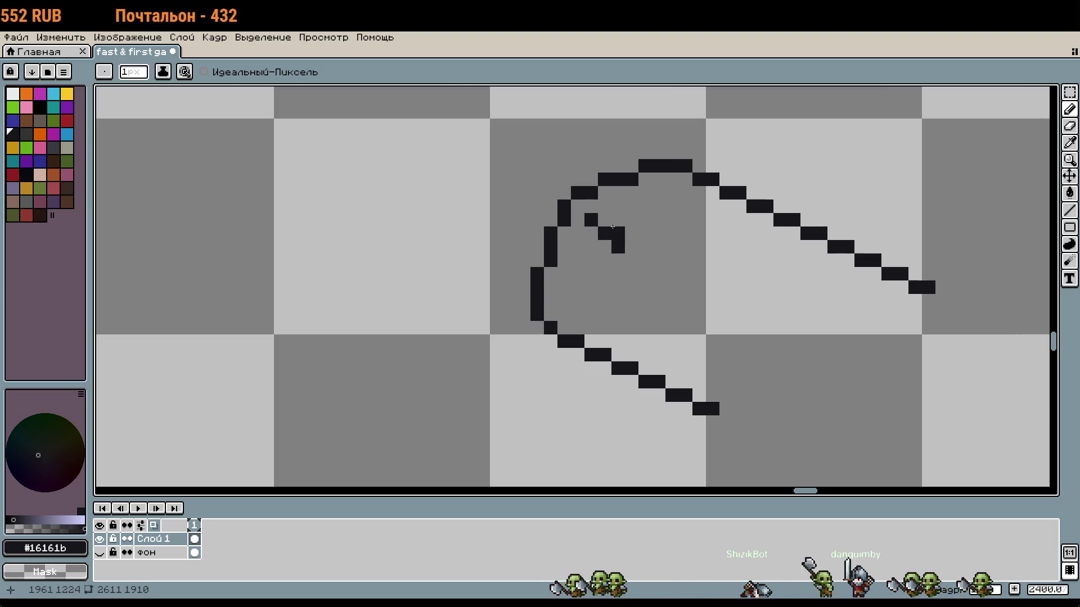
{"action": "left_click", "coordinate": [631, 233]}
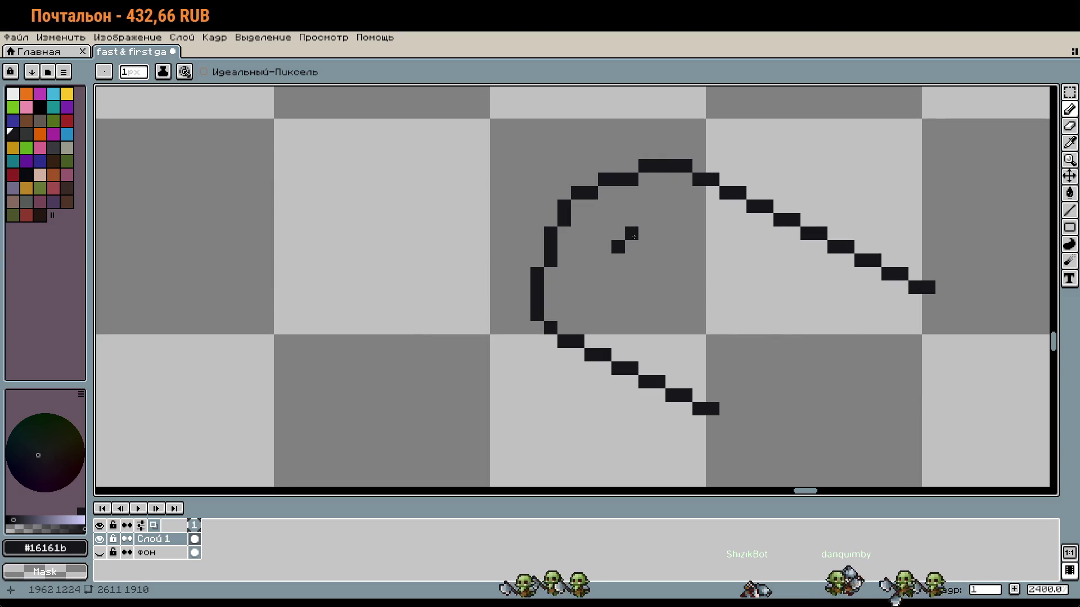
{"action": "key", "text": "ctrl+z"}
{"action": "left_click", "coordinate": [618, 219]}
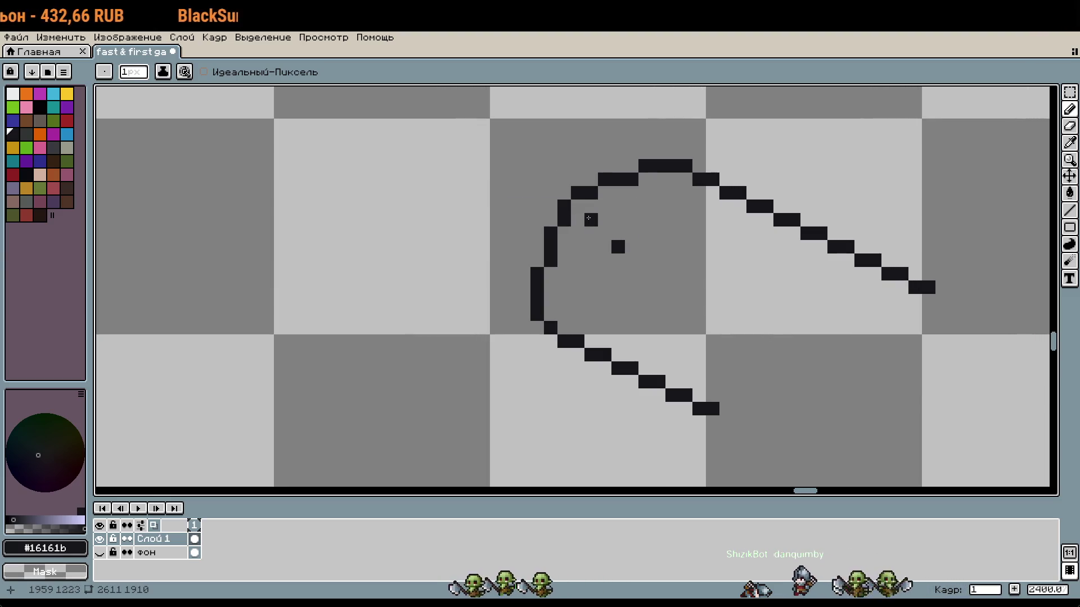
{"action": "key", "text": "ctrl+z"}
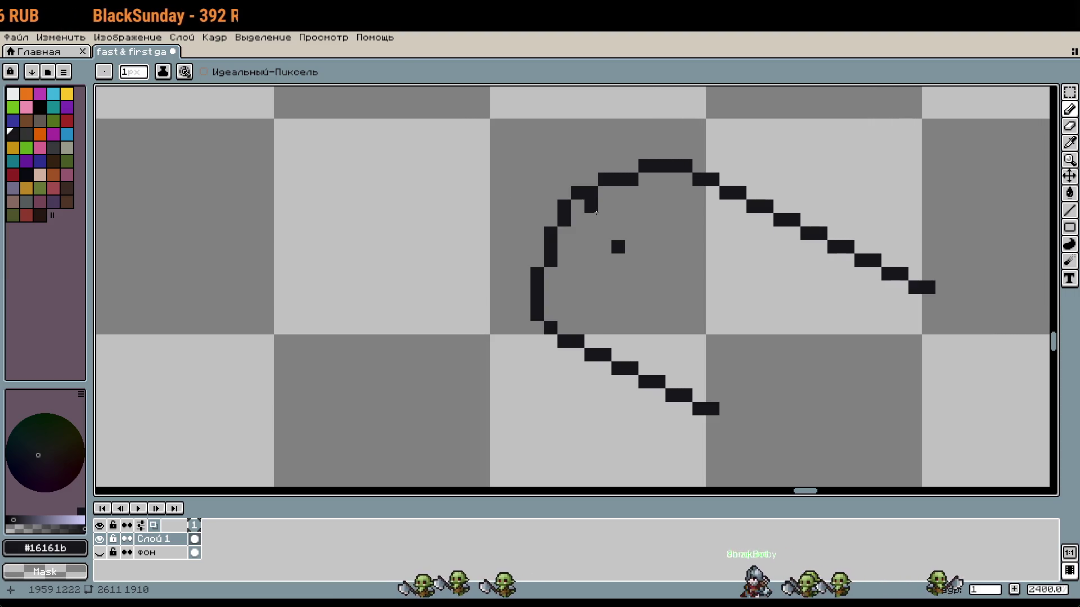
{"action": "left_click_drag", "start_coordinate": [604, 206], "coordinate": [606, 233]}
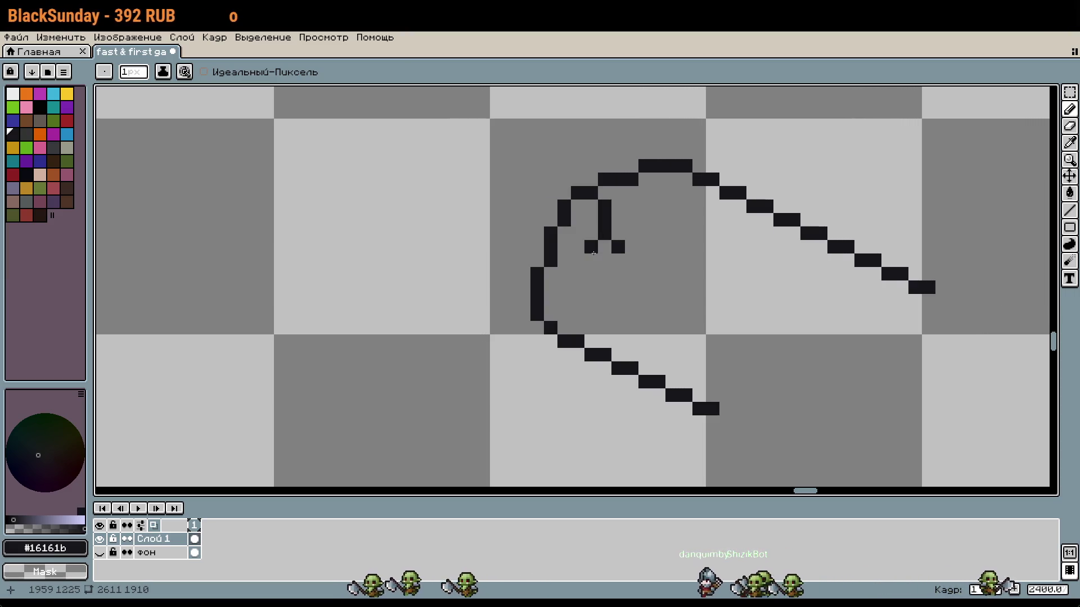
Try corner pixels to close the stroke into a small loop, then undo them
{"action": "key", "text": "v"}
{"action": "key", "text": "b"}
{"action": "left_click", "coordinate": [600, 250]}
{"action": "key", "text": "ctrl+z"}
{"action": "left_click_drag", "start_coordinate": [577, 233], "coordinate": [598, 233]}
{"action": "key", "text": "ctrl+z"}
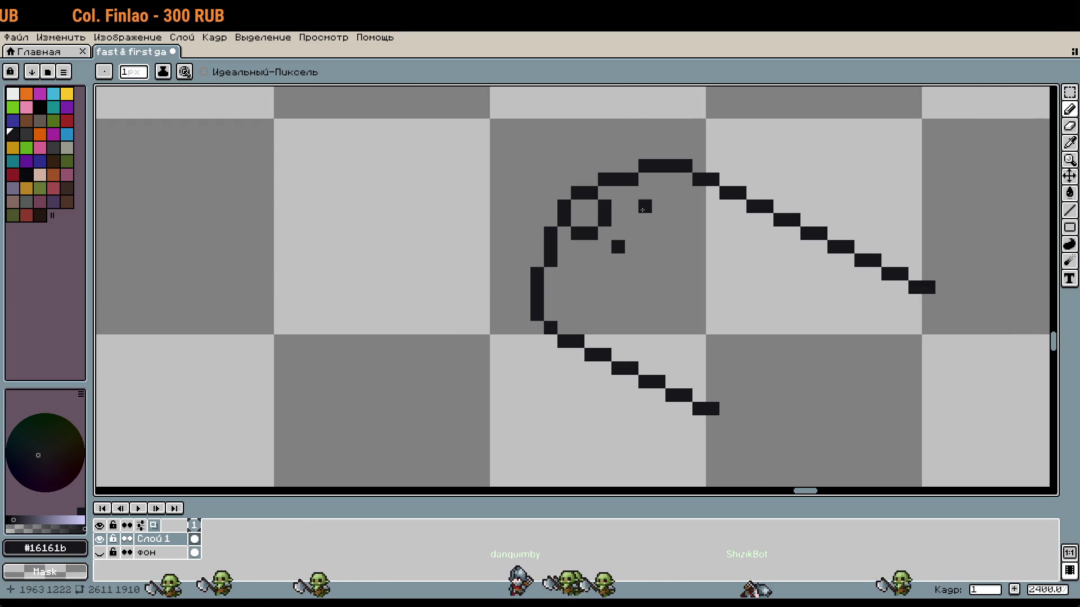
Draw a second vertical stroke and extend the left stroke down into an inner arc
{"action": "left_click_drag", "start_coordinate": [645, 193], "coordinate": [644, 220]}
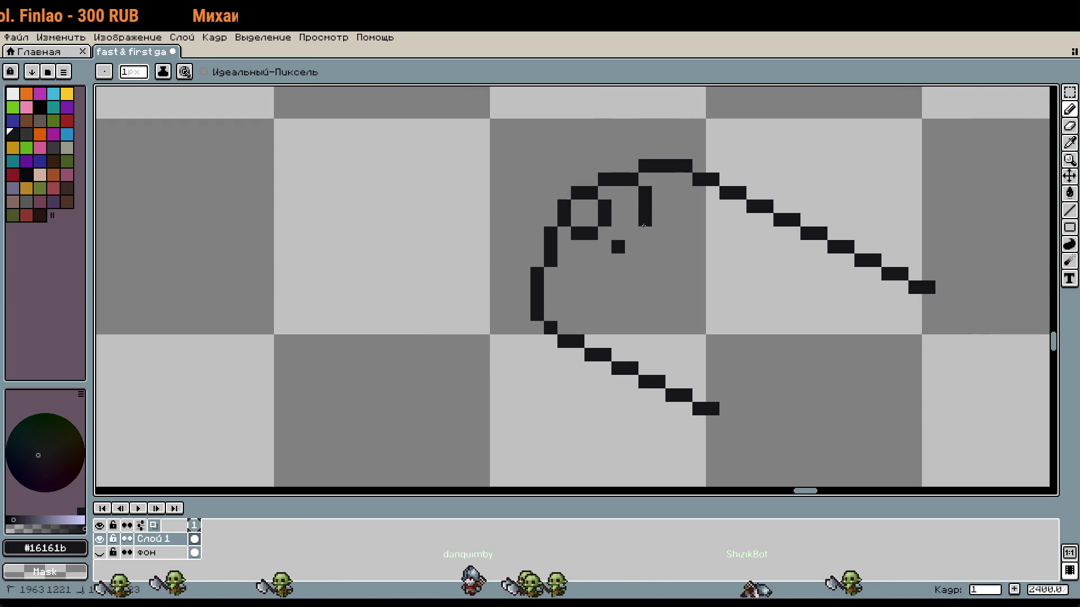
{"action": "key", "text": "ctrl"}
{"action": "left_click_drag", "start_coordinate": [644, 233], "coordinate": [631, 233]}
{"action": "left_click", "coordinate": [604, 274]}
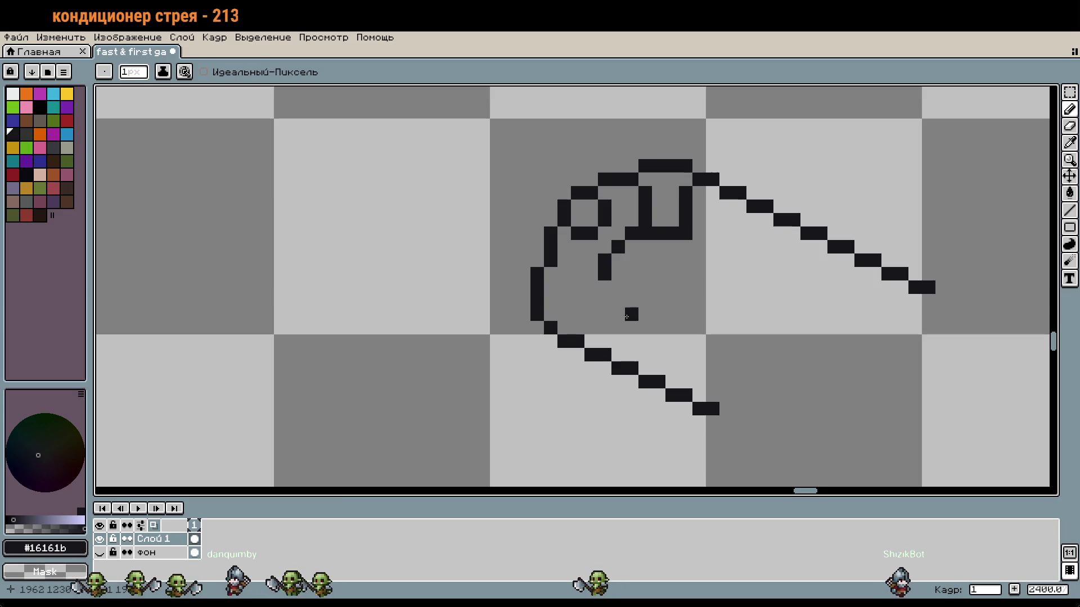
{"action": "key", "text": "ctrl+z"}
{"action": "left_click_drag", "start_coordinate": [605, 287], "coordinate": [605, 299]}
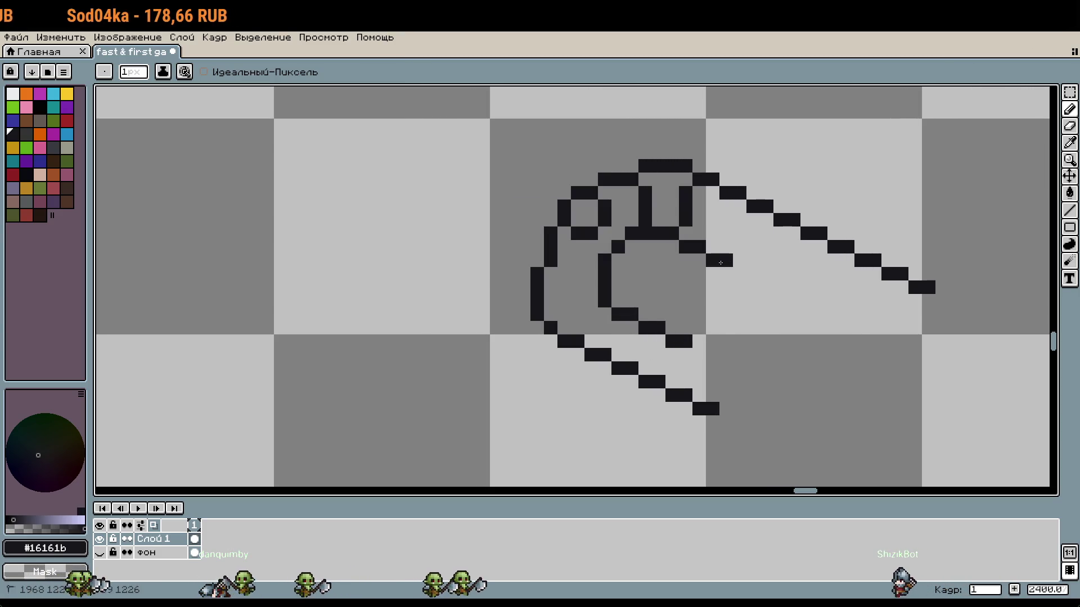
{"action": "key", "text": "ctrl+z"}
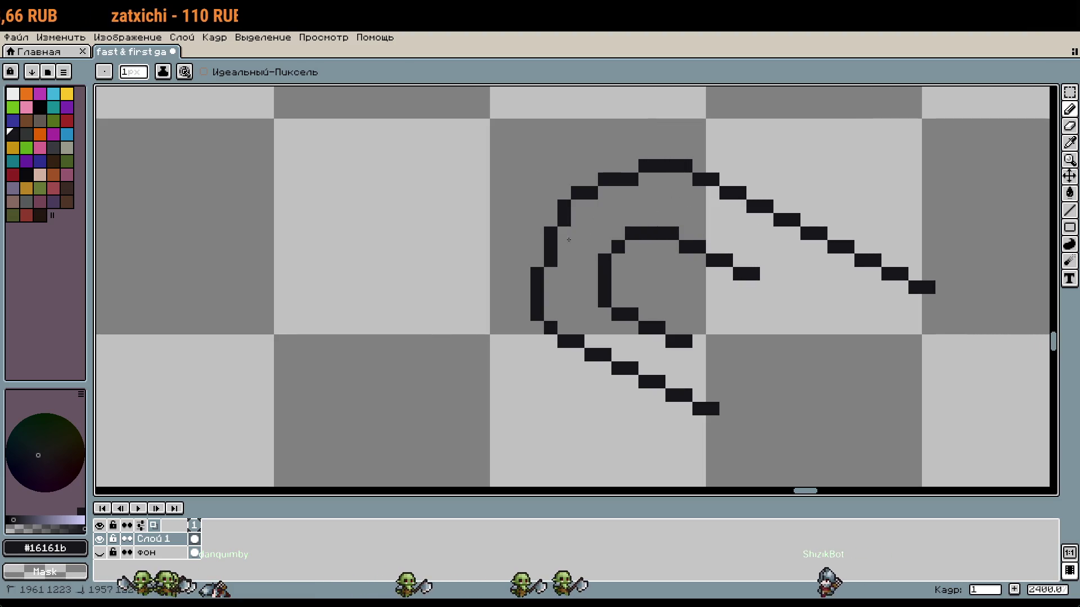
{"action": "scroll", "coordinate": [642, 208], "scroll_direction": "down", "scroll_amount": 5}
{"action": "left_click_drag", "start_coordinate": [744, 302], "coordinate": [714, 284]}
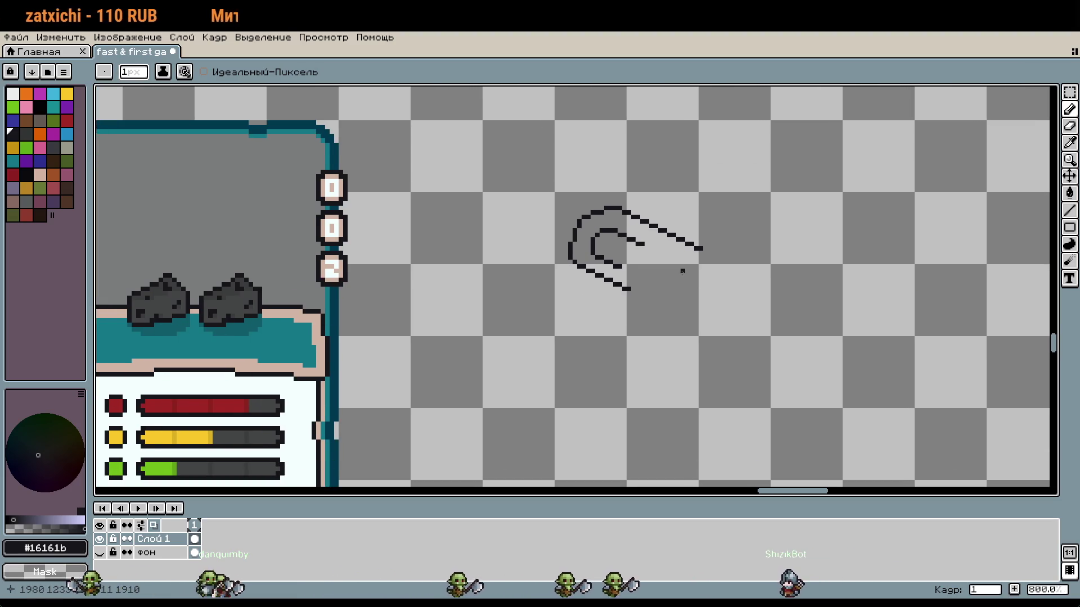
Draw the inner arc's hook and lower diagonal arm, then undo the stray pixel near the top
{"action": "scroll", "coordinate": [683, 275], "scroll_direction": "up", "scroll_amount": 1}
{"action": "left_click_drag", "start_coordinate": [650, 250], "coordinate": [652, 242]}
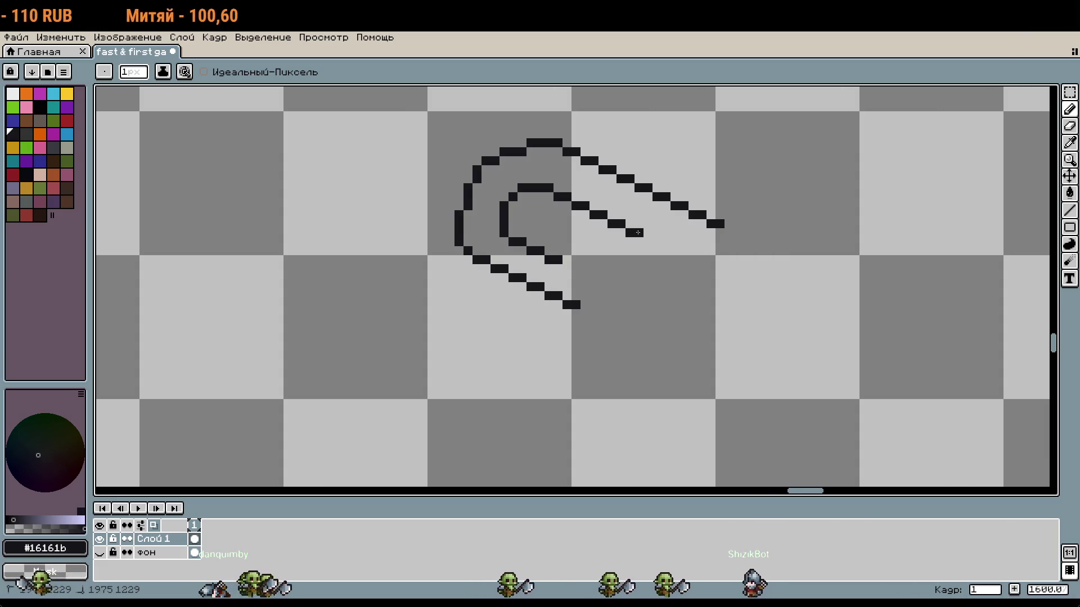
{"action": "left_click", "coordinate": [567, 269]}
{"action": "left_click_drag", "start_coordinate": [567, 271], "coordinate": [603, 287]}
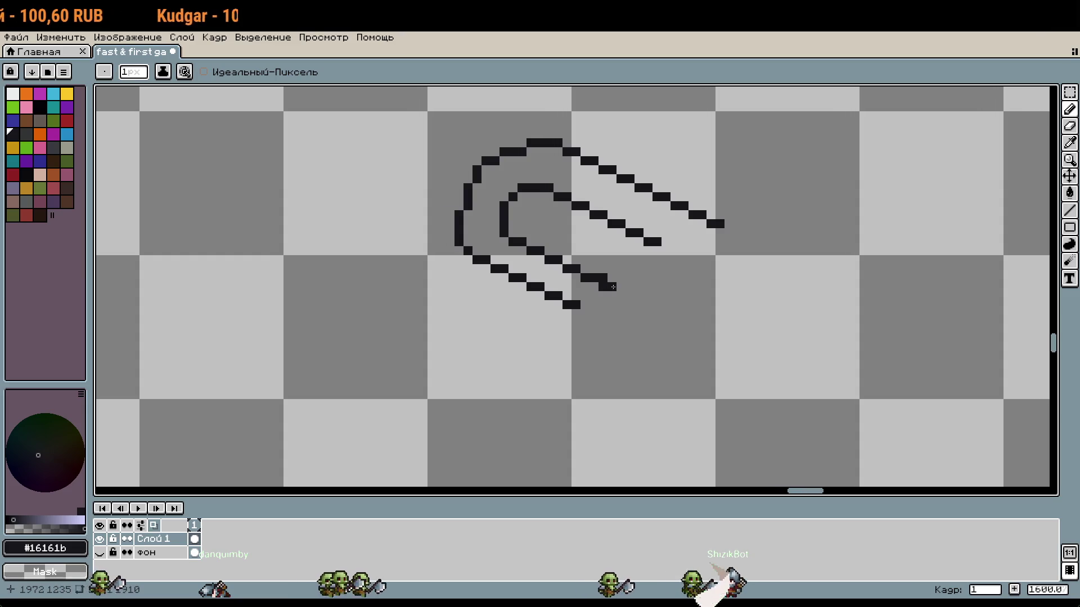
{"action": "scroll", "coordinate": [646, 294], "scroll_direction": "down", "scroll_amount": 1}
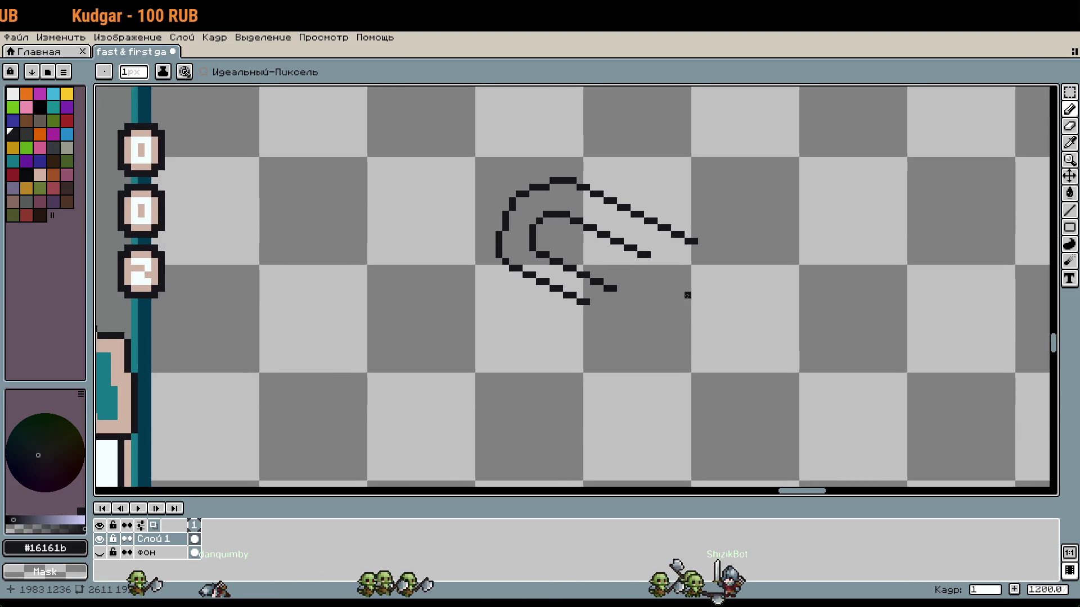
{"action": "scroll", "coordinate": [680, 298], "scroll_direction": "down", "scroll_amount": 3}
{"action": "scroll", "coordinate": [584, 218], "scroll_direction": "up", "scroll_amount": 4}
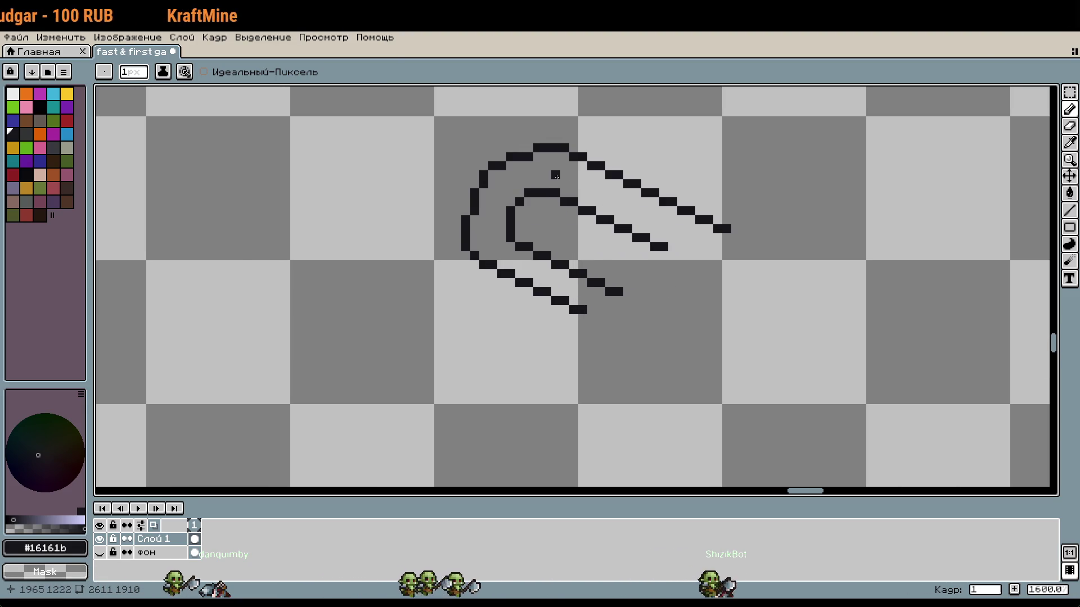
{"action": "key", "text": "ctrl+z"}
Marquee-select the upper inner arm, shift it one pixel right, and commit
{"action": "key", "text": "m"}
{"action": "left_click_drag", "start_coordinate": [566, 196], "coordinate": [671, 255]}
{"action": "left_click_drag", "start_coordinate": [602, 212], "coordinate": [680, 263]}
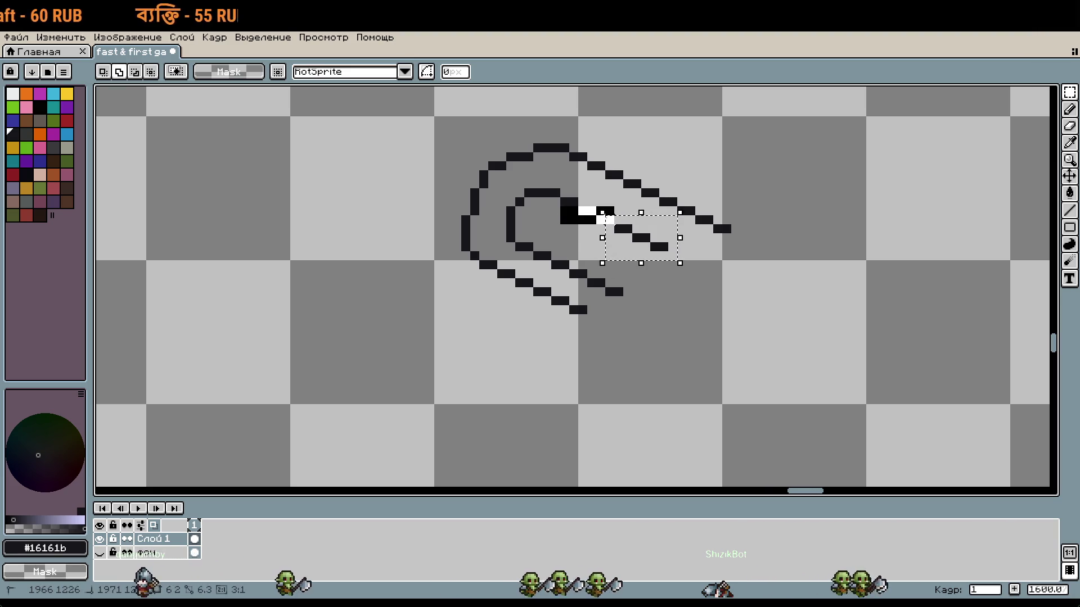
{"action": "mouse_move", "coordinate": [560, 189]}
{"action": "left_mouse_down"}
{"action": "mouse_move", "coordinate": [623, 215]}
{"action": "mouse_move", "coordinate": [631, 251]}
{"action": "mouse_move", "coordinate": [643, 251]}
{"action": "left_mouse_up"}
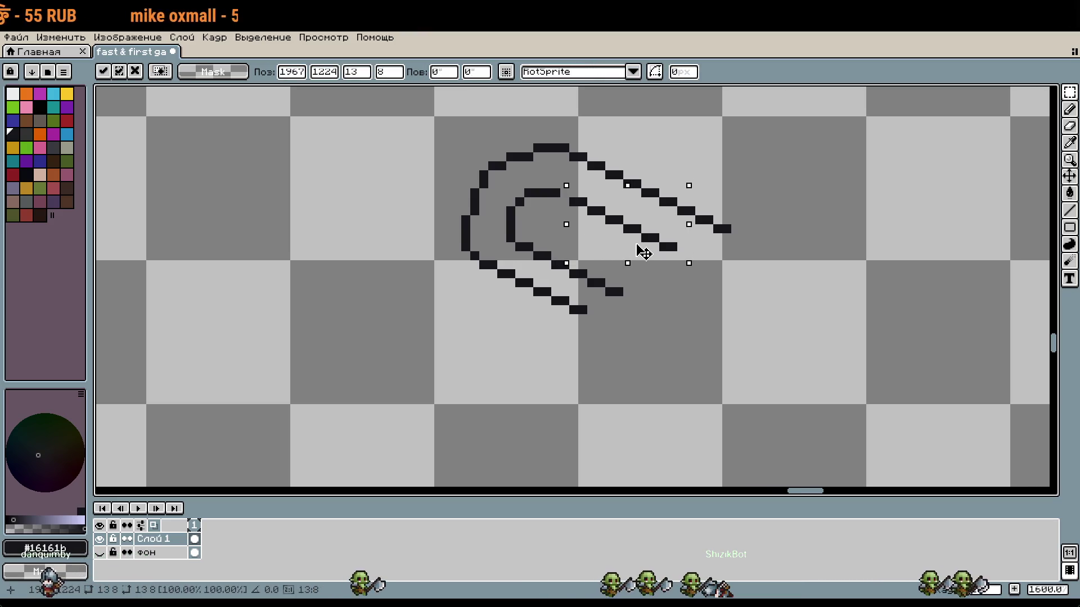
{"action": "key", "text": "b"}
{"action": "scroll", "coordinate": [577, 206], "scroll_direction": "up", "scroll_amount": 1}
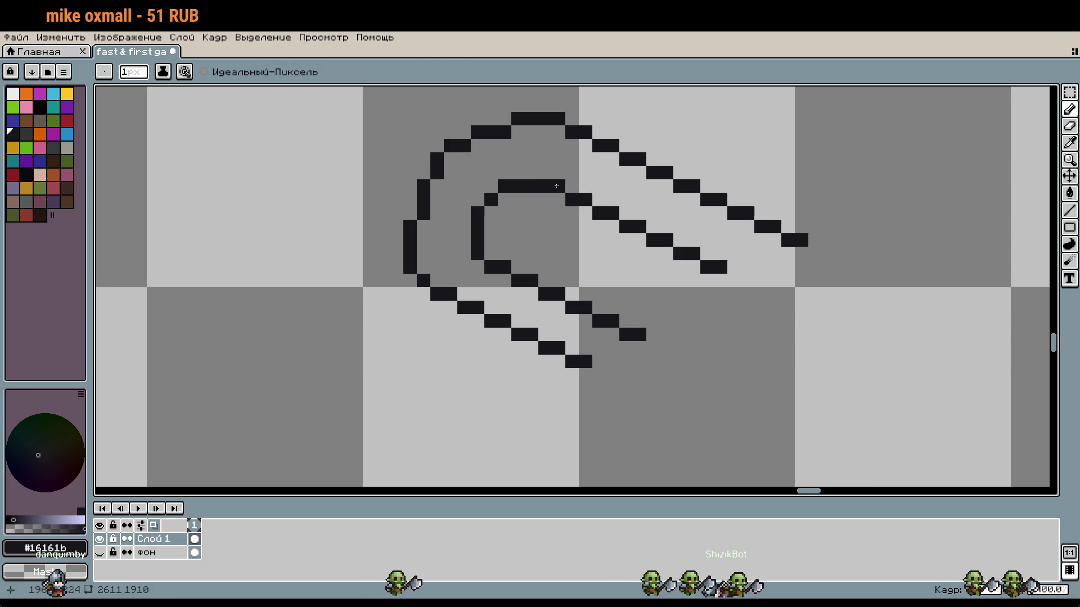
{"action": "scroll", "coordinate": [654, 271], "scroll_direction": "down", "scroll_amount": 3}
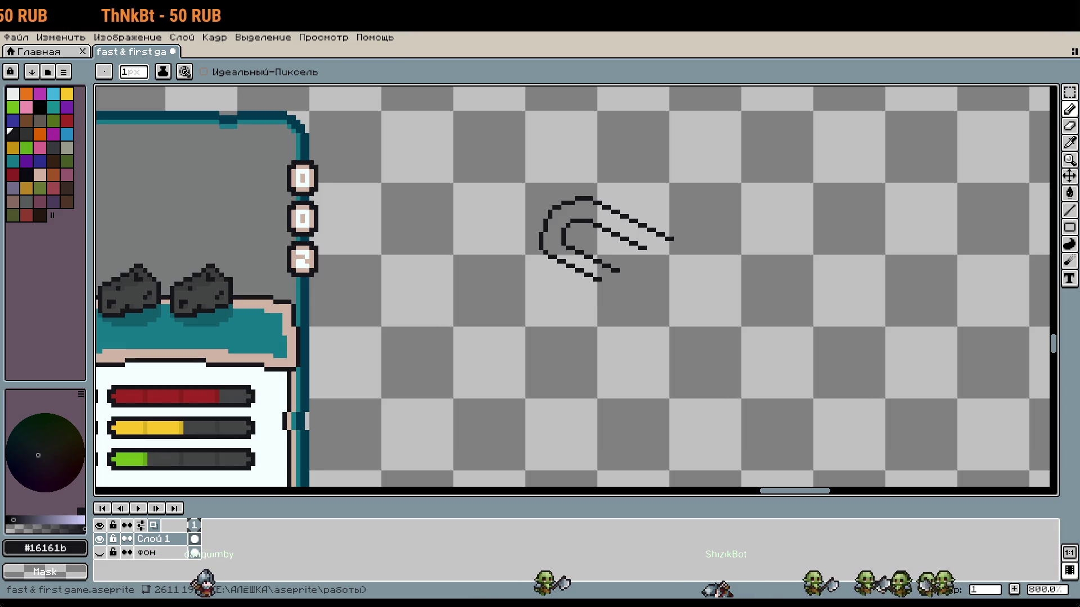
{"action": "scroll", "coordinate": [771, 265], "scroll_direction": "right", "scroll_amount": 2}
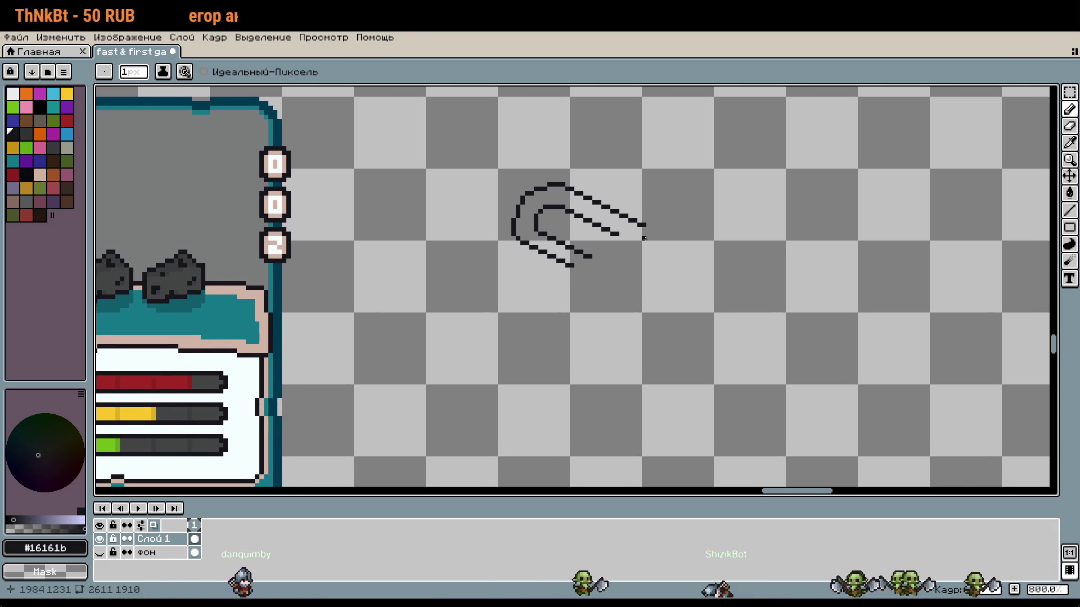
{"action": "scroll", "coordinate": [644, 239], "scroll_direction": "up", "scroll_amount": 5}
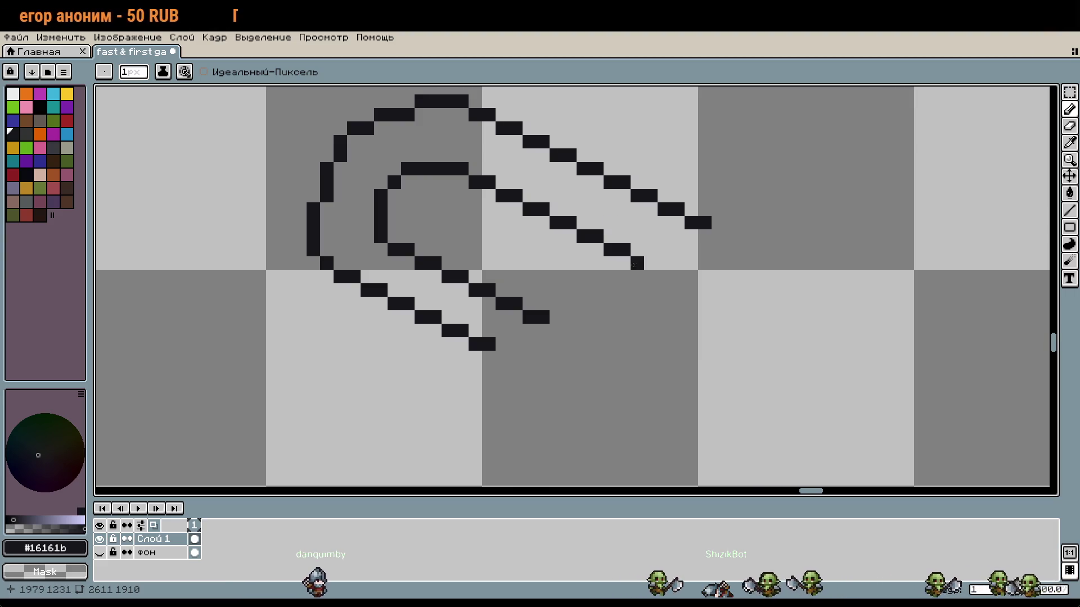
{"action": "key", "text": "m"}
{"action": "left_click_drag", "start_coordinate": [617, 263], "coordinate": [542, 223]}
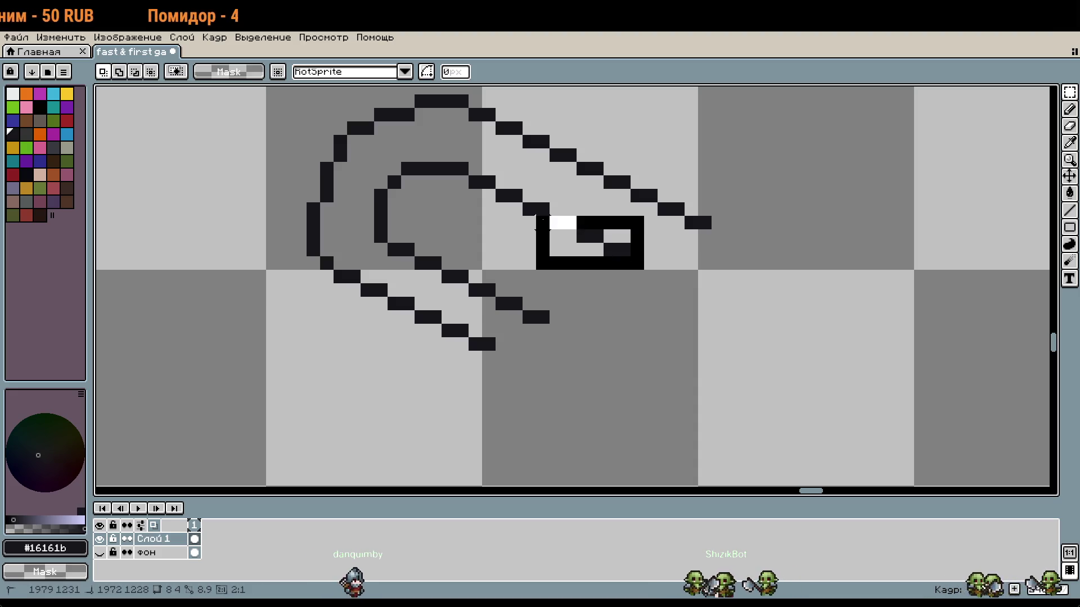
{"action": "scroll", "coordinate": [638, 330], "scroll_direction": "down", "scroll_amount": 3}
{"action": "left_click_drag", "start_coordinate": [639, 325], "coordinate": [616, 278]}
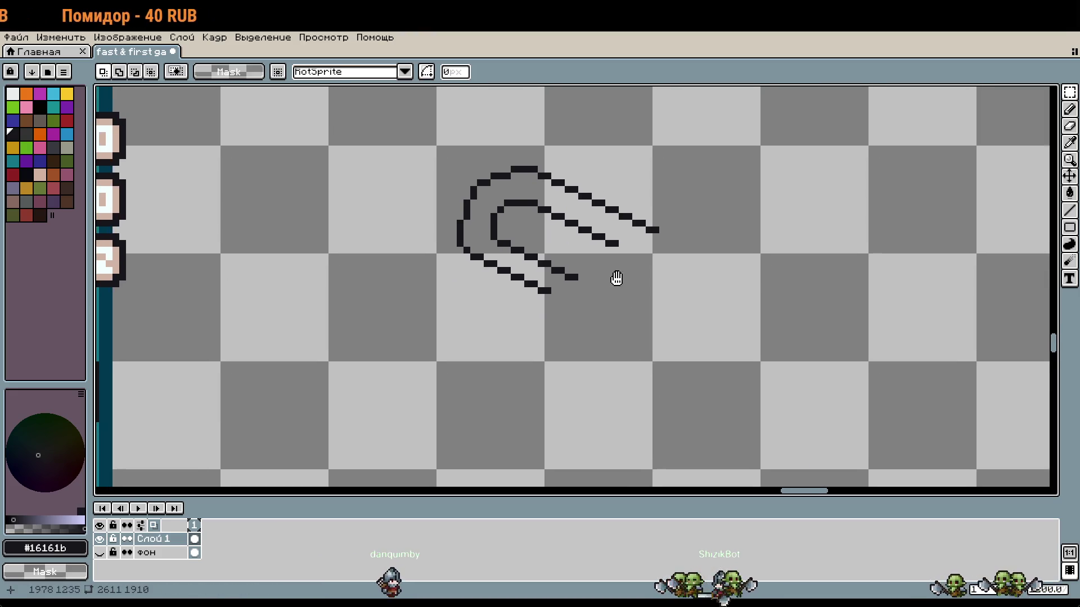
{"action": "key", "text": "b"}
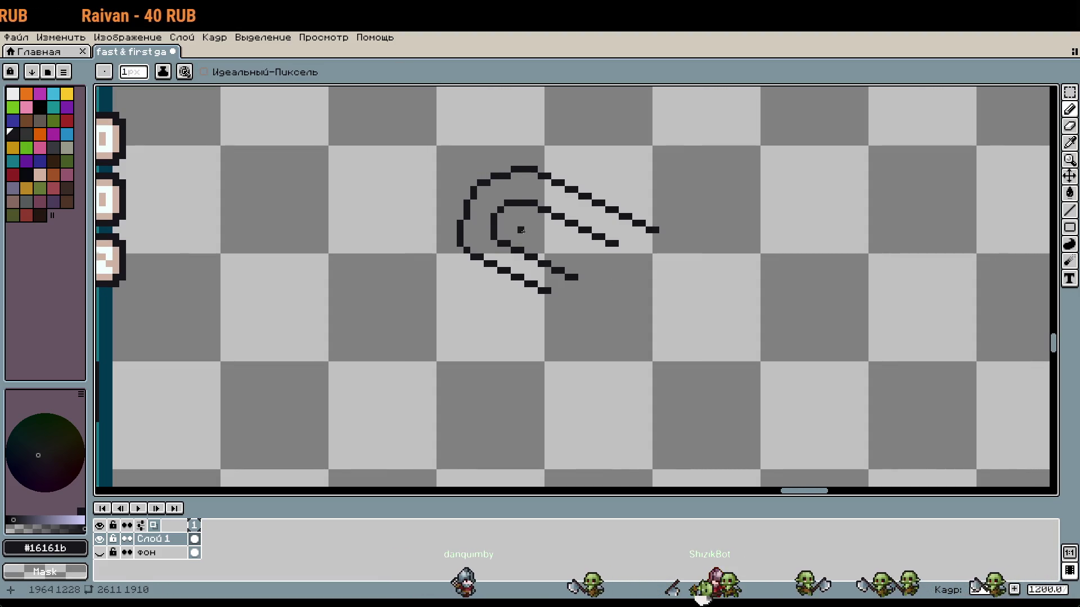
{"action": "scroll", "coordinate": [520, 230], "scroll_direction": "up", "scroll_amount": 4}
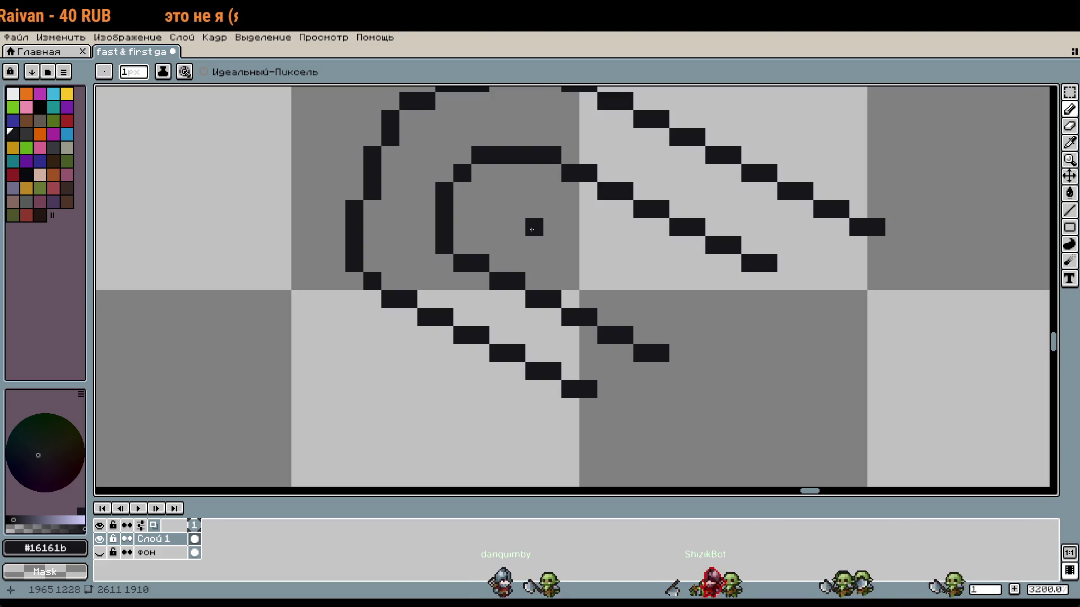
{"action": "scroll", "coordinate": [638, 274], "scroll_direction": "down", "scroll_amount": 2}
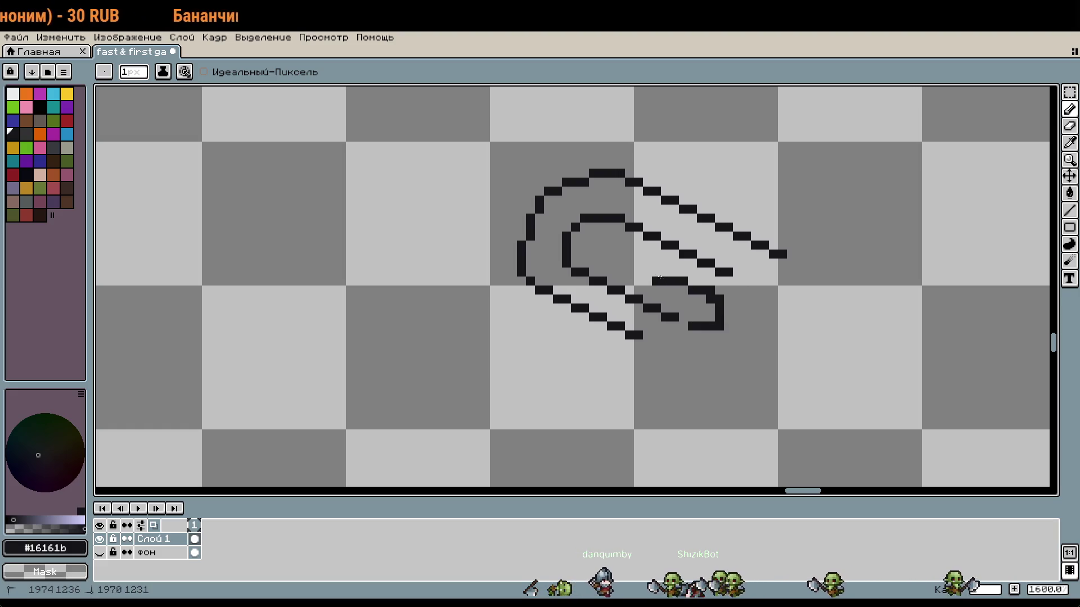
{"action": "key", "text": "ctrl+z"}
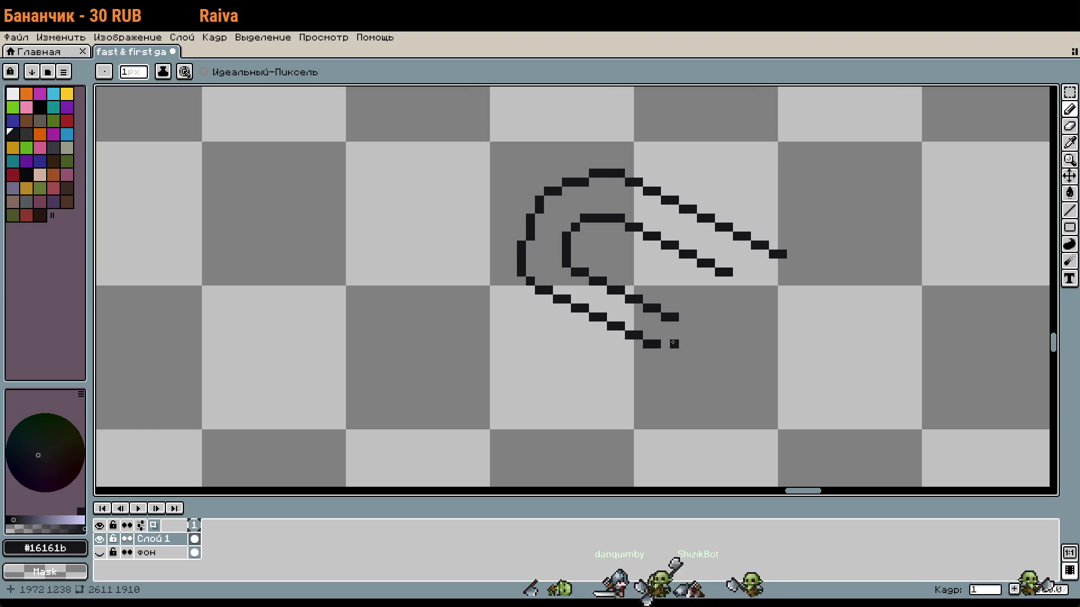
{"action": "scroll", "coordinate": [574, 292], "scroll_direction": "down", "scroll_amount": 3}
{"action": "key", "text": "i"}
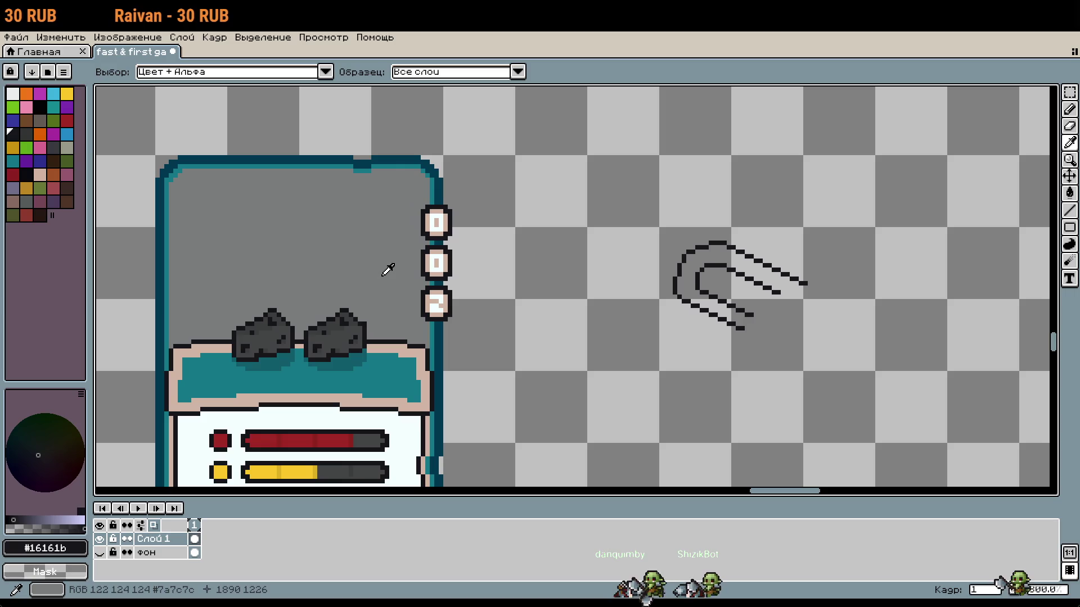
Pick dark grey #444545 as secondary colour and touch up the outer arm's tip pixels
{"action": "right_click", "coordinate": [363, 322]}
{"action": "key", "text": "b"}
{"action": "scroll", "coordinate": [685, 323], "scroll_direction": "up", "scroll_amount": 3}
{"action": "left_click", "coordinate": [687, 319]}
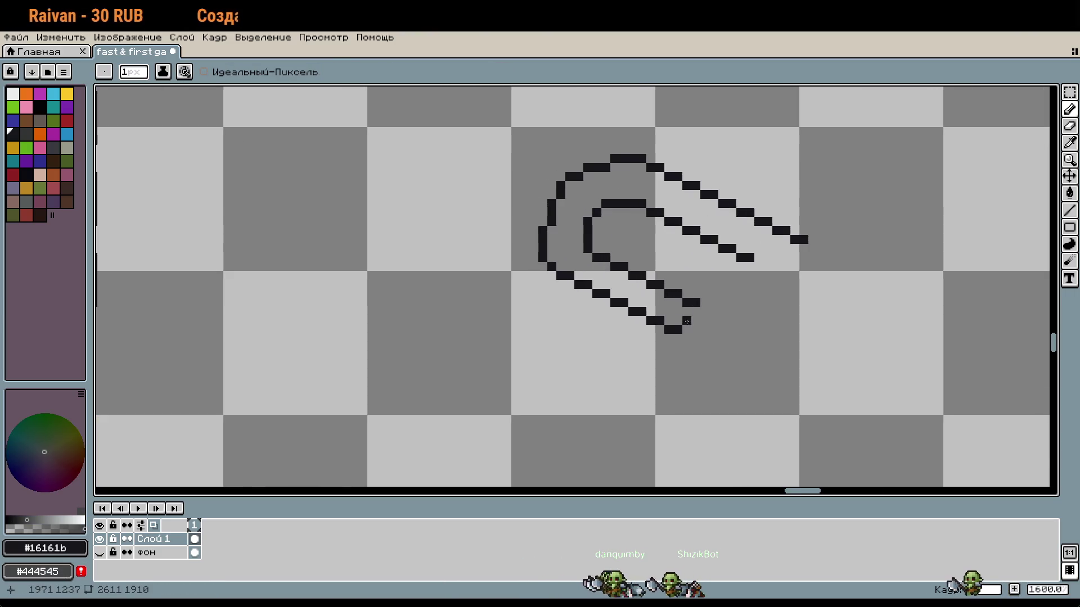
{"action": "scroll", "coordinate": [685, 323], "scroll_direction": "up", "scroll_amount": 1}
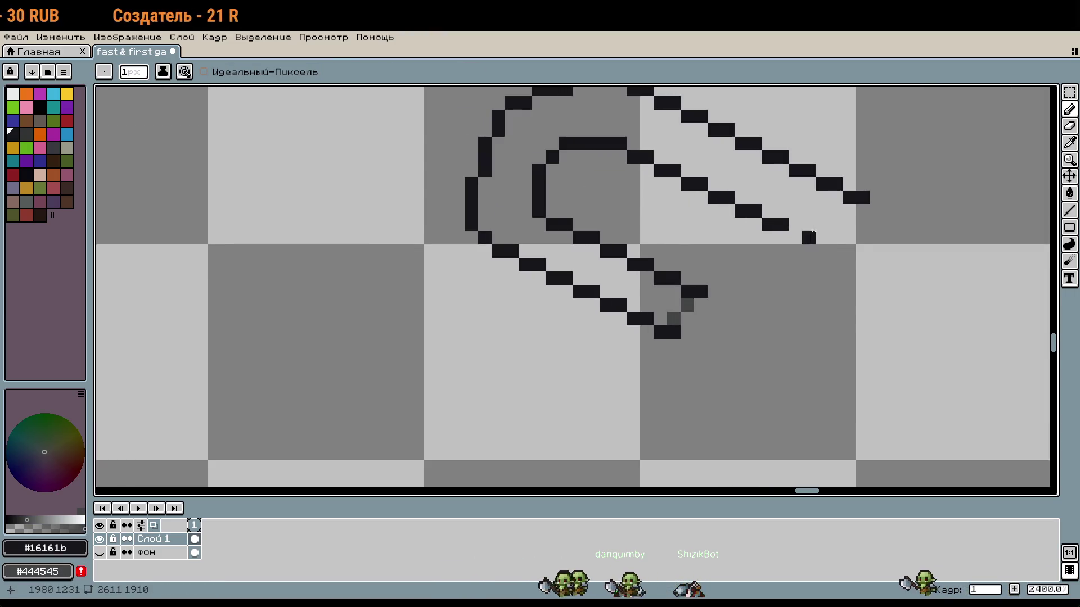
{"action": "right_click", "coordinate": [836, 210]}
{"action": "right_click", "coordinate": [822, 223]}
{"action": "left_click", "coordinate": [795, 197]}
Fill the paperclip's interior dark grey with the Paint Bucket
{"action": "key", "text": "g"}
{"action": "right_click", "coordinate": [794, 204]}
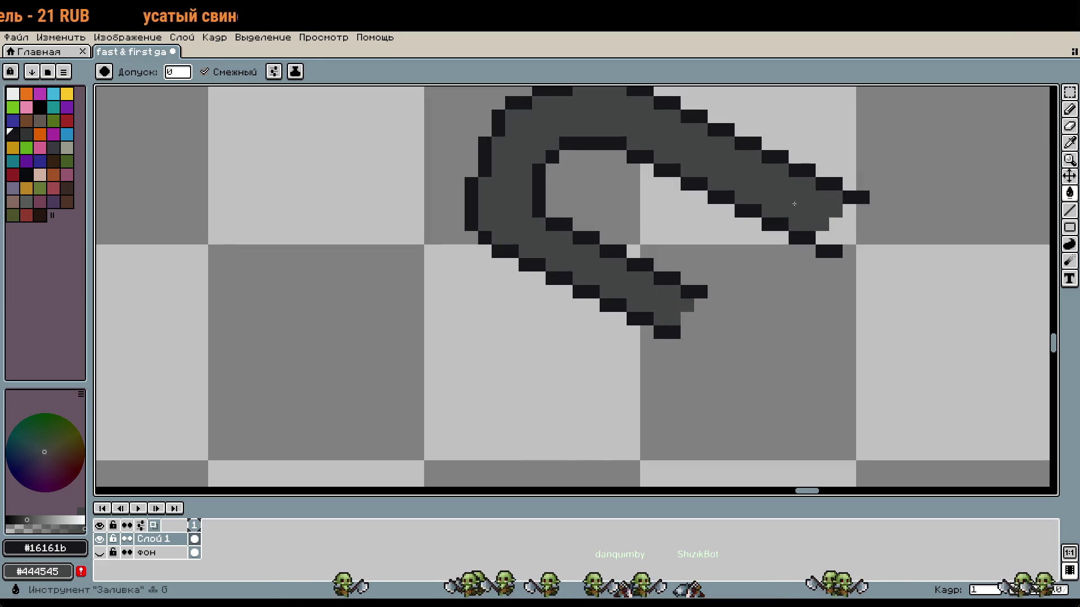
{"action": "scroll", "coordinate": [754, 280], "scroll_direction": "down", "scroll_amount": 3}
{"action": "scroll", "coordinate": [639, 293], "scroll_direction": "left", "scroll_amount": 2}
Sample grey #7a7c7c from the canvas and refill the paperclip interior with it
{"action": "key", "text": "i"}
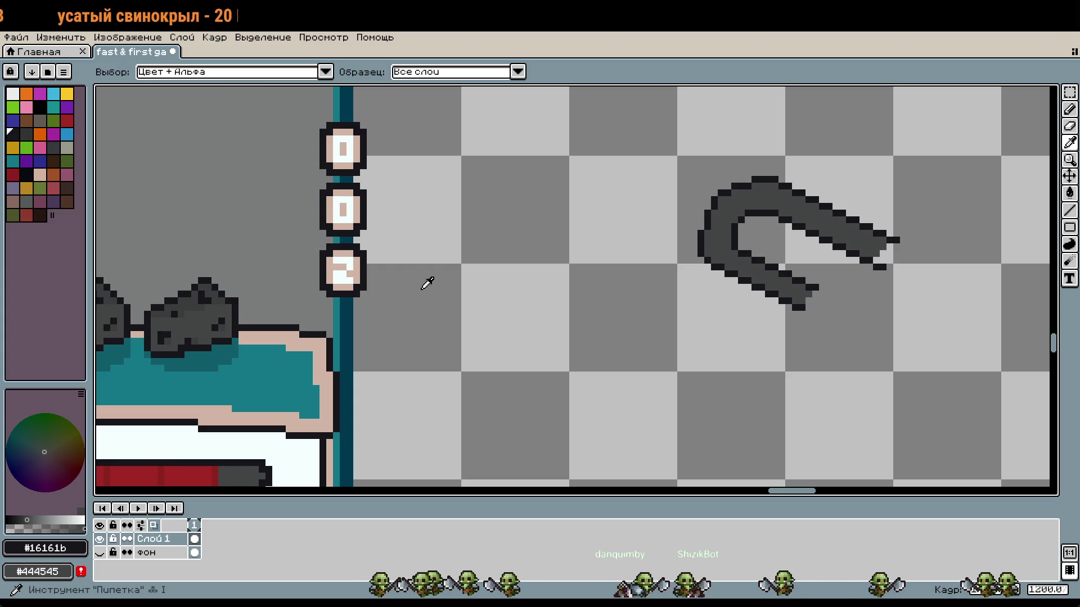
{"action": "right_click", "coordinate": [270, 292]}
{"action": "key", "text": "b"}
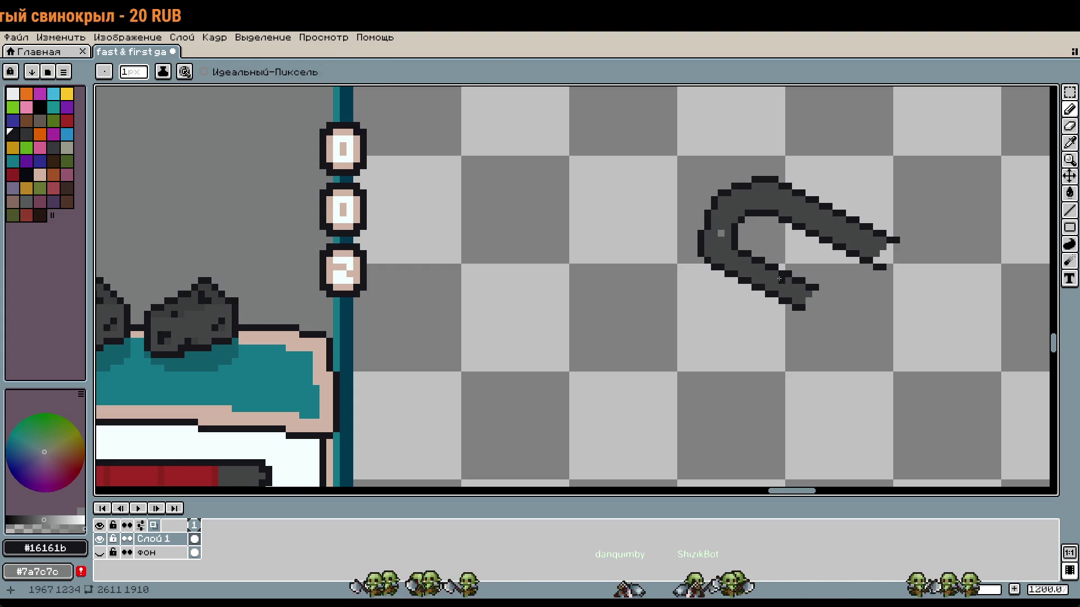
{"action": "key", "text": "g"}
{"action": "right_click", "coordinate": [723, 232]}
{"action": "left_click_drag", "start_coordinate": [950, 320], "coordinate": [762, 267]}
{"action": "scroll", "coordinate": [748, 262], "scroll_direction": "down", "scroll_amount": 1}
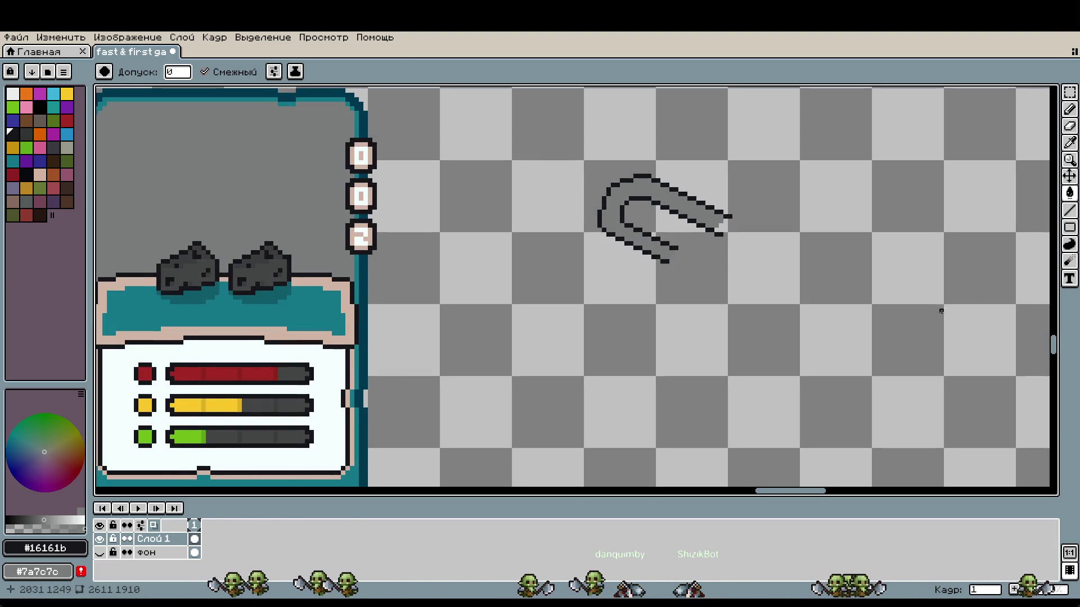
{"action": "left_click_drag", "start_coordinate": [939, 309], "coordinate": [844, 306]}
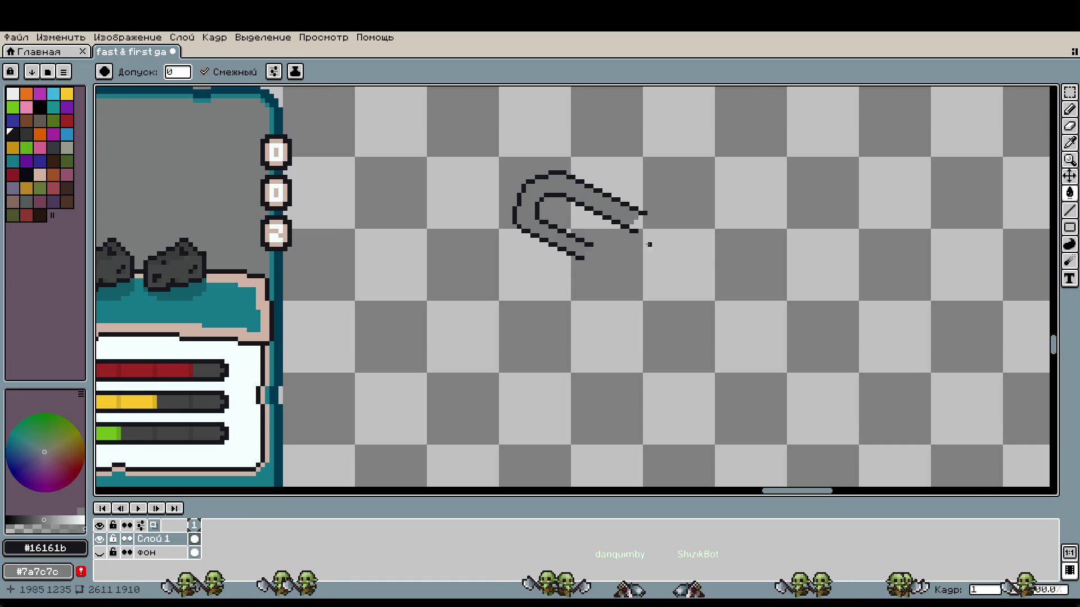
Undo back past the stray dot and short stroke beside the paperclip
{"action": "scroll", "coordinate": [609, 239], "scroll_direction": "up", "scroll_amount": 1}
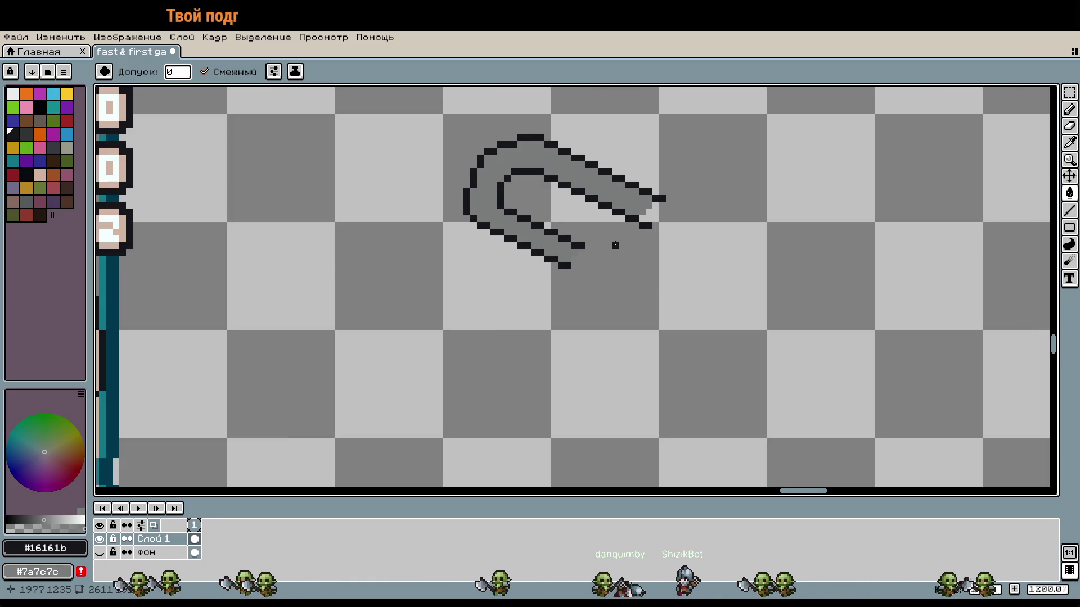
{"action": "scroll", "coordinate": [635, 252], "scroll_direction": "down", "scroll_amount": 4}
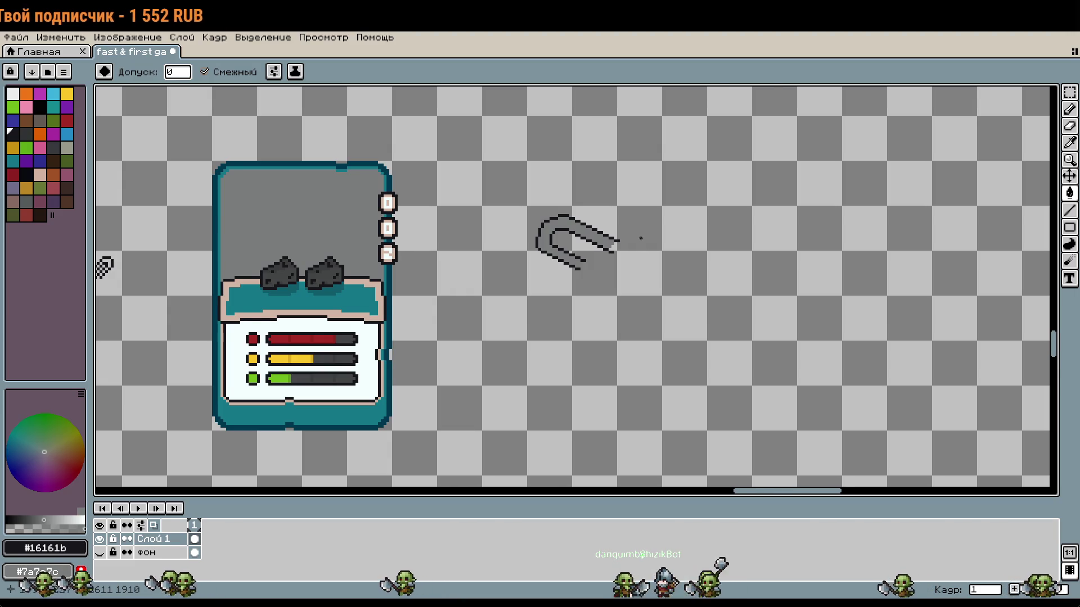
{"action": "scroll", "coordinate": [638, 254], "scroll_direction": "up", "scroll_amount": 3}
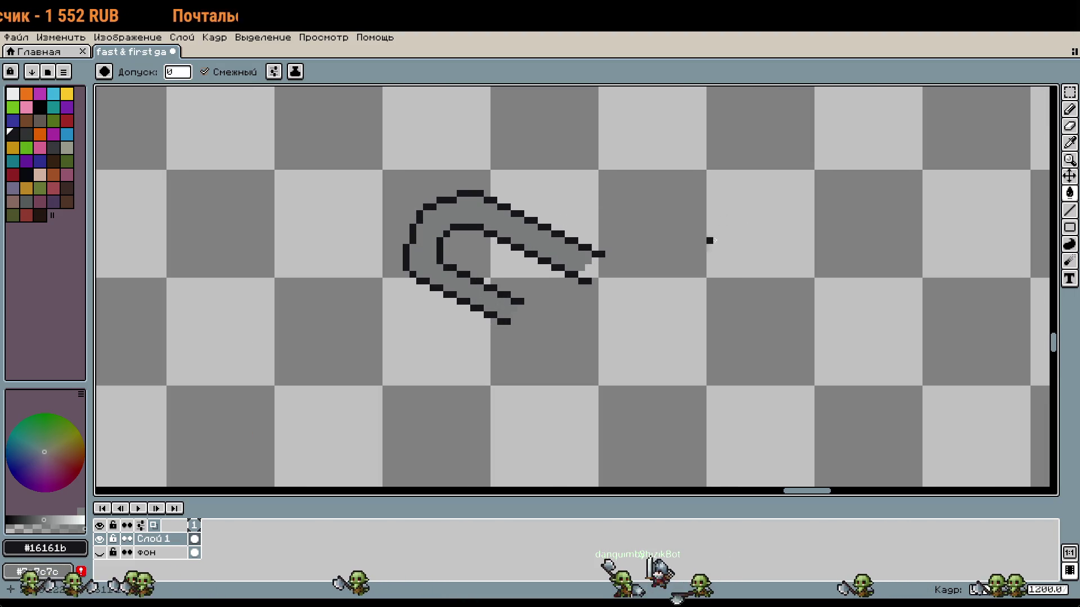
{"action": "key", "text": "ctrl+z"}
{"action": "key", "text": "ctrl+z"}
{"action": "key", "text": "ctrl+z"}
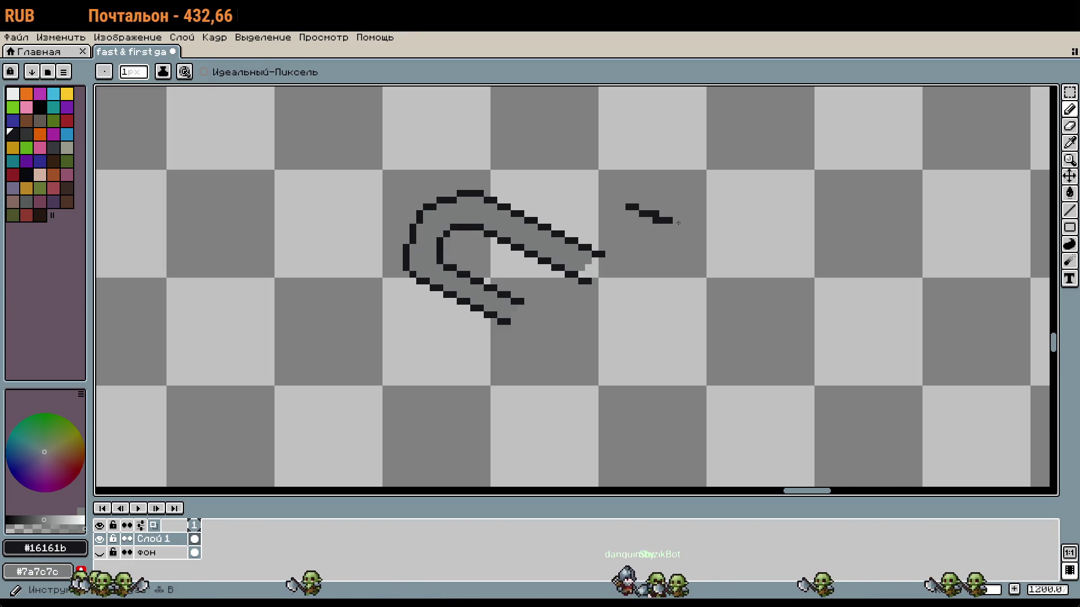
{"action": "key", "text": "b"}
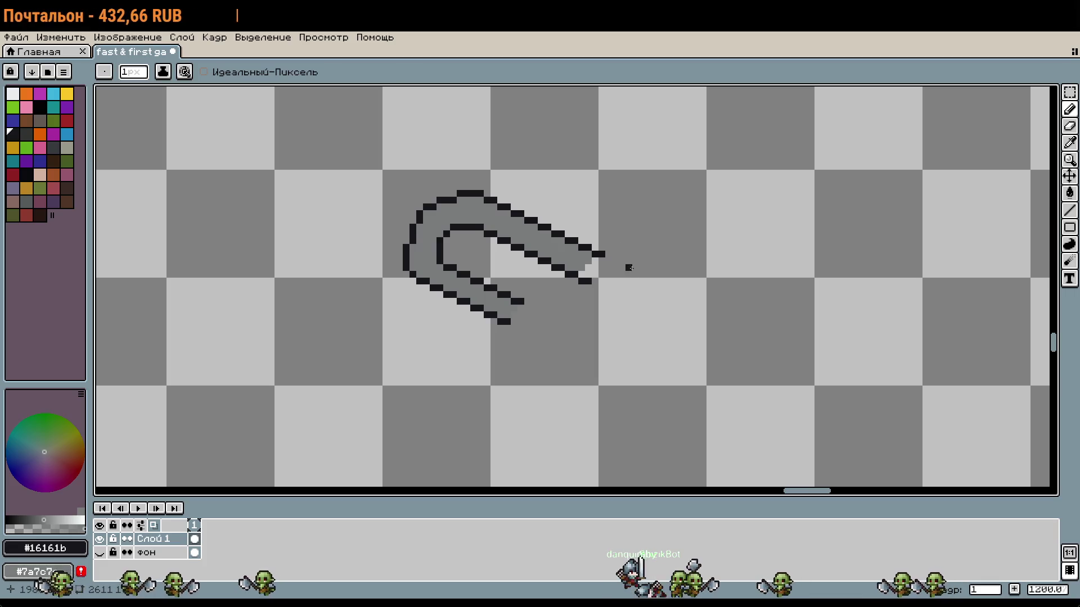
{"action": "left_click_drag", "start_coordinate": [669, 268], "coordinate": [614, 261]}
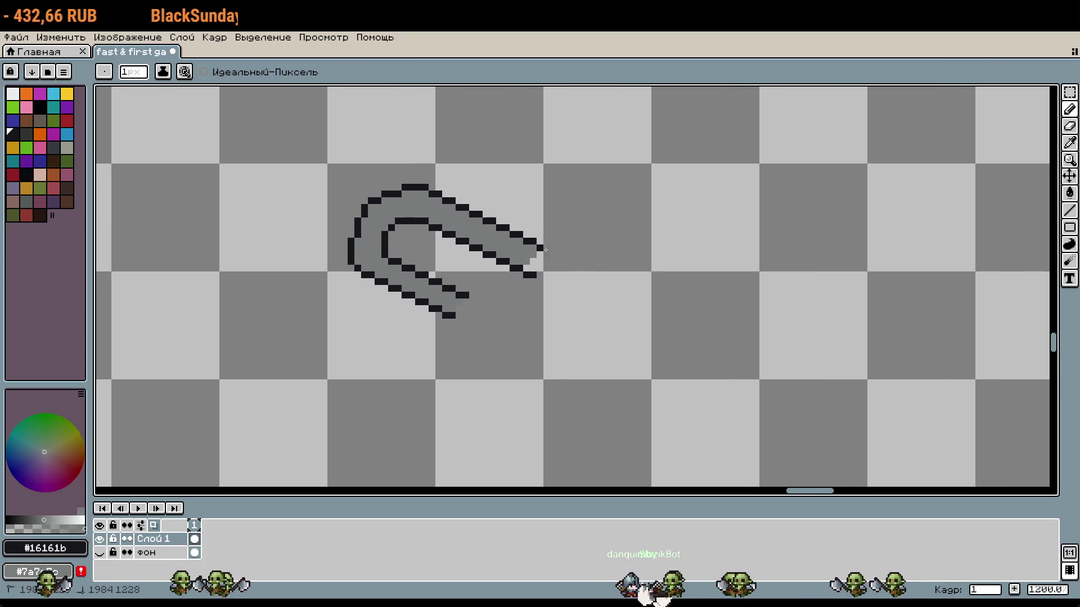
Marquee-select the whole paperclip drawing
{"action": "key", "text": "i"}
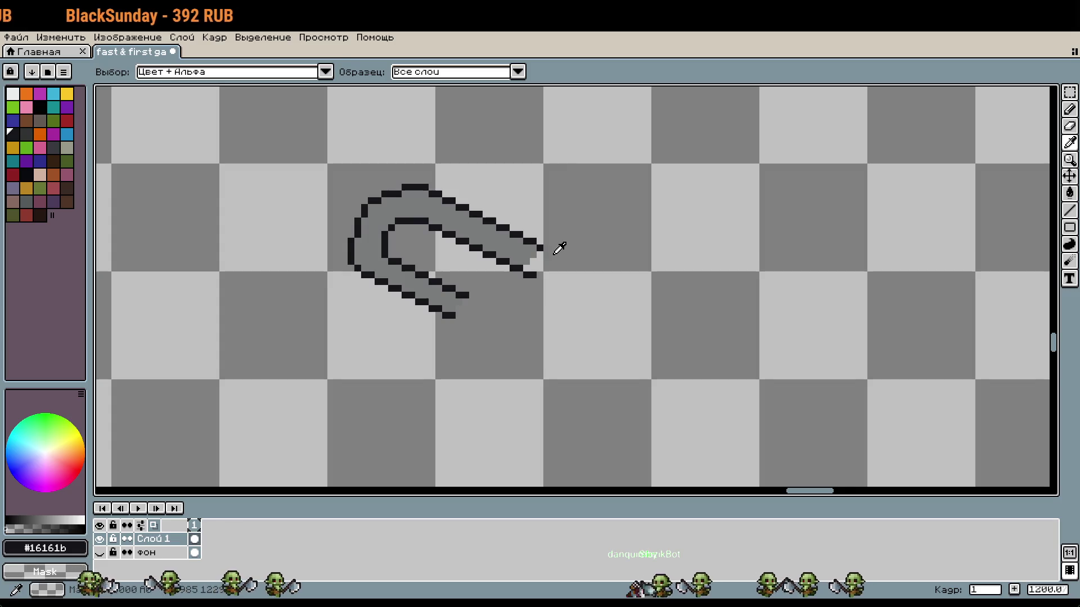
{"action": "key", "text": "b"}
{"action": "key", "text": "m"}
{"action": "left_click_drag", "start_coordinate": [332, 168], "coordinate": [540, 377]}
Copy and paste the paperclip, placing the duplicate to the right of the original
{"action": "key", "text": "ctrl+c"}
{"action": "key", "text": "ctrl+v"}
{"action": "key", "text": "shift+Right"}
{"action": "key", "text": "shift+Right"}
{"action": "key", "text": "shift+Right"}
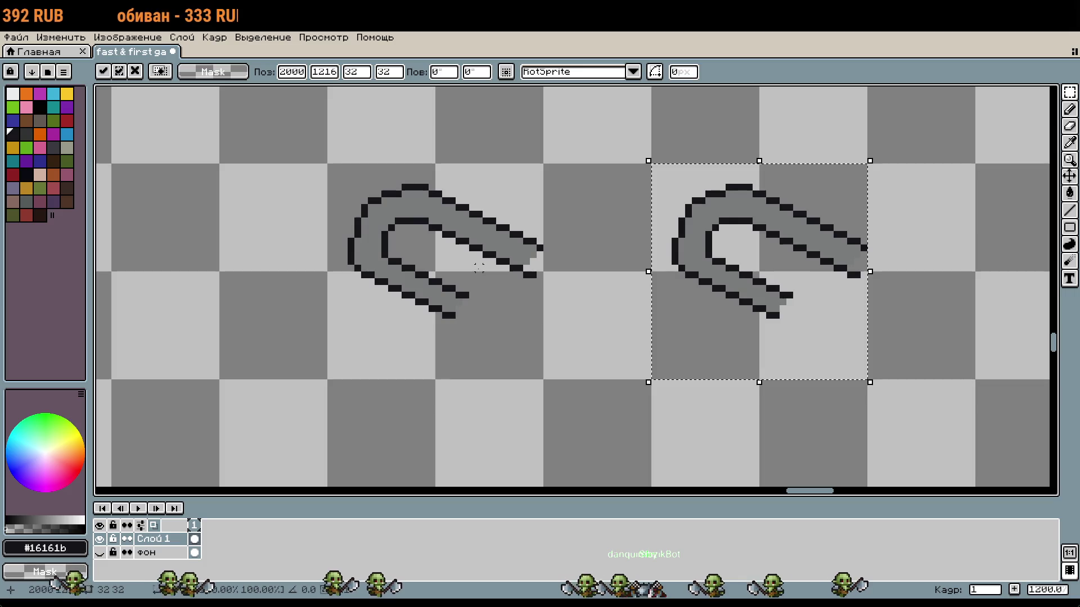
{"action": "scroll", "coordinate": [378, 253], "scroll_direction": "right", "scroll_amount": 3}
{"action": "key", "text": "Return"}
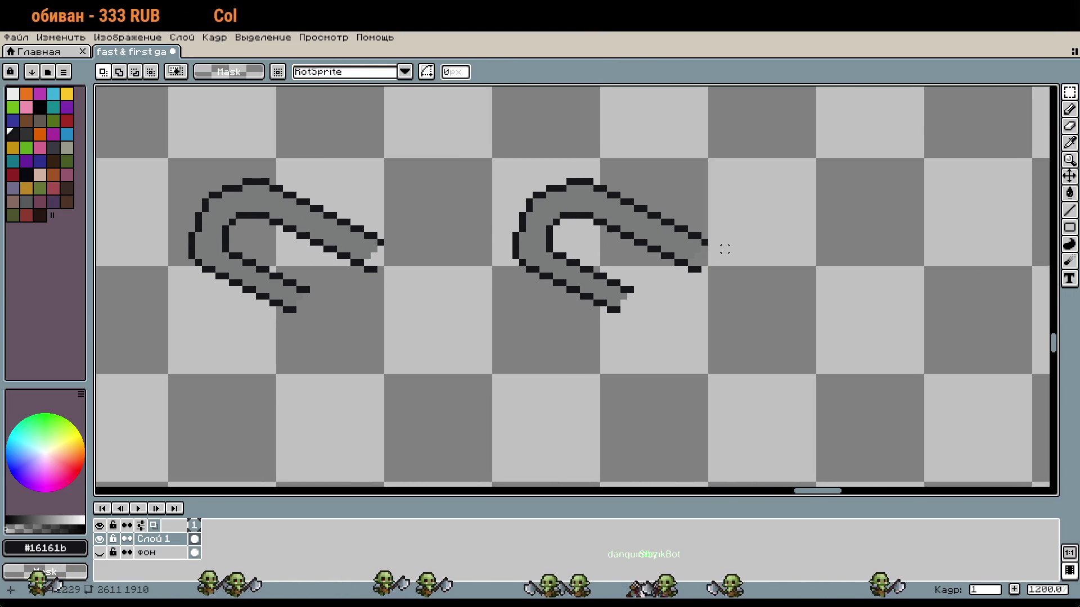
{"action": "scroll", "coordinate": [718, 245], "scroll_direction": "up", "scroll_amount": 1}
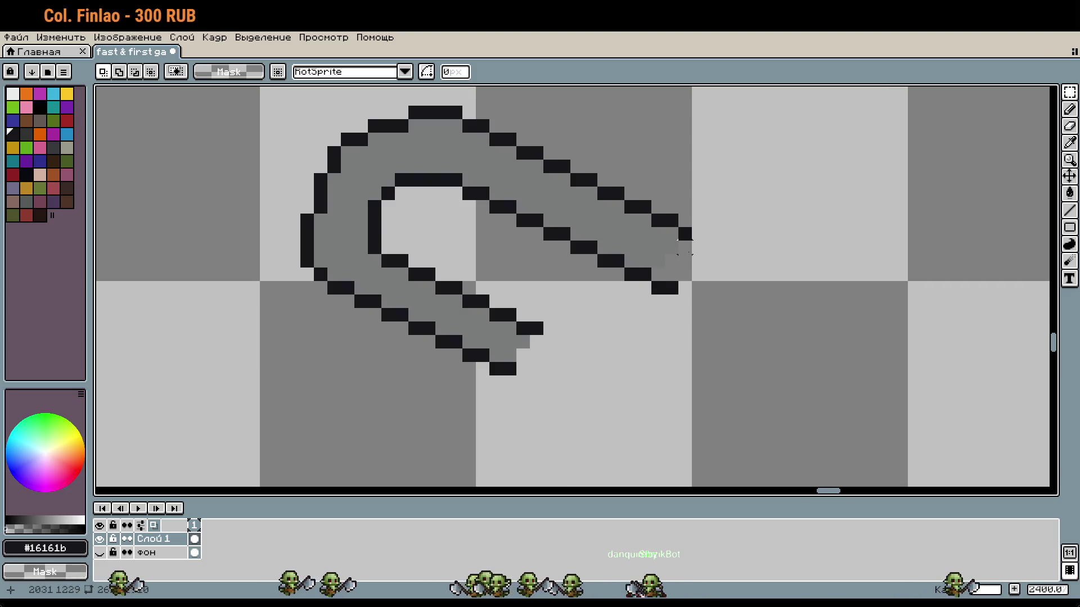
On the copy, move the upper arm's diagonal strokes up one pixel, then back down one
{"action": "mouse_move", "coordinate": [679, 268]}
{"action": "left_mouse_down"}
{"action": "mouse_move", "coordinate": [732, 321]}
{"action": "mouse_move", "coordinate": [487, 131]}
{"action": "left_mouse_up"}
{"action": "left_click_drag", "start_coordinate": [562, 208], "coordinate": [562, 199]}
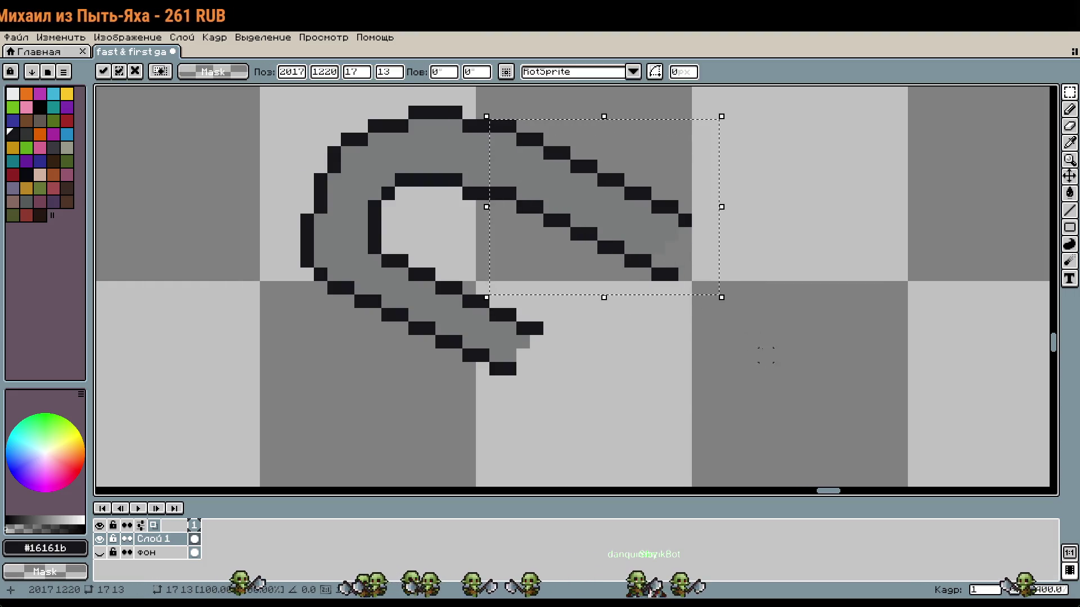
{"action": "left_click", "coordinate": [751, 341]}
{"action": "left_click_drag", "start_coordinate": [502, 124], "coordinate": [735, 338]}
{"action": "left_click", "coordinate": [509, 99]}
{"action": "left_click_drag", "start_coordinate": [509, 112], "coordinate": [734, 284]}
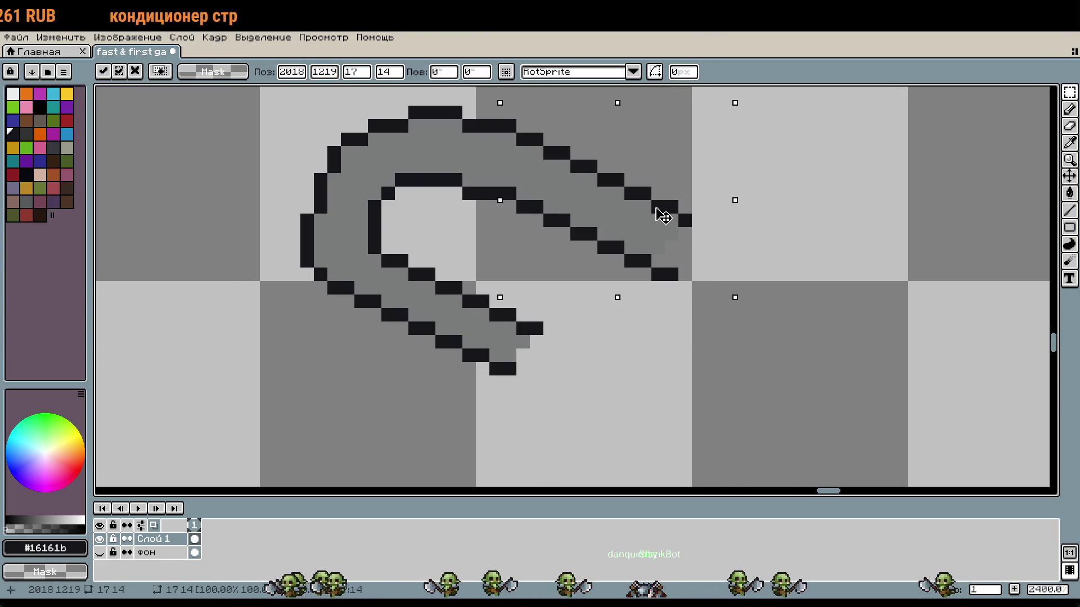
{"action": "left_click_drag", "start_coordinate": [664, 213], "coordinate": [669, 225]}
{"action": "left_click", "coordinate": [806, 248]}
Nudge the right arm strokes up, up again, then down by single pixels
{"action": "mouse_move", "coordinate": [762, 309]}
{"action": "left_mouse_down"}
{"action": "mouse_move", "coordinate": [602, 174]}
{"action": "mouse_move", "coordinate": [514, 128]}
{"action": "left_mouse_up"}
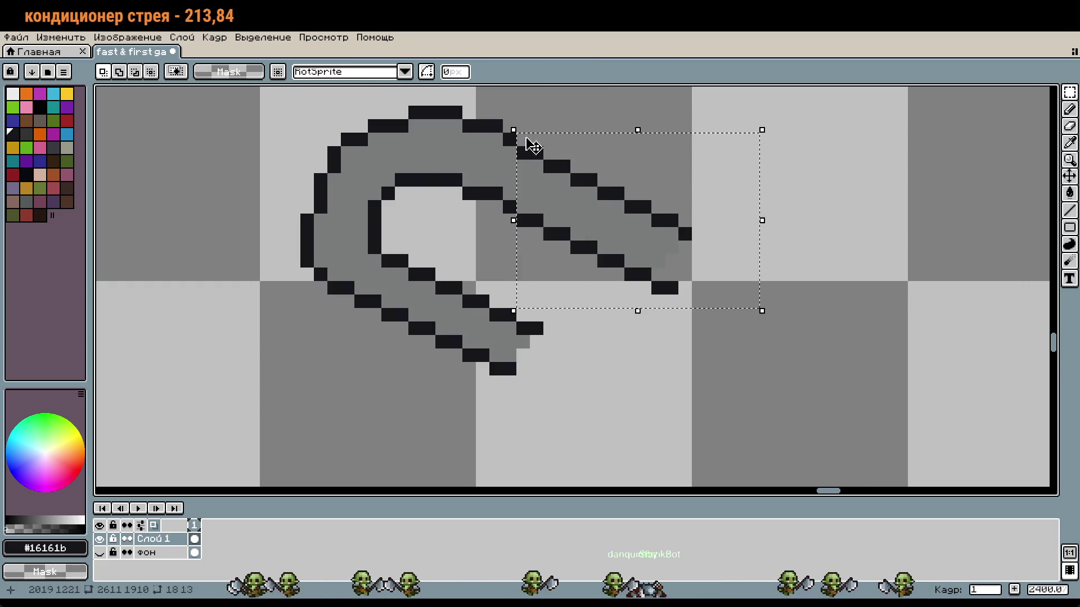
{"action": "key", "text": "Up"}
{"action": "left_click", "coordinate": [806, 233]}
{"action": "left_click_drag", "start_coordinate": [703, 279], "coordinate": [571, 160]}
{"action": "left_click_drag", "start_coordinate": [622, 241], "coordinate": [627, 229]}
{"action": "left_click", "coordinate": [637, 168]}
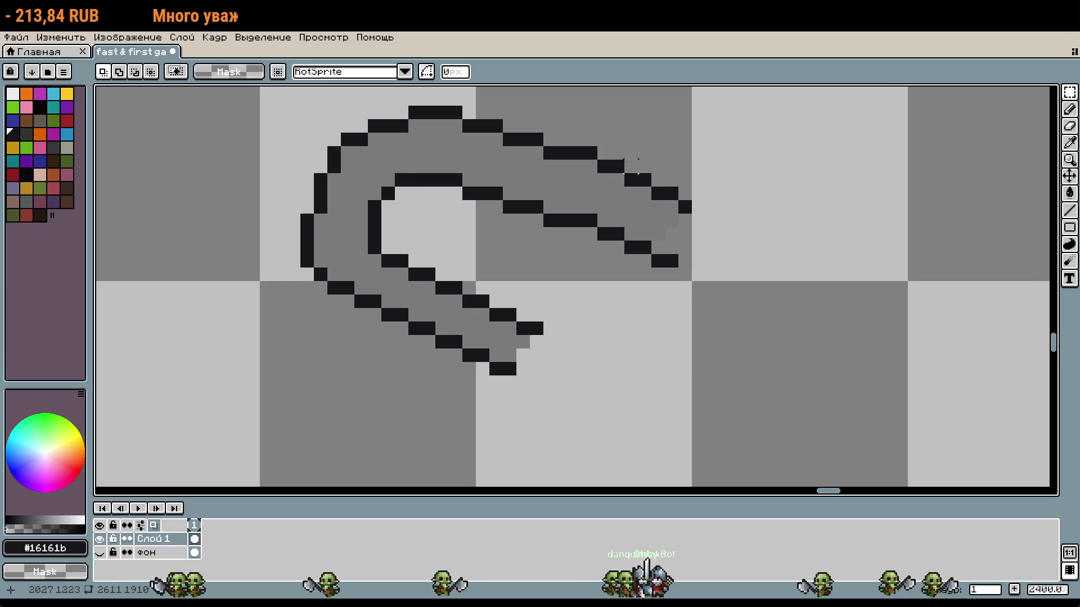
{"action": "left_click_drag", "start_coordinate": [585, 133], "coordinate": [737, 309]}
{"action": "left_click_drag", "start_coordinate": [658, 220], "coordinate": [658, 233]}
{"action": "left_click", "coordinate": [752, 274]}
Raise the right arm strokes and their ends one more pixel and reposition the tip pixels
{"action": "left_click_drag", "start_coordinate": [747, 297], "coordinate": [593, 154]}
{"action": "left_click_drag", "start_coordinate": [633, 210], "coordinate": [634, 197]}
{"action": "left_click", "coordinate": [766, 221]}
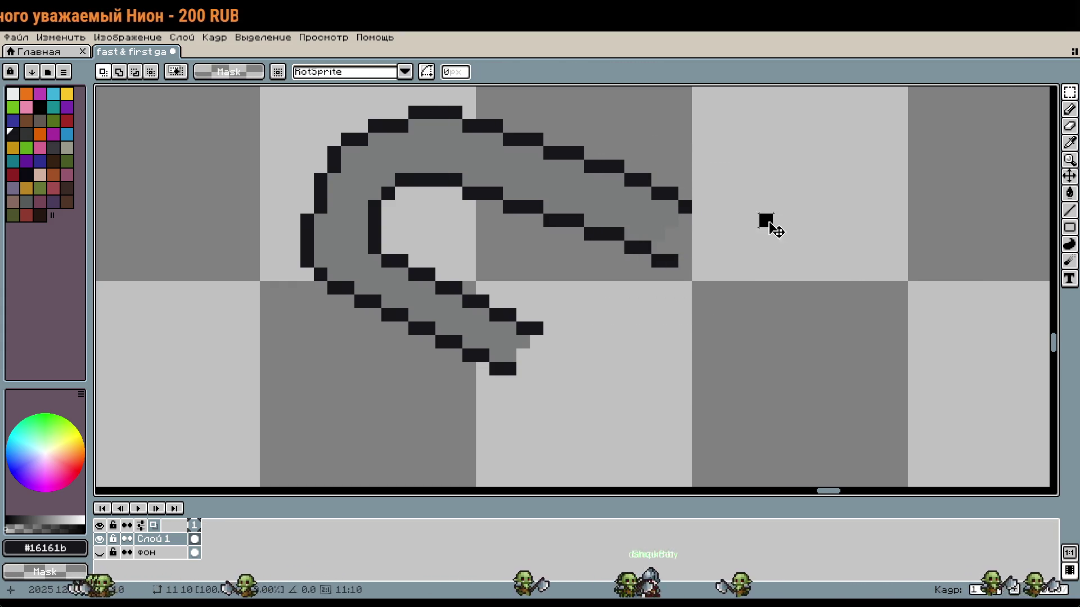
{"action": "left_click_drag", "start_coordinate": [762, 284], "coordinate": [649, 184]}
{"action": "left_click_drag", "start_coordinate": [710, 261], "coordinate": [709, 248]}
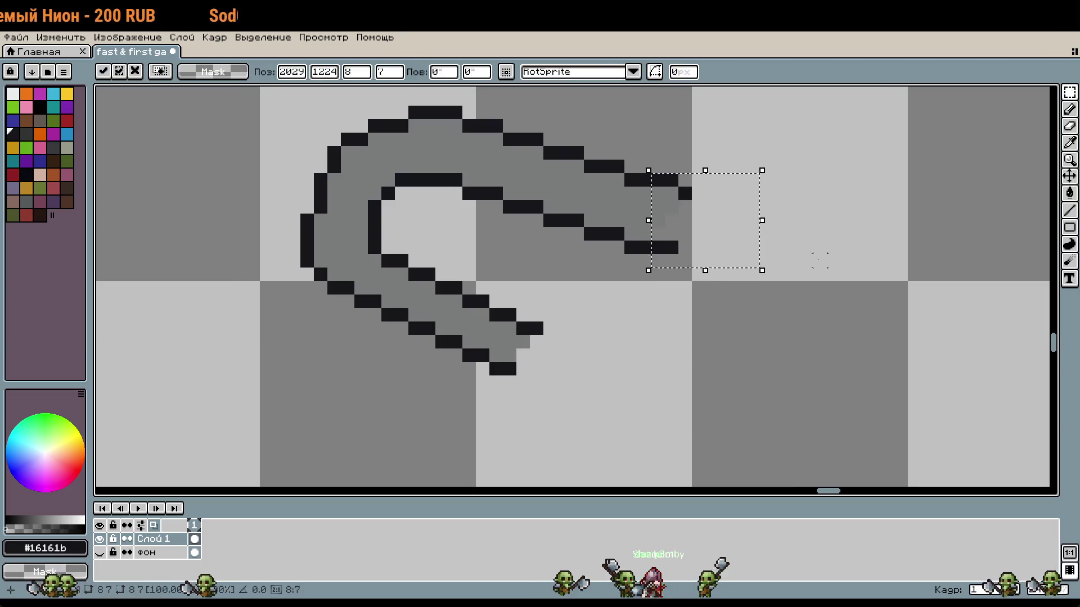
{"action": "left_click", "coordinate": [819, 261]}
{"action": "left_click", "coordinate": [710, 248]}
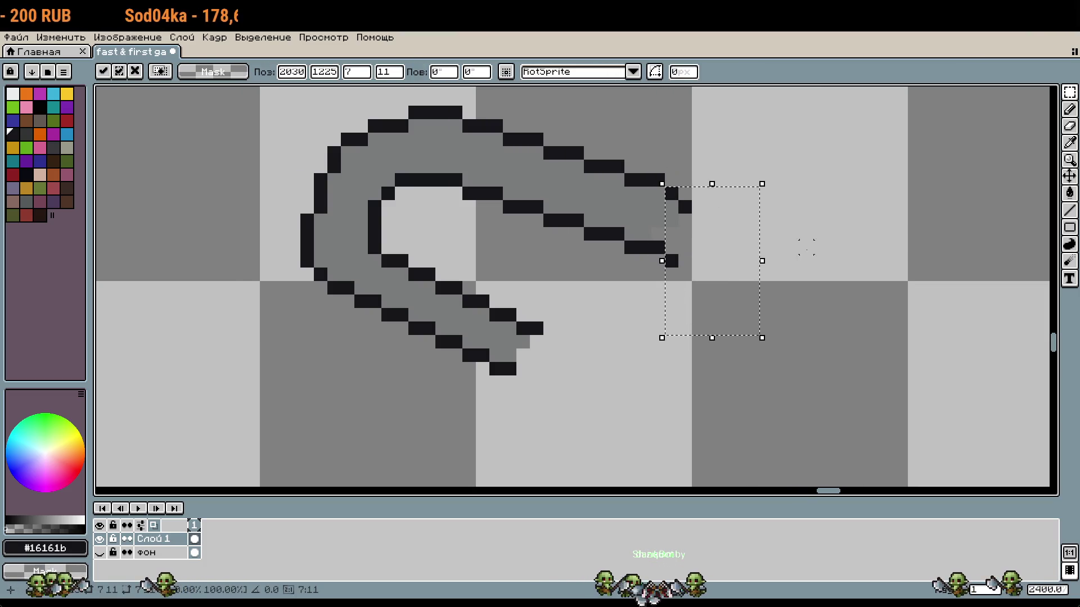
{"action": "left_click", "coordinate": [815, 246]}
{"action": "scroll", "coordinate": [820, 249], "scroll_direction": "down", "scroll_amount": 1}
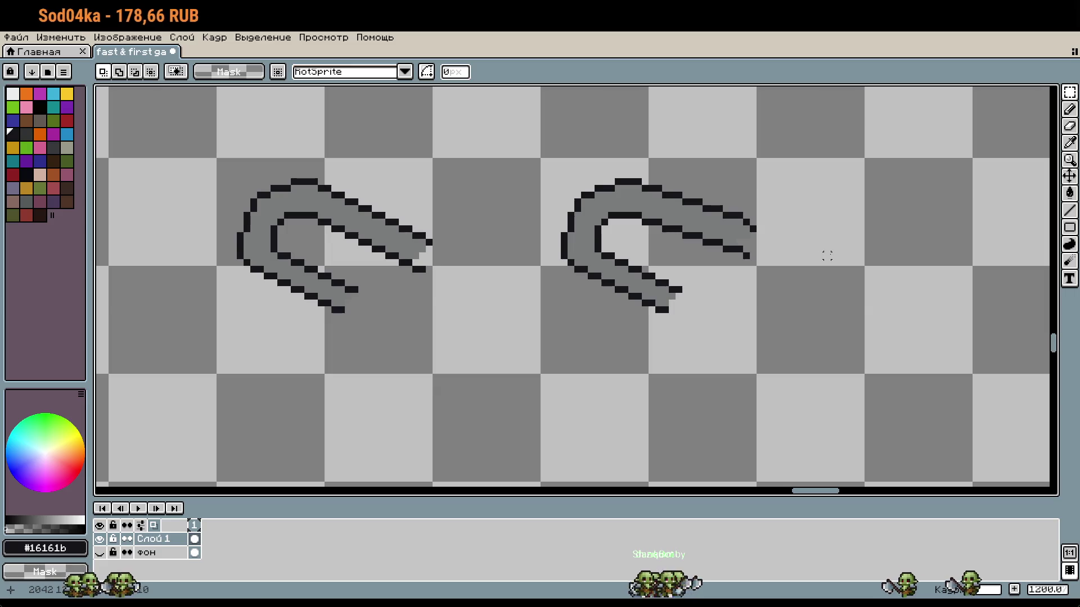
Add a black pixel to the top outline and sample the paperclip grey as secondary colour
{"action": "scroll", "coordinate": [658, 174], "scroll_direction": "up", "scroll_amount": 1}
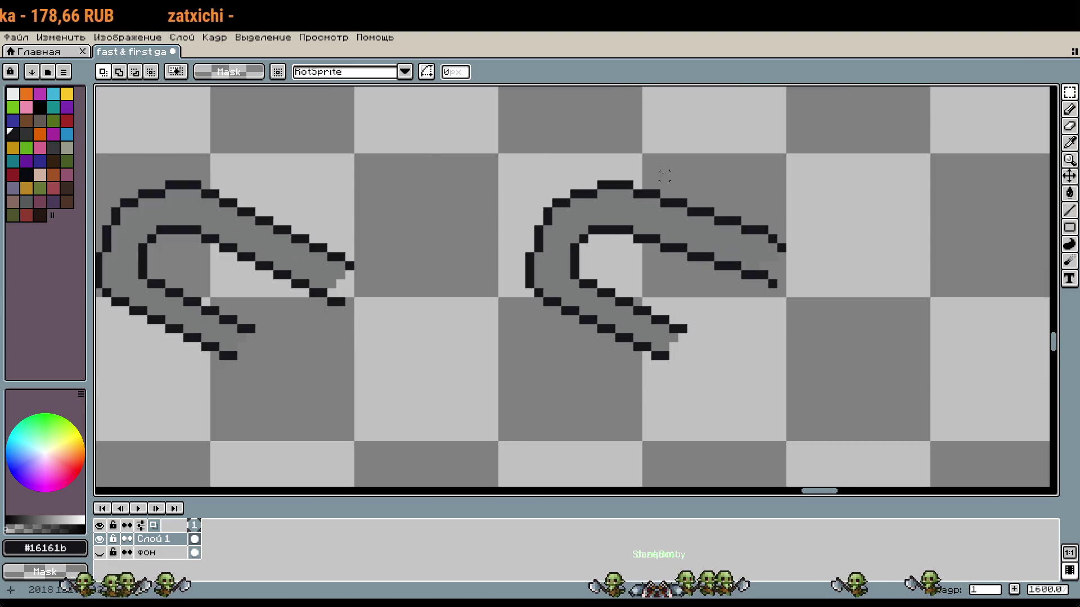
{"action": "scroll", "coordinate": [645, 178], "scroll_direction": "up", "scroll_amount": 1}
{"action": "key", "text": "b"}
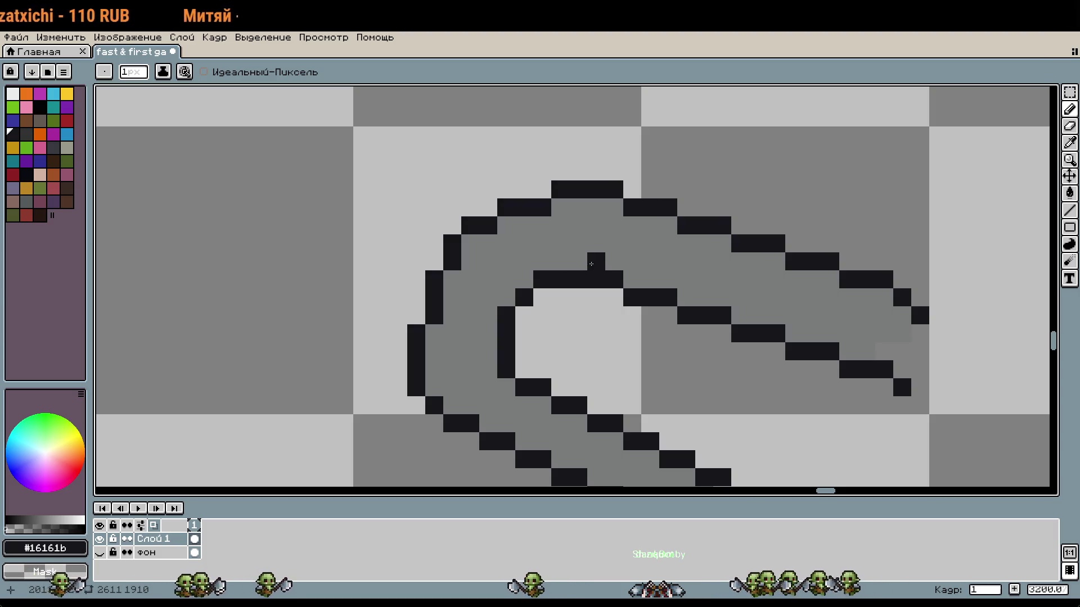
{"action": "left_click", "coordinate": [542, 190]}
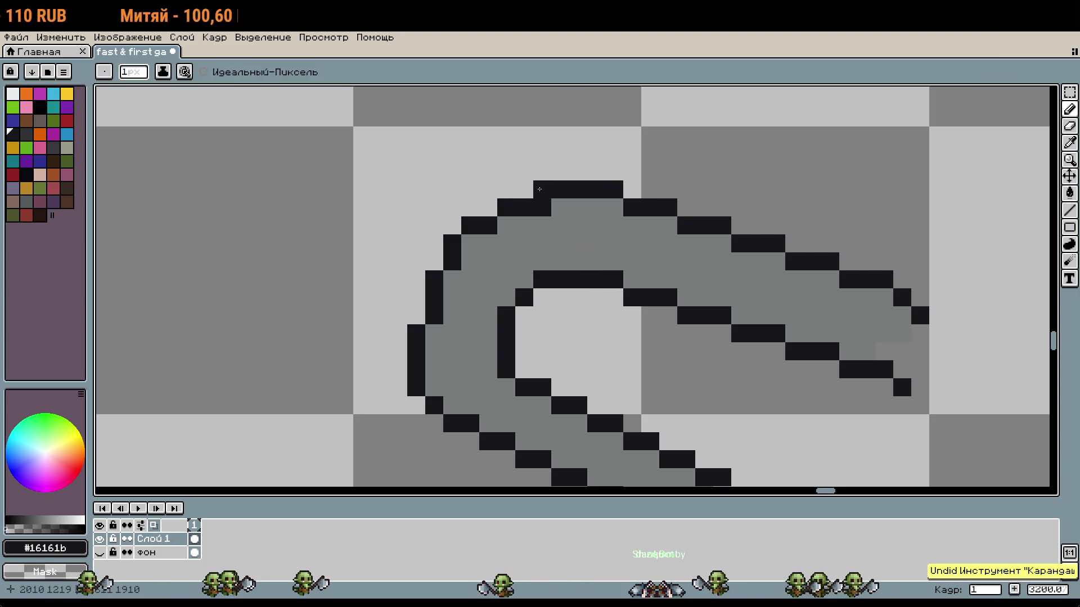
{"action": "right_click", "coordinate": [574, 215], "text": "alt"}
{"action": "scroll", "coordinate": [893, 353], "scroll_direction": "down", "scroll_amount": 2}
{"action": "left_click_drag", "start_coordinate": [893, 354], "coordinate": [839, 304]}
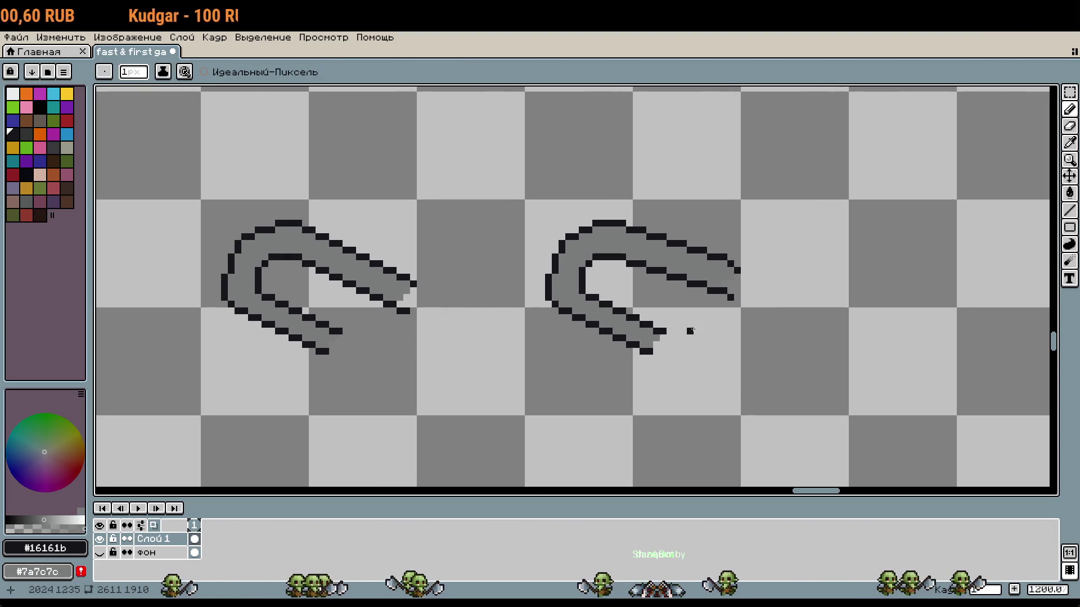
{"action": "left_click_drag", "start_coordinate": [735, 339], "coordinate": [736, 308]}
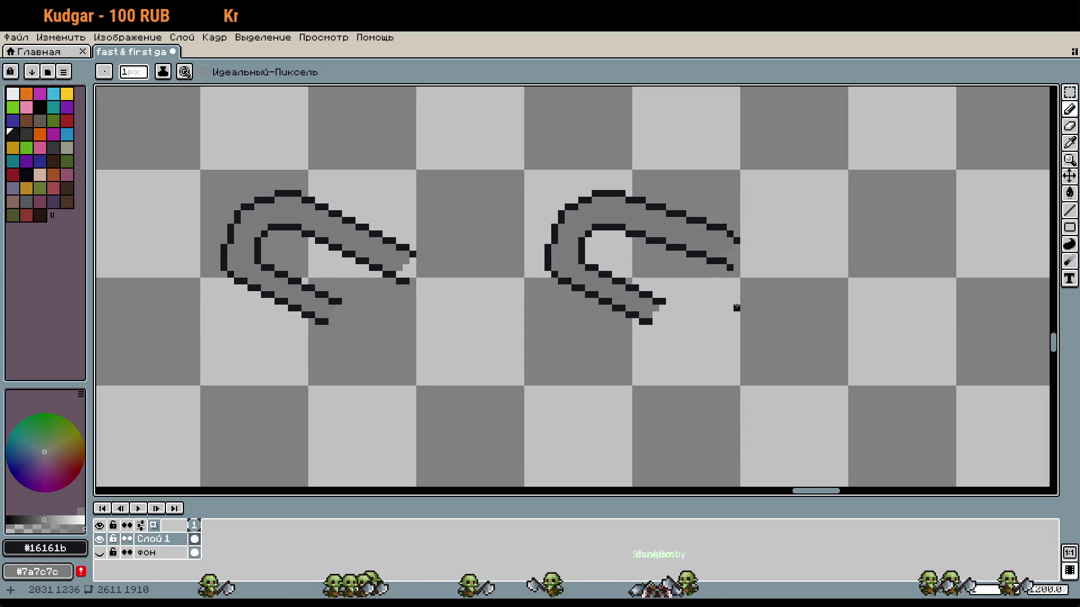
{"action": "scroll", "coordinate": [751, 278], "scroll_direction": "up", "scroll_amount": 3}
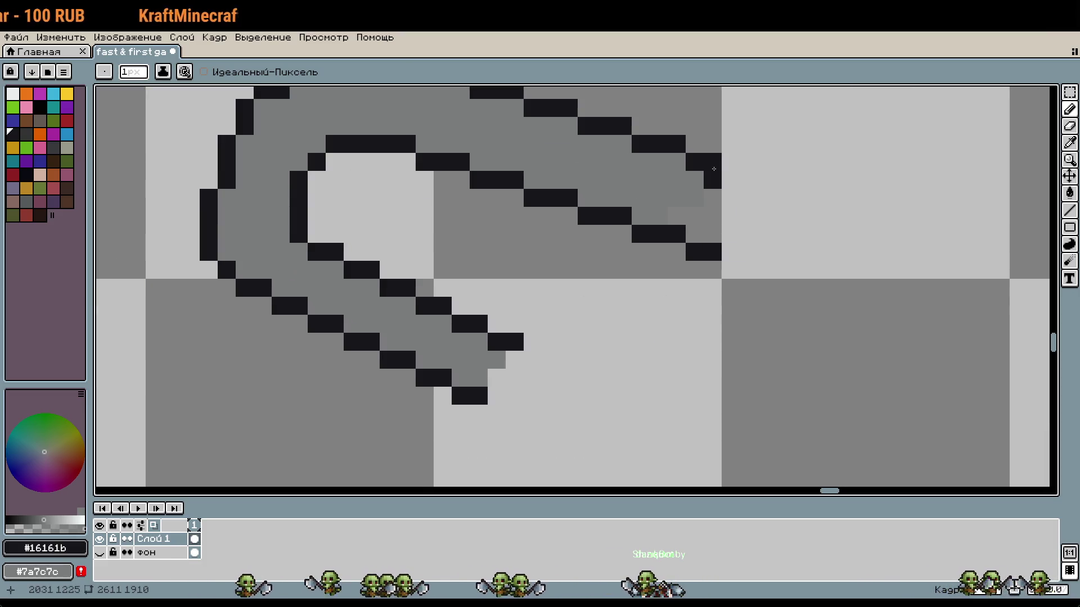
Extend the upper and lower diagonal outlines further right, erasing stray grey pixels
{"action": "left_click_drag", "start_coordinate": [731, 162], "coordinate": [776, 183]}
{"action": "left_click", "coordinate": [726, 265]}
{"action": "left_click_drag", "start_coordinate": [801, 198], "coordinate": [856, 198]}
{"action": "right_click", "coordinate": [857, 198]}
{"action": "right_click", "coordinate": [844, 244], "text": "alt"}
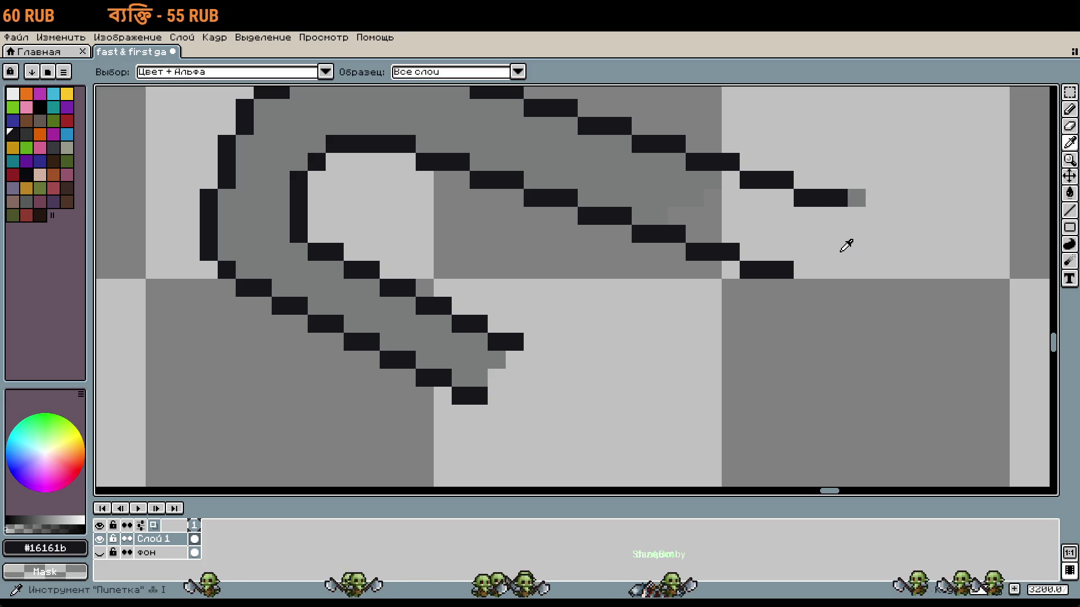
{"action": "right_click", "coordinate": [857, 198]}
{"action": "left_click_drag", "start_coordinate": [804, 286], "coordinate": [839, 288]}
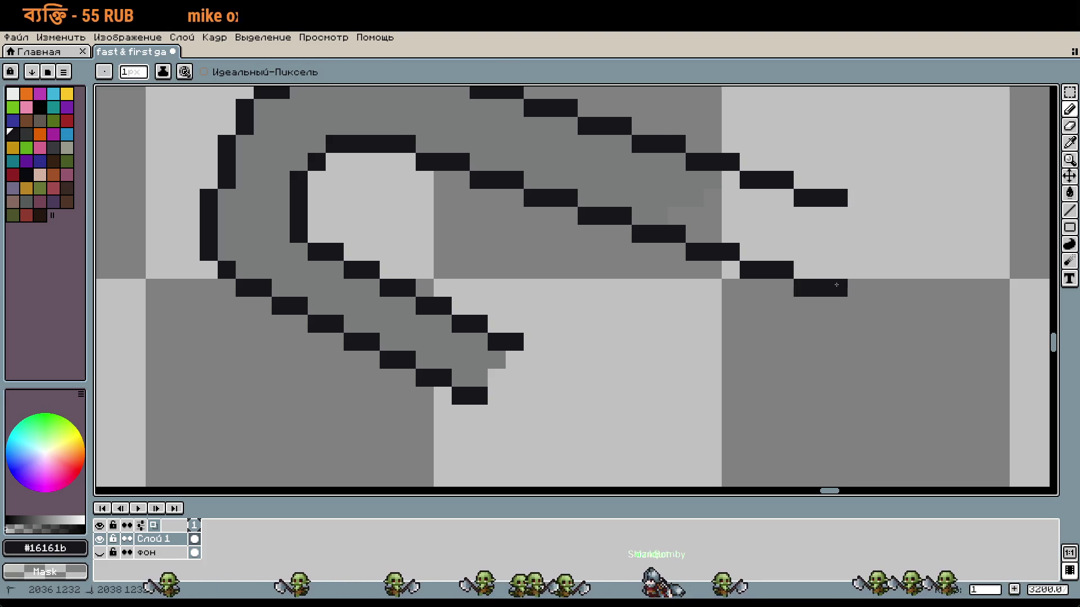
Erase the stray dark pixel, then marquee-select the lower prong's outline and nudge it one pixel
{"action": "left_click_drag", "start_coordinate": [656, 321], "coordinate": [882, 349]}
{"action": "right_click", "coordinate": [742, 335]}
{"action": "key", "text": "m"}
{"action": "mouse_move", "coordinate": [770, 473]}
{"action": "left_mouse_down"}
{"action": "mouse_move", "coordinate": [591, 289]}
{"action": "mouse_move", "coordinate": [567, 287]}
{"action": "mouse_move", "coordinate": [590, 283]}
{"action": "mouse_move", "coordinate": [785, 433]}
{"action": "mouse_move", "coordinate": [749, 433]}
{"action": "mouse_move", "coordinate": [605, 307]}
{"action": "left_mouse_up"}
{"action": "left_click", "coordinate": [884, 378]}
{"action": "key", "text": "Down"}
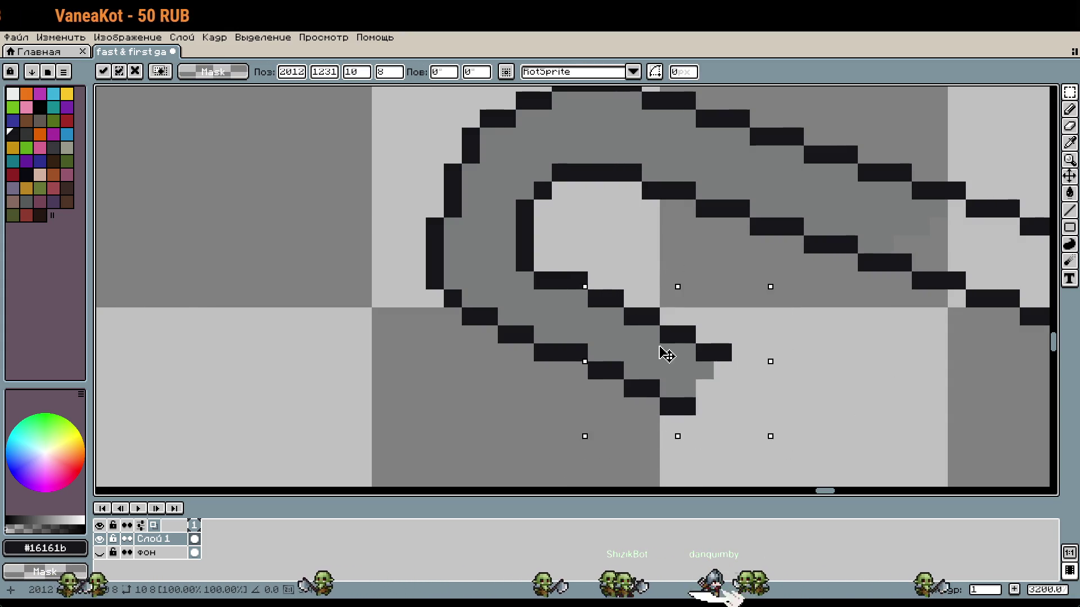
Raise the selected outline and the lower black outline of the second paperclip by one pixel
{"action": "left_click_drag", "start_coordinate": [675, 378], "coordinate": [675, 360]}
{"action": "left_click", "coordinate": [903, 407]}
{"action": "left_click_drag", "start_coordinate": [672, 313], "coordinate": [778, 415]}
{"action": "left_click_drag", "start_coordinate": [735, 384], "coordinate": [735, 366]}
{"action": "left_click", "coordinate": [884, 388]}
Nudge the end of the lower outline down one pixel and commit it
{"action": "left_click_drag", "start_coordinate": [693, 305], "coordinate": [806, 419]}
{"action": "left_click", "coordinate": [765, 377]}
{"action": "key", "text": "Down"}
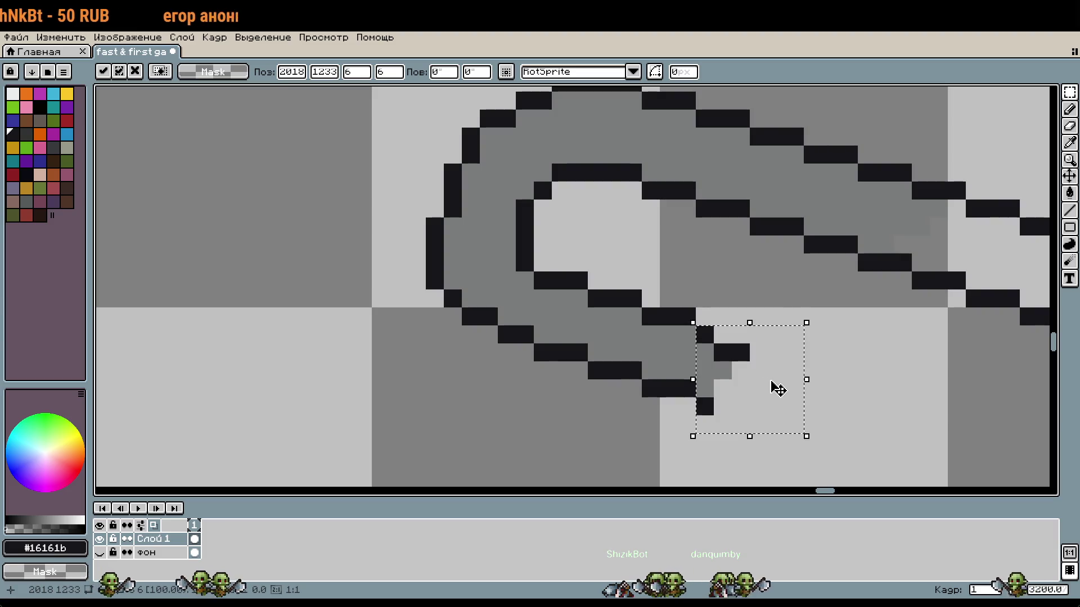
{"action": "left_click", "coordinate": [897, 388]}
{"action": "scroll", "coordinate": [887, 385], "scroll_direction": "down", "scroll_amount": 2}
{"action": "scroll", "coordinate": [737, 352], "scroll_direction": "up", "scroll_amount": 2}
{"action": "left_click_drag", "start_coordinate": [691, 304], "coordinate": [782, 382]}
{"action": "left_click", "coordinate": [862, 370]}
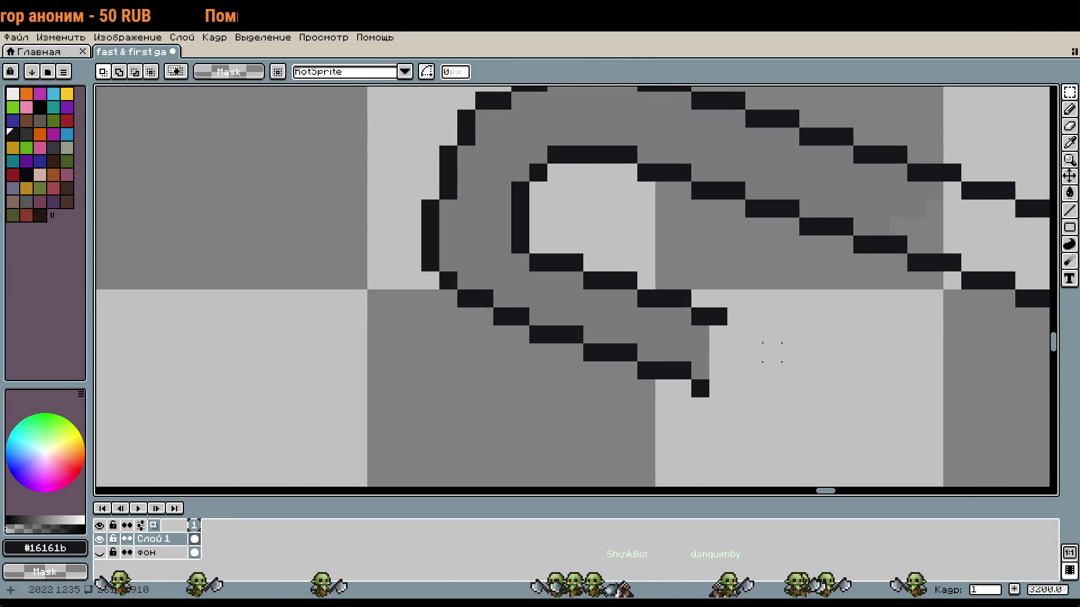
Extend the upper and lower outline bars rightward with new black steps at the prong ends
{"action": "key", "text": "b"}
{"action": "left_click", "coordinate": [740, 323]}
{"action": "left_click_drag", "start_coordinate": [736, 388], "coordinate": [719, 388]}
{"action": "left_click_drag", "start_coordinate": [854, 390], "coordinate": [731, 318]}
{"action": "left_click_drag", "start_coordinate": [634, 266], "coordinate": [666, 262]}
{"action": "left_click_drag", "start_coordinate": [630, 333], "coordinate": [666, 334]}
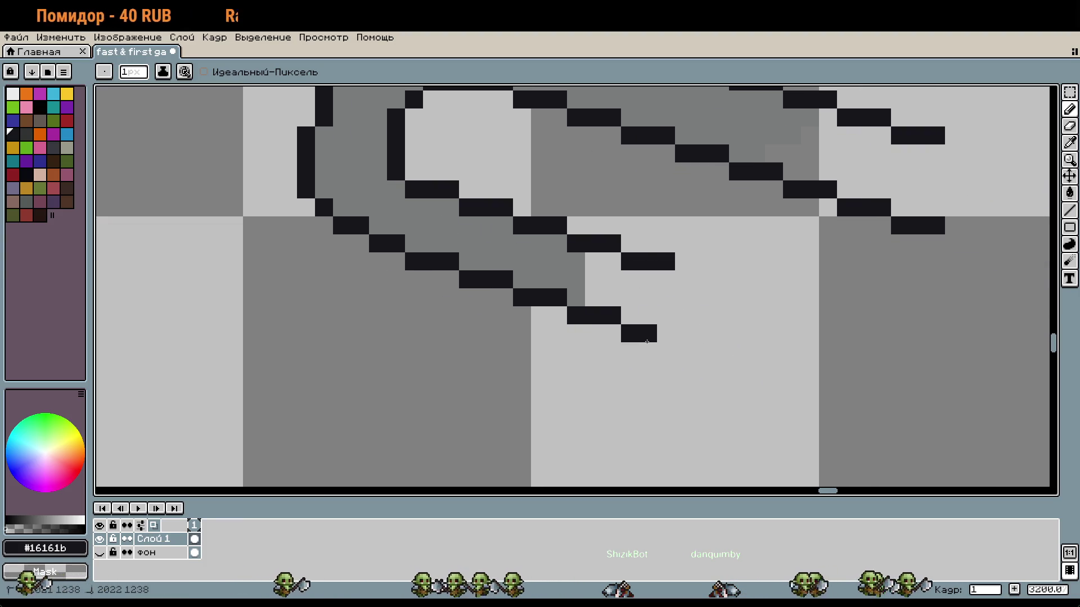
{"action": "left_click_drag", "start_coordinate": [683, 280], "coordinate": [708, 284]}
{"action": "left_click_drag", "start_coordinate": [684, 352], "coordinate": [719, 352]}
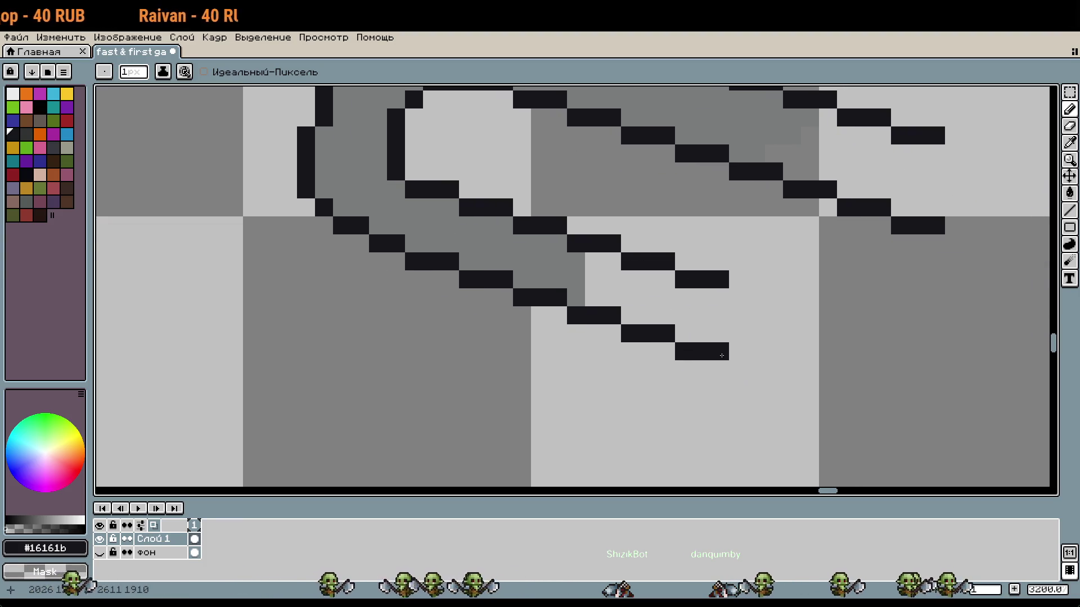
{"action": "scroll", "coordinate": [858, 373], "scroll_direction": "down", "scroll_amount": 4}
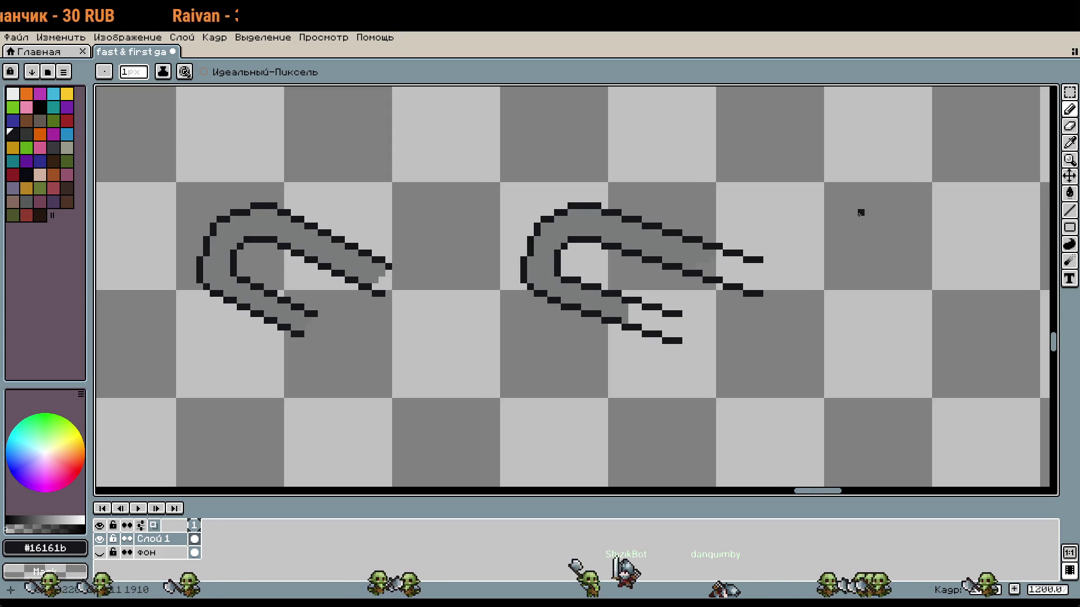
{"action": "scroll", "coordinate": [563, 236], "scroll_direction": "up", "scroll_amount": 5}
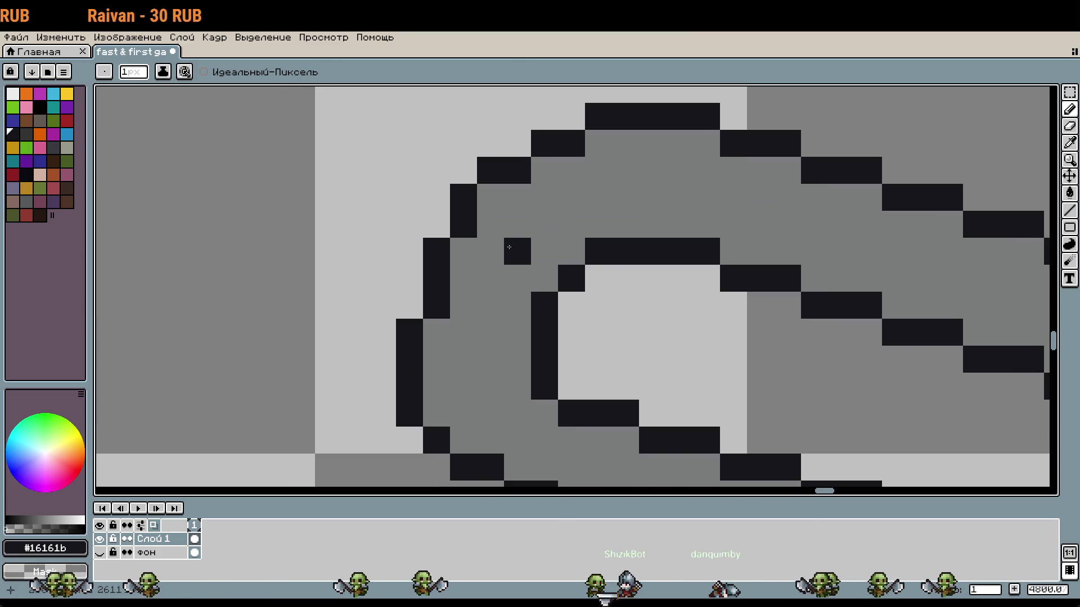
Sample the paperclip's gray, draw a test pixel, then undo the stray dark pixel
{"action": "key", "text": "o"}
{"action": "left_click", "coordinate": [482, 251]}
{"action": "key", "text": "b"}
{"action": "left_click", "coordinate": [418, 299]}
{"action": "scroll", "coordinate": [595, 335], "scroll_direction": "down", "scroll_amount": 3}
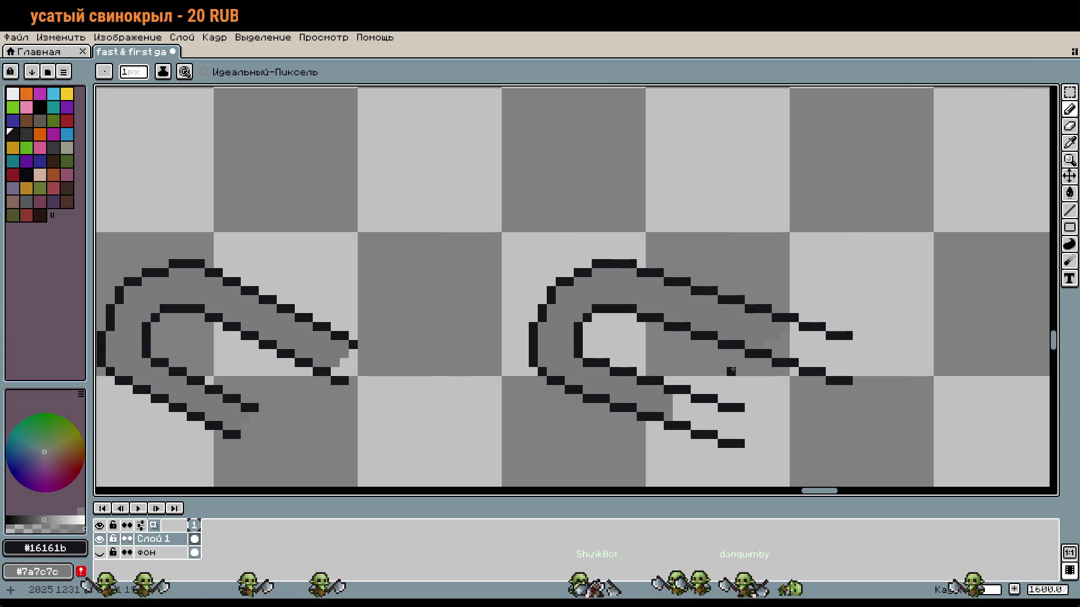
{"action": "scroll", "coordinate": [612, 366], "scroll_direction": "up", "scroll_amount": 2}
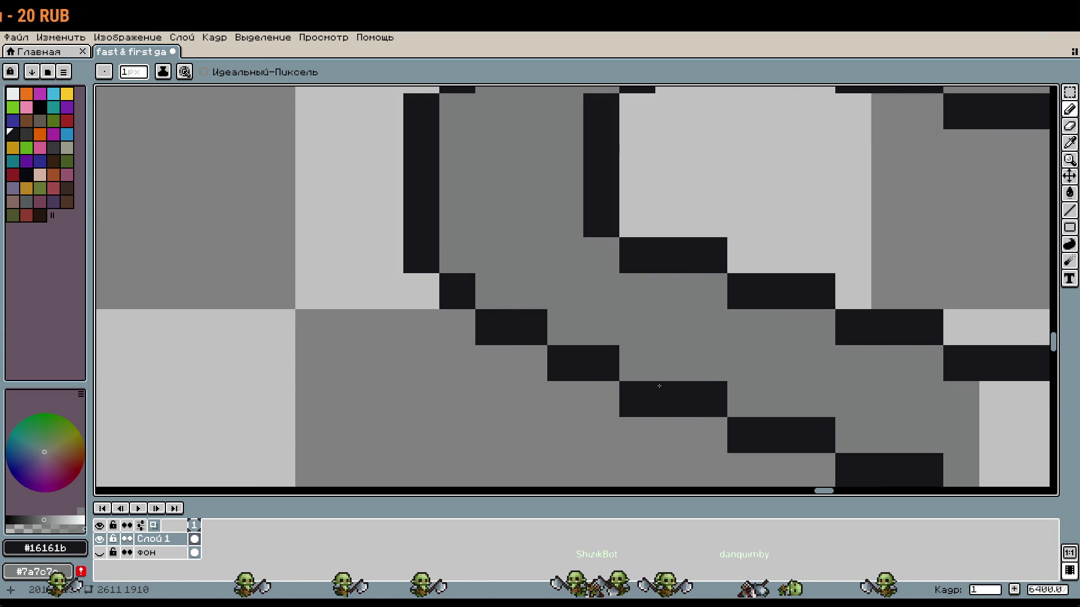
{"action": "scroll", "coordinate": [696, 314], "scroll_direction": "down", "scroll_amount": 1}
{"action": "key", "text": "ctrl+z"}
Select the end, middle and start of the lower prong outline and raise them one pixel
{"action": "key", "text": "m"}
{"action": "left_click_drag", "start_coordinate": [999, 412], "coordinate": [761, 317]}
{"action": "mouse_move", "coordinate": [647, 275]}
{"action": "left_mouse_down"}
{"action": "mouse_move", "coordinate": [830, 343]}
{"action": "mouse_move", "coordinate": [791, 345]}
{"action": "left_mouse_up"}
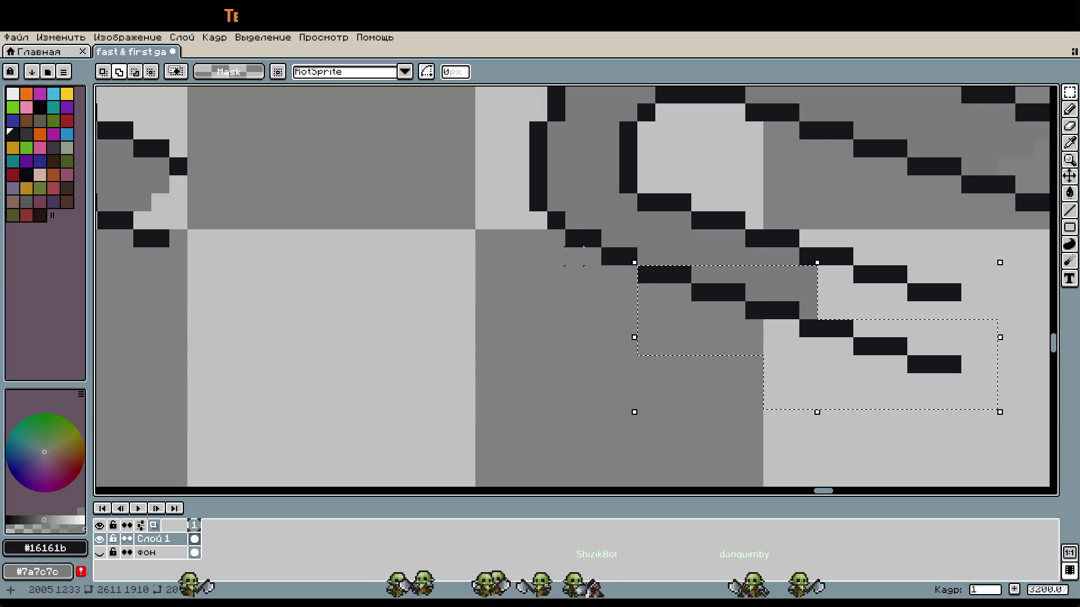
{"action": "left_click_drag", "start_coordinate": [583, 230], "coordinate": [655, 284]}
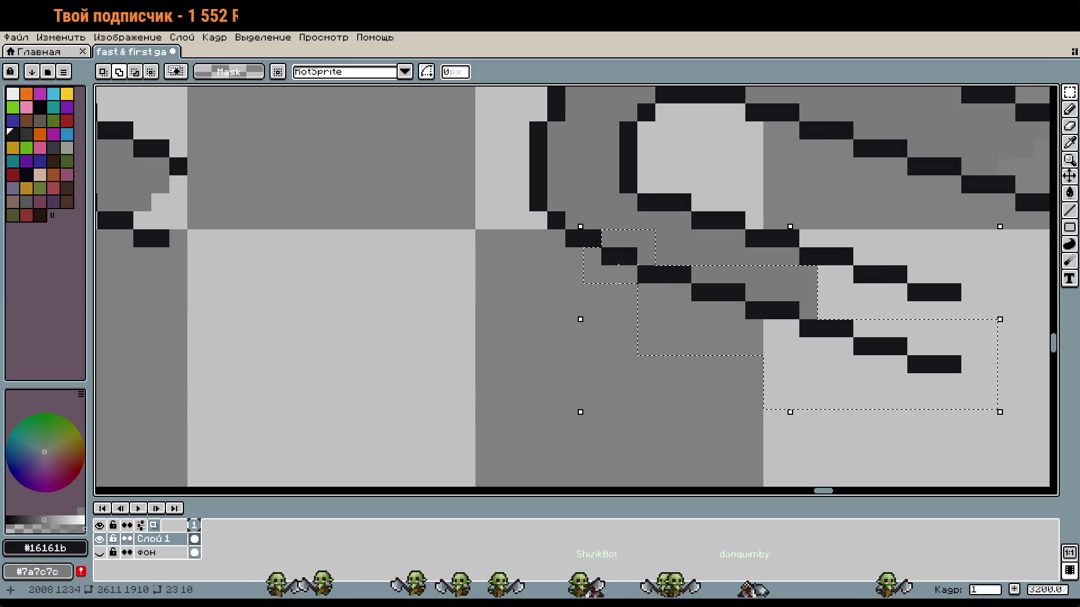
{"action": "left_click_drag", "start_coordinate": [691, 315], "coordinate": [687, 305]}
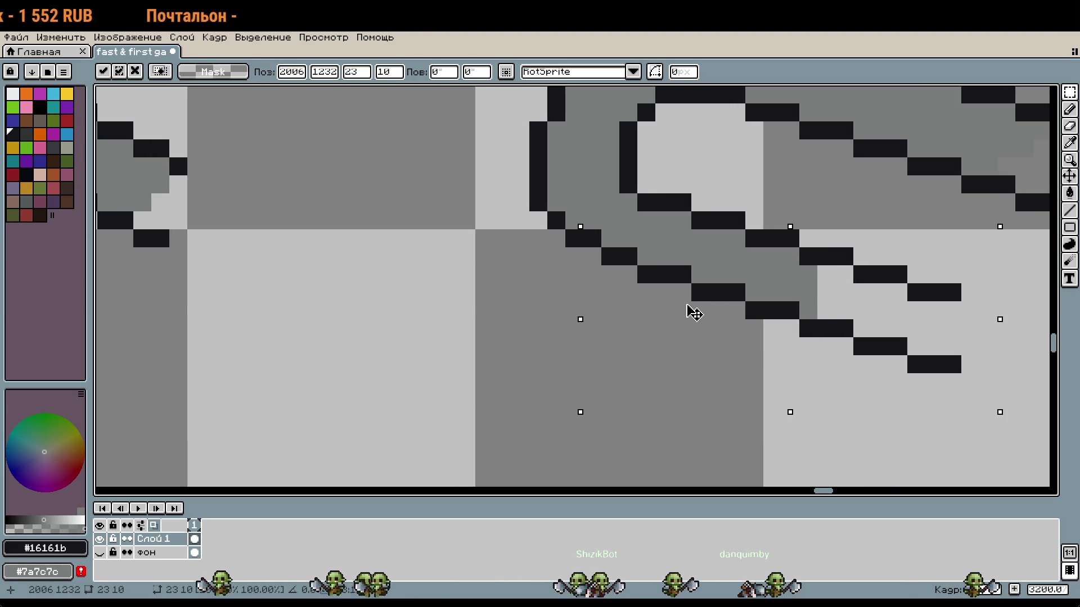
{"action": "key", "text": "ctrl+d"}
Erase the rightmost trailing stair pixels and place a black pixel at the prong end
{"action": "key", "text": "b"}
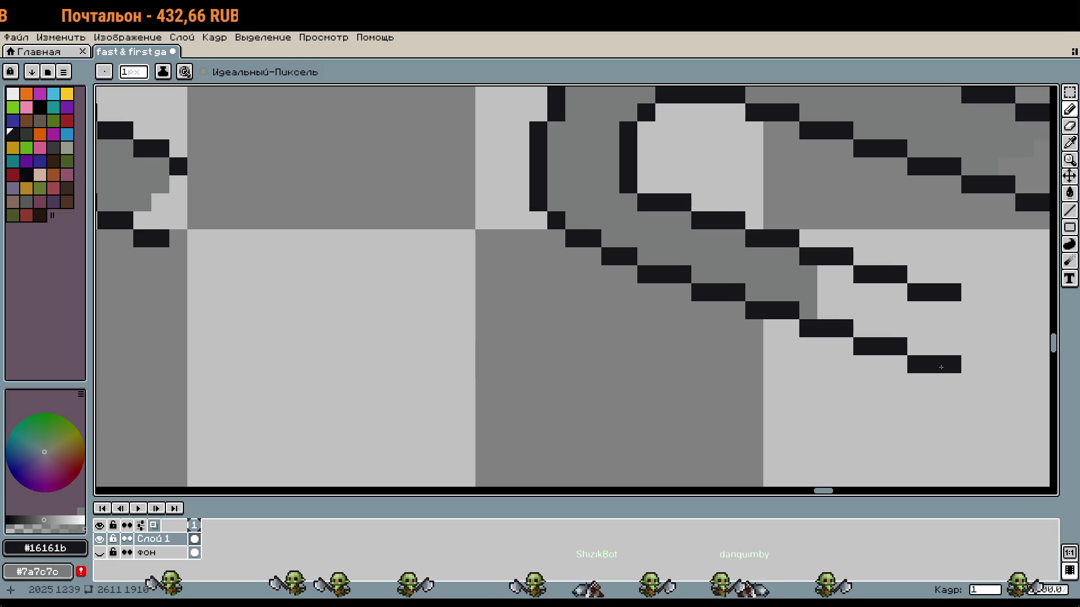
{"action": "right_click", "coordinate": [863, 410], "text": "alt"}
{"action": "left_click_drag", "start_coordinate": [985, 382], "coordinate": [710, 299]}
{"action": "right_click", "coordinate": [643, 258]}
{"action": "left_click_drag", "start_coordinate": [642, 258], "coordinate": [638, 365]}
{"action": "left_click", "coordinate": [638, 373]}
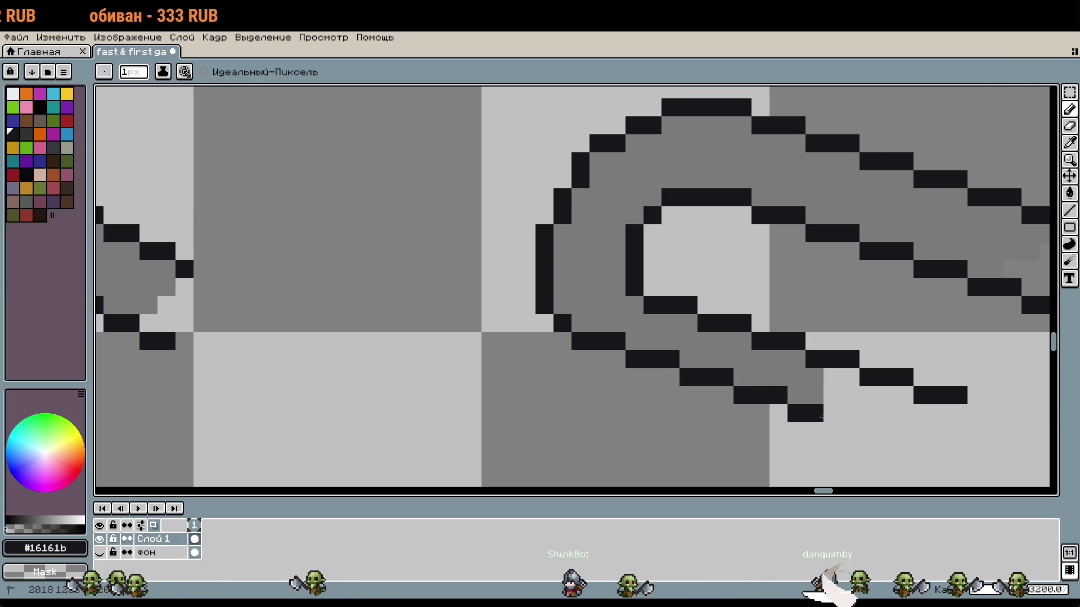
{"action": "scroll", "coordinate": [916, 468], "scroll_direction": "down", "scroll_amount": 2}
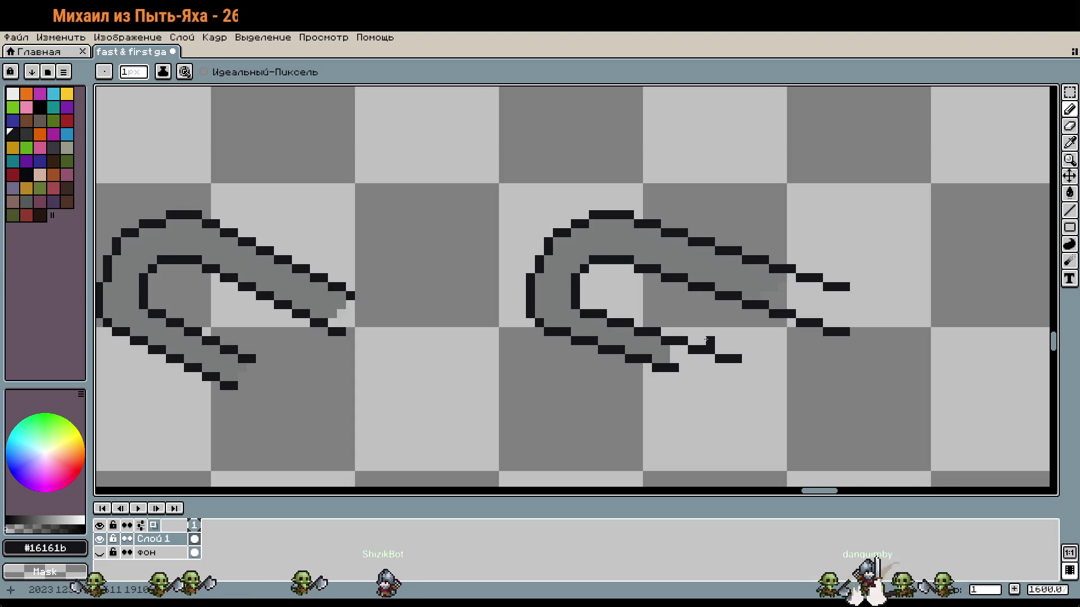
Marquee-select the second paperclip's inner loop
{"action": "key", "text": "m"}
{"action": "scroll", "coordinate": [706, 342], "scroll_direction": "up", "scroll_amount": 5}
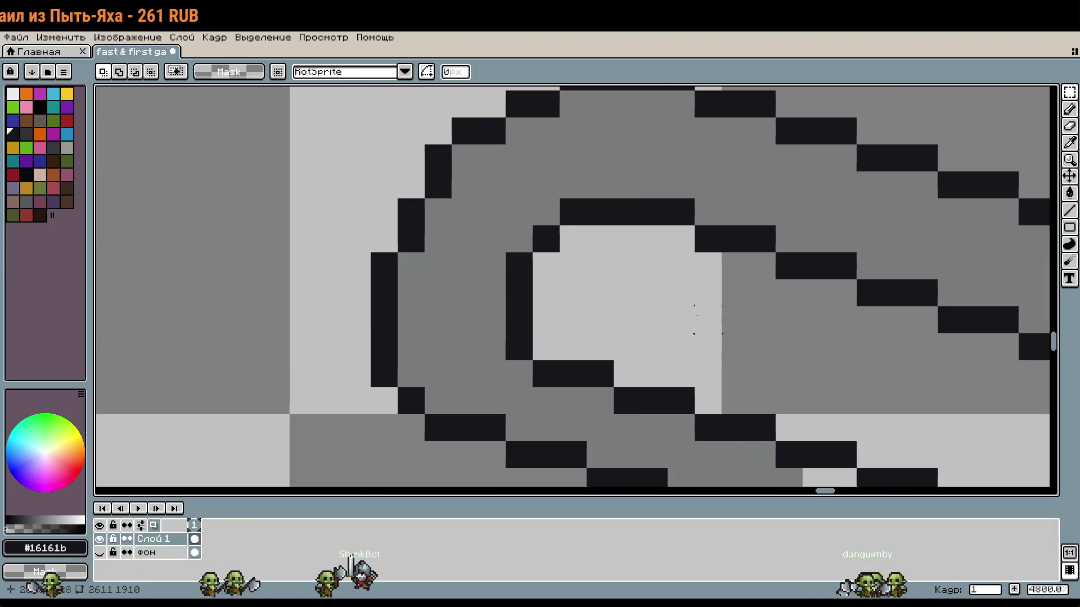
{"action": "mouse_move", "coordinate": [519, 211]}
{"action": "left_mouse_down"}
{"action": "mouse_move", "coordinate": [654, 293]}
{"action": "mouse_move", "coordinate": [685, 325]}
{"action": "mouse_move", "coordinate": [517, 211]}
{"action": "left_mouse_up"}
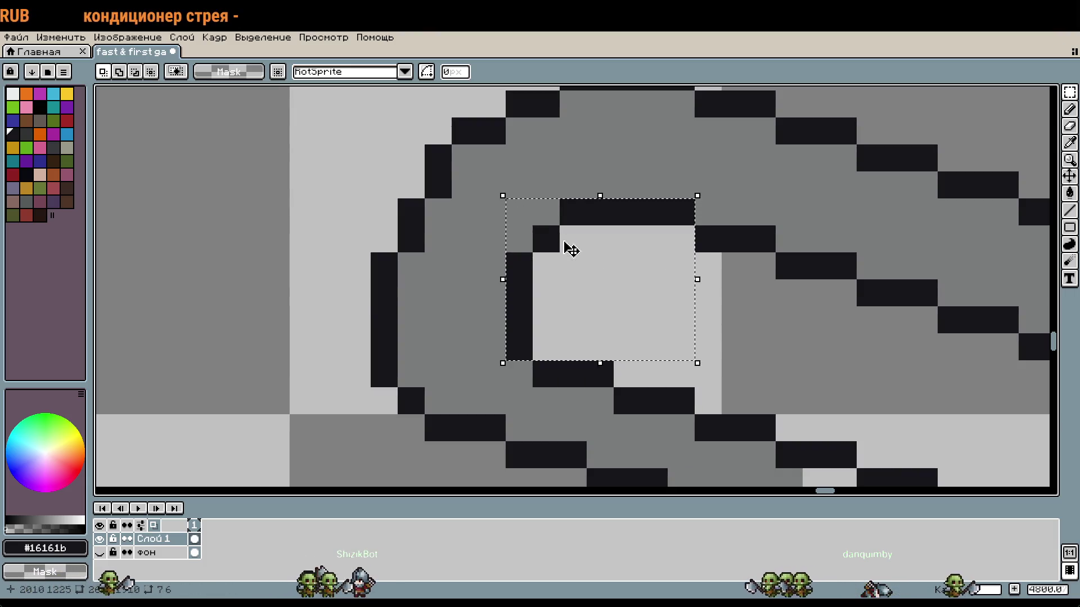
Nudge the inner loop one pixel left and one pixel up, and commit it
{"action": "key", "text": "Left"}
{"action": "key", "text": "Up"}
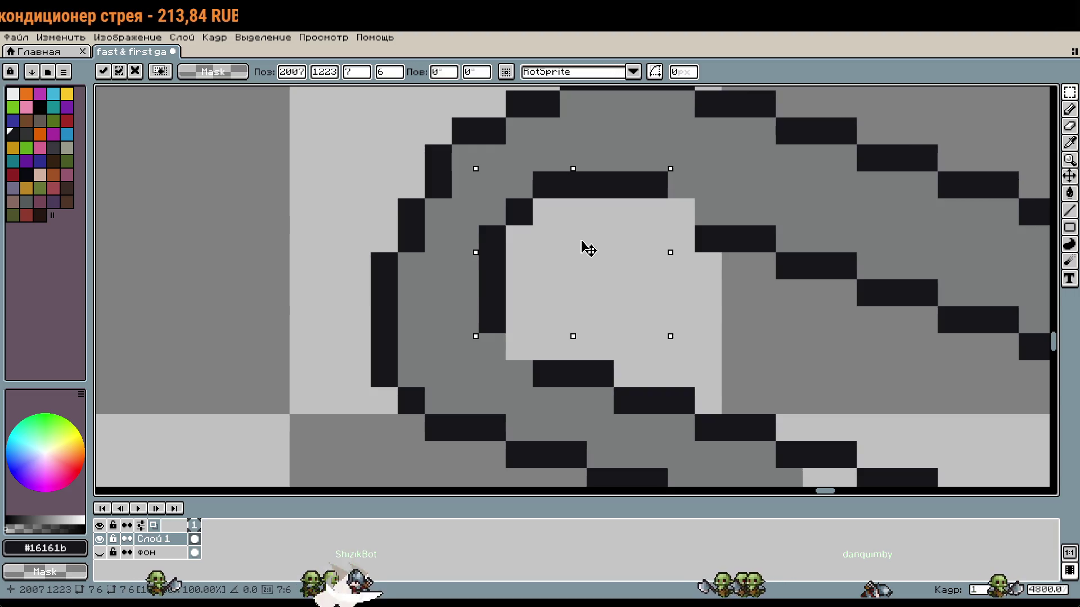
{"action": "key", "text": "Return"}
{"action": "scroll", "coordinate": [661, 315], "scroll_direction": "down", "scroll_amount": 2}
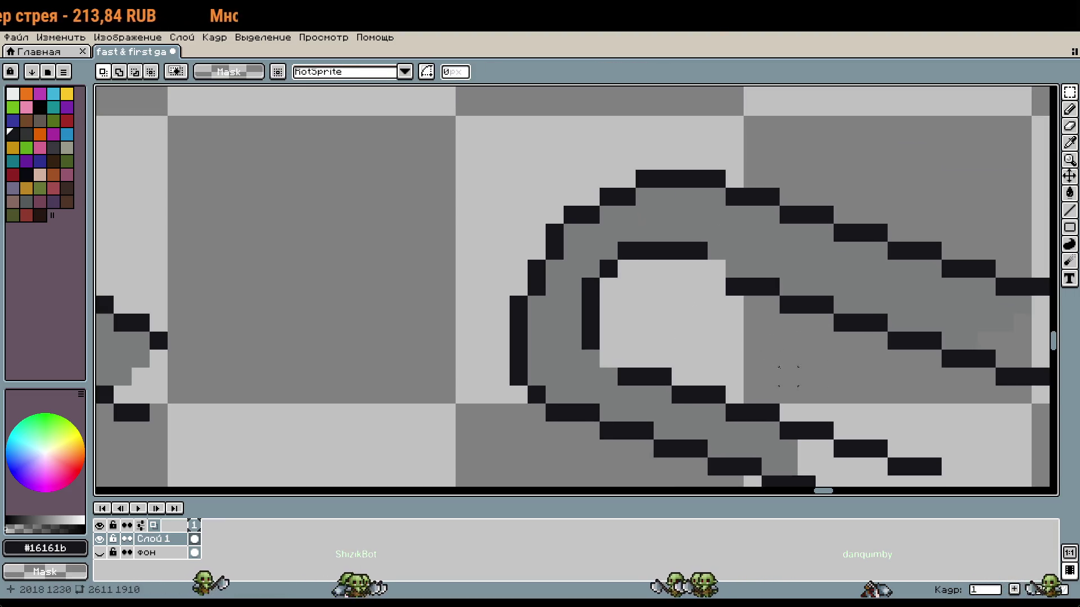
Select the upper inner outline and inner prong sections and move them one pixel up-left
{"action": "left_click_drag", "start_coordinate": [661, 313], "coordinate": [752, 346]}
{"action": "mouse_move", "coordinate": [942, 411]}
{"action": "left_mouse_down"}
{"action": "mouse_move", "coordinate": [773, 346]}
{"action": "mouse_move", "coordinate": [805, 365]}
{"action": "left_mouse_up"}
{"action": "left_click_drag", "start_coordinate": [740, 354], "coordinate": [815, 375]}
{"action": "left_click_drag", "start_coordinate": [720, 335], "coordinate": [700, 316]}
{"action": "left_click", "coordinate": [850, 425]}
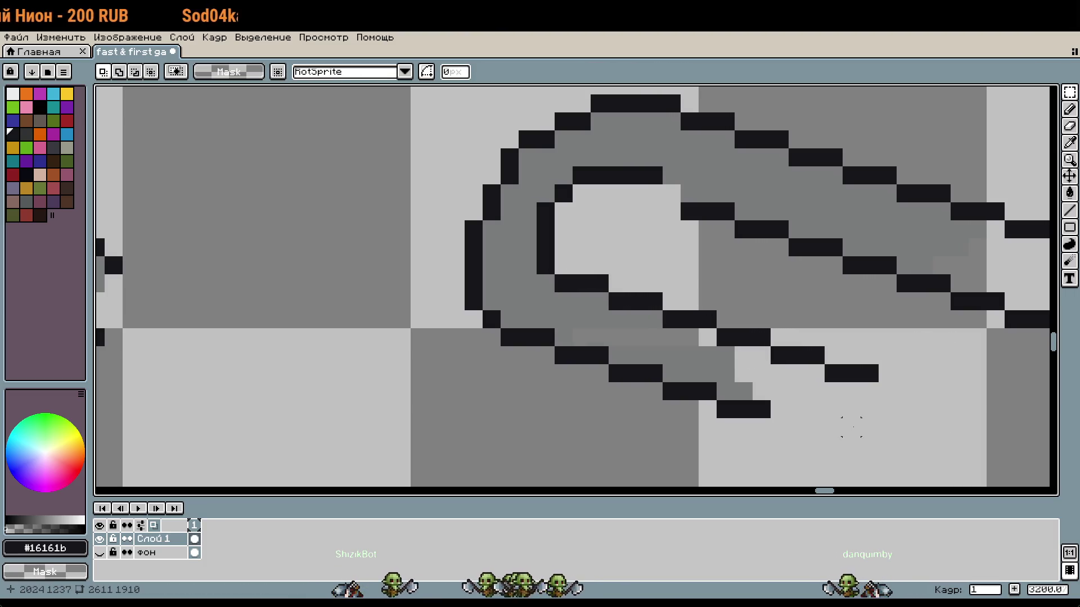
Shift the inner prong outline one pixel left and up and commit it
{"action": "scroll", "coordinate": [851, 427], "scroll_direction": "down", "scroll_amount": 1}
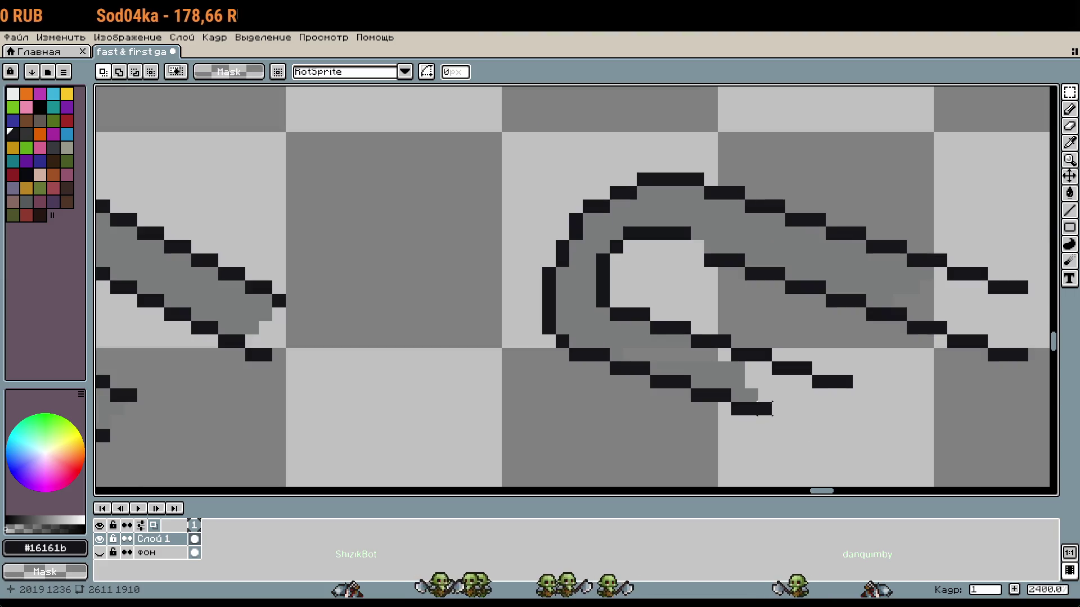
{"action": "scroll", "coordinate": [747, 405], "scroll_direction": "right", "scroll_amount": 2}
{"action": "left_click_drag", "start_coordinate": [664, 256], "coordinate": [1029, 381]}
{"action": "mouse_move", "coordinate": [928, 369]}
{"action": "left_mouse_down"}
{"action": "mouse_move", "coordinate": [900, 361]}
{"action": "mouse_move", "coordinate": [906, 353]}
{"action": "mouse_move", "coordinate": [891, 359]}
{"action": "left_mouse_up"}
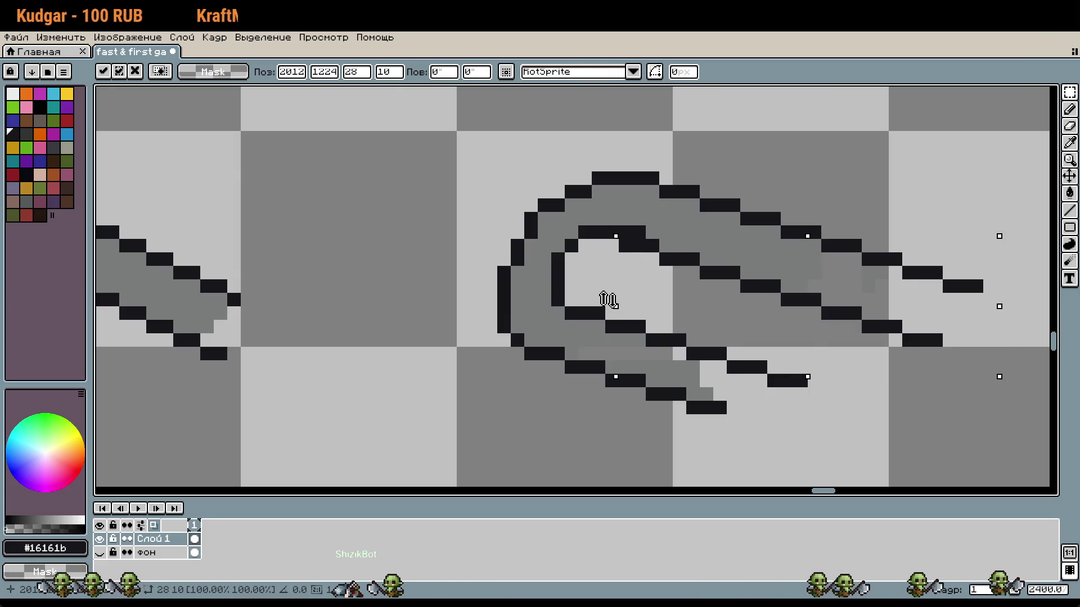
{"action": "scroll", "coordinate": [634, 286], "scroll_direction": "up", "scroll_amount": 1}
{"action": "key", "text": "m"}
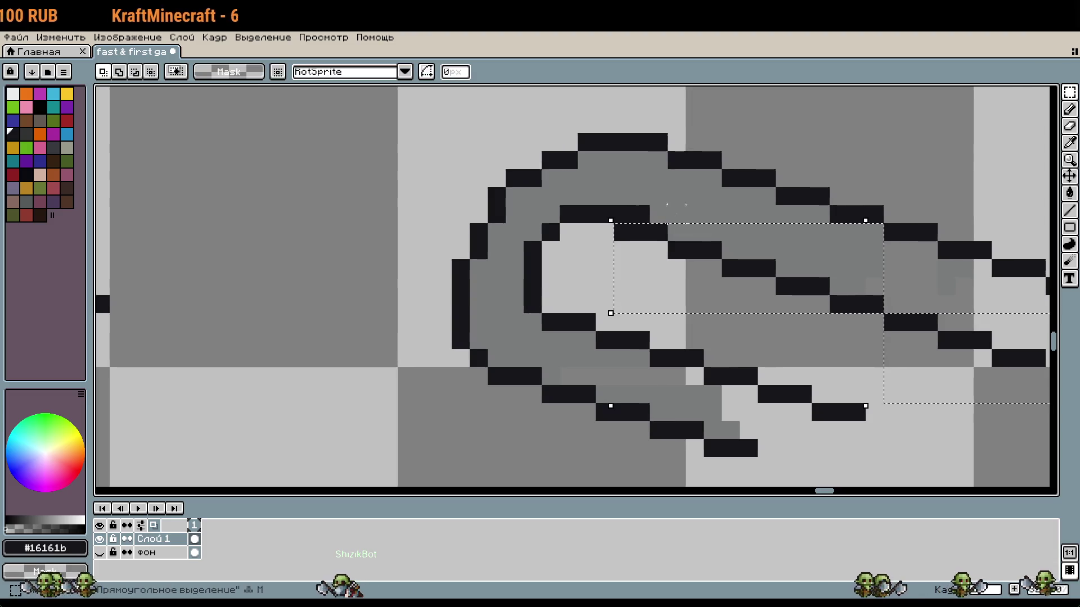
Return to the Pencil and sample the paperclip's gray from the canvas
{"action": "key", "text": "b"}
{"action": "left_click", "coordinate": [676, 214], "text": "alt"}
{"action": "scroll", "coordinate": [763, 289], "scroll_direction": "down", "scroll_amount": 4}
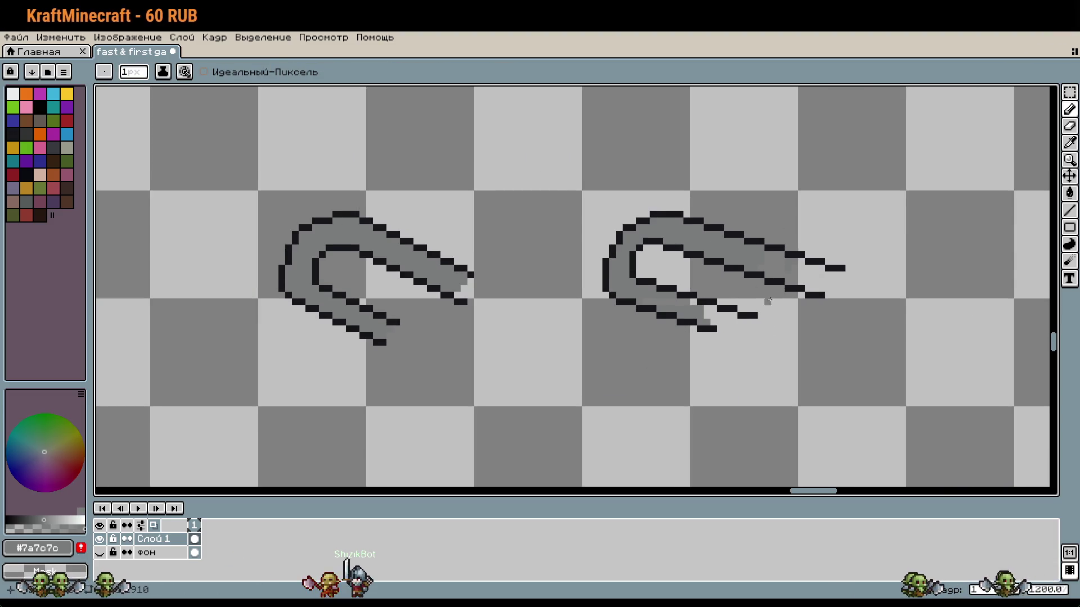
{"action": "scroll", "coordinate": [700, 261], "scroll_direction": "up", "scroll_amount": 1}
{"action": "scroll", "coordinate": [628, 219], "scroll_direction": "up", "scroll_amount": 1}
{"action": "key", "text": "alt"}
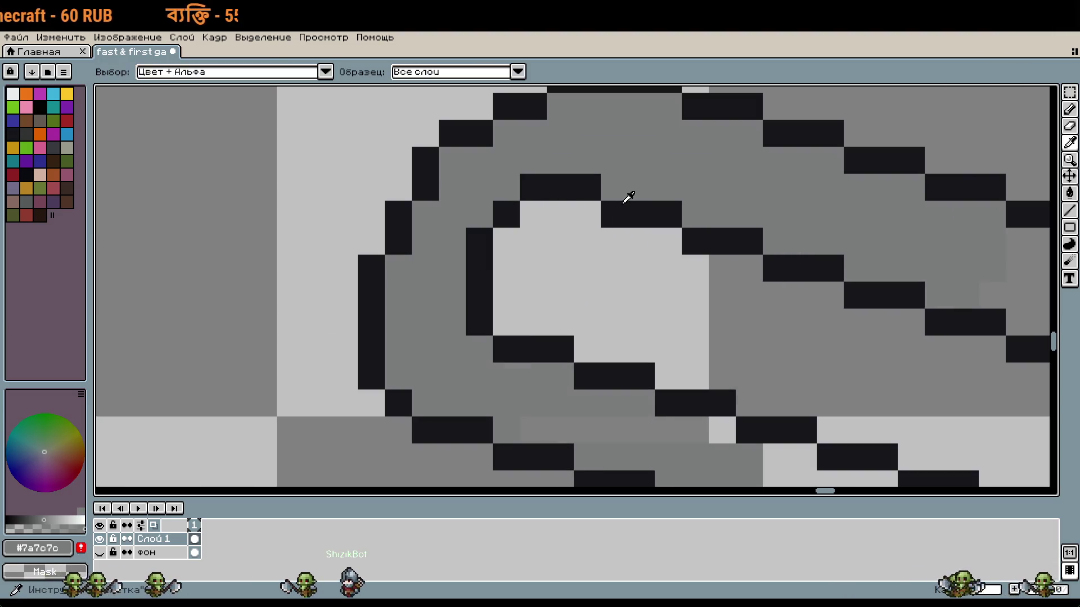
Touch up the bend outline, repainting one pixel gray and adding dark pixels inside the loop
{"action": "left_click", "coordinate": [613, 214]}
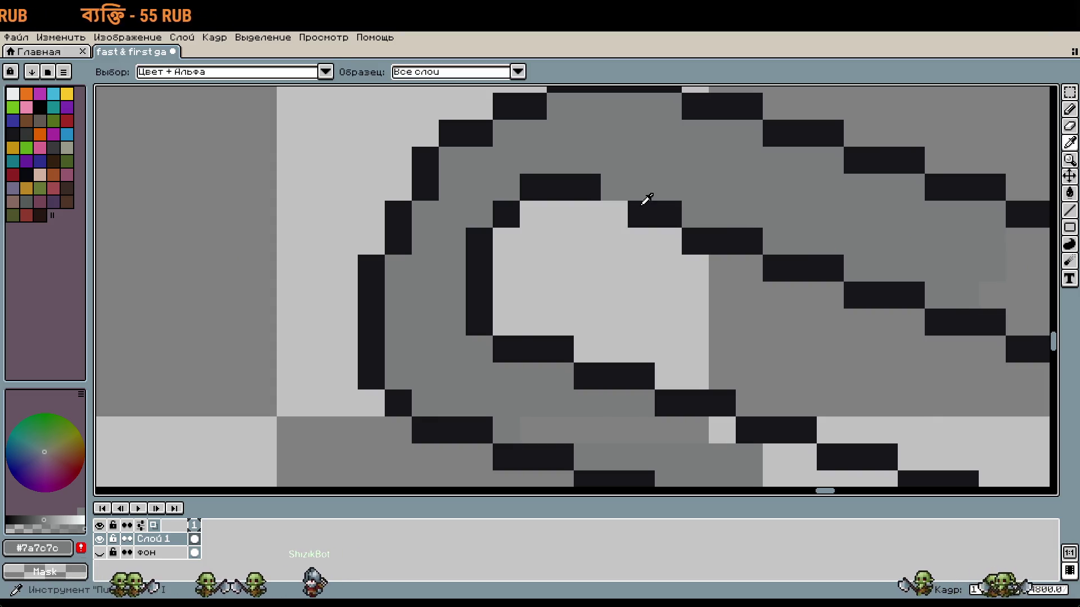
{"action": "left_click", "coordinate": [646, 209], "text": "alt"}
{"action": "left_click", "coordinate": [613, 187]}
{"action": "left_click", "coordinate": [744, 304]}
{"action": "scroll", "coordinate": [745, 308], "scroll_direction": "down", "scroll_amount": 1}
{"action": "scroll", "coordinate": [659, 278], "scroll_direction": "up", "scroll_amount": 1}
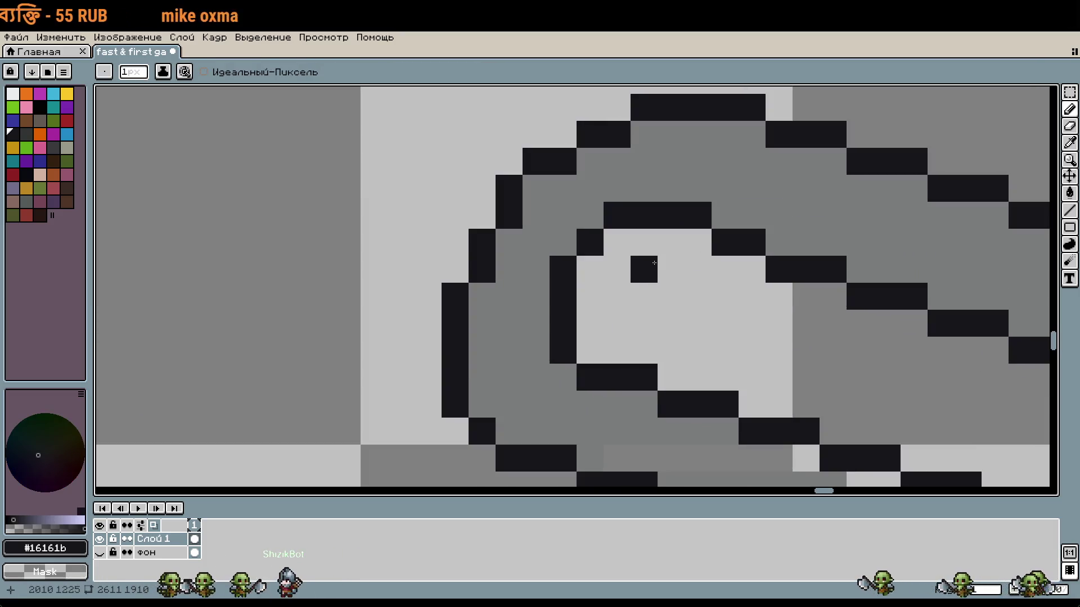
{"action": "scroll", "coordinate": [741, 317], "scroll_direction": "down", "scroll_amount": 1}
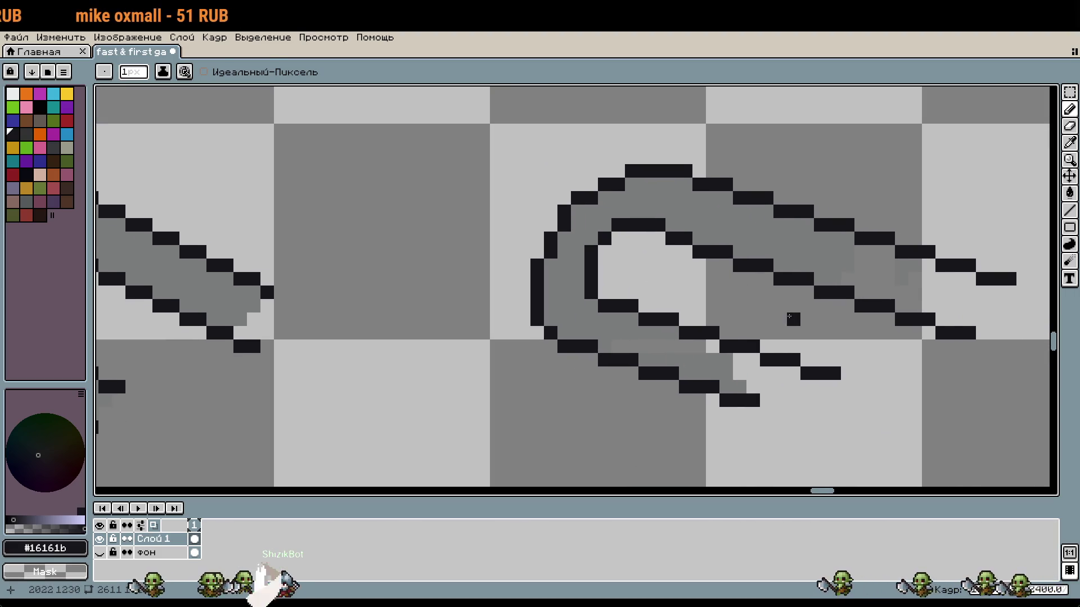
Move the upper prong outline and its adjacent section one pixel right
{"action": "key", "text": "m"}
{"action": "left_click_drag", "start_coordinate": [790, 277], "coordinate": [893, 297]}
{"action": "left_click_drag", "start_coordinate": [995, 346], "coordinate": [854, 297]}
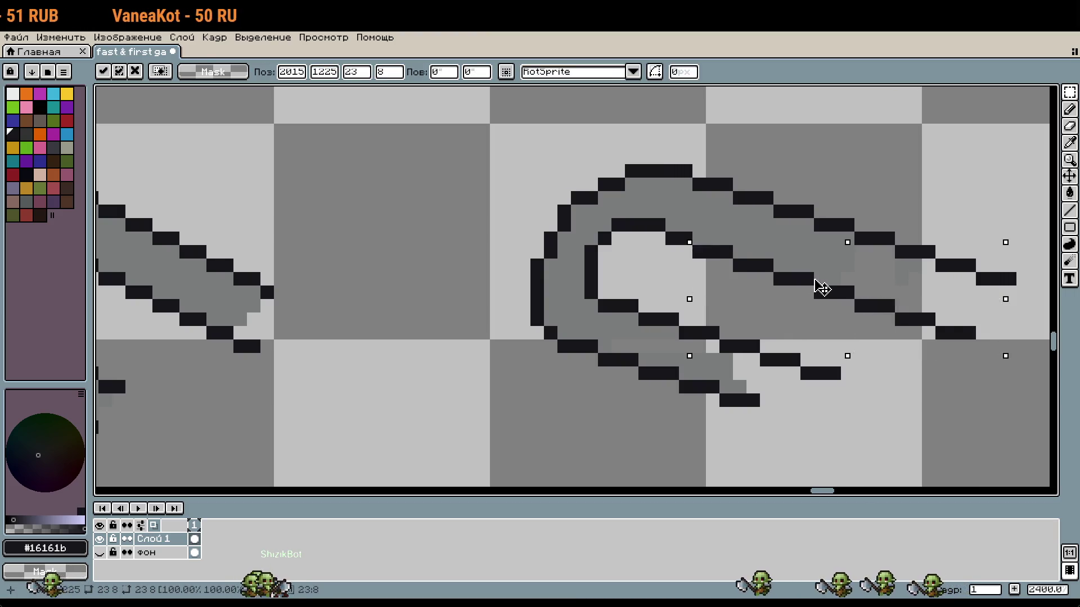
{"action": "left_click_drag", "start_coordinate": [718, 265], "coordinate": [732, 265]}
{"action": "key", "text": "ctrl+d"}
{"action": "key", "text": "b"}
{"action": "scroll", "coordinate": [802, 306], "scroll_direction": "down", "scroll_amount": 1}
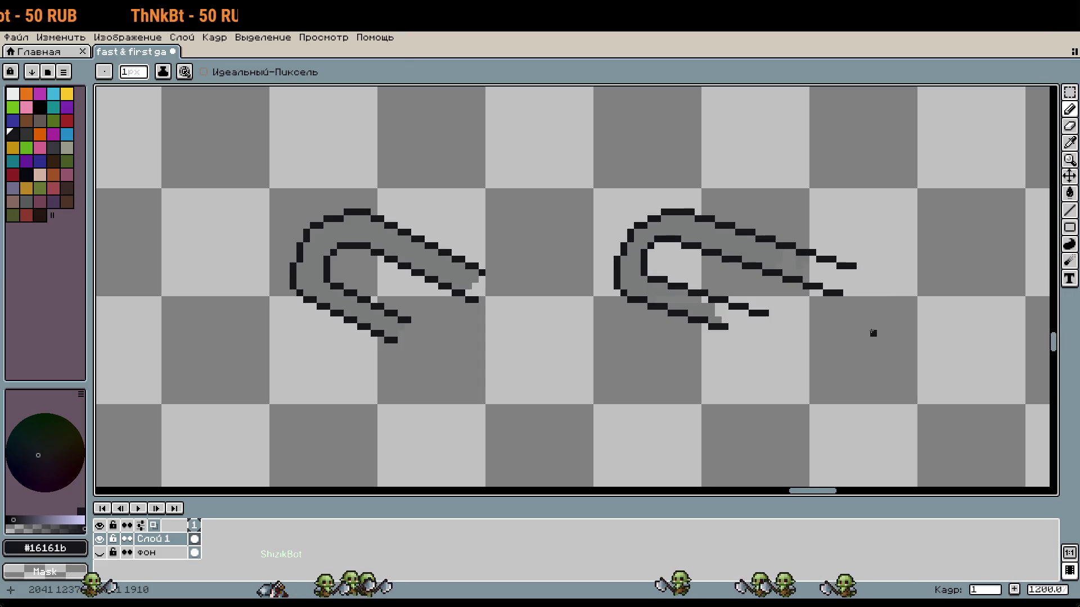
{"action": "scroll", "coordinate": [645, 326], "scroll_direction": "up", "scroll_amount": 1}
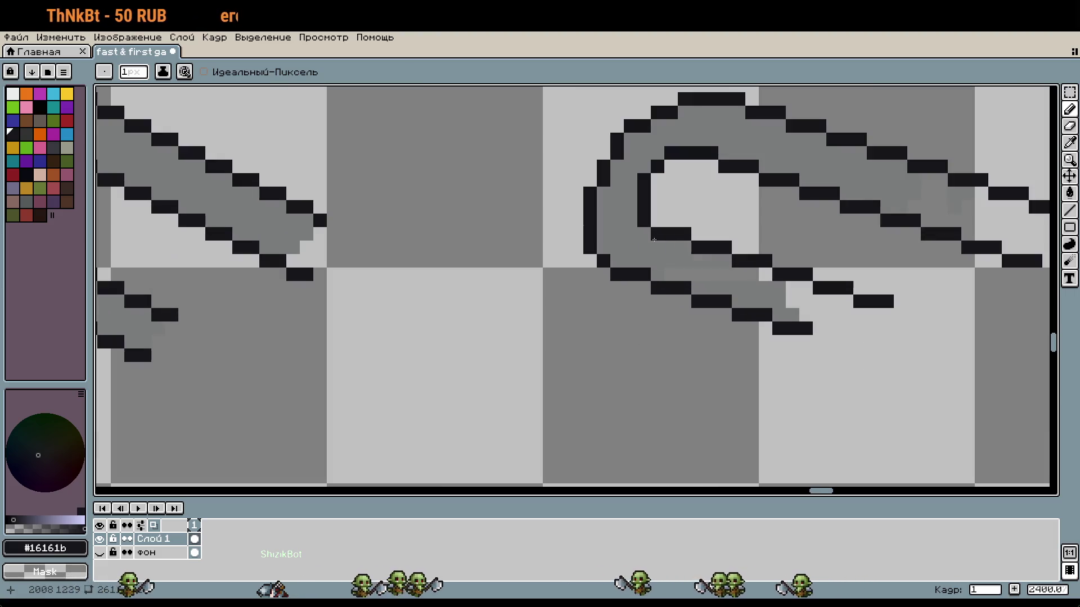
{"action": "scroll", "coordinate": [708, 255], "scroll_direction": "up", "scroll_amount": 1}
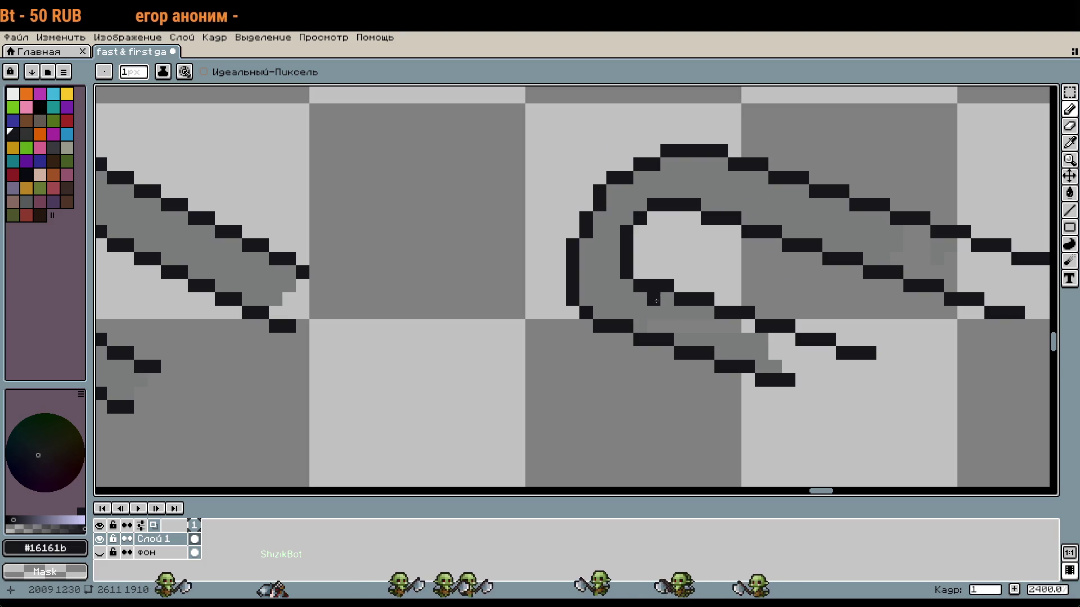
{"action": "scroll", "coordinate": [786, 344], "scroll_direction": "up", "scroll_amount": 2}
Shift part of the right paperclip's upper arm one pixel right and down and drop it
{"action": "key", "text": "m"}
{"action": "mouse_move", "coordinate": [595, 224]}
{"action": "left_mouse_down"}
{"action": "mouse_move", "coordinate": [808, 291]}
{"action": "mouse_move", "coordinate": [1007, 386]}
{"action": "mouse_move", "coordinate": [926, 321]}
{"action": "mouse_move", "coordinate": [818, 286]}
{"action": "left_mouse_up"}
{"action": "scroll", "coordinate": [899, 338], "scroll_direction": "right", "scroll_amount": 3}
{"action": "mouse_move", "coordinate": [687, 278]}
{"action": "left_mouse_down"}
{"action": "mouse_move", "coordinate": [569, 217]}
{"action": "mouse_move", "coordinate": [577, 220]}
{"action": "left_mouse_up"}
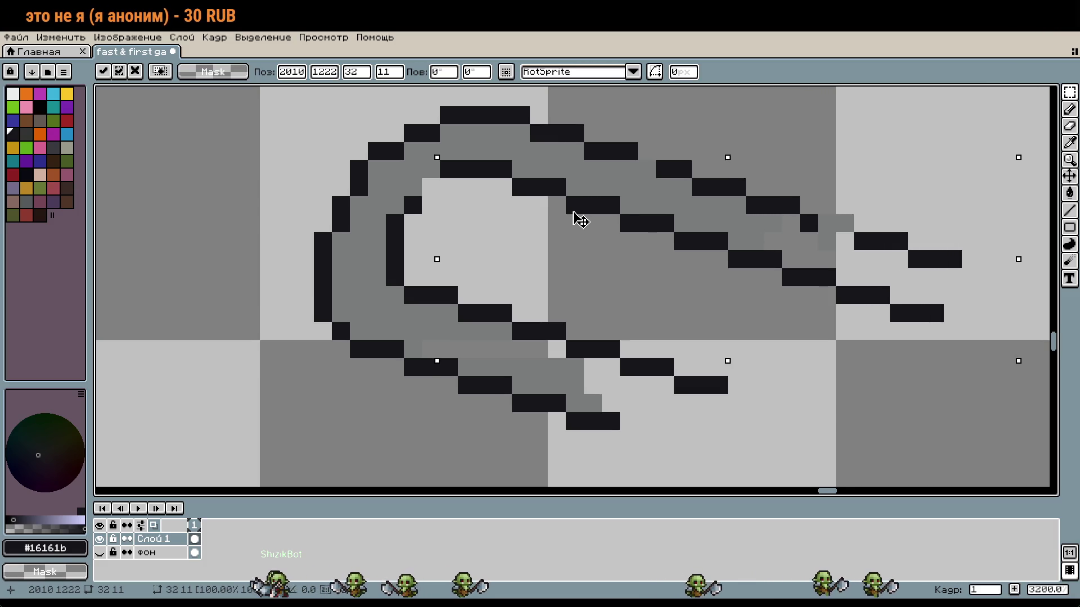
{"action": "key", "text": "Right"}
{"action": "key", "text": "Down"}
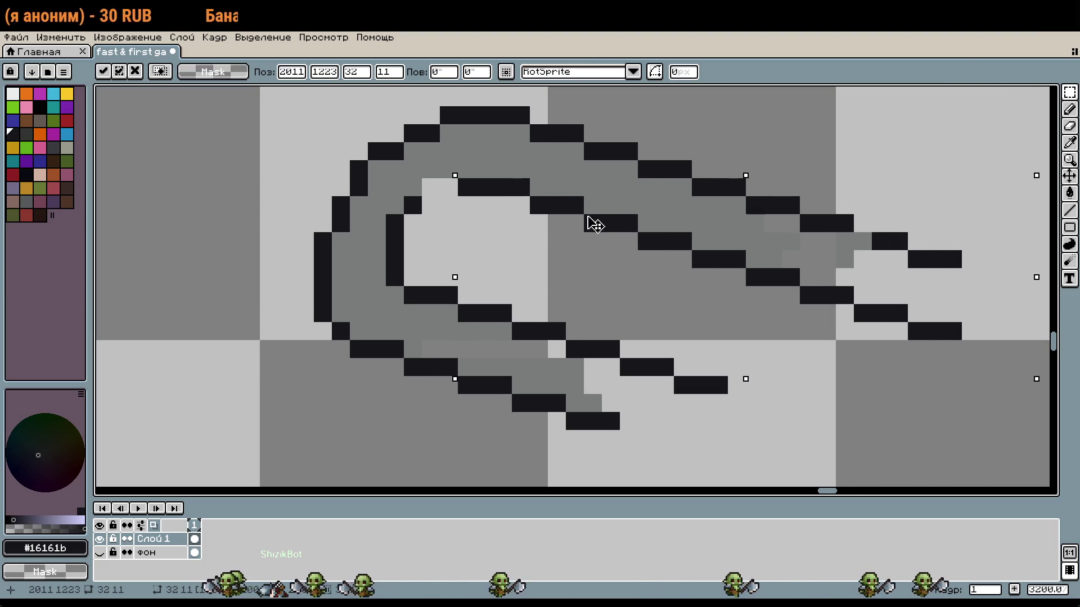
{"action": "key", "text": "Return"}
{"action": "scroll", "coordinate": [624, 298], "scroll_direction": "down", "scroll_amount": 3}
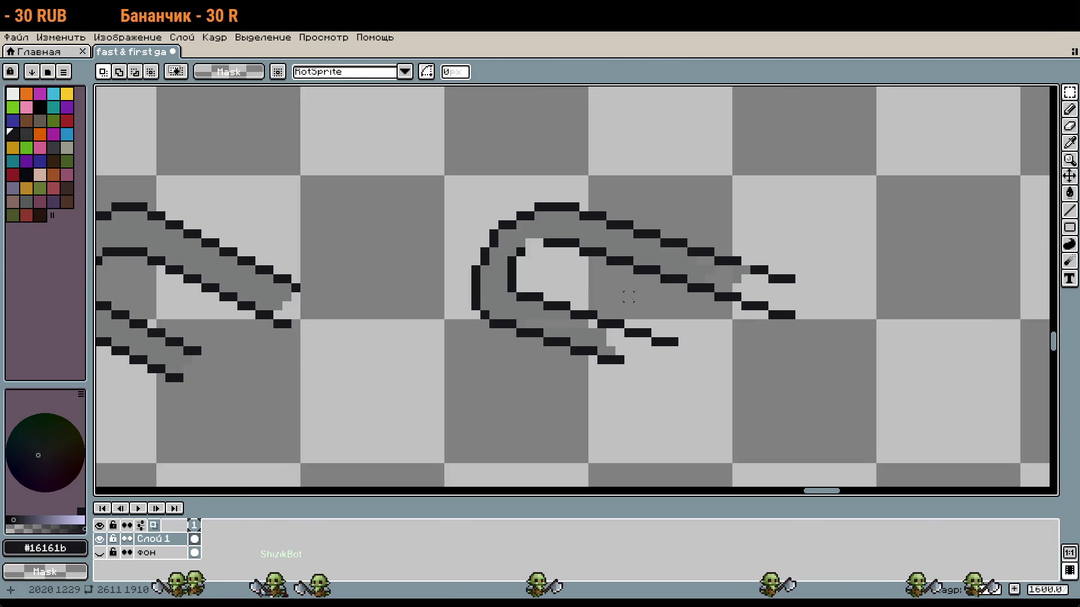
{"action": "scroll", "coordinate": [625, 298], "scroll_direction": "up", "scroll_amount": 1}
{"action": "scroll", "coordinate": [897, 260], "scroll_direction": "up", "scroll_amount": 1}
Undo the last pixel stroke and sample the paperclip's grey fill colour
{"action": "key", "text": "b"}
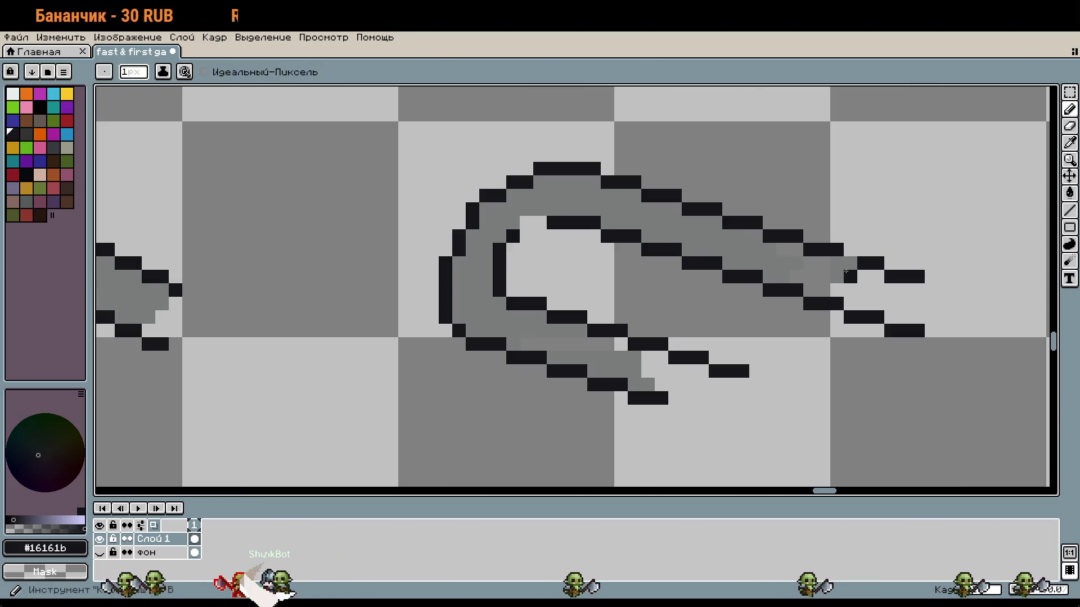
{"action": "scroll", "coordinate": [673, 285], "scroll_direction": "down", "scroll_amount": 1}
{"action": "scroll", "coordinate": [635, 251], "scroll_direction": "up", "scroll_amount": 1}
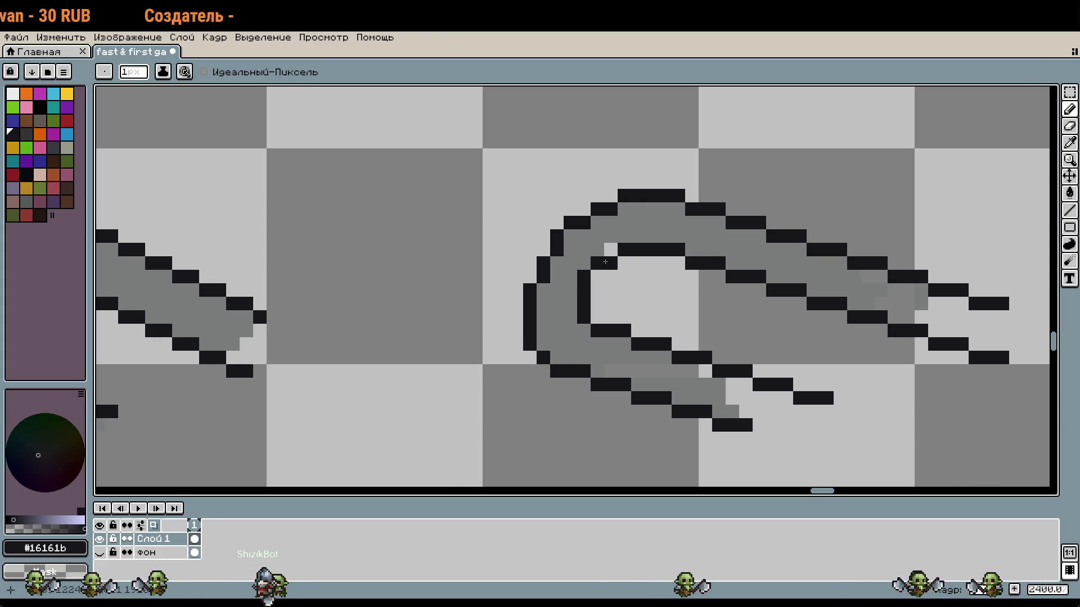
{"action": "scroll", "coordinate": [648, 279], "scroll_direction": "down", "scroll_amount": 1}
{"action": "key", "text": "m"}
{"action": "key", "text": "ctrl+z"}
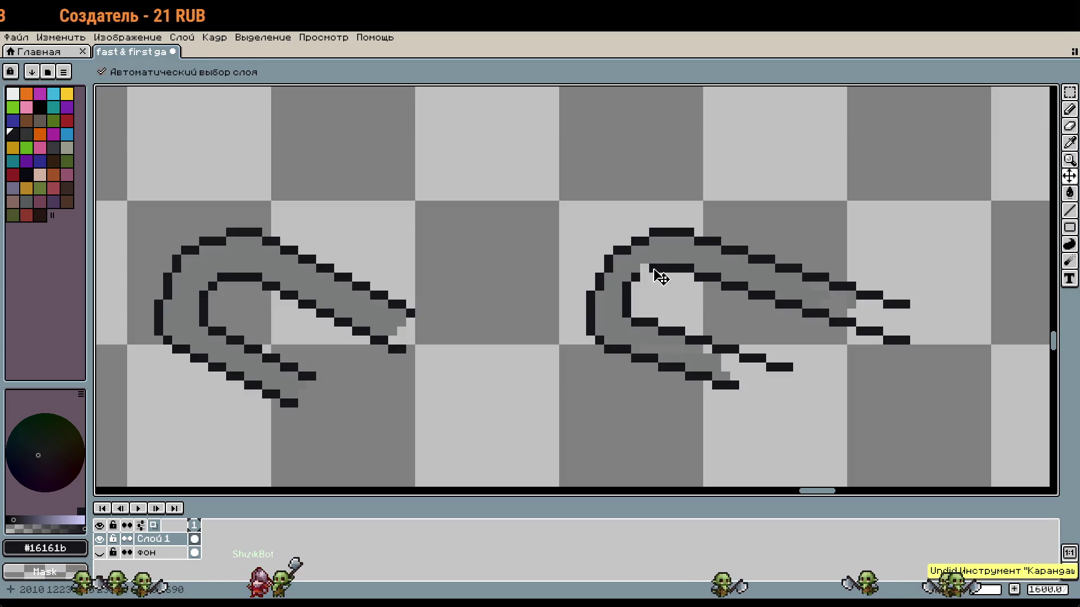
{"action": "key", "text": "b"}
{"action": "scroll", "coordinate": [658, 281], "scroll_direction": "up", "scroll_amount": 2}
{"action": "left_click", "coordinate": [649, 250], "text": "alt"}
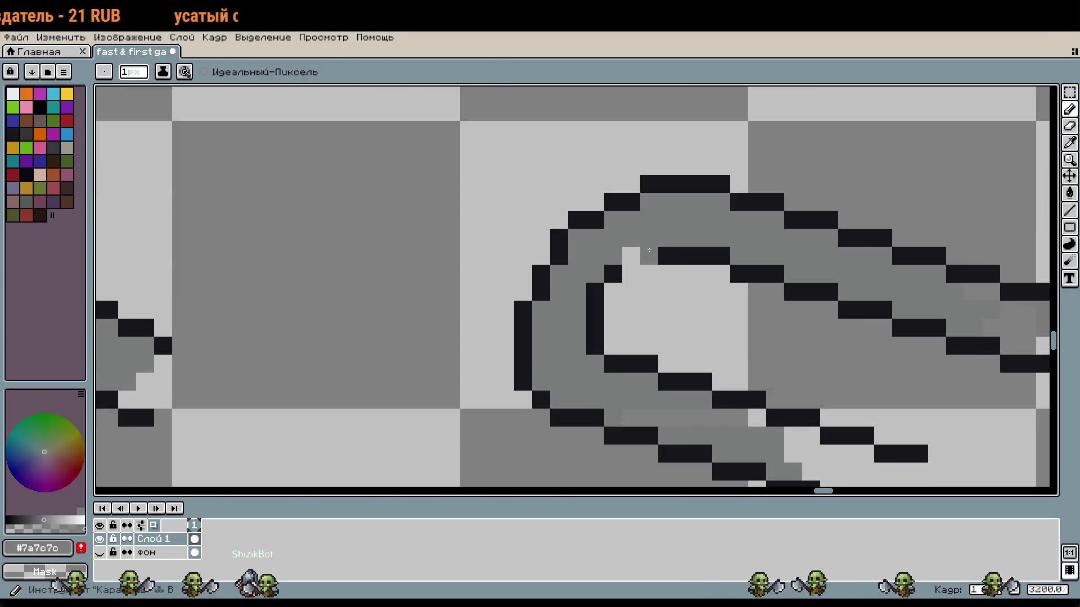
Try dark pixels beside the inner outline and lower on the inner curve, undoing misplaced ones
{"action": "left_click", "coordinate": [659, 254], "text": "alt"}
{"action": "left_click", "coordinate": [654, 260]}
{"action": "key", "text": "ctrl+z"}
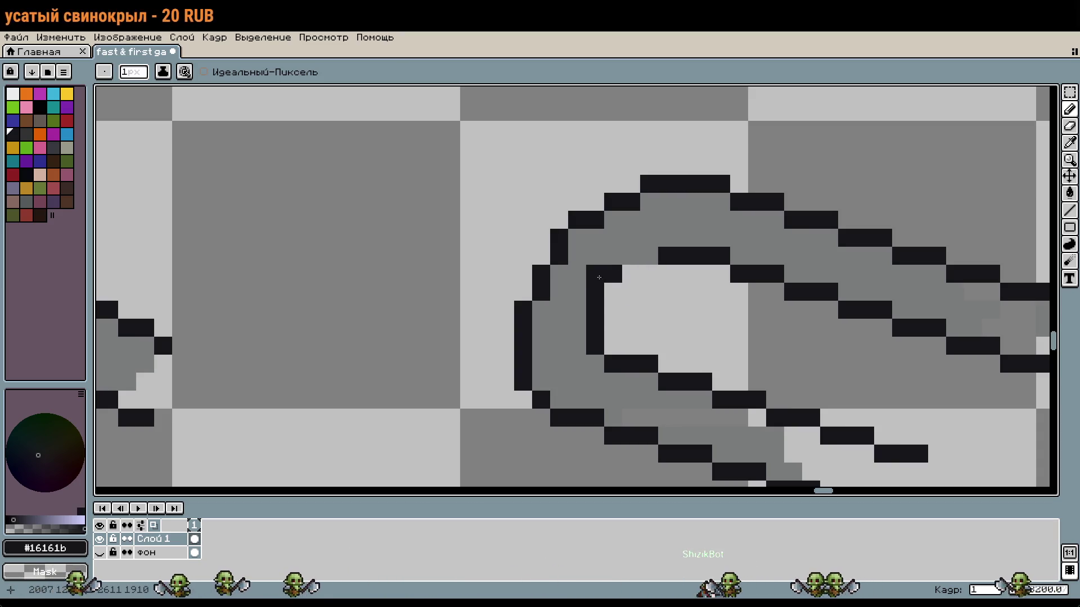
{"action": "key", "text": "ctrl+z"}
{"action": "left_click", "coordinate": [606, 285]}
{"action": "scroll", "coordinate": [630, 309], "scroll_direction": "down", "scroll_amount": 1}
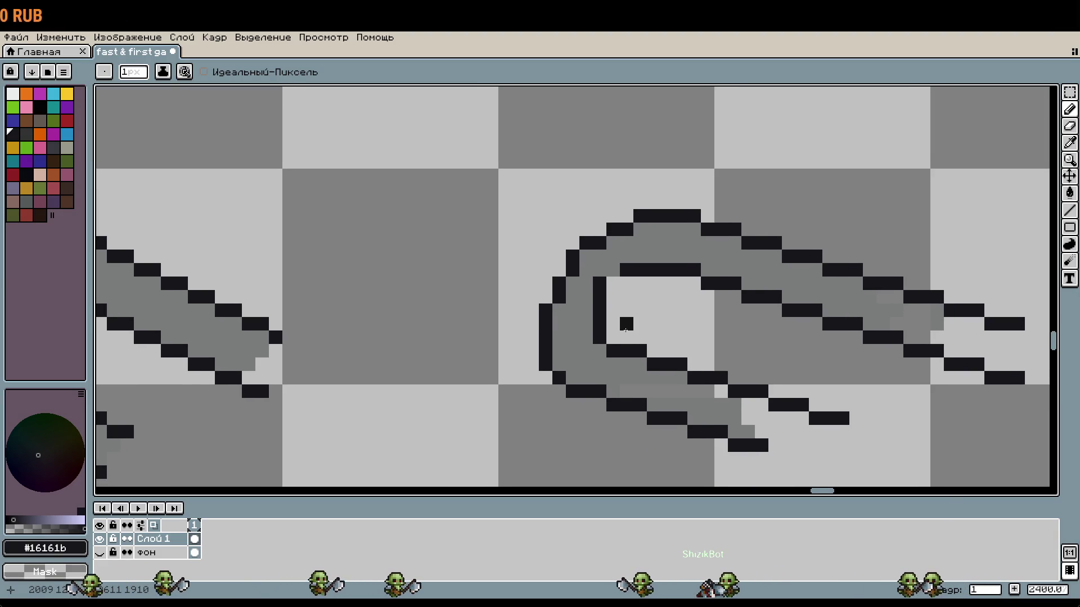
{"action": "key", "text": "ctrl+z"}
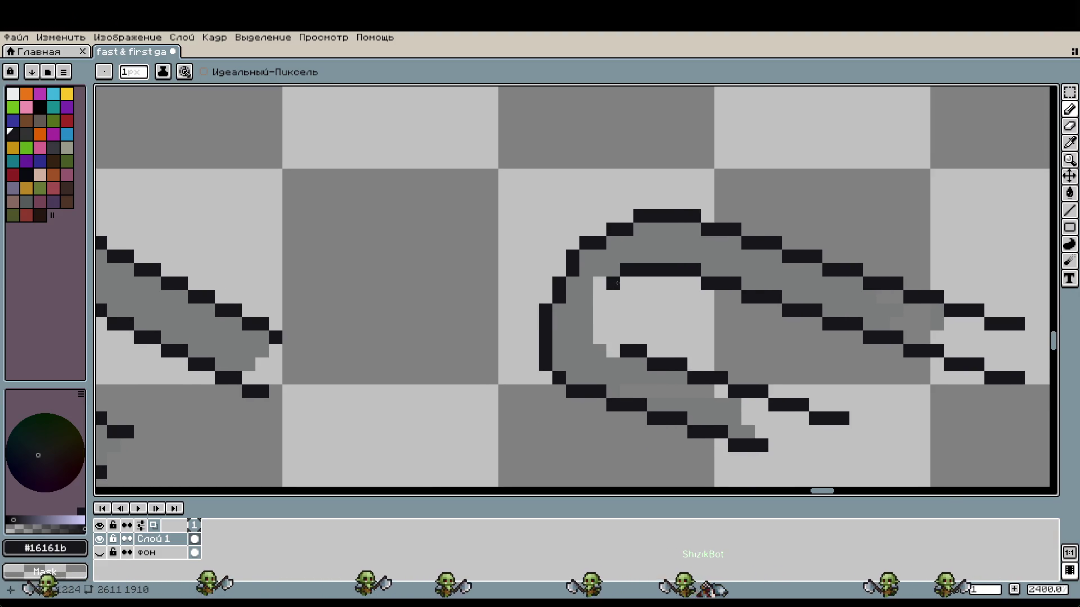
Draw a new dark inner wall for the loop and redraw the inner curve's lower pixels
{"action": "scroll", "coordinate": [638, 275], "scroll_direction": "up", "scroll_amount": 3}
{"action": "left_click", "coordinate": [581, 352]}
{"action": "mouse_move", "coordinate": [582, 351]}
{"action": "left_mouse_down"}
{"action": "mouse_move", "coordinate": [582, 286]}
{"action": "mouse_move", "coordinate": [609, 244]}
{"action": "left_mouse_up"}
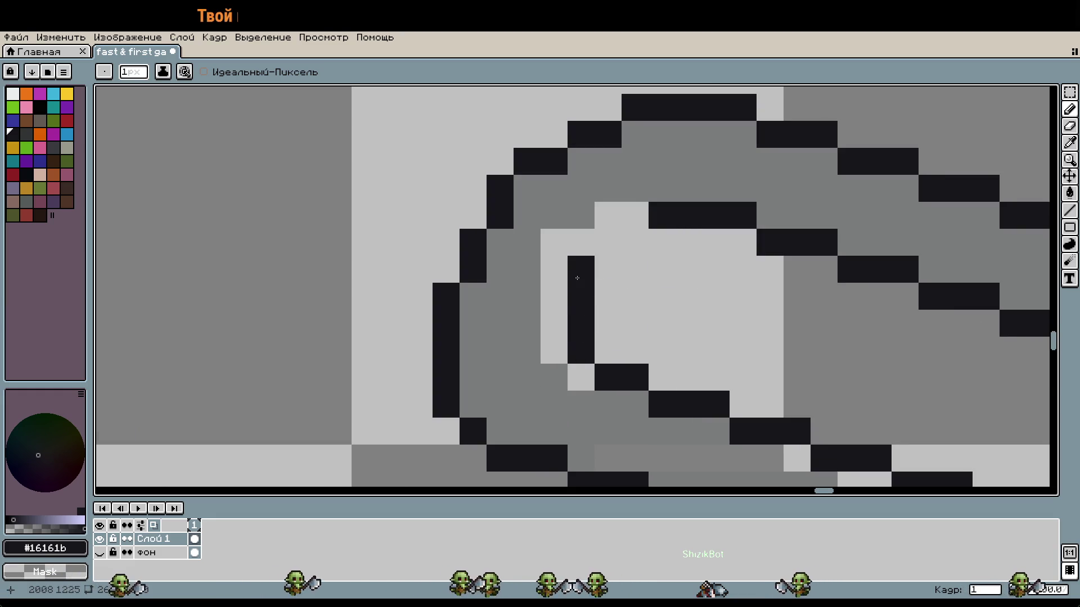
{"action": "left_click", "coordinate": [635, 215]}
{"action": "scroll", "coordinate": [669, 308], "scroll_direction": "down", "scroll_amount": 5}
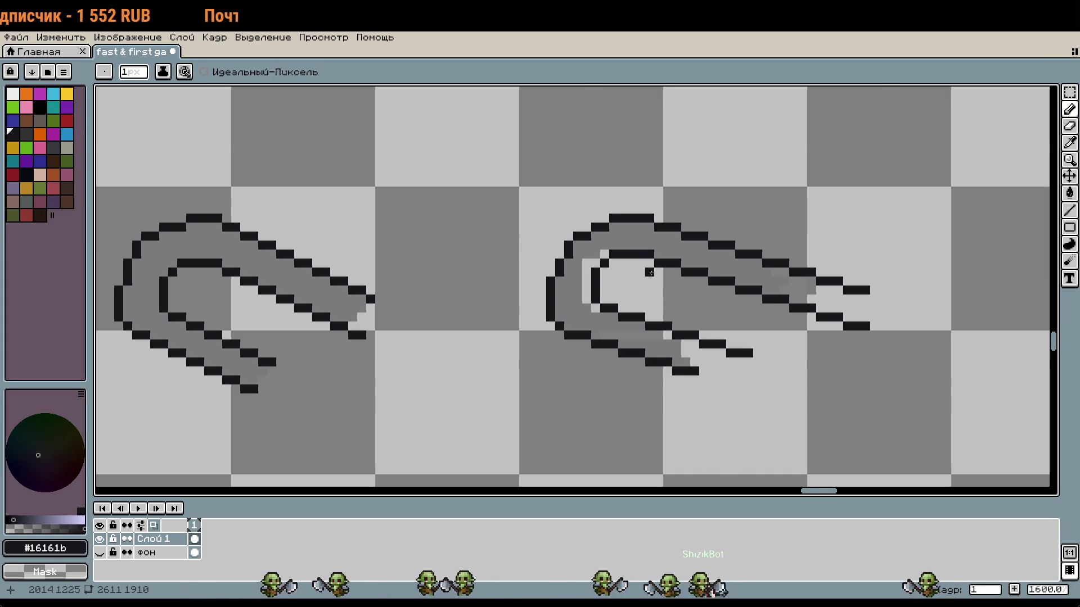
{"action": "scroll", "coordinate": [649, 274], "scroll_direction": "up", "scroll_amount": 1}
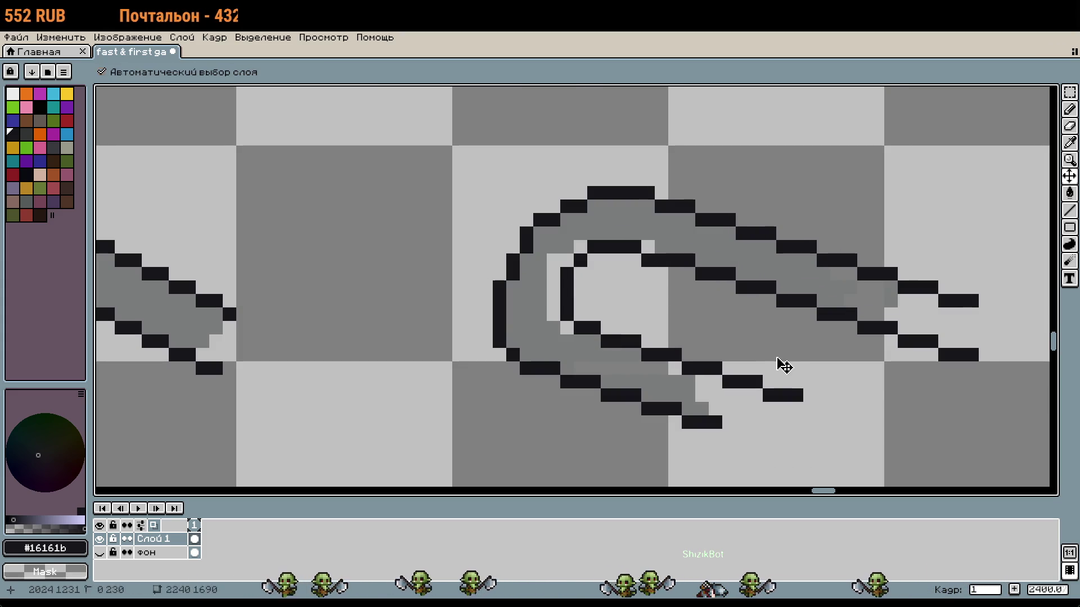
{"action": "key", "text": "ctrl+z"}
{"action": "scroll", "coordinate": [612, 305], "scroll_direction": "up", "scroll_amount": 1}
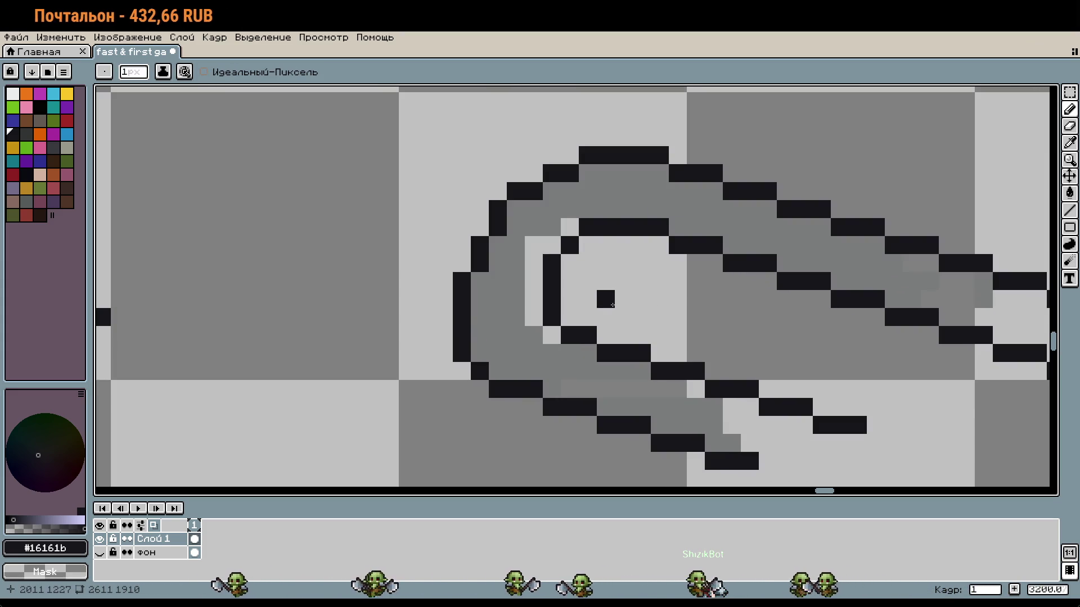
{"action": "key", "text": "ctrl+z"}
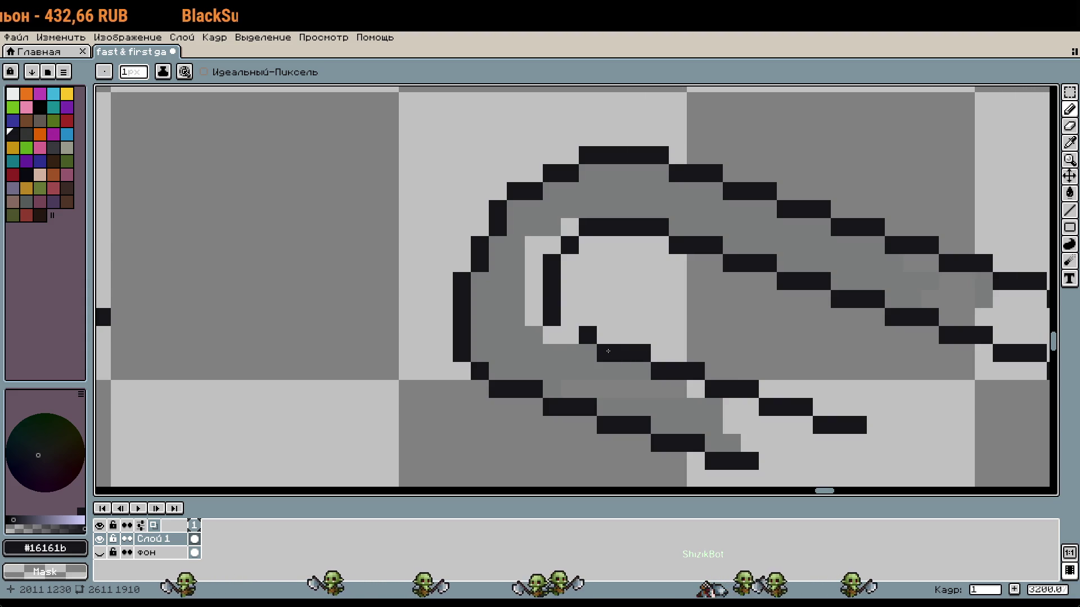
{"action": "mouse_move", "coordinate": [609, 351]}
{"action": "left_mouse_down"}
{"action": "mouse_move", "coordinate": [573, 314]}
{"action": "mouse_move", "coordinate": [570, 256]}
{"action": "mouse_move", "coordinate": [552, 321]}
{"action": "left_mouse_up"}
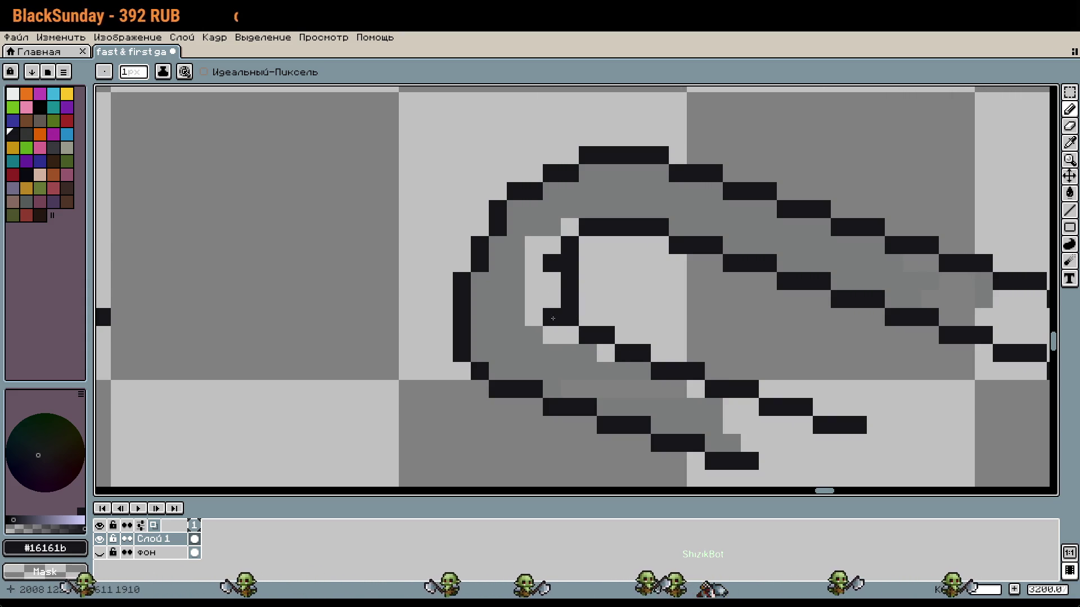
{"action": "scroll", "coordinate": [652, 319], "scroll_direction": "down", "scroll_amount": 1}
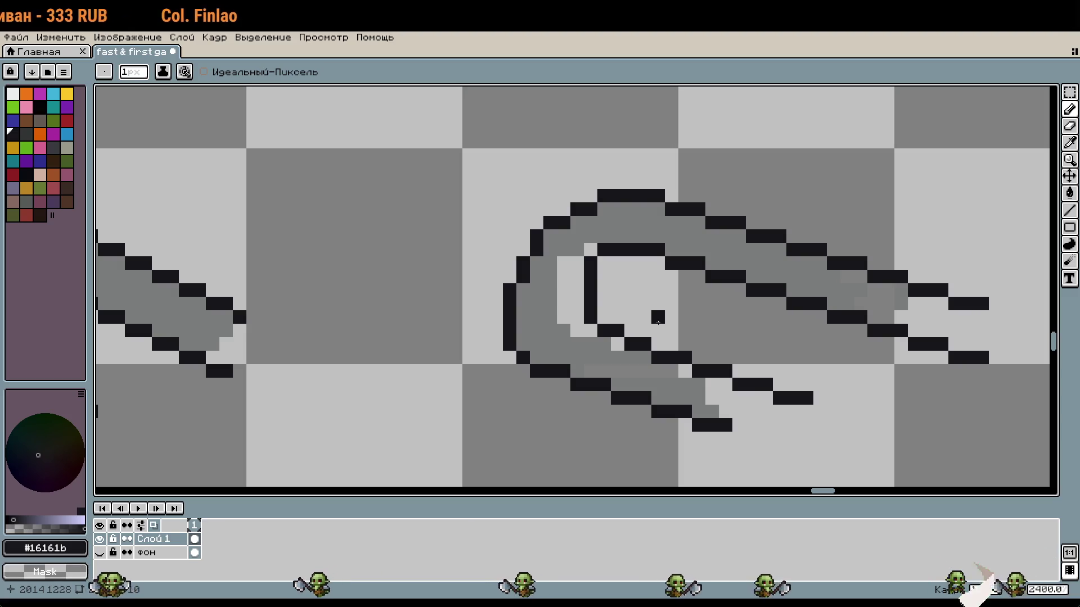
Undo trial strokes around the bend, then select the bend's outer left wall to shift it
{"action": "mouse_move", "coordinate": [563, 214]}
{"action": "left_mouse_down"}
{"action": "mouse_move", "coordinate": [554, 397]}
{"action": "mouse_move", "coordinate": [506, 203]}
{"action": "left_mouse_up"}
{"action": "key", "text": "ctrl+z"}
{"action": "scroll", "coordinate": [702, 315], "scroll_direction": "down", "scroll_amount": 1}
{"action": "left_click_drag", "start_coordinate": [702, 315], "coordinate": [595, 262]}
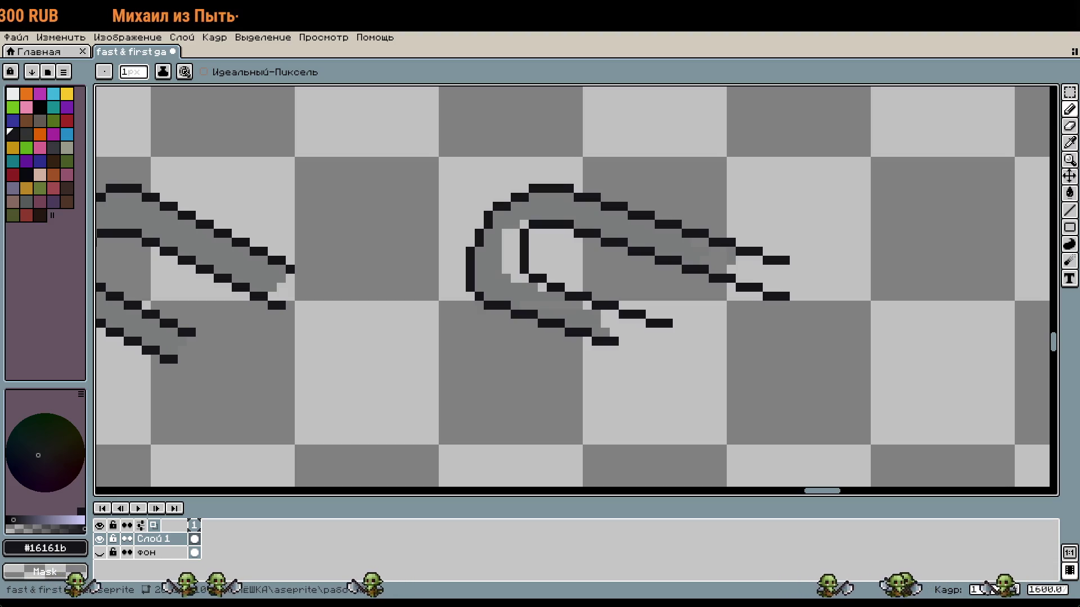
{"action": "mouse_move", "coordinate": [565, 149]}
{"action": "left_mouse_down"}
{"action": "mouse_move", "coordinate": [793, 228]}
{"action": "mouse_move", "coordinate": [863, 234]}
{"action": "left_mouse_up"}
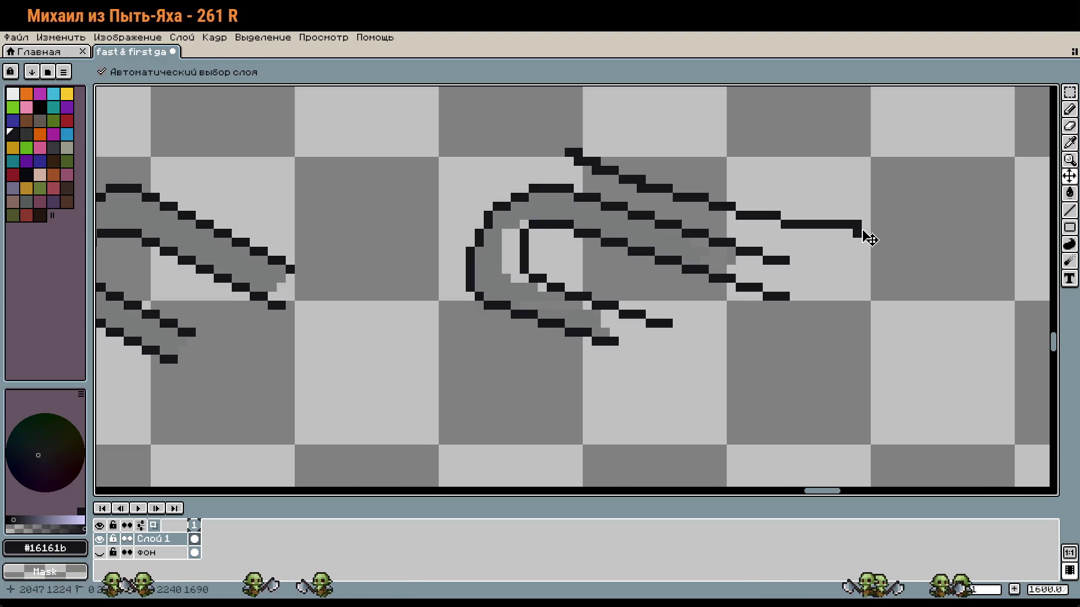
{"action": "key", "text": "ctrl+z"}
{"action": "scroll", "coordinate": [697, 253], "scroll_direction": "down", "scroll_amount": 2}
{"action": "scroll", "coordinate": [611, 221], "scroll_direction": "up", "scroll_amount": 3}
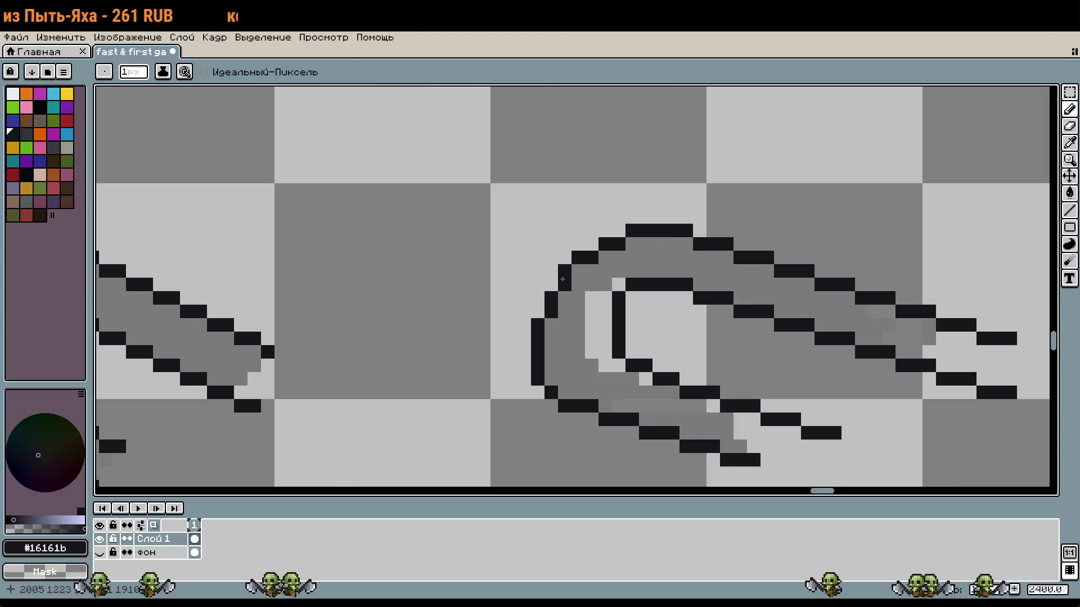
{"action": "key", "text": "m"}
{"action": "mouse_move", "coordinate": [514, 248]}
{"action": "left_mouse_down"}
{"action": "mouse_move", "coordinate": [588, 429]}
{"action": "mouse_move", "coordinate": [593, 398]}
{"action": "left_mouse_up"}
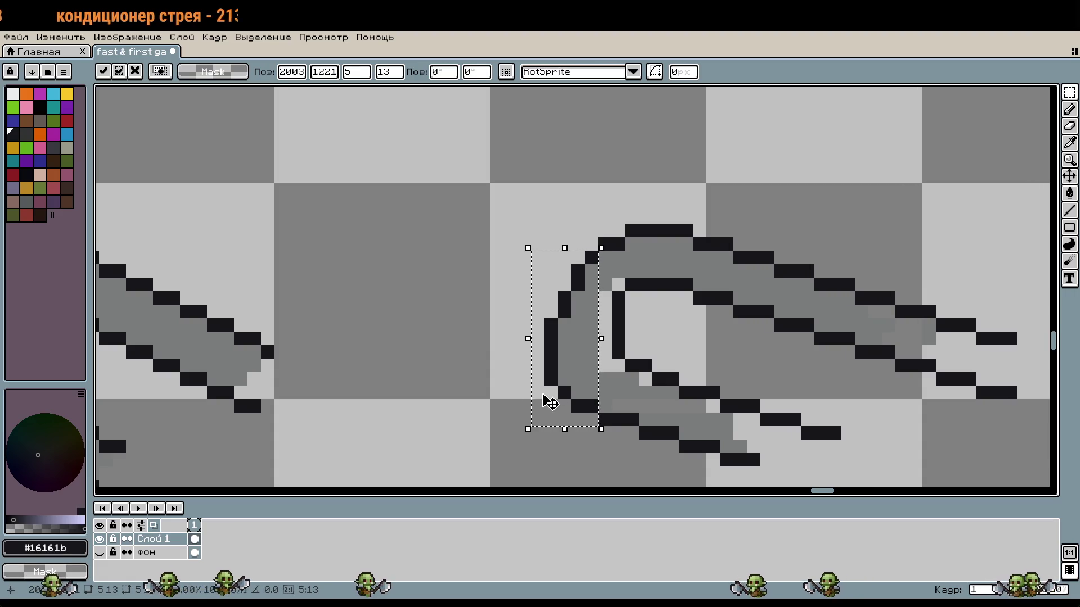
Drop the moved bend wall and tidy the dark pixels inside the loop
{"action": "left_click", "coordinate": [605, 392]}
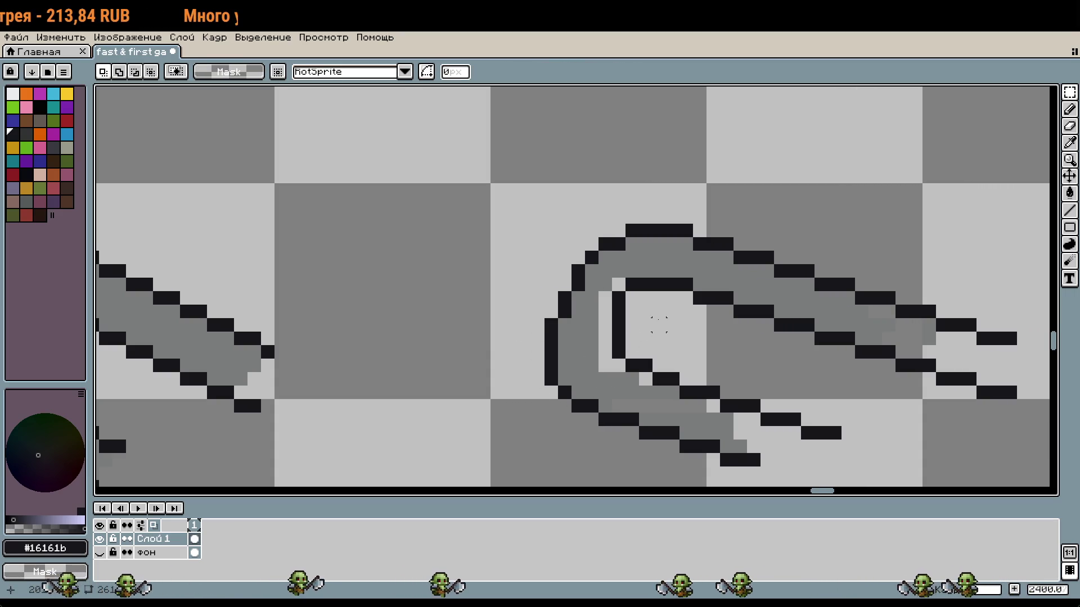
{"action": "key", "text": "b"}
{"action": "left_click", "coordinate": [659, 325]}
{"action": "scroll", "coordinate": [655, 332], "scroll_direction": "up", "scroll_amount": 3}
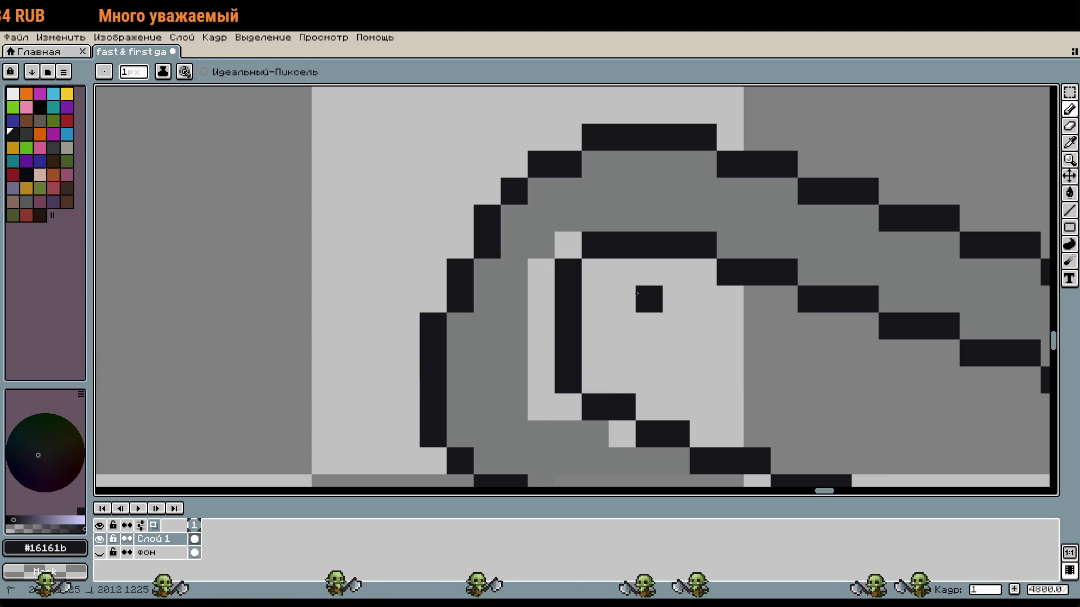
{"action": "left_click", "coordinate": [622, 326]}
{"action": "right_click", "coordinate": [648, 299]}
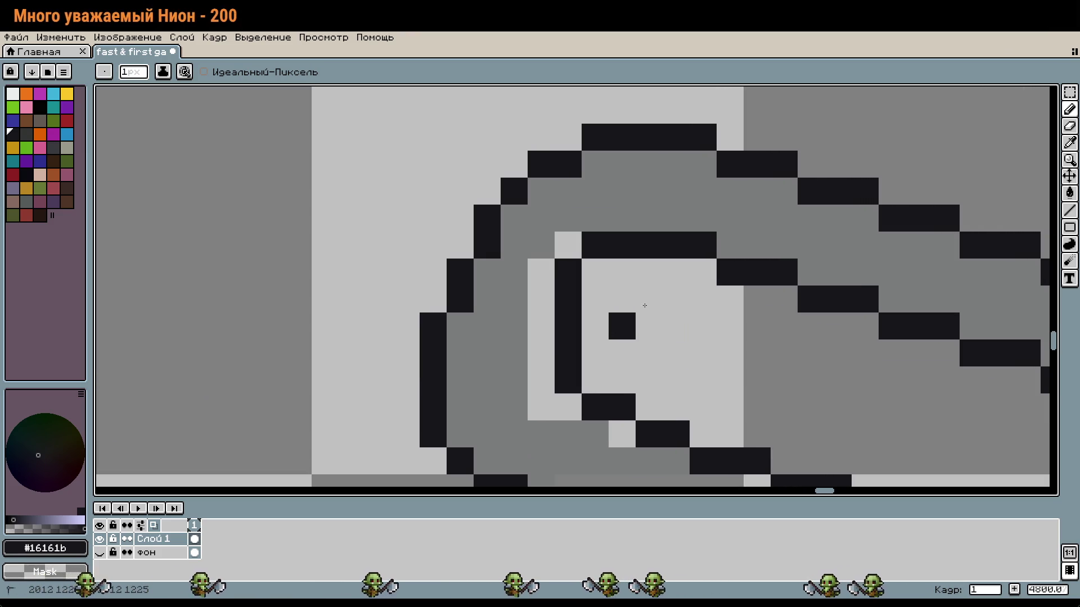
{"action": "right_click", "coordinate": [622, 326]}
Fill the light gaps along the bend and near the lower arm with the sampled gray
{"action": "key", "text": "i"}
{"action": "left_click", "coordinate": [575, 216]}
{"action": "key", "text": "b"}
{"action": "left_click_drag", "start_coordinate": [567, 247], "coordinate": [546, 397]}
{"action": "scroll", "coordinate": [620, 443], "scroll_direction": "down", "scroll_amount": 2}
{"action": "scroll", "coordinate": [643, 366], "scroll_direction": "up", "scroll_amount": 2}
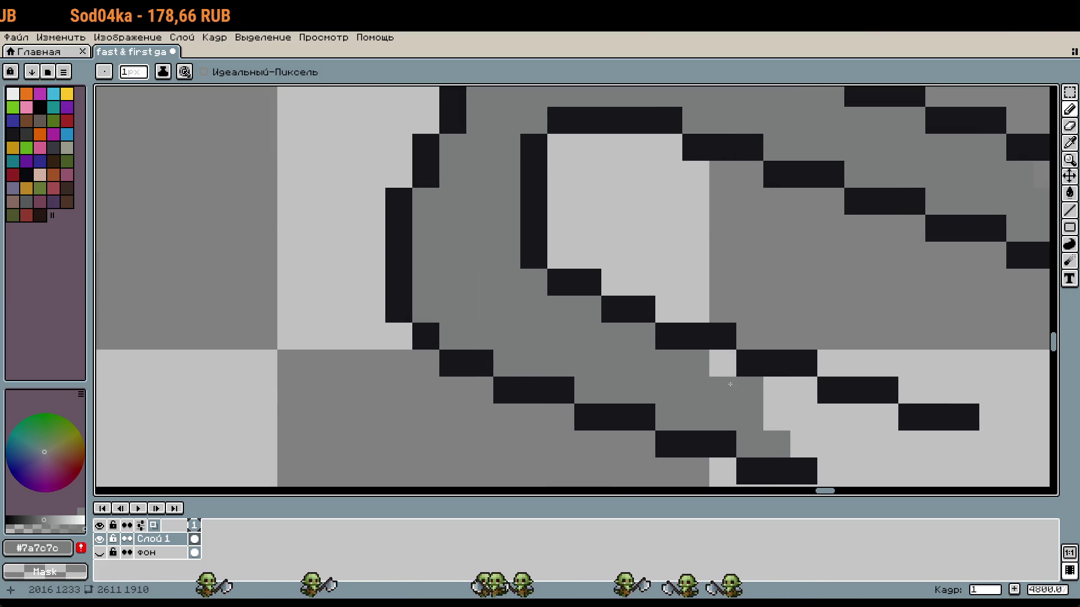
{"action": "left_click_drag", "start_coordinate": [772, 401], "coordinate": [796, 399]}
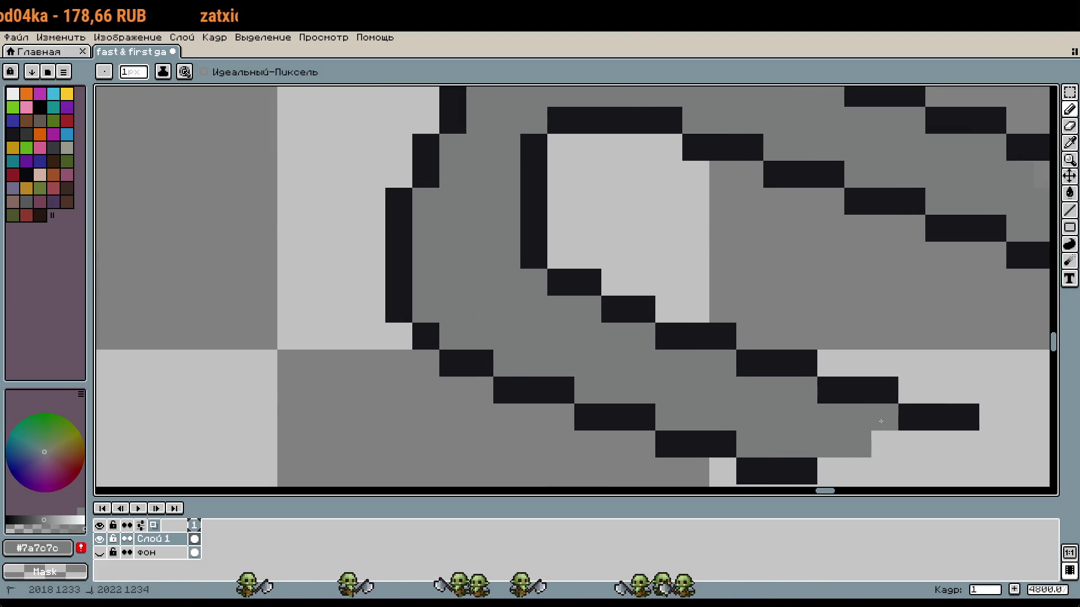
{"action": "scroll", "coordinate": [881, 421], "scroll_direction": "down", "scroll_amount": 3}
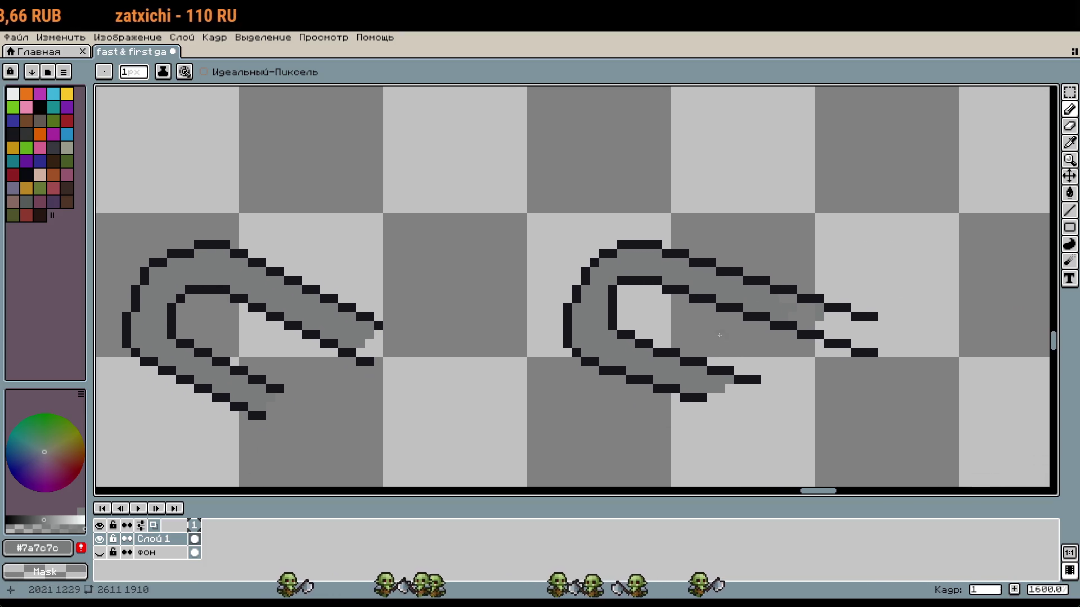
{"action": "scroll", "coordinate": [620, 322], "scroll_direction": "up", "scroll_amount": 1}
Blacken the outline gaps on the bend and erase its stray outline pixels
{"action": "key", "text": "m"}
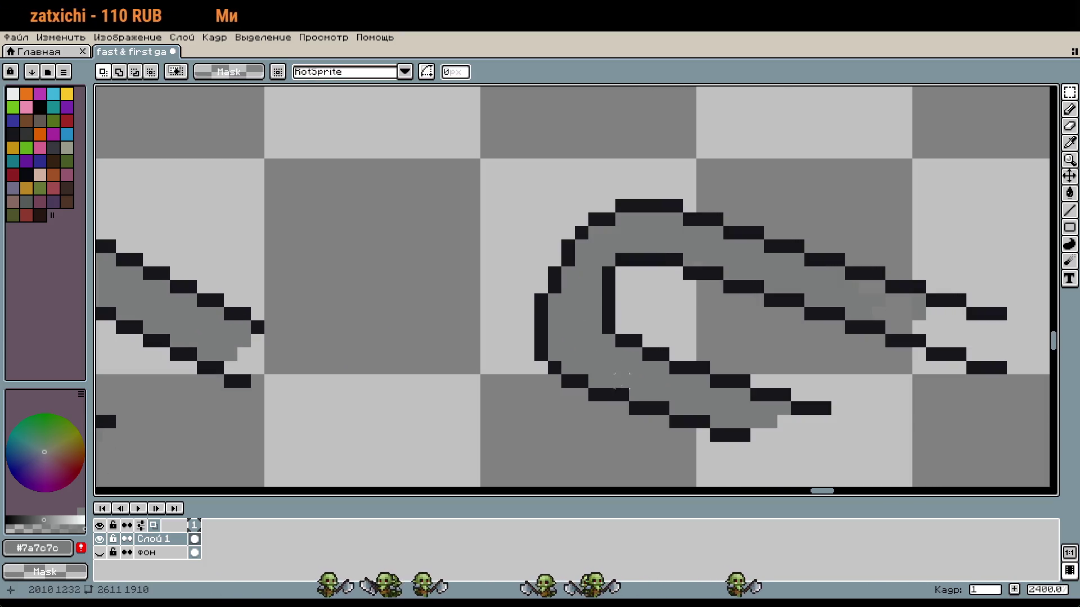
{"action": "key", "text": "b"}
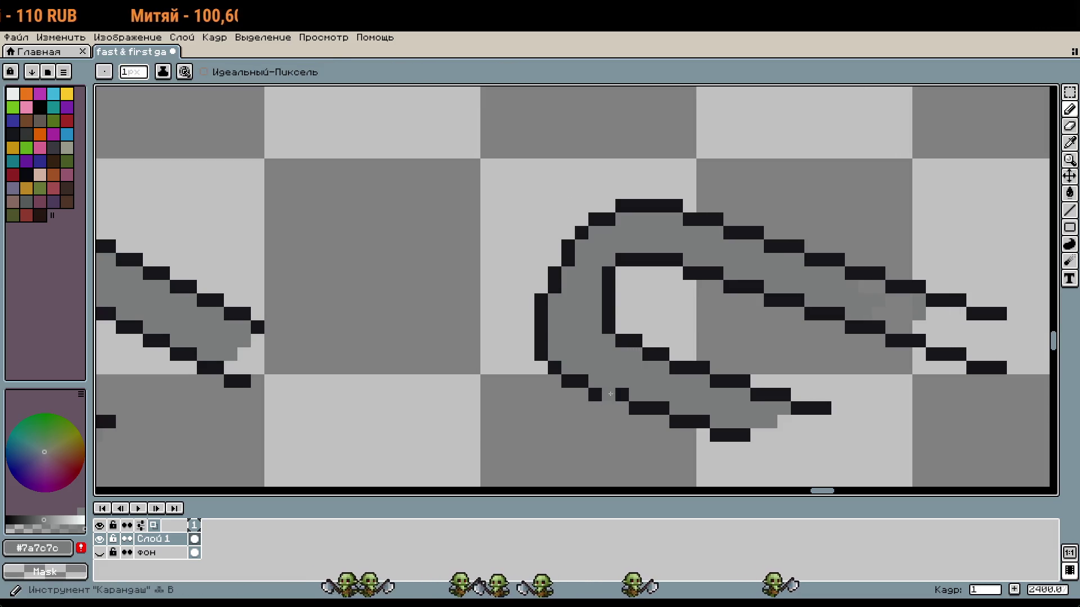
{"action": "key", "text": "x"}
{"action": "left_click", "coordinate": [612, 395]}
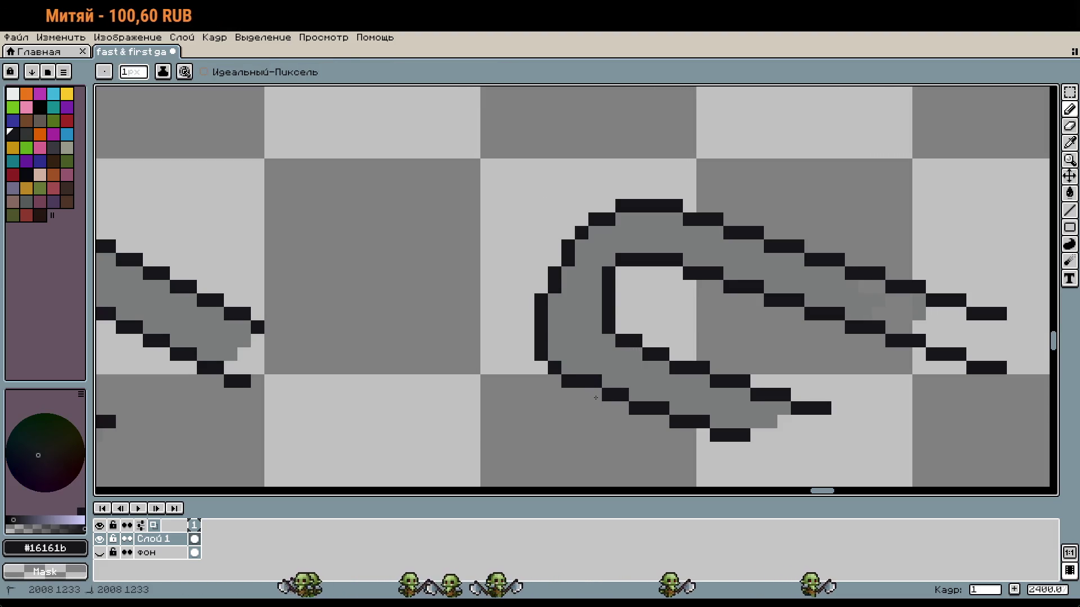
{"action": "scroll", "coordinate": [573, 391], "scroll_direction": "up", "scroll_amount": 2}
{"action": "left_click", "coordinate": [573, 391]}
{"action": "right_click", "coordinate": [565, 375]}
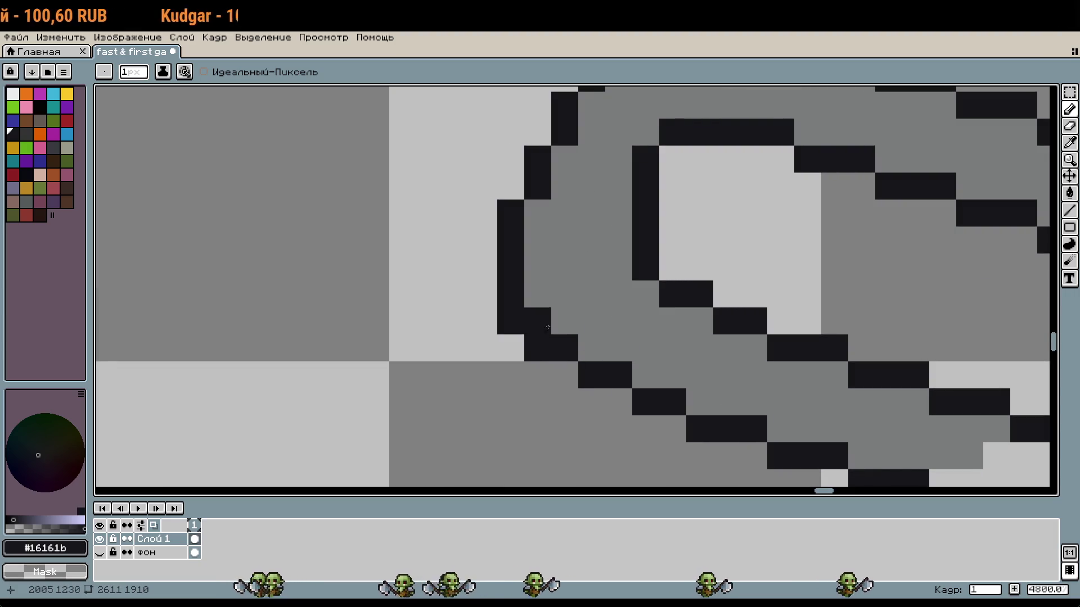
{"action": "right_click", "coordinate": [538, 348]}
{"action": "right_click", "coordinate": [510, 321]}
{"action": "left_click", "coordinate": [529, 319]}
Move the loop edge's lower-left outline pixel one cell over
{"action": "scroll", "coordinate": [529, 319], "scroll_direction": "down", "scroll_amount": 2}
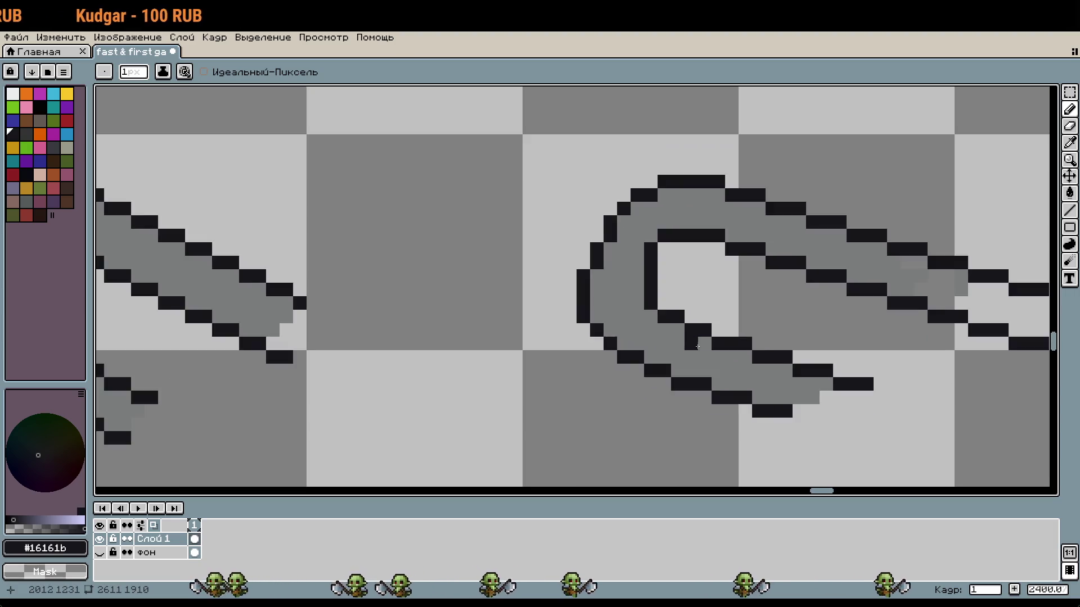
{"action": "scroll", "coordinate": [584, 275], "scroll_direction": "up", "scroll_amount": 1}
{"action": "right_click", "coordinate": [582, 322]}
{"action": "left_click", "coordinate": [600, 322]}
{"action": "right_click", "coordinate": [591, 269]}
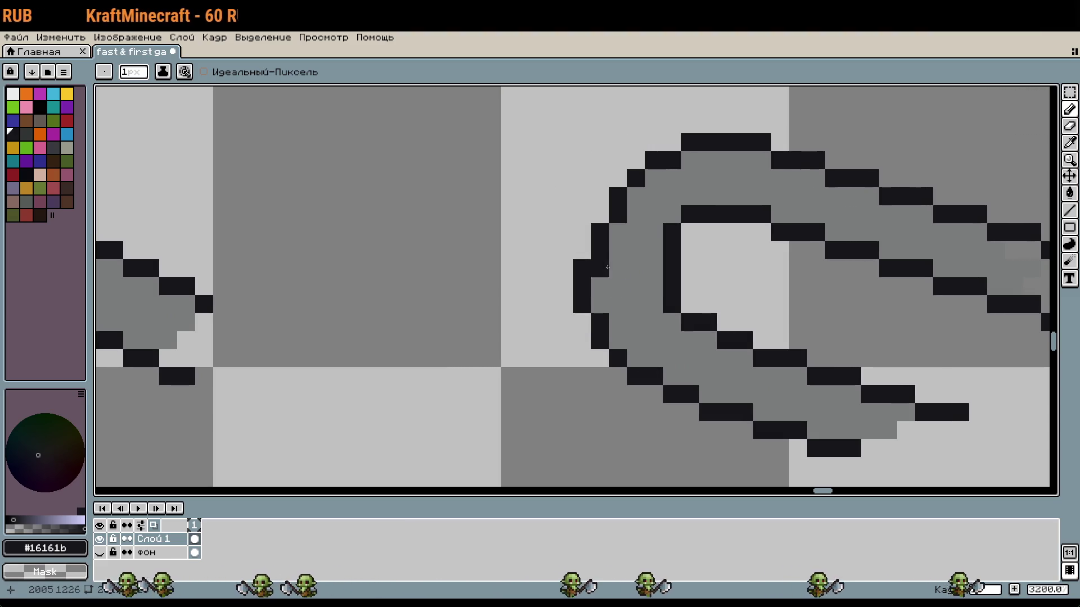
{"action": "scroll", "coordinate": [672, 280], "scroll_direction": "down", "scroll_amount": 2}
{"action": "scroll", "coordinate": [672, 280], "scroll_direction": "up", "scroll_amount": 2}
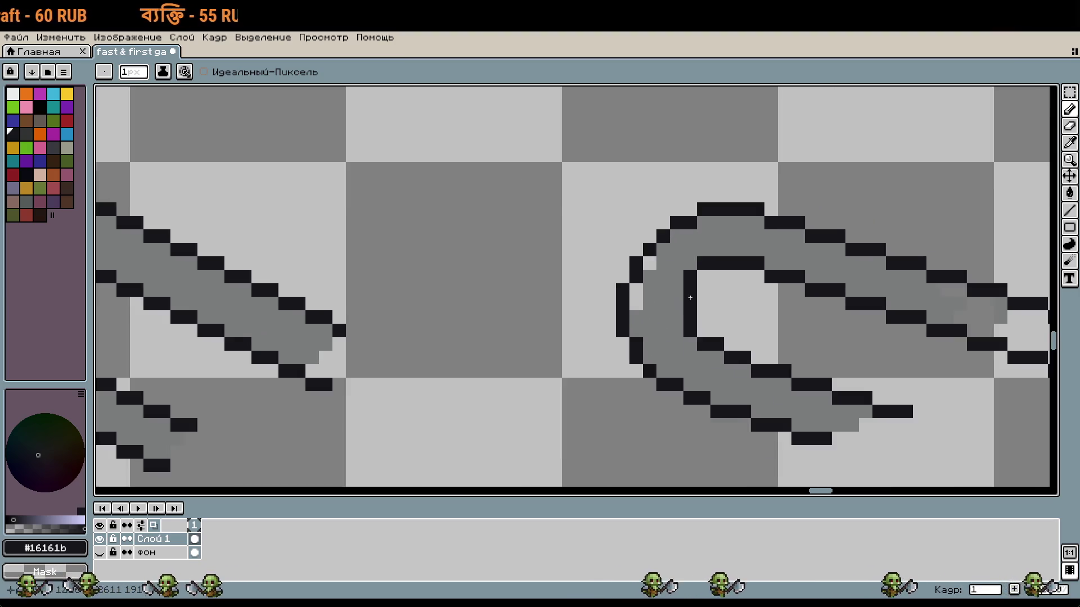
{"action": "scroll", "coordinate": [692, 296], "scroll_direction": "down", "scroll_amount": 2}
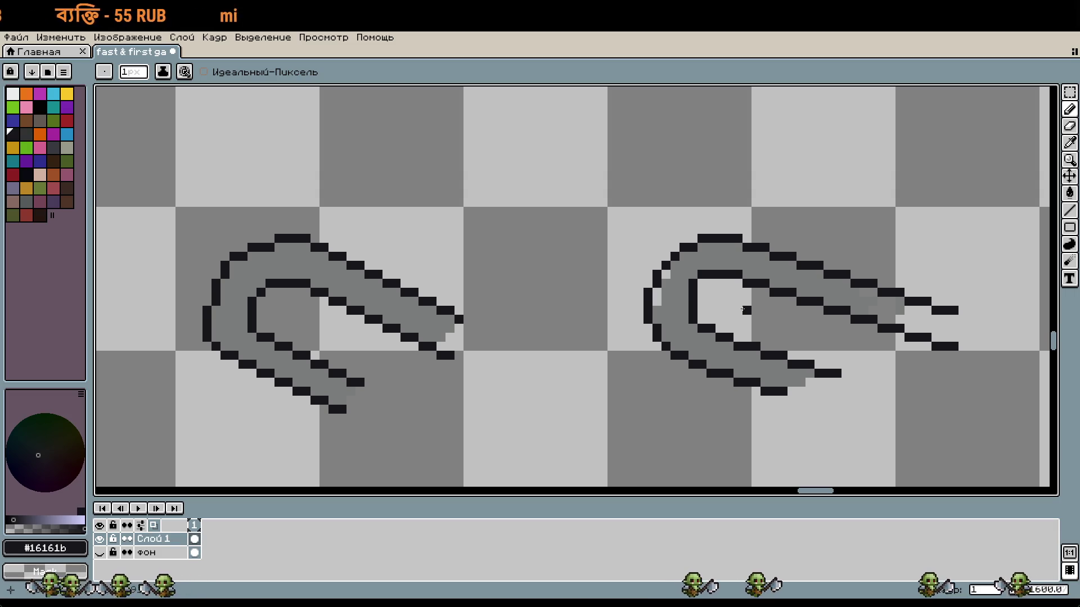
Shift the loop's left curved edge one pixel right and drop it in place
{"action": "key", "text": "m"}
{"action": "scroll", "coordinate": [661, 357], "scroll_direction": "up", "scroll_amount": 1}
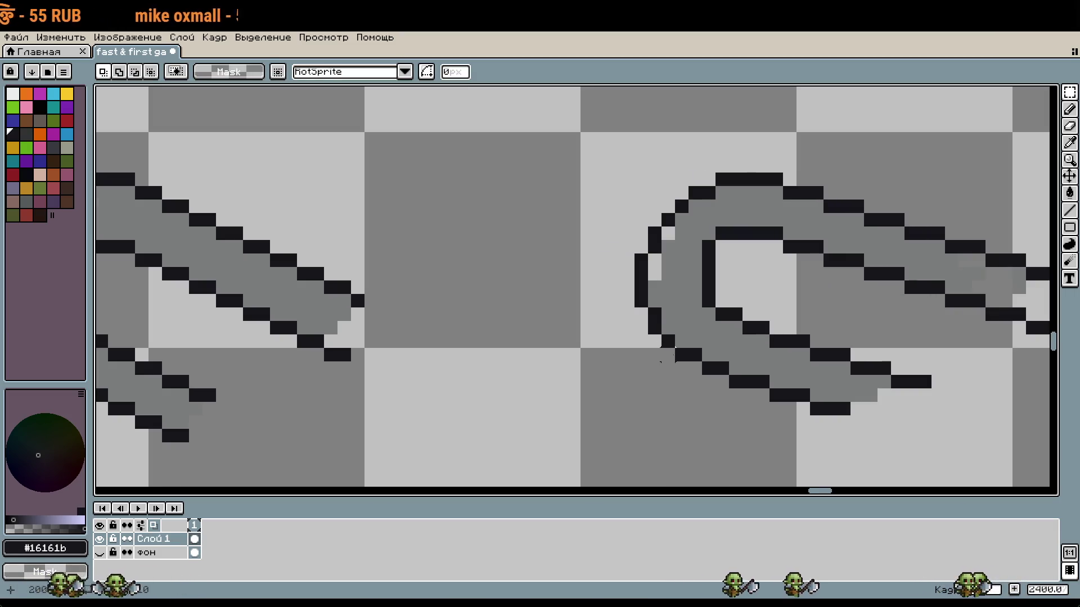
{"action": "left_click_drag", "start_coordinate": [667, 340], "coordinate": [608, 226]}
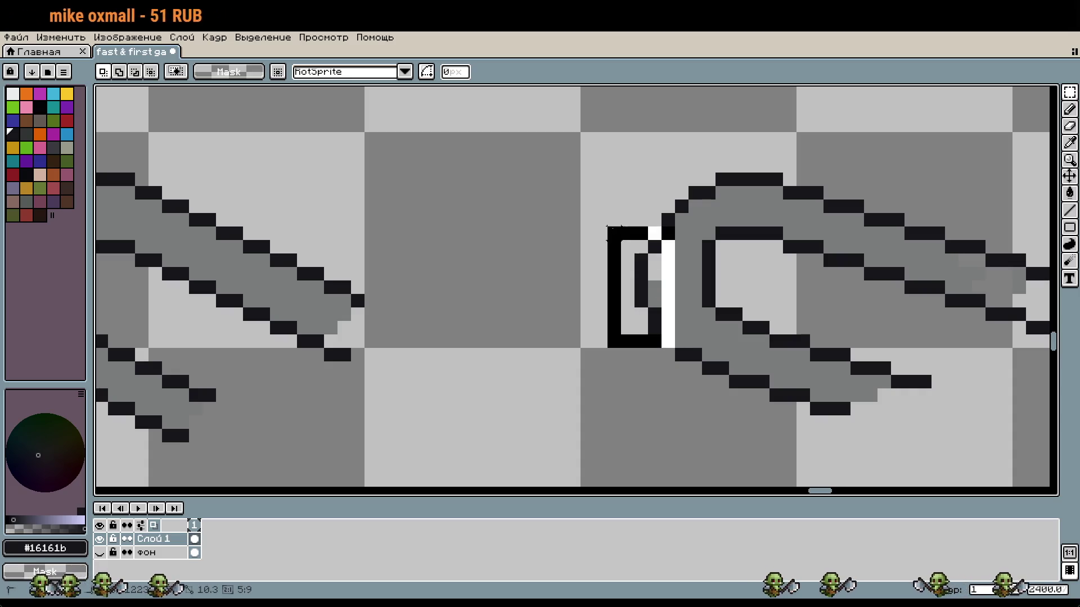
{"action": "left_click_drag", "start_coordinate": [645, 275], "coordinate": [658, 278]}
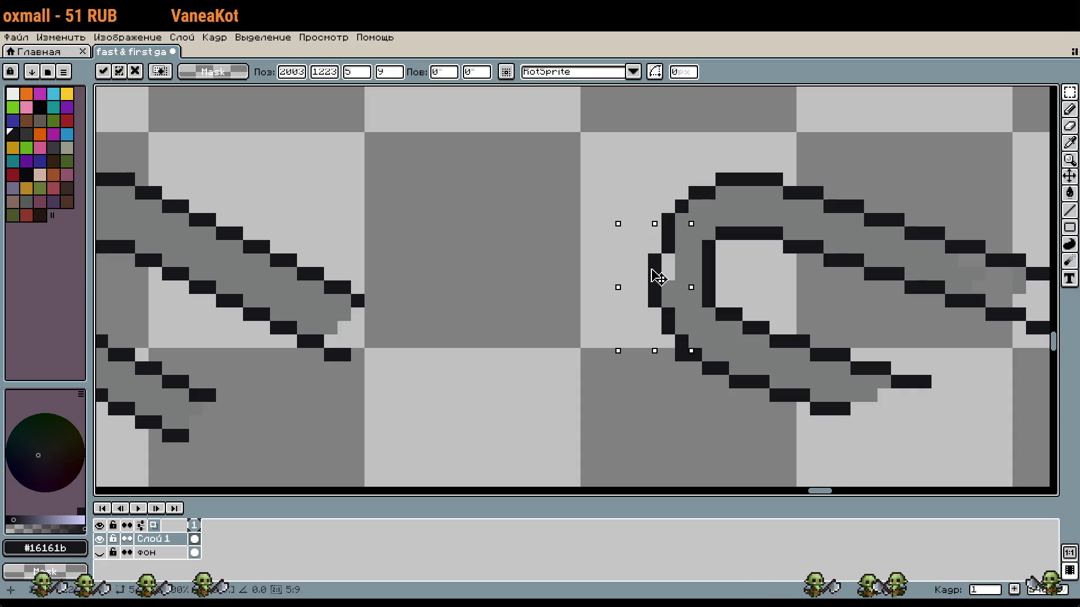
{"action": "left_click", "coordinate": [573, 274]}
Recentre the view and marquee-select the right paperclip's upper arm
{"action": "left_click_drag", "start_coordinate": [803, 314], "coordinate": [688, 327]}
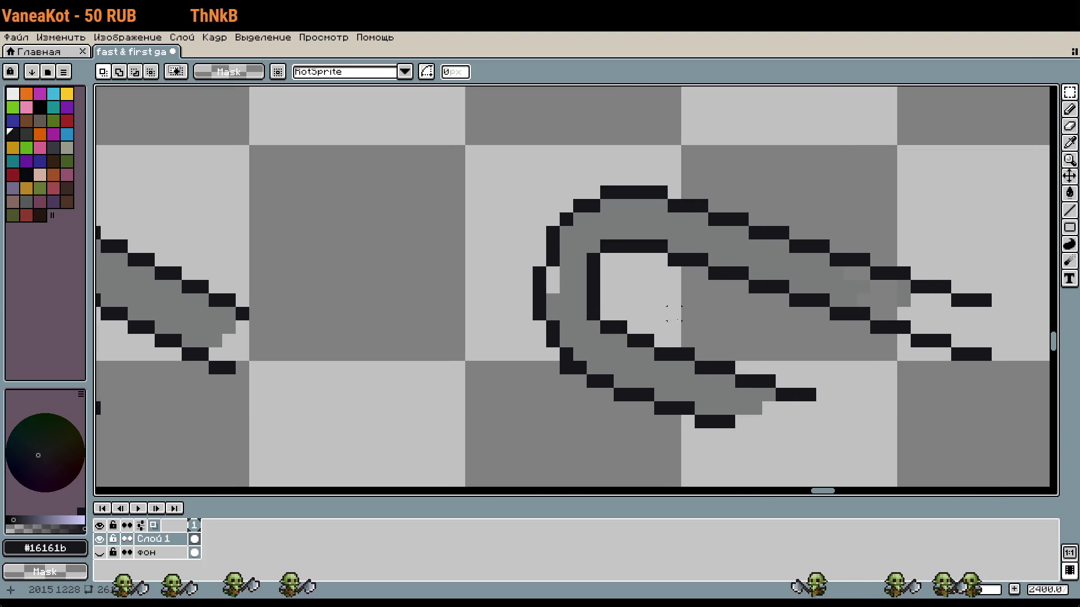
{"action": "scroll", "coordinate": [673, 313], "scroll_direction": "down", "scroll_amount": 3}
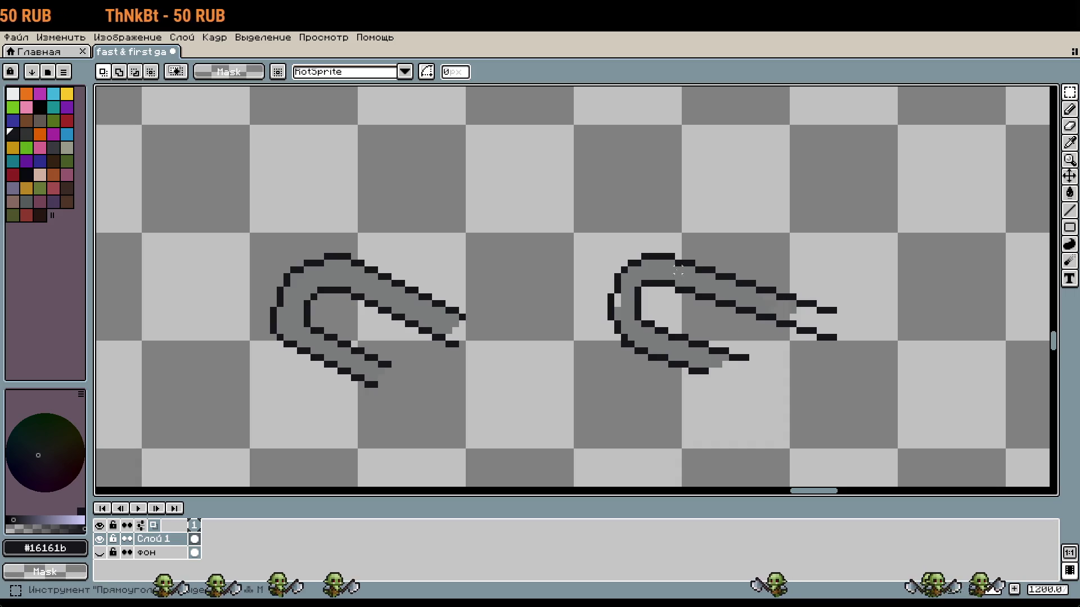
{"action": "mouse_move", "coordinate": [641, 253]}
{"action": "left_mouse_down"}
{"action": "mouse_move", "coordinate": [841, 330]}
{"action": "mouse_move", "coordinate": [834, 321]}
{"action": "mouse_move", "coordinate": [874, 362]}
{"action": "left_mouse_up"}
Enlarge the upper arm, move it up-right, and fill its tip gap with gray
{"action": "left_click_drag", "start_coordinate": [791, 315], "coordinate": [813, 301]}
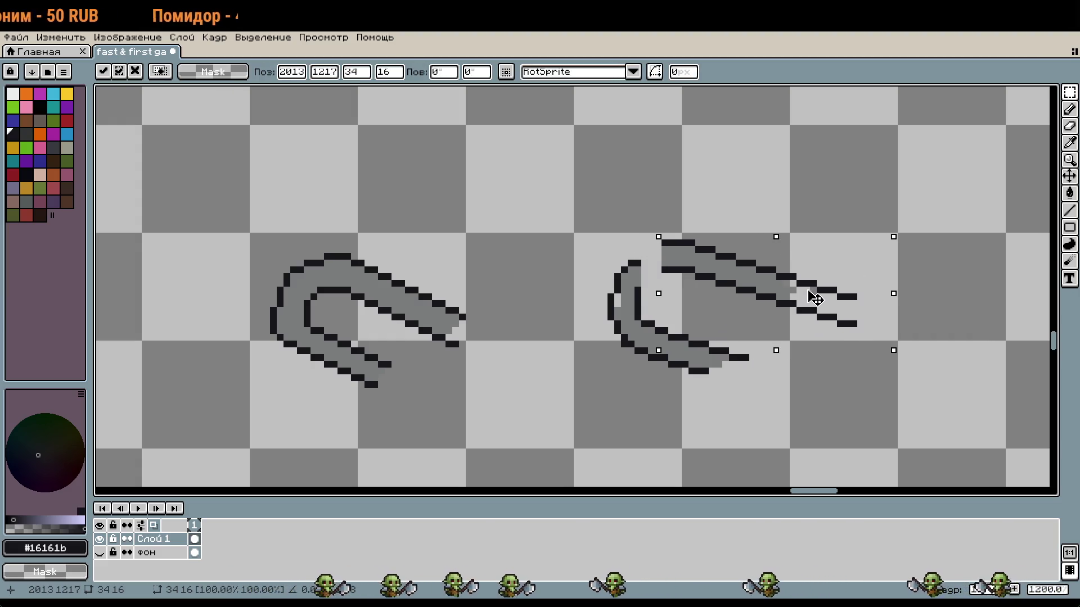
{"action": "key", "text": "b"}
{"action": "scroll", "coordinate": [793, 288], "scroll_direction": "up", "scroll_amount": 2}
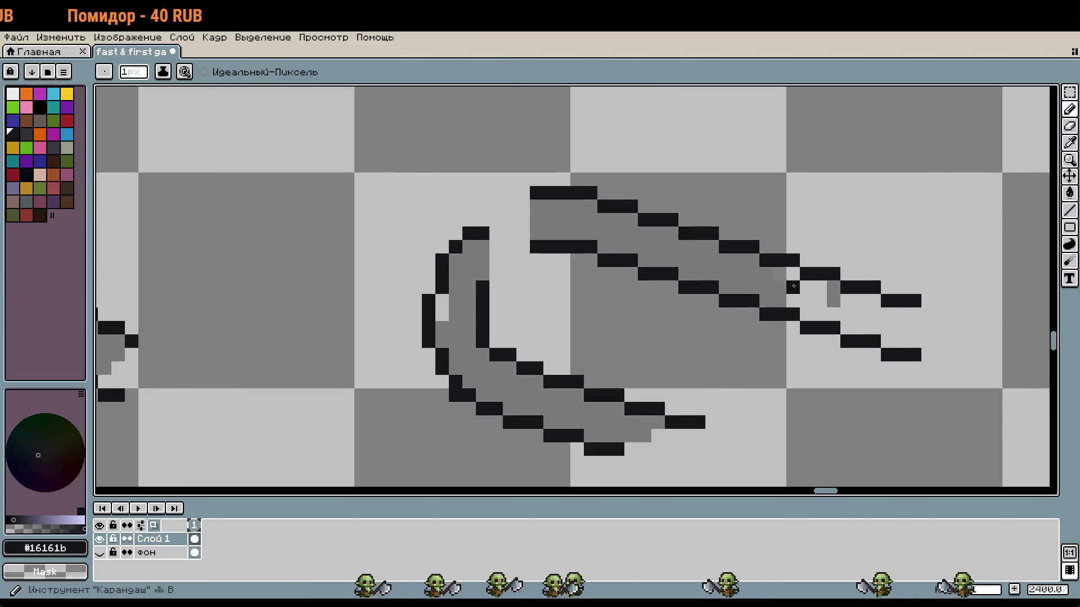
{"action": "left_click", "coordinate": [782, 288], "text": "alt"}
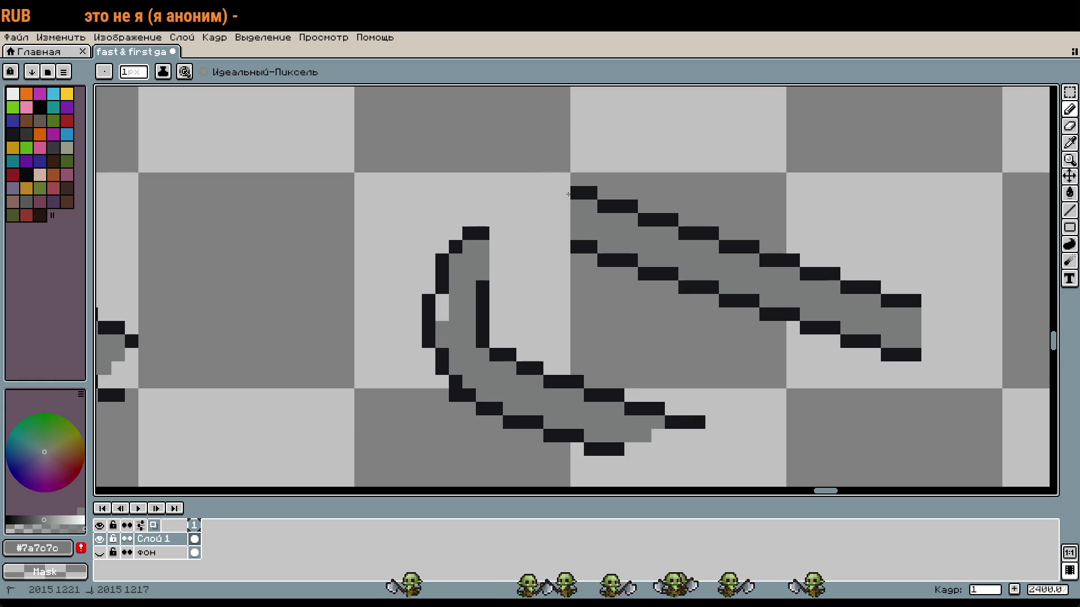
{"action": "left_click", "coordinate": [564, 233]}
{"action": "left_click", "coordinate": [579, 193], "text": "alt"}
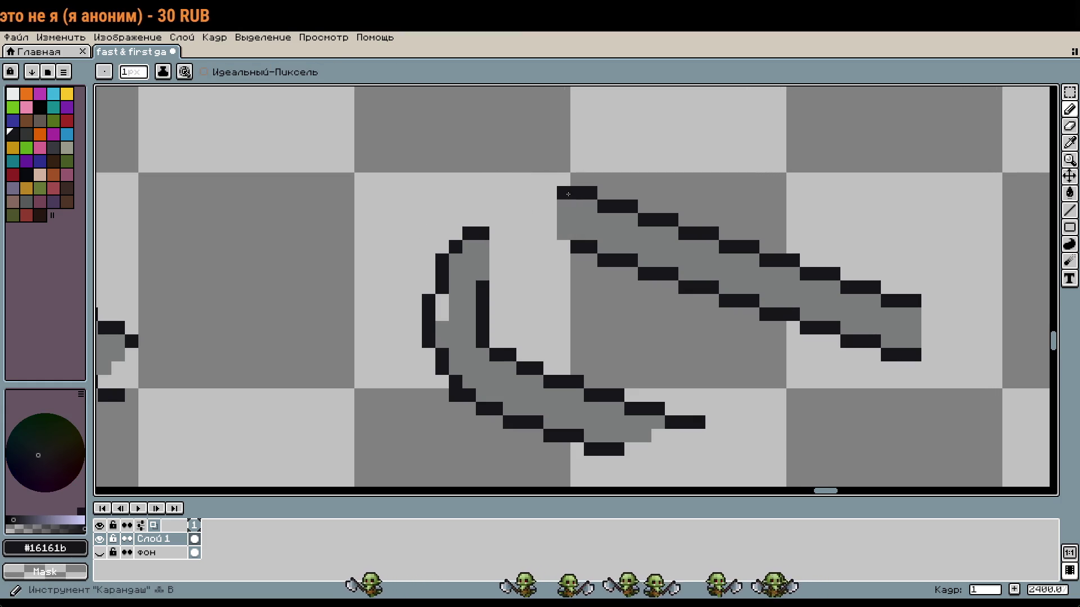
Marquee-select the detached upper arm
{"action": "key", "text": "m"}
{"action": "scroll", "coordinate": [559, 236], "scroll_direction": "down", "scroll_amount": 3}
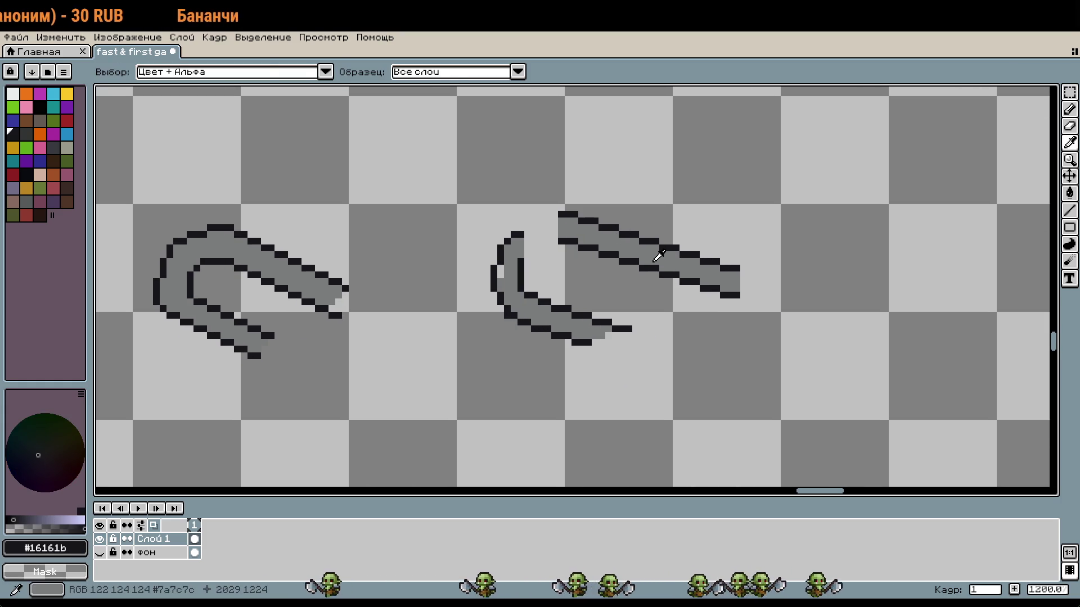
{"action": "mouse_move", "coordinate": [548, 202]}
{"action": "left_mouse_down"}
{"action": "mouse_move", "coordinate": [766, 284]}
{"action": "mouse_move", "coordinate": [782, 302]}
{"action": "left_mouse_up"}
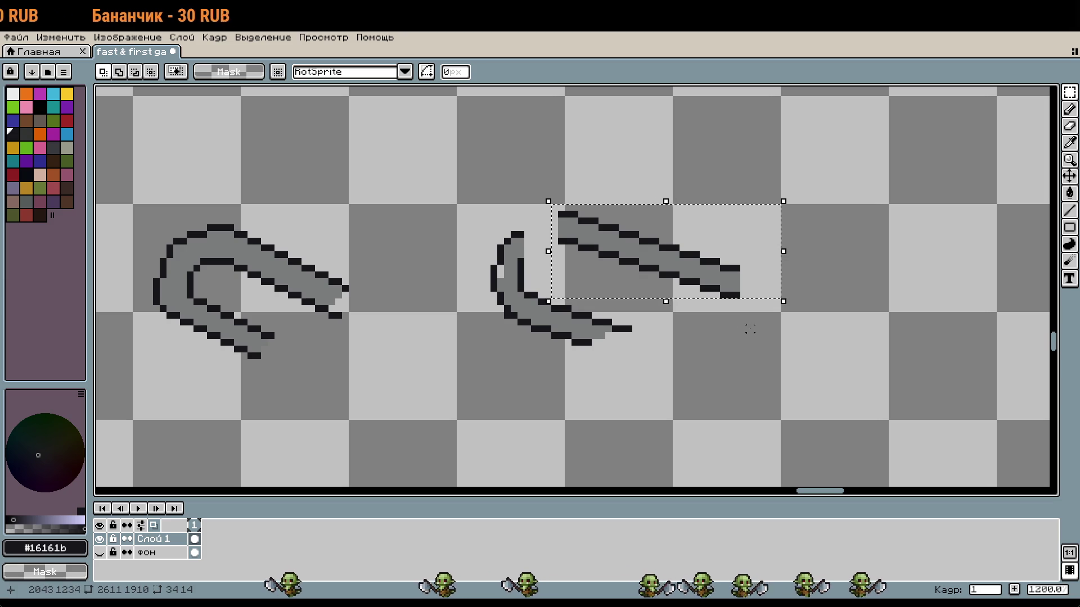
Copy and paste the arm, placing the duplicate down-left below the original
{"action": "key", "text": "ctrl+c"}
{"action": "key", "text": "ctrl+v"}
{"action": "mouse_move", "coordinate": [650, 244]}
{"action": "left_mouse_down"}
{"action": "mouse_move", "coordinate": [855, 277]}
{"action": "mouse_move", "coordinate": [518, 294]}
{"action": "mouse_move", "coordinate": [816, 224]}
{"action": "mouse_move", "coordinate": [553, 391]}
{"action": "mouse_move", "coordinate": [750, 314]}
{"action": "mouse_move", "coordinate": [769, 342]}
{"action": "mouse_move", "coordinate": [743, 244]}
{"action": "mouse_move", "coordinate": [791, 248]}
{"action": "left_mouse_up"}
{"action": "scroll", "coordinate": [815, 301], "scroll_direction": "up", "scroll_amount": 1}
{"action": "mouse_move", "coordinate": [815, 301]}
{"action": "left_mouse_down"}
{"action": "mouse_move", "coordinate": [802, 243]}
{"action": "mouse_move", "coordinate": [821, 256]}
{"action": "mouse_move", "coordinate": [752, 256]}
{"action": "left_mouse_up"}
{"action": "left_click_drag", "start_coordinate": [708, 321], "coordinate": [774, 324]}
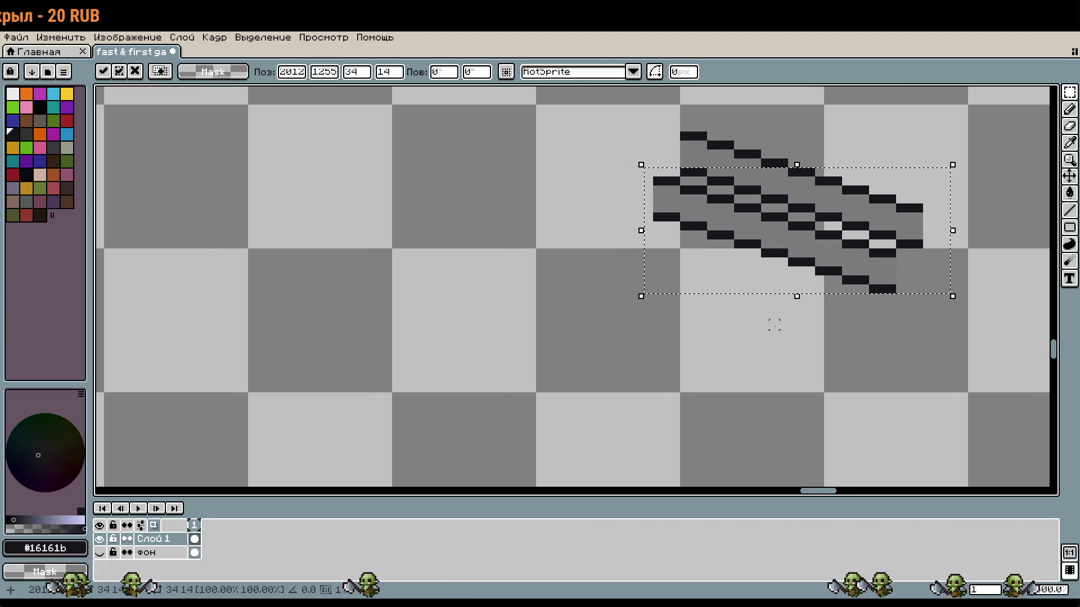
{"action": "left_click_drag", "start_coordinate": [810, 237], "coordinate": [786, 303]}
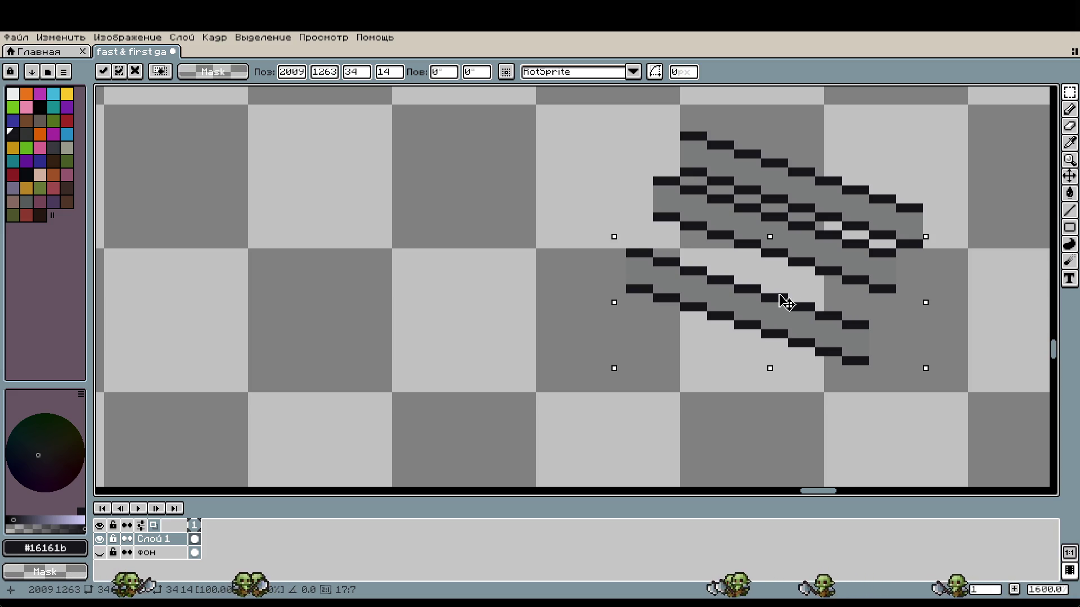
{"action": "left_click", "coordinate": [549, 324]}
Nudge the lower arms up one pixel and move one arm further down the stack
{"action": "scroll", "coordinate": [689, 329], "scroll_direction": "down", "scroll_amount": 2}
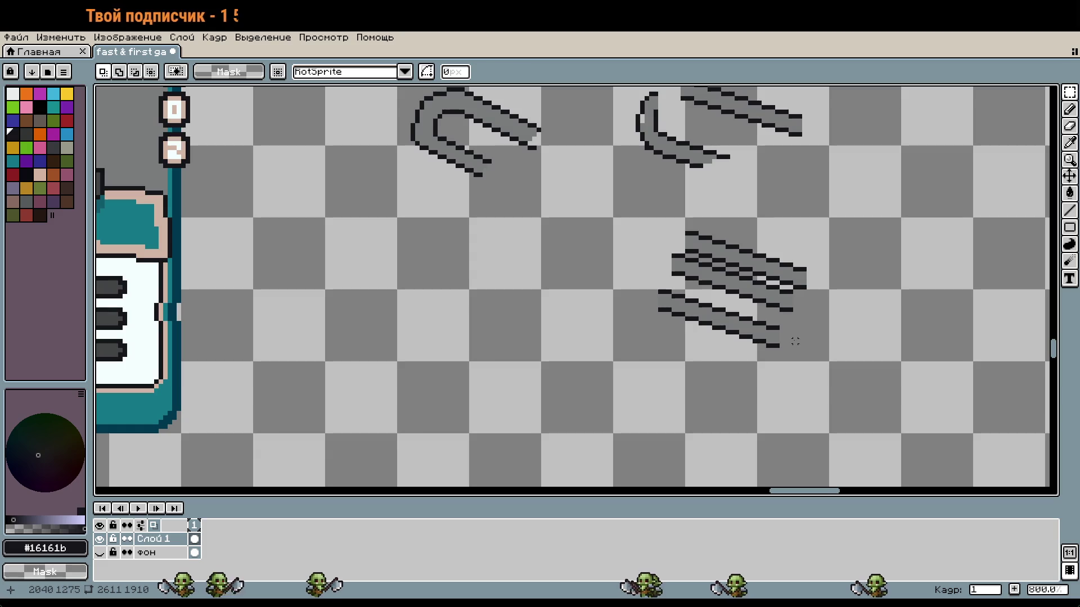
{"action": "mouse_move", "coordinate": [817, 351]}
{"action": "left_mouse_down"}
{"action": "mouse_move", "coordinate": [716, 246]}
{"action": "mouse_move", "coordinate": [650, 219]}
{"action": "left_mouse_up"}
{"action": "left_click_drag", "start_coordinate": [716, 280], "coordinate": [716, 275]}
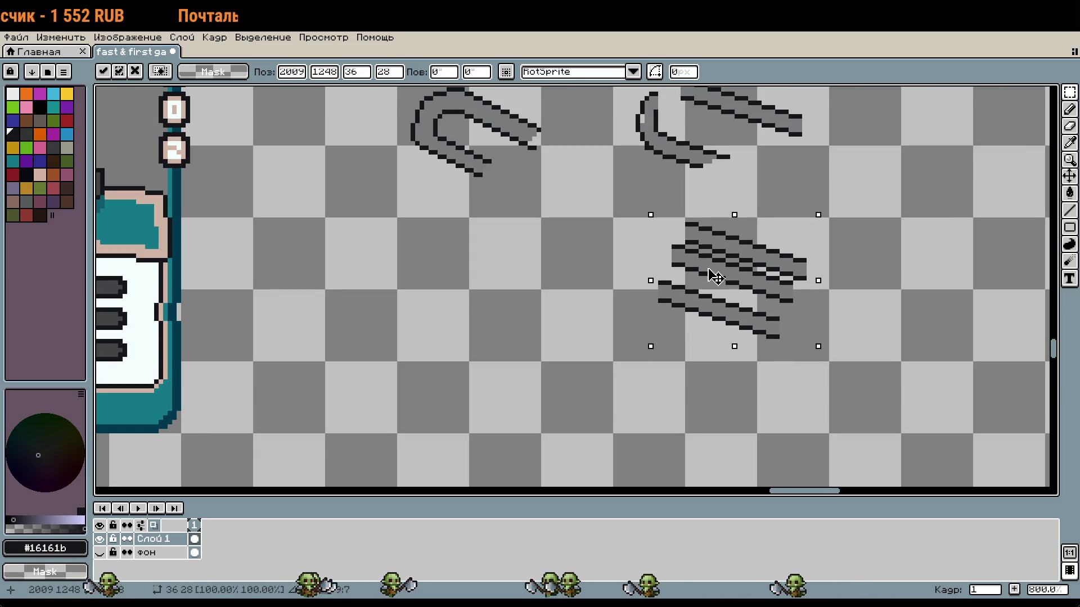
{"action": "left_click", "coordinate": [793, 393]}
{"action": "left_click_drag", "start_coordinate": [822, 246], "coordinate": [662, 314]}
{"action": "mouse_move", "coordinate": [754, 287]}
{"action": "left_mouse_down"}
{"action": "mouse_move", "coordinate": [754, 354]}
{"action": "mouse_move", "coordinate": [765, 349]}
{"action": "left_mouse_up"}
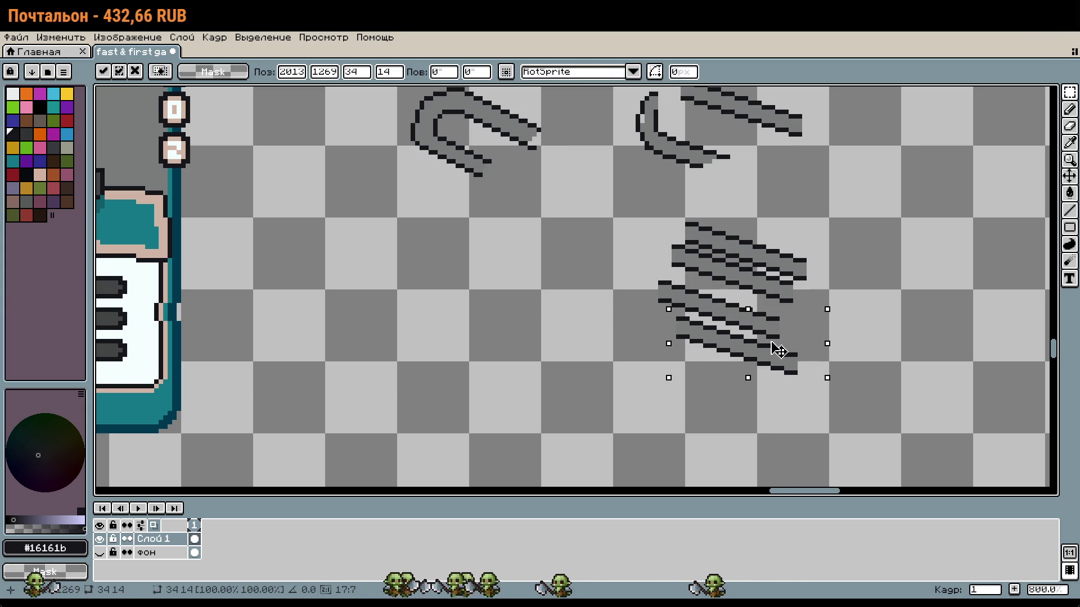
{"action": "key", "text": "Right"}
{"action": "key", "text": "Up"}
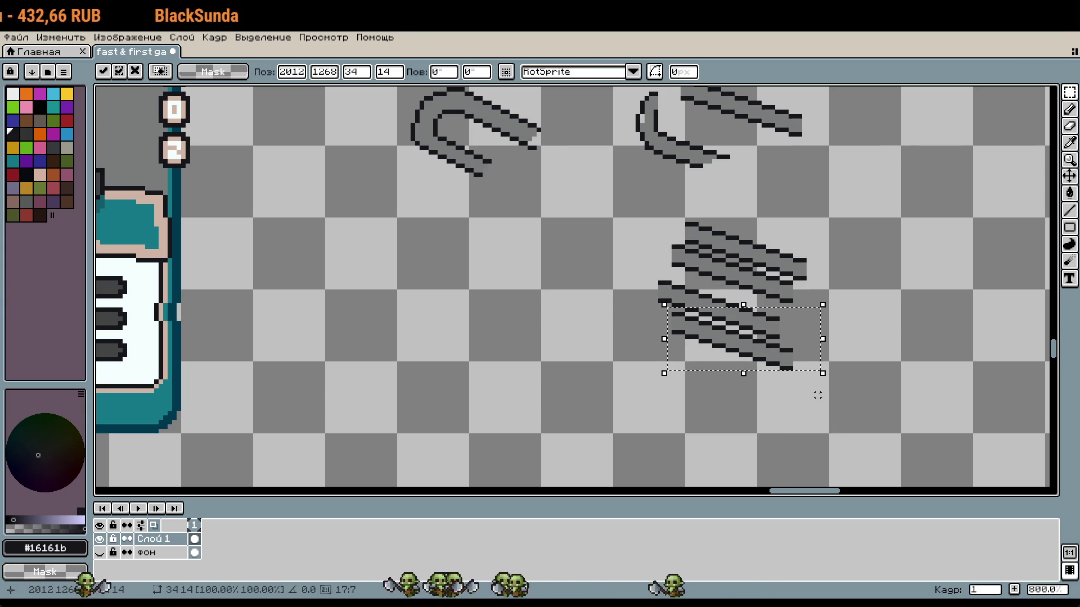
{"action": "scroll", "coordinate": [805, 381], "scroll_direction": "up", "scroll_amount": 2}
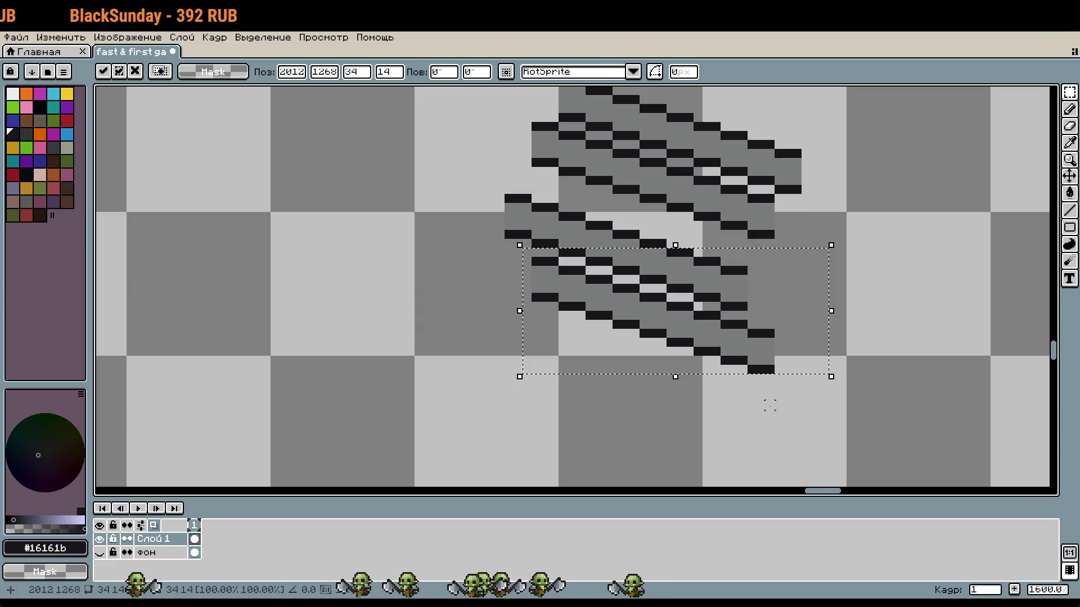
{"action": "left_click", "coordinate": [769, 405]}
Select the whole stack of arms and shift it up one pixel
{"action": "key", "text": "b"}
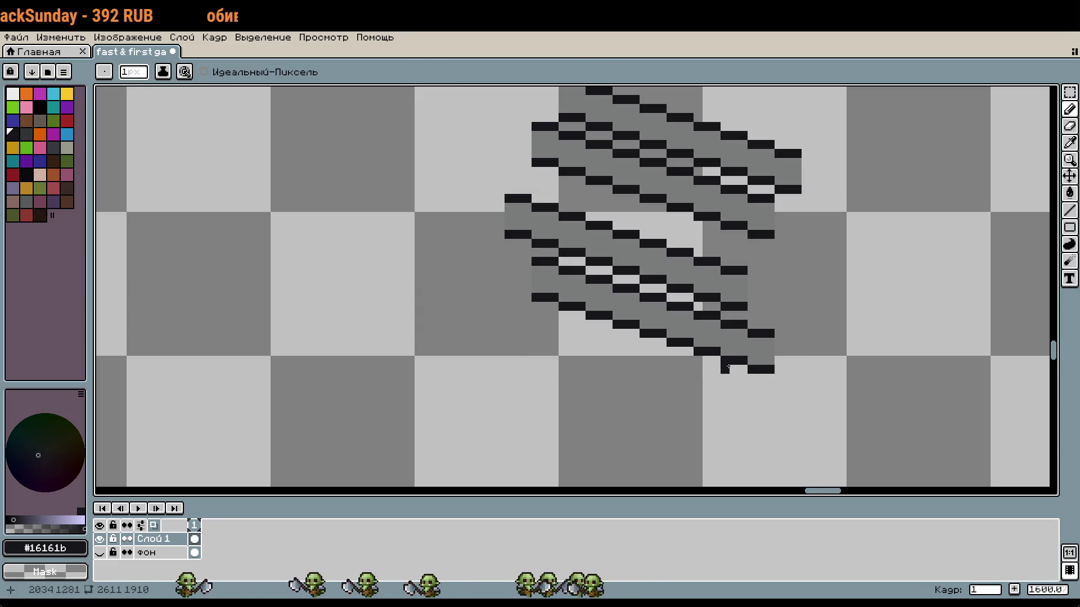
{"action": "scroll", "coordinate": [728, 367], "scroll_direction": "down", "scroll_amount": 1}
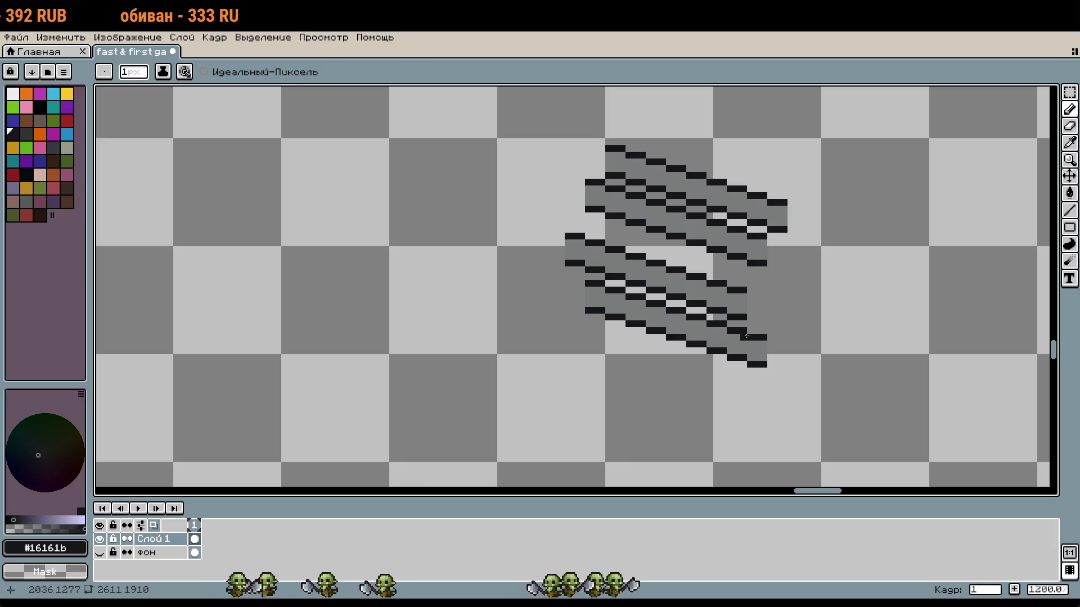
{"action": "key", "text": "m"}
{"action": "mouse_move", "coordinate": [506, 147]}
{"action": "left_mouse_down"}
{"action": "mouse_move", "coordinate": [585, 236]}
{"action": "mouse_move", "coordinate": [757, 324]}
{"action": "mouse_move", "coordinate": [776, 369]}
{"action": "left_mouse_up"}
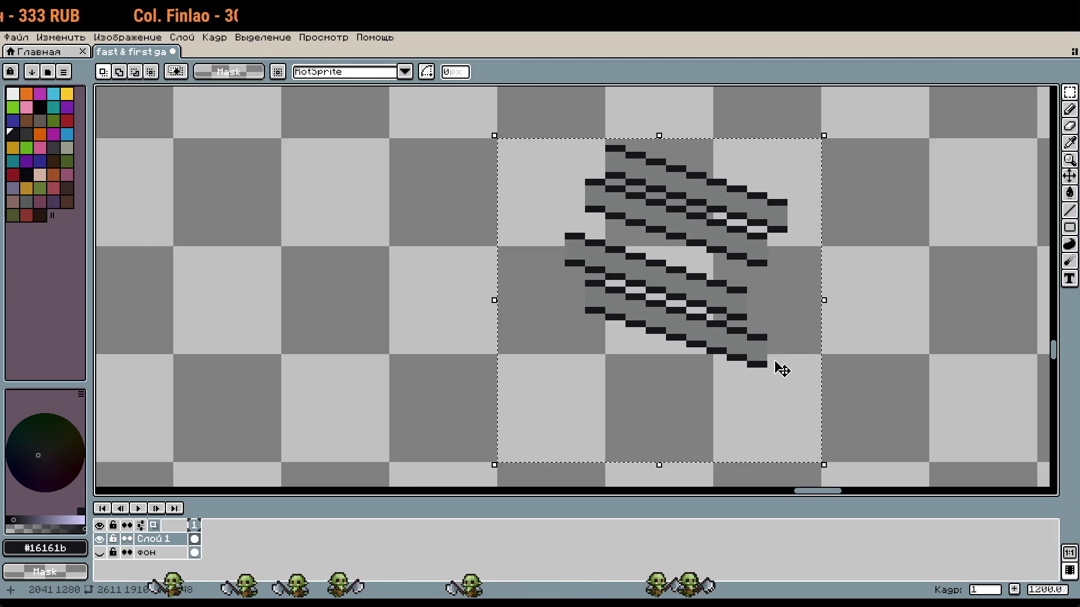
{"action": "key", "text": "Up"}
{"action": "left_click", "coordinate": [898, 297]}
Reselect the upper arms and whole arm stack, moving the stack up one more pixel
{"action": "mouse_move", "coordinate": [594, 129]}
{"action": "left_mouse_down"}
{"action": "mouse_move", "coordinate": [759, 222]}
{"action": "mouse_move", "coordinate": [820, 232]}
{"action": "left_mouse_up"}
{"action": "mouse_move", "coordinate": [802, 274]}
{"action": "left_mouse_down"}
{"action": "mouse_move", "coordinate": [702, 212]}
{"action": "mouse_move", "coordinate": [760, 225]}
{"action": "left_mouse_up"}
{"action": "mouse_move", "coordinate": [848, 260]}
{"action": "left_mouse_down"}
{"action": "mouse_move", "coordinate": [735, 237]}
{"action": "mouse_move", "coordinate": [672, 206]}
{"action": "left_mouse_up"}
{"action": "mouse_move", "coordinate": [550, 139]}
{"action": "left_mouse_down"}
{"action": "mouse_move", "coordinate": [648, 207]}
{"action": "mouse_move", "coordinate": [692, 222]}
{"action": "left_mouse_up"}
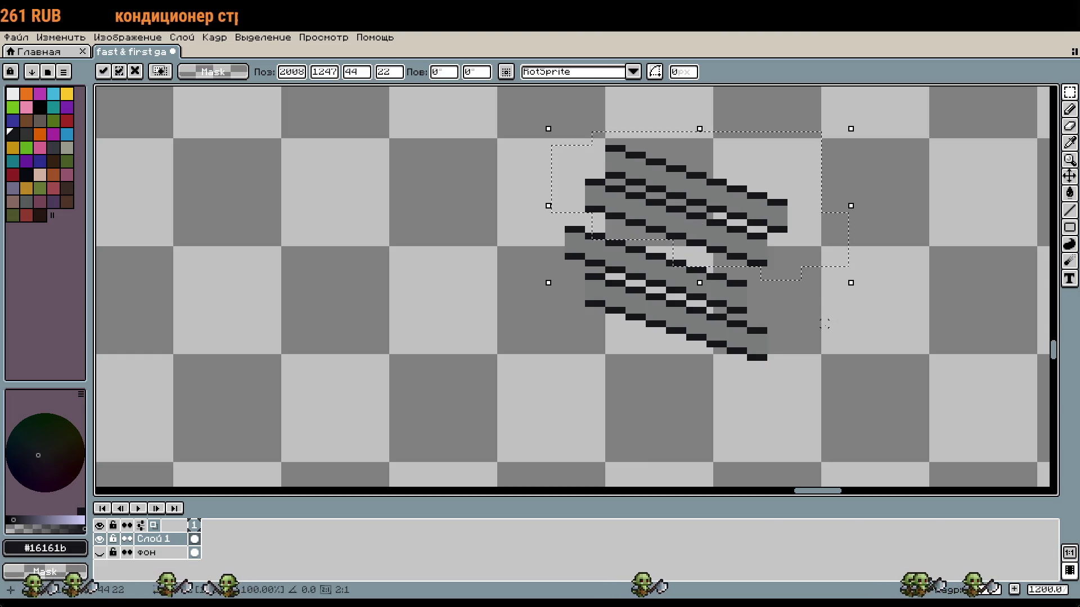
{"action": "left_click", "coordinate": [798, 324]}
{"action": "left_click_drag", "start_coordinate": [803, 390], "coordinate": [549, 136]}
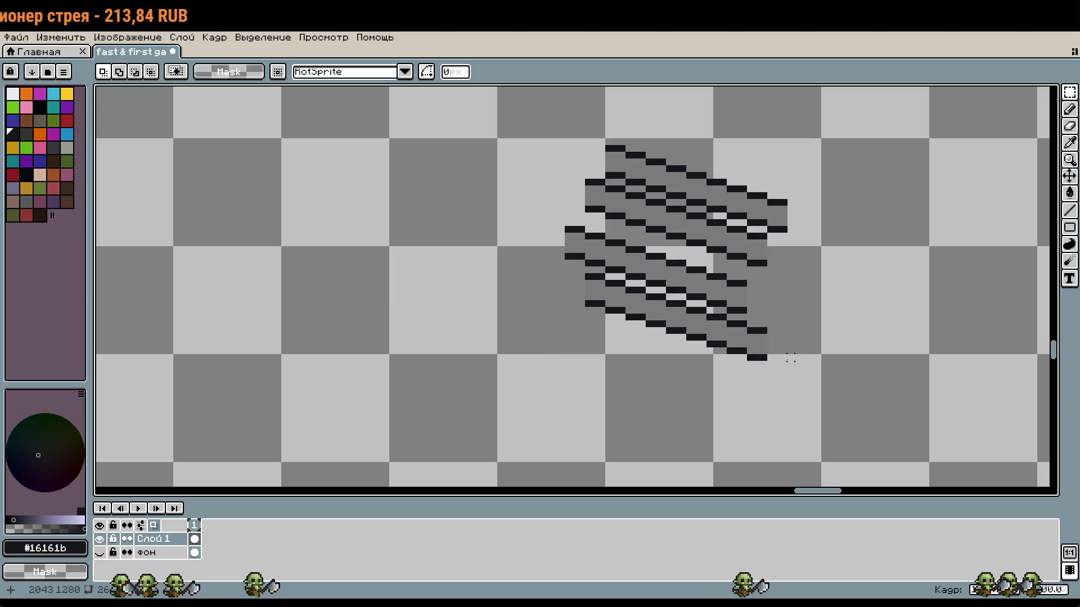
{"action": "mouse_move", "coordinate": [790, 378]}
{"action": "left_mouse_down"}
{"action": "mouse_move", "coordinate": [554, 193]}
{"action": "mouse_move", "coordinate": [535, 133]}
{"action": "left_mouse_up"}
{"action": "left_click_drag", "start_coordinate": [614, 212], "coordinate": [614, 205]}
{"action": "left_click", "coordinate": [857, 297]}
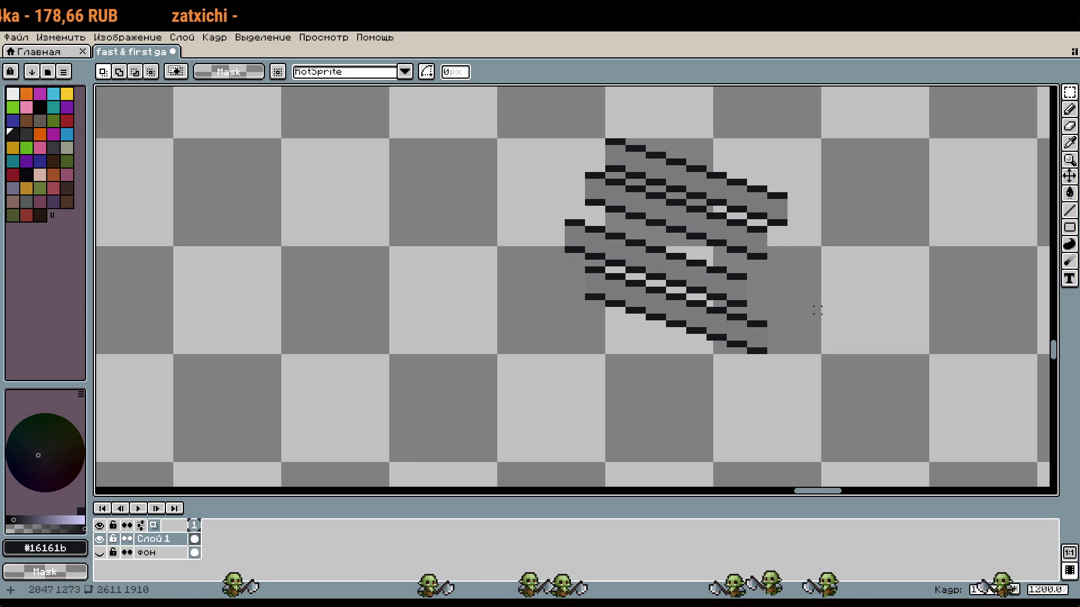
{"action": "key", "text": "i"}
{"action": "key", "text": "b"}
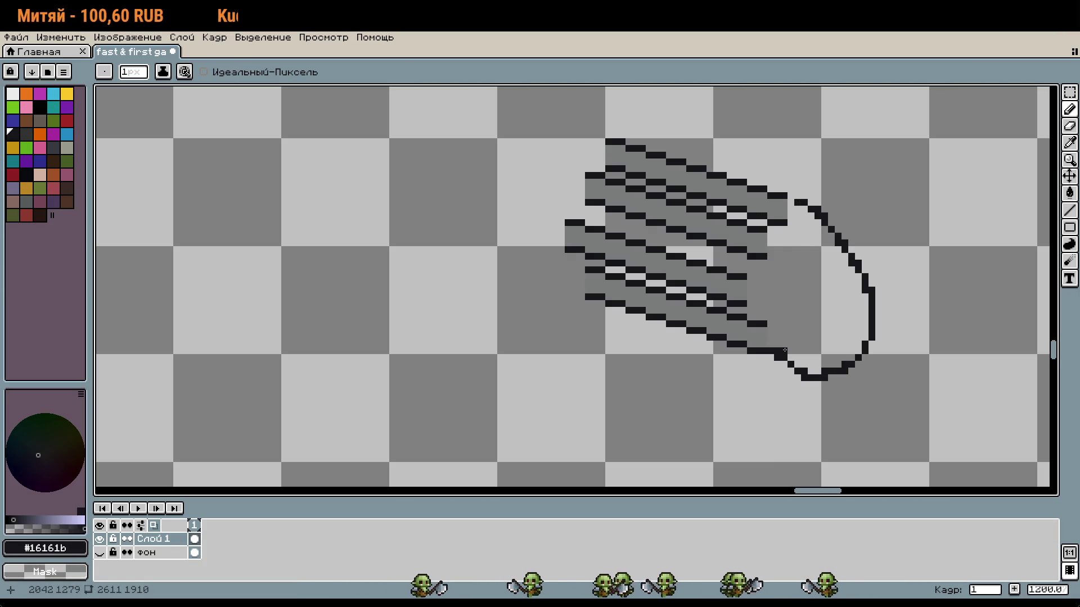
Redraw the inner bend along the arms' right end after undoing misdrawn curve strokes
{"action": "key", "text": "ctrl+z"}
{"action": "left_click_drag", "start_coordinate": [793, 207], "coordinate": [863, 321]}
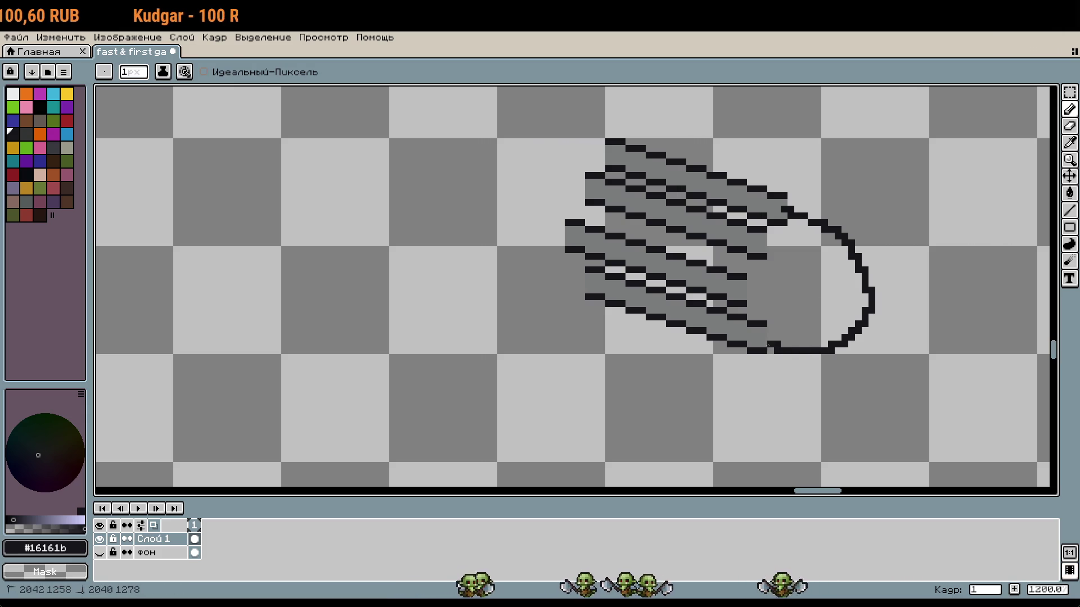
{"action": "key", "text": "ctrl+z"}
{"action": "left_click_drag", "start_coordinate": [770, 349], "coordinate": [853, 325]}
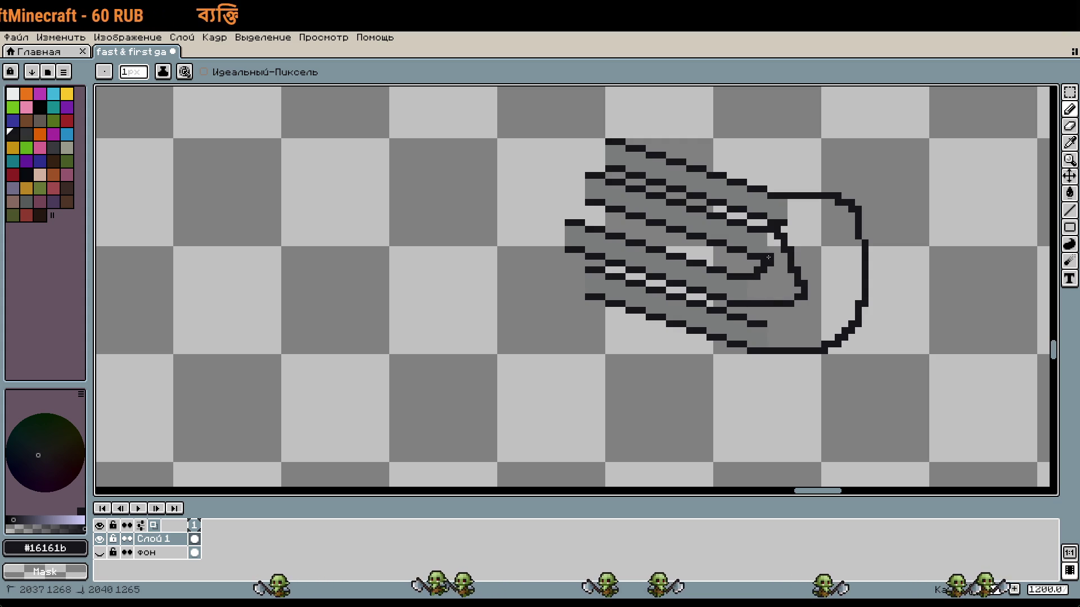
{"action": "key", "text": "ctrl+z"}
{"action": "key", "text": "ctrl+z"}
{"action": "left_click_drag", "start_coordinate": [803, 250], "coordinate": [768, 300]}
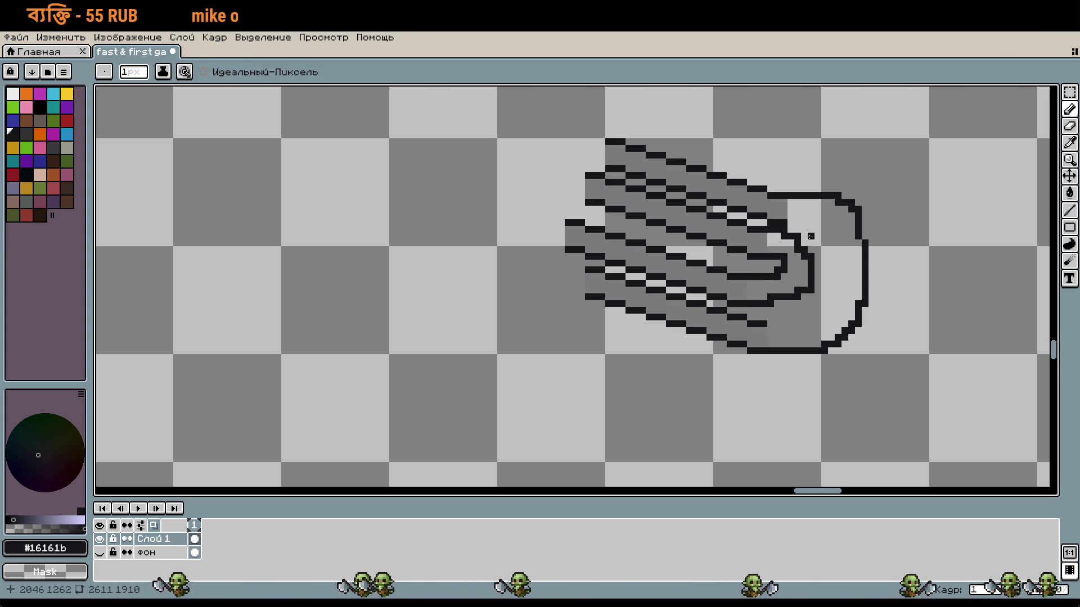
Inspect the new bend, then marquee-select the paperclip's right loop
{"action": "scroll", "coordinate": [743, 309], "scroll_direction": "left", "scroll_amount": 4}
{"action": "scroll", "coordinate": [720, 281], "scroll_direction": "up", "scroll_amount": 1}
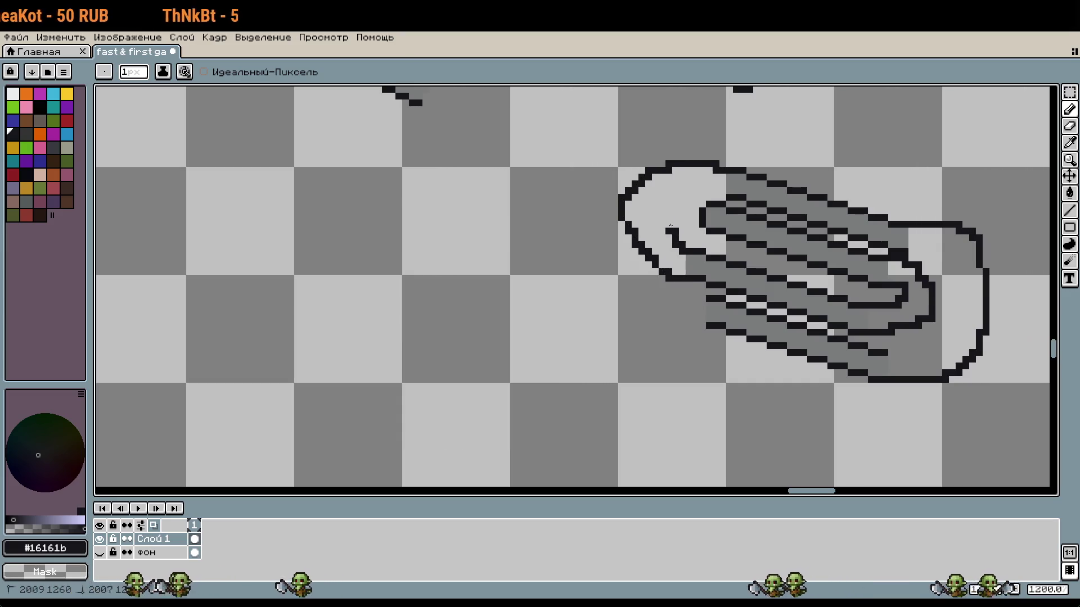
{"action": "scroll", "coordinate": [764, 210], "scroll_direction": "down", "scroll_amount": 3}
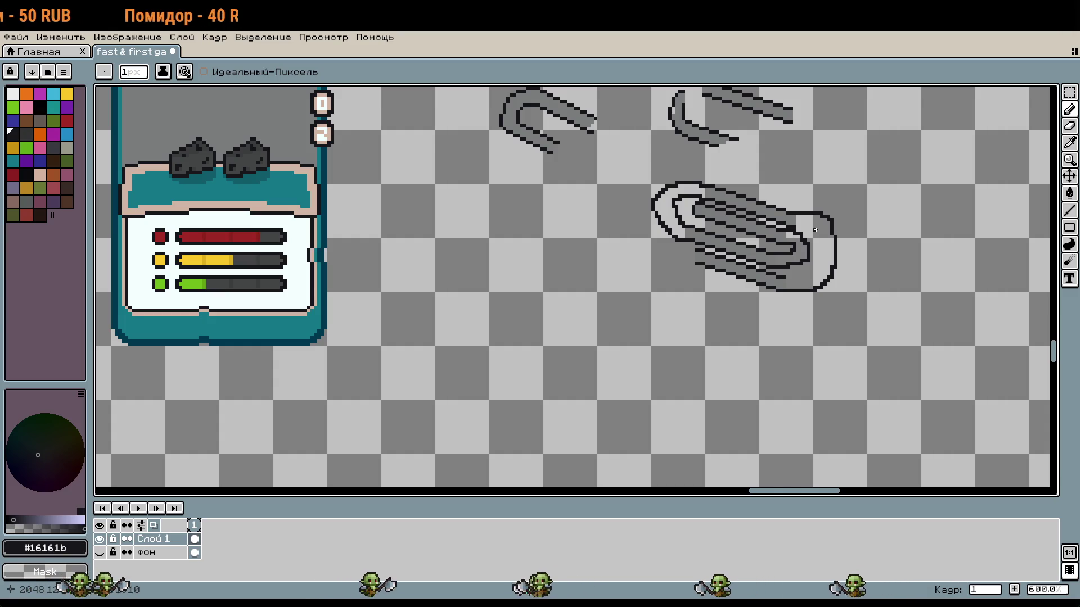
{"action": "scroll", "coordinate": [815, 230], "scroll_direction": "down", "scroll_amount": 10}
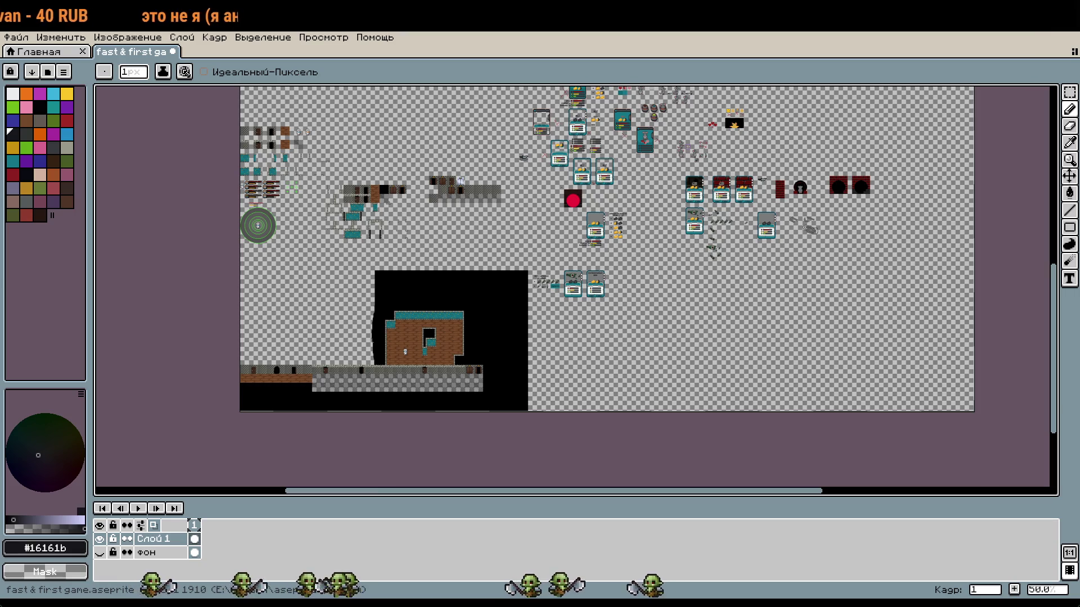
{"action": "scroll", "coordinate": [813, 228], "scroll_direction": "up", "scroll_amount": 9}
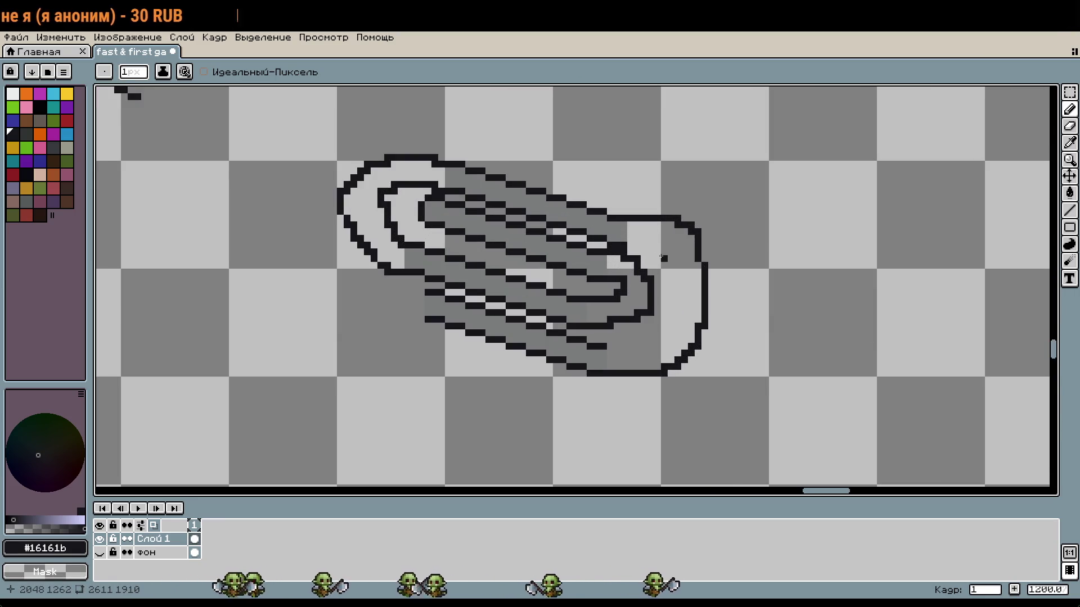
{"action": "key", "text": "m"}
{"action": "left_click_drag", "start_coordinate": [666, 265], "coordinate": [844, 391]}
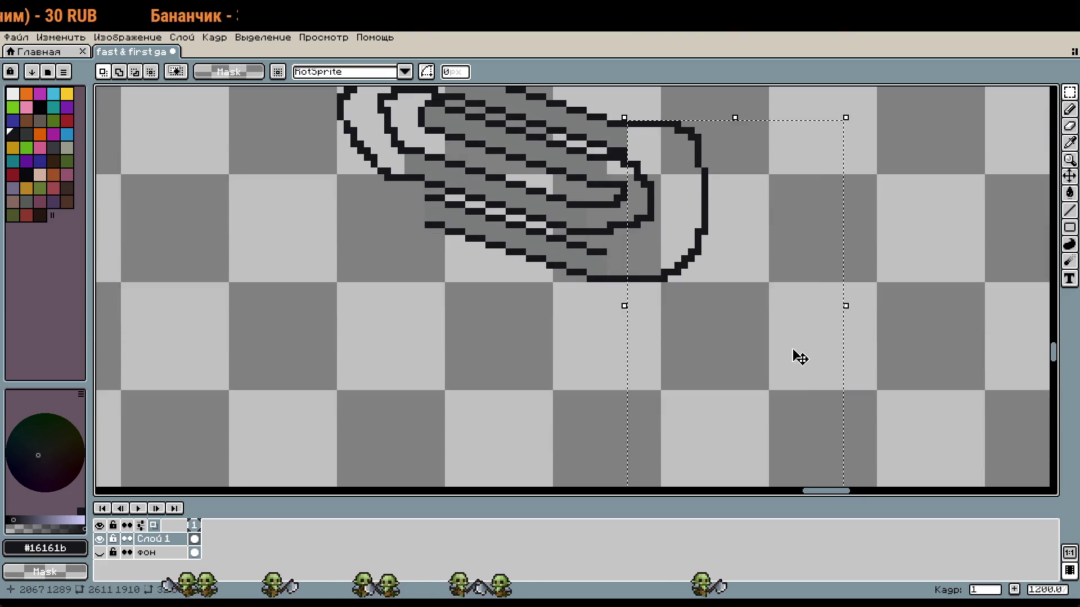
Delete the selected right loop and the remaining right-end pixels
{"action": "key", "text": "Delete"}
{"action": "scroll", "coordinate": [731, 313], "scroll_direction": "up", "scroll_amount": 1}
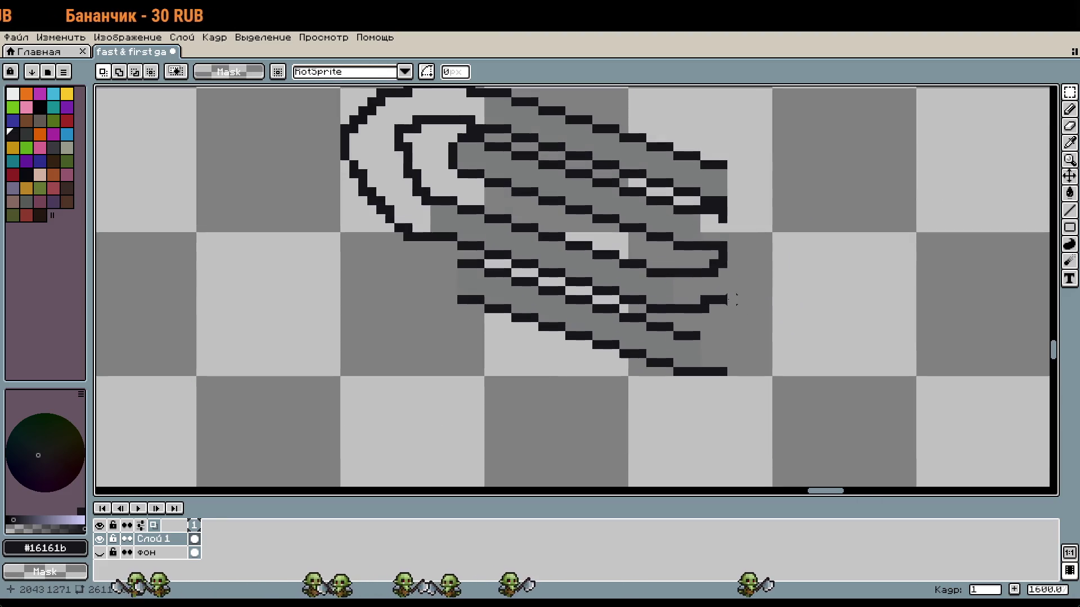
{"action": "left_click_drag", "start_coordinate": [703, 245], "coordinate": [810, 469]}
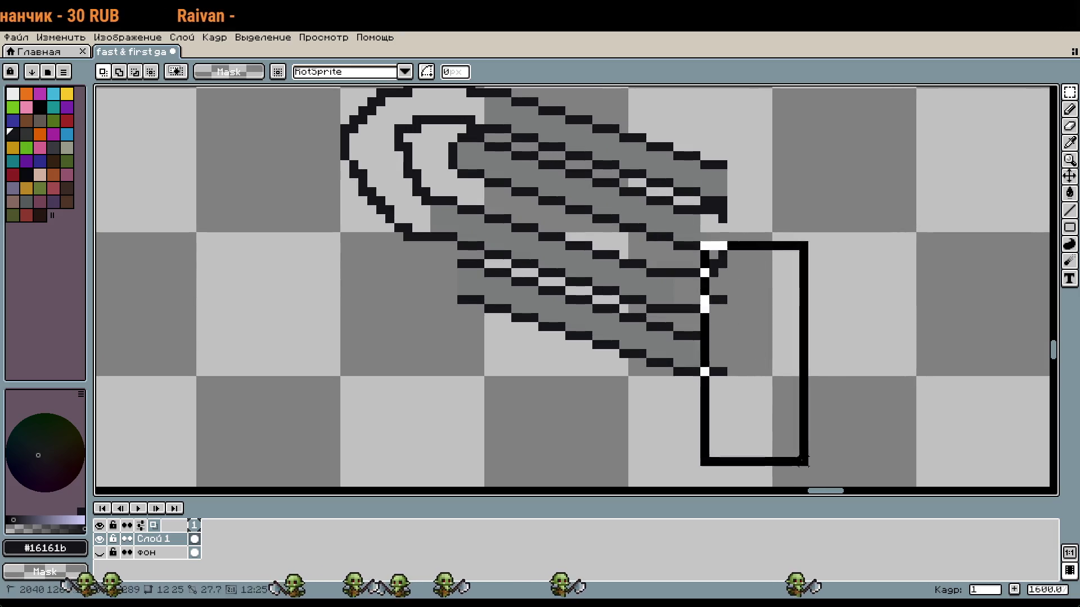
{"action": "key", "text": "Delete"}
Undo the block drawn over the top-left loop until the left-end lines are gone
{"action": "mouse_move", "coordinate": [722, 308]}
{"action": "left_mouse_down"}
{"action": "mouse_move", "coordinate": [805, 339]}
{"action": "mouse_move", "coordinate": [588, 313]}
{"action": "left_mouse_up"}
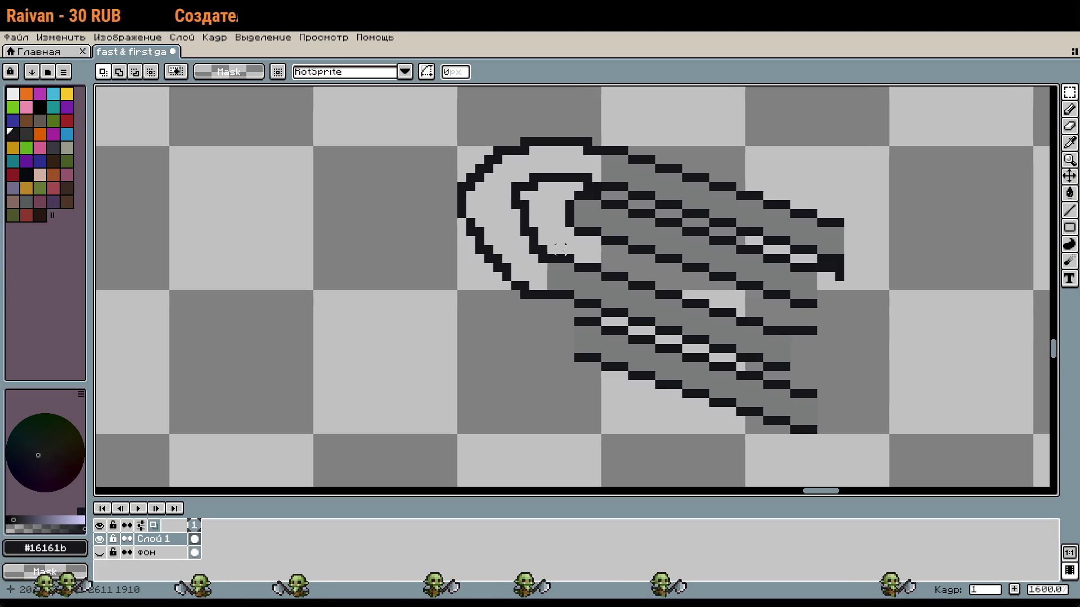
{"action": "left_click_drag", "start_coordinate": [578, 151], "coordinate": [478, 177]}
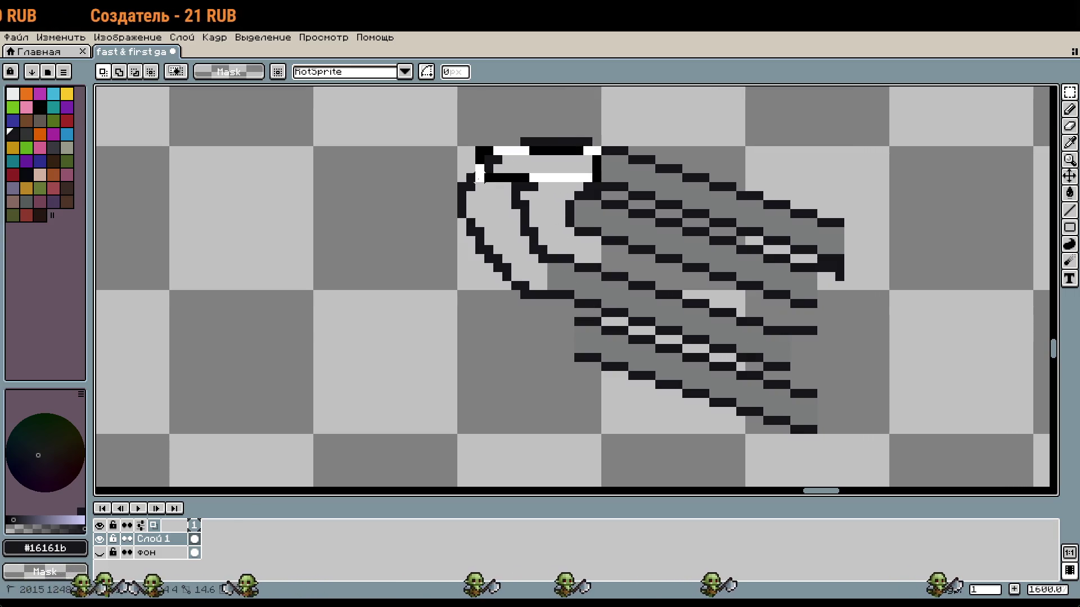
{"action": "key", "text": "ctrl+z"}
{"action": "key", "text": "ctrl+z"}
{"action": "key", "text": "ctrl+z"}
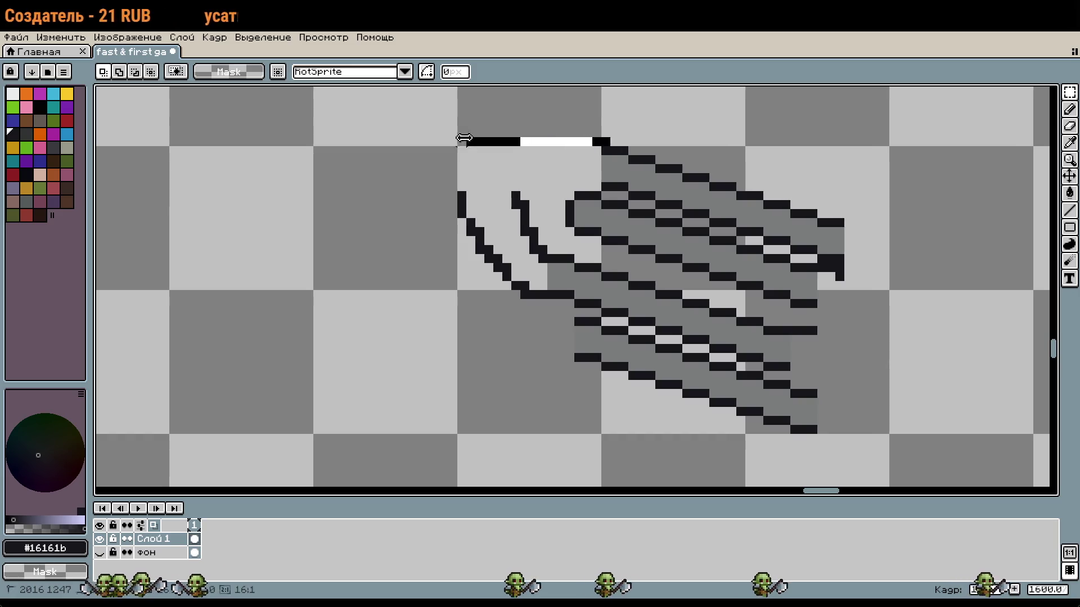
{"action": "key", "text": "ctrl+z"}
{"action": "key", "text": "ctrl+z"}
{"action": "key", "text": "ctrl+z"}
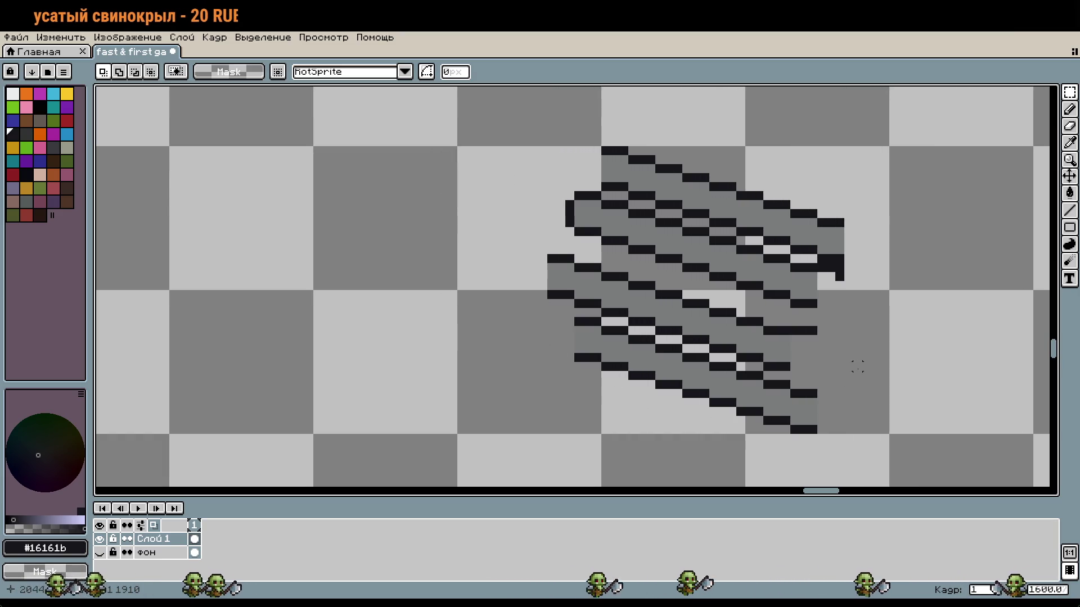
{"action": "scroll", "coordinate": [771, 294], "scroll_direction": "up", "scroll_amount": 2}
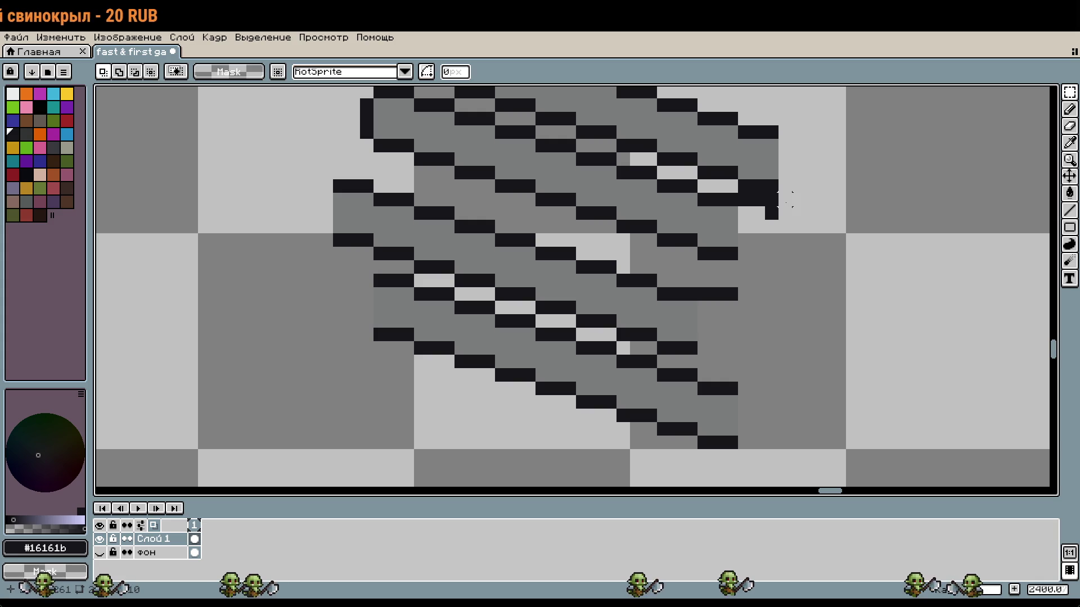
Place black pixels at the arms' right end to start the bend, undoing stray ones
{"action": "key", "text": "b"}
{"action": "left_click", "coordinate": [795, 202]}
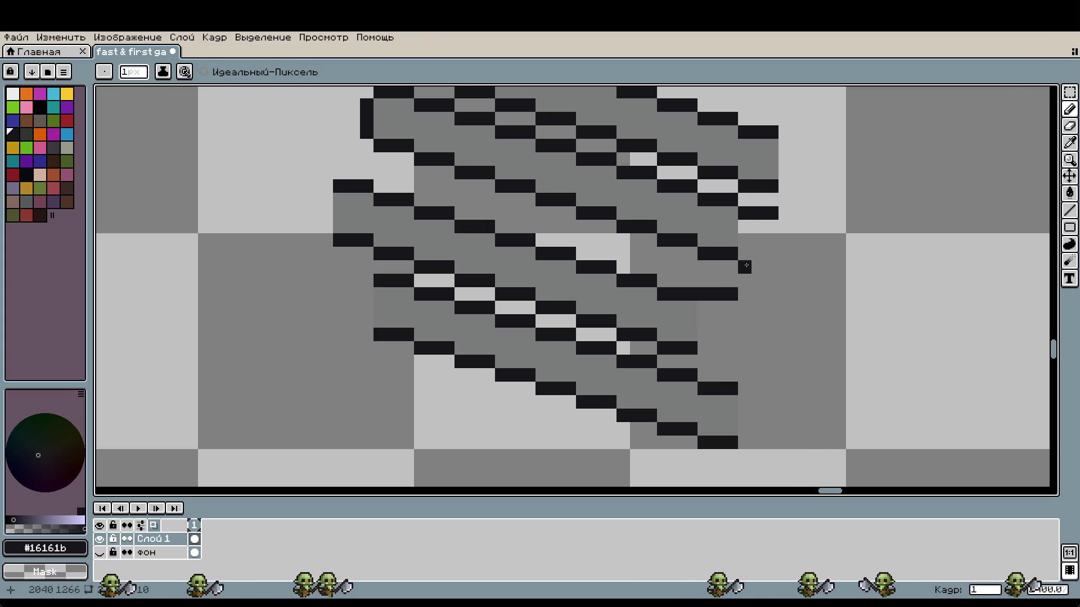
{"action": "mouse_move", "coordinate": [783, 297]}
{"action": "left_mouse_down"}
{"action": "mouse_move", "coordinate": [702, 246]}
{"action": "mouse_move", "coordinate": [635, 254]}
{"action": "left_mouse_up"}
{"action": "key", "text": "ctrl+z"}
{"action": "left_click", "coordinate": [622, 256]}
{"action": "left_click", "coordinate": [623, 296]}
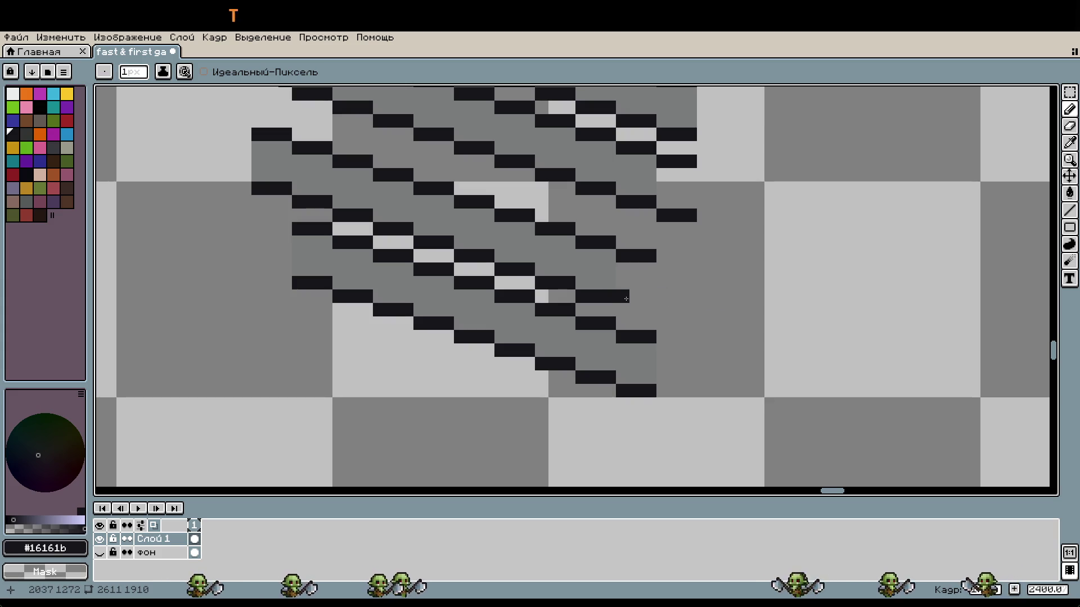
{"action": "left_click_drag", "start_coordinate": [622, 310], "coordinate": [649, 310]}
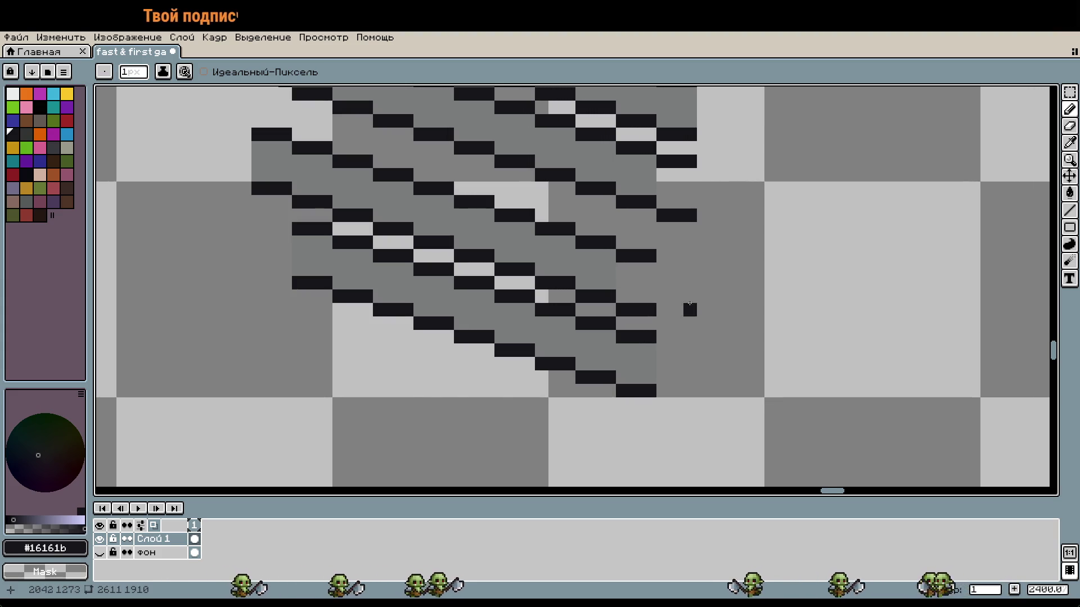
Move the bend's start pixel one step left and add two pixels below
{"action": "scroll", "coordinate": [690, 304], "scroll_direction": "down", "scroll_amount": 3}
{"action": "scroll", "coordinate": [684, 277], "scroll_direction": "up", "scroll_amount": 4}
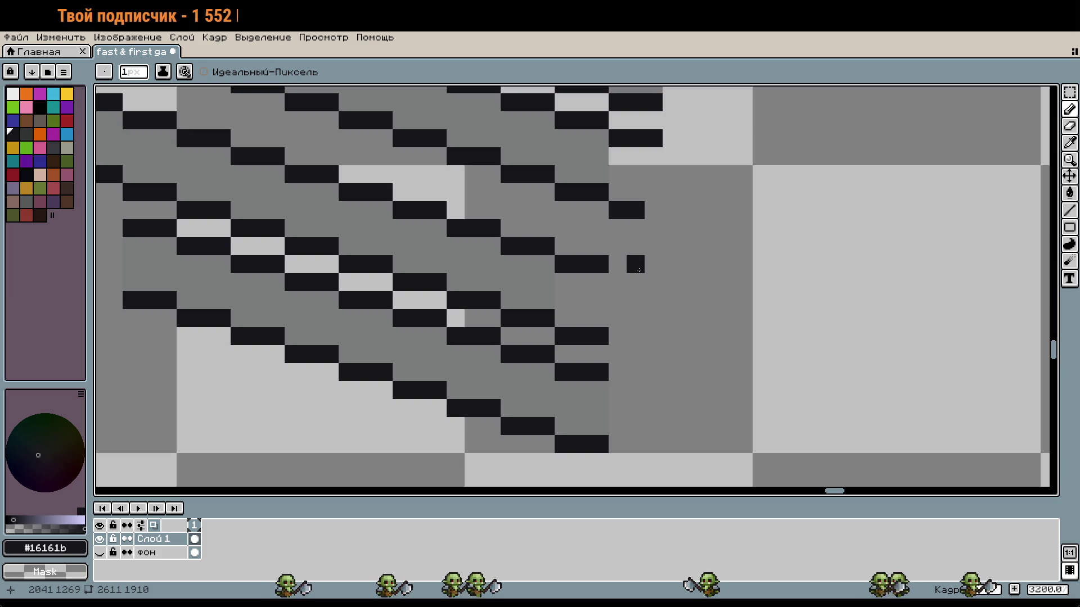
{"action": "key", "text": "ctrl+z"}
{"action": "left_click", "coordinate": [623, 264]}
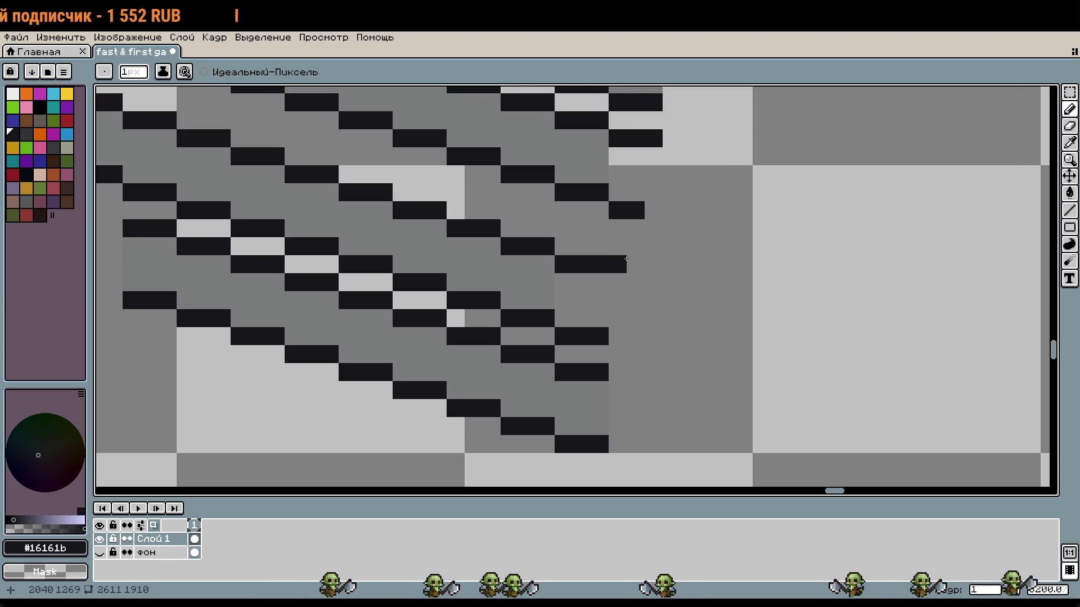
{"action": "left_click_drag", "start_coordinate": [617, 281], "coordinate": [635, 281]}
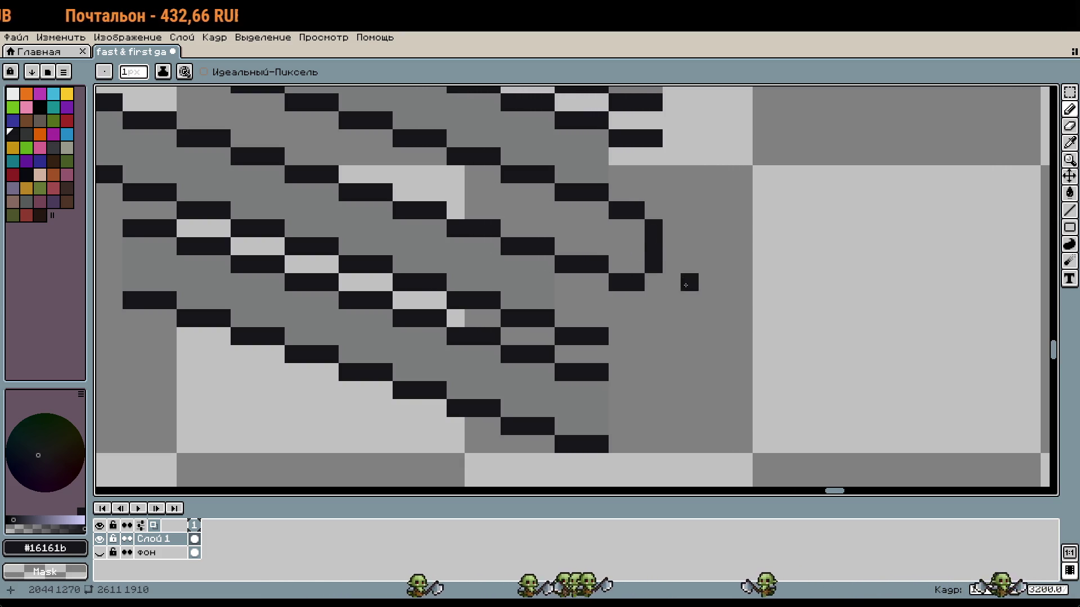
{"action": "scroll", "coordinate": [686, 285], "scroll_direction": "down", "scroll_amount": 2}
{"action": "scroll", "coordinate": [687, 294], "scroll_direction": "up", "scroll_amount": 2}
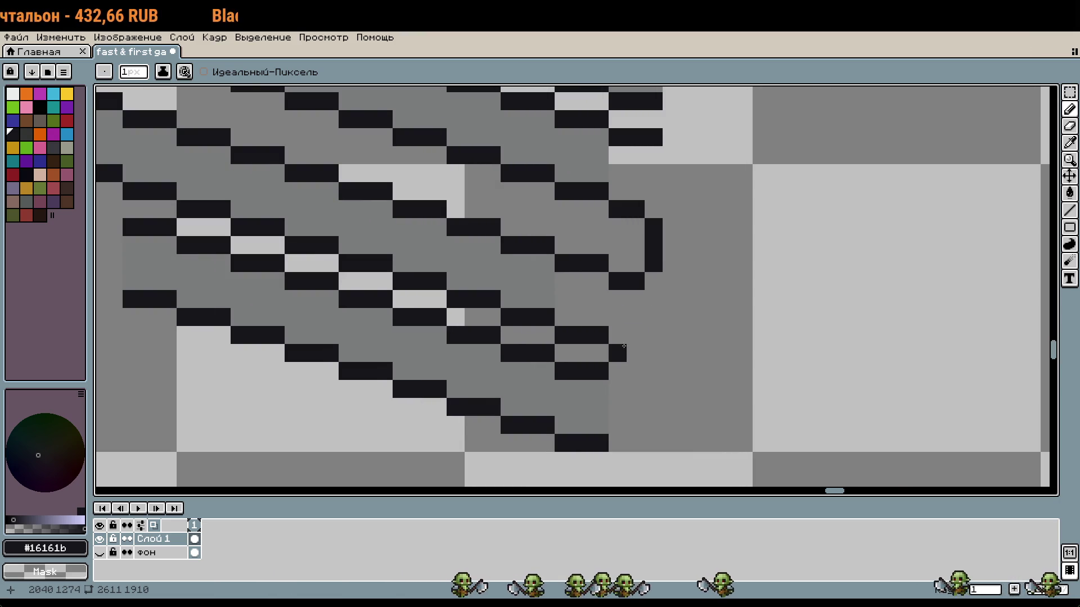
{"action": "scroll", "coordinate": [624, 347], "scroll_direction": "down", "scroll_amount": 3}
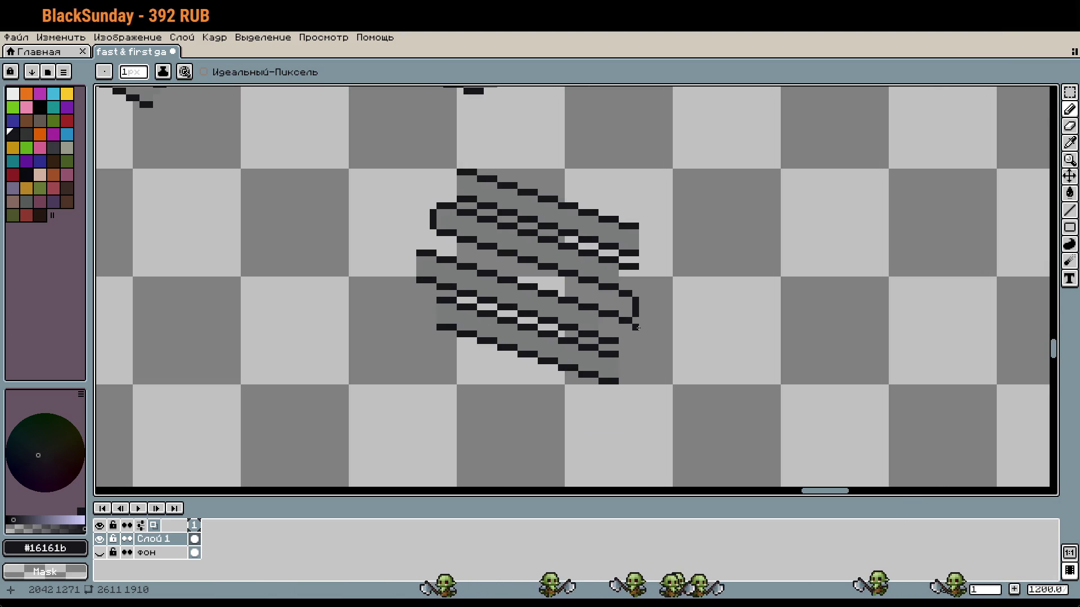
{"action": "scroll", "coordinate": [637, 328], "scroll_direction": "up", "scroll_amount": 1}
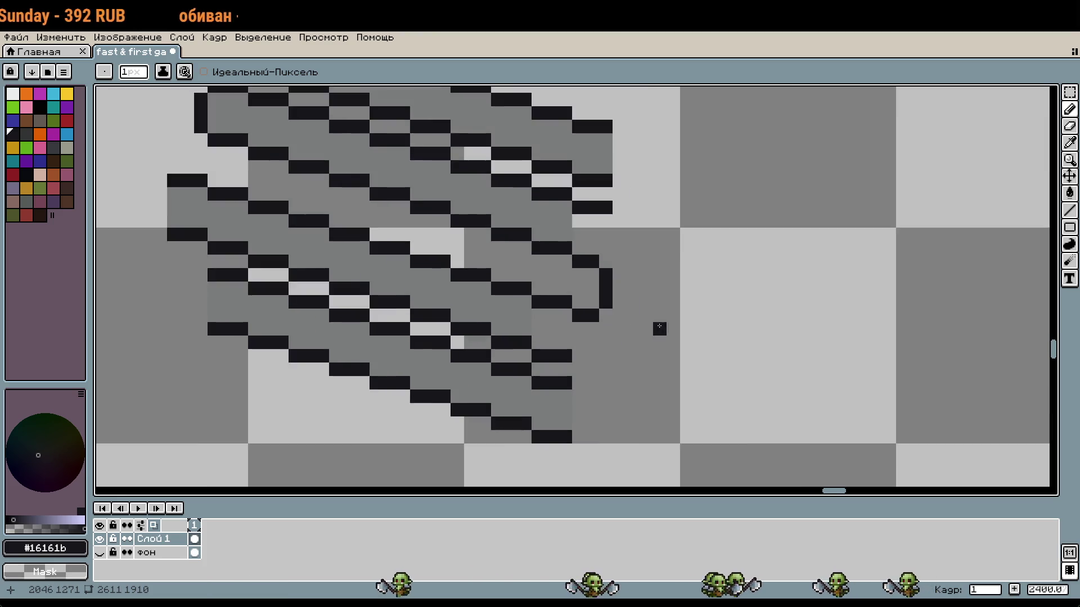
{"action": "scroll", "coordinate": [655, 326], "scroll_direction": "down", "scroll_amount": 1}
{"action": "scroll", "coordinate": [619, 318], "scroll_direction": "up", "scroll_amount": 2}
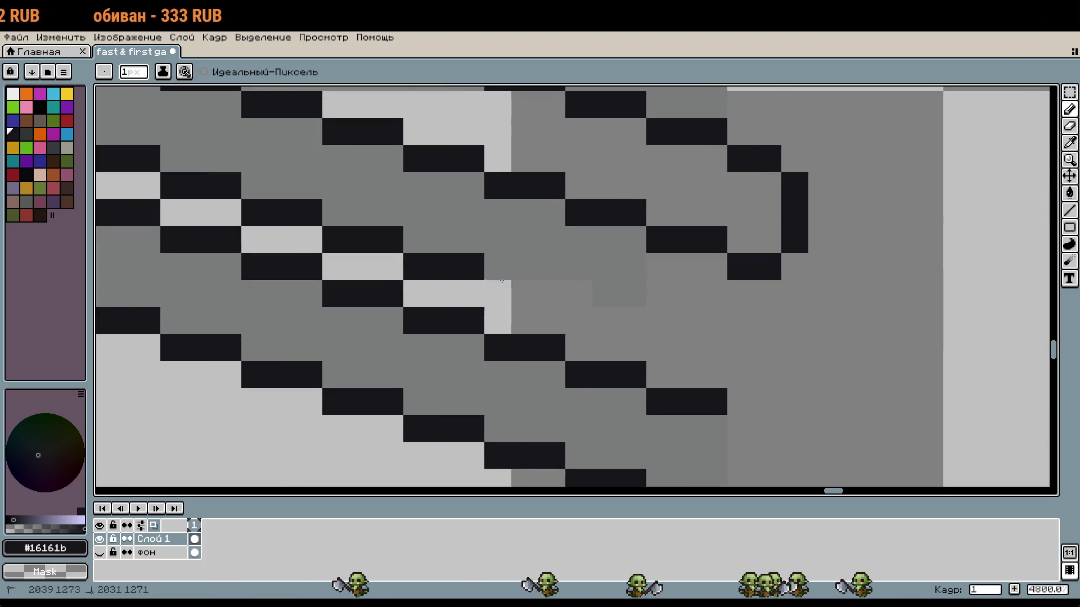
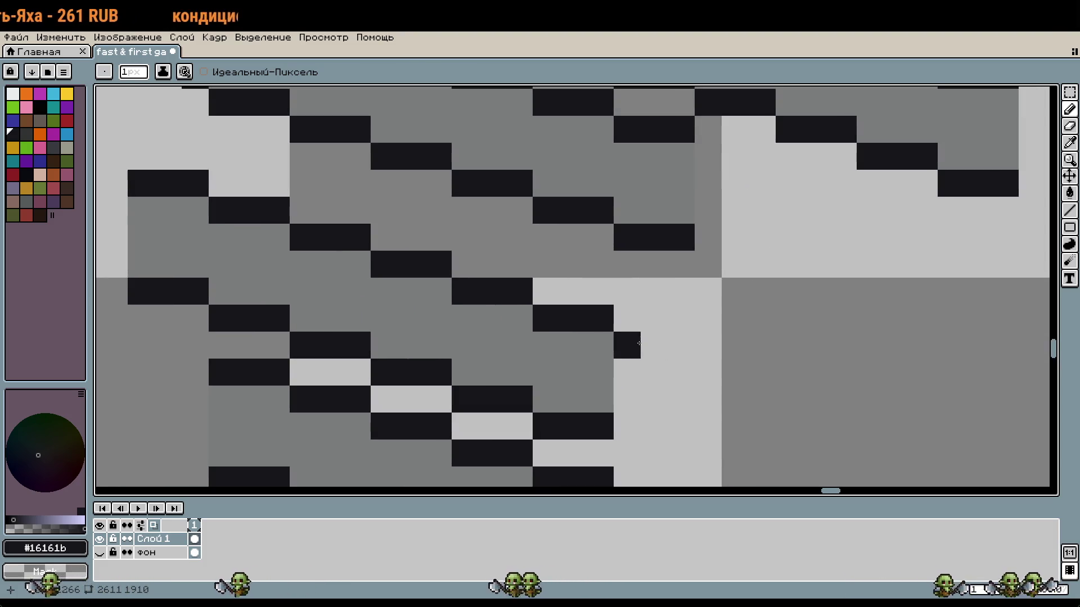
Add a black stair pixel at the bend, then undo and redo the recent stair and column pixels
{"action": "left_click", "coordinate": [647, 343]}
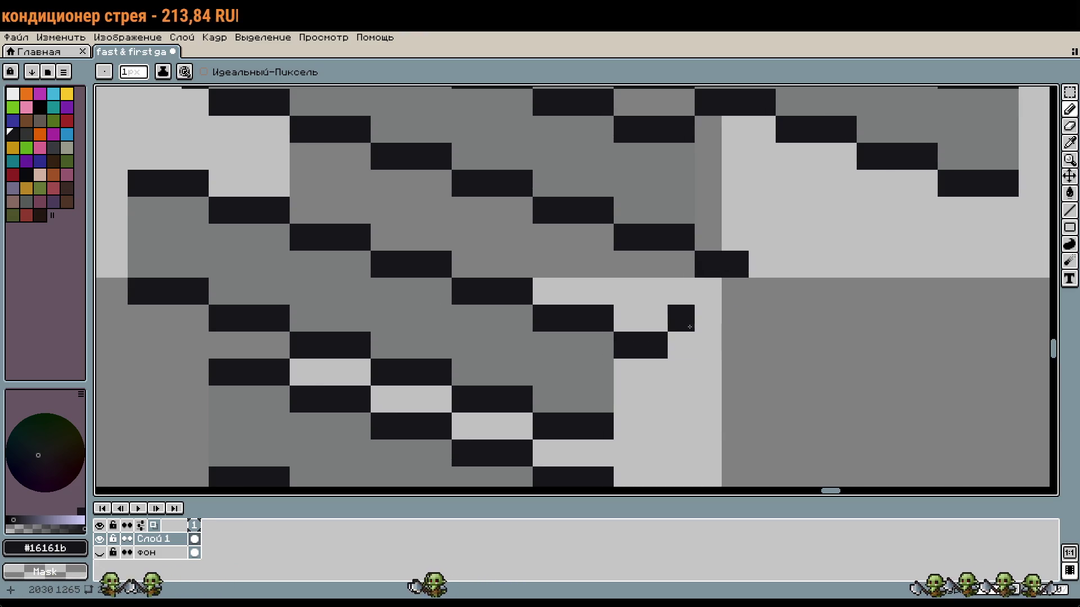
{"action": "scroll", "coordinate": [805, 312], "scroll_direction": "down", "scroll_amount": 1}
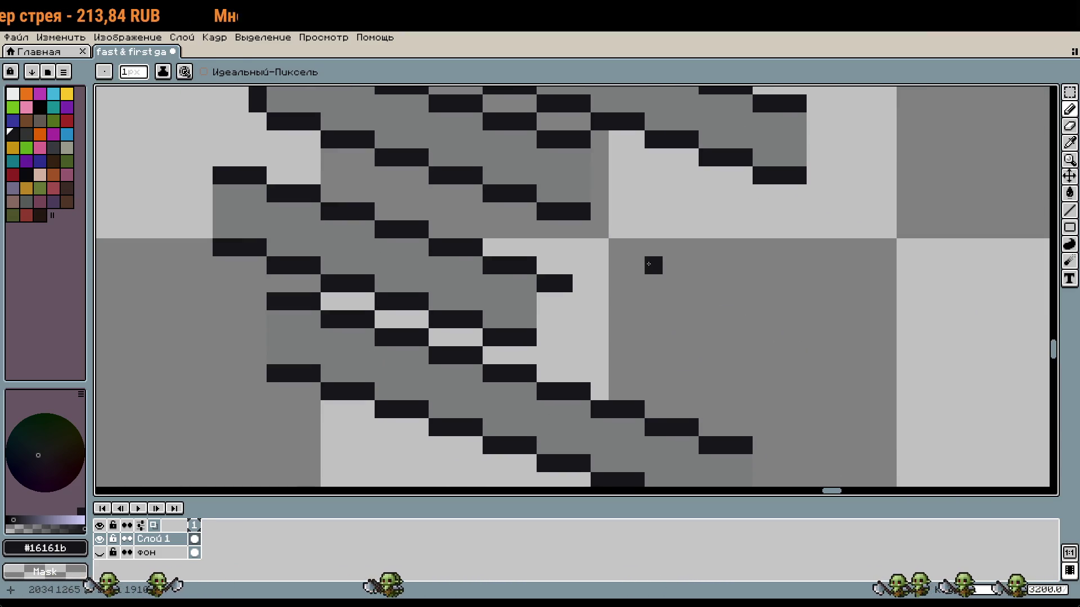
{"action": "key", "text": "ctrl+z"}
{"action": "key", "text": "ctrl+z"}
{"action": "key", "text": "ctrl+z"}
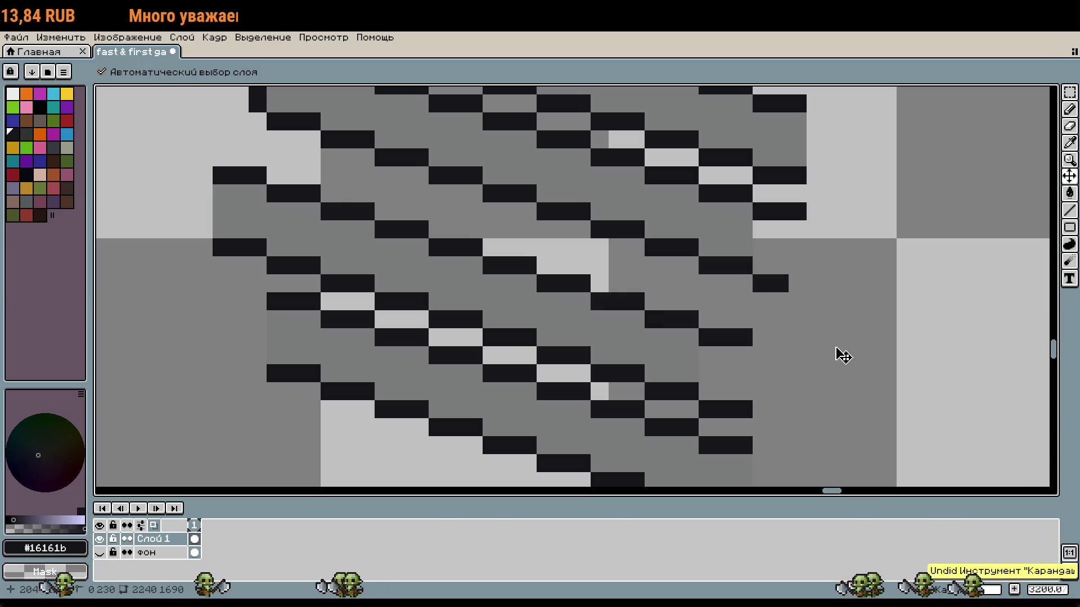
{"action": "key", "text": "ctrl+y"}
{"action": "key", "text": "ctrl+y"}
{"action": "key", "text": "ctrl+y"}
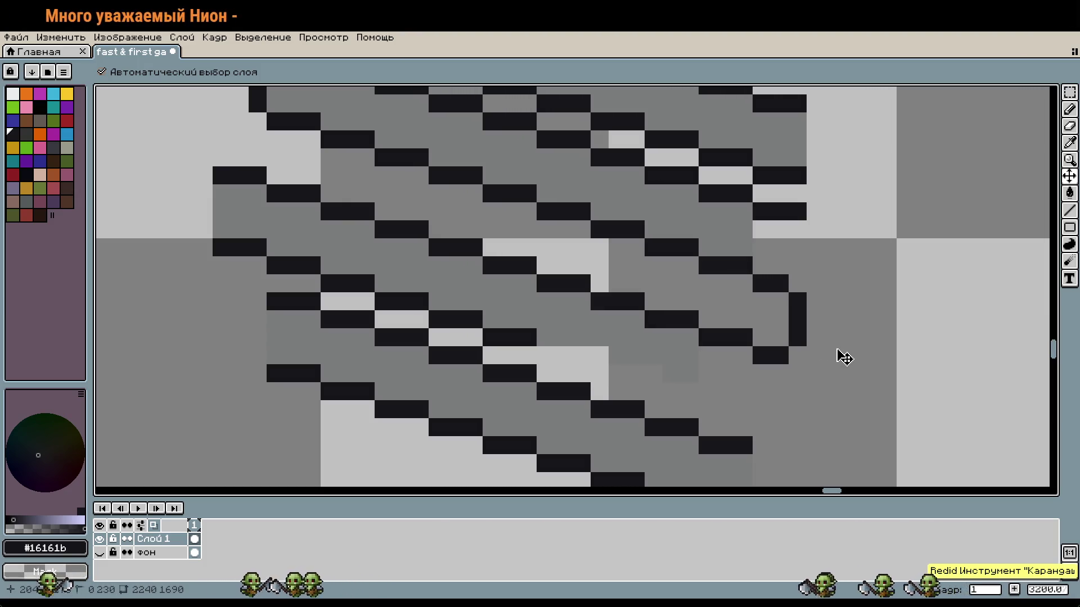
{"action": "key", "text": "ctrl+y"}
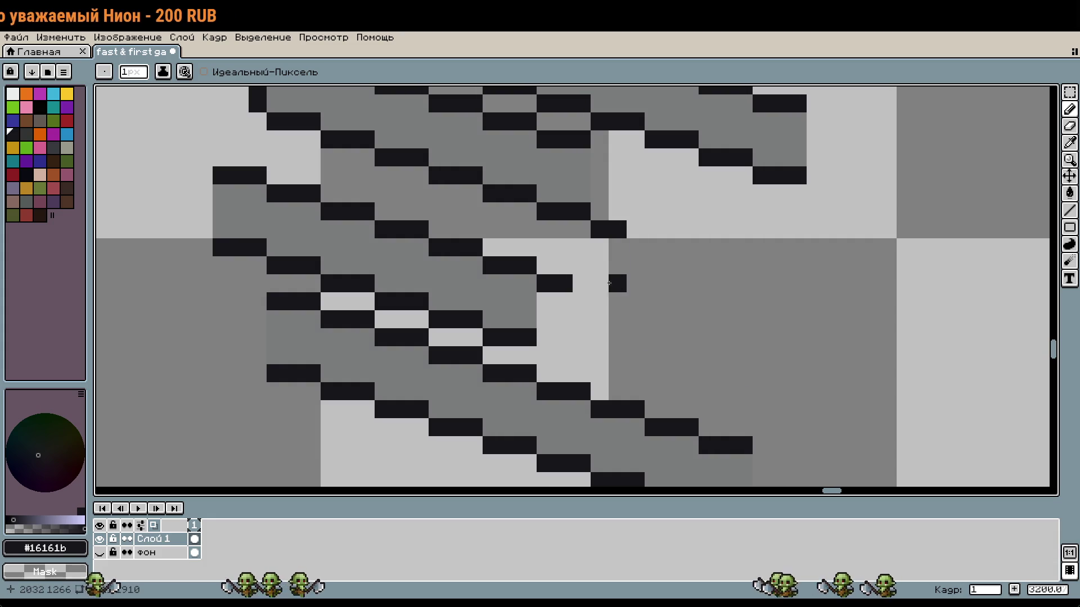
{"action": "key", "text": "ctrl+y"}
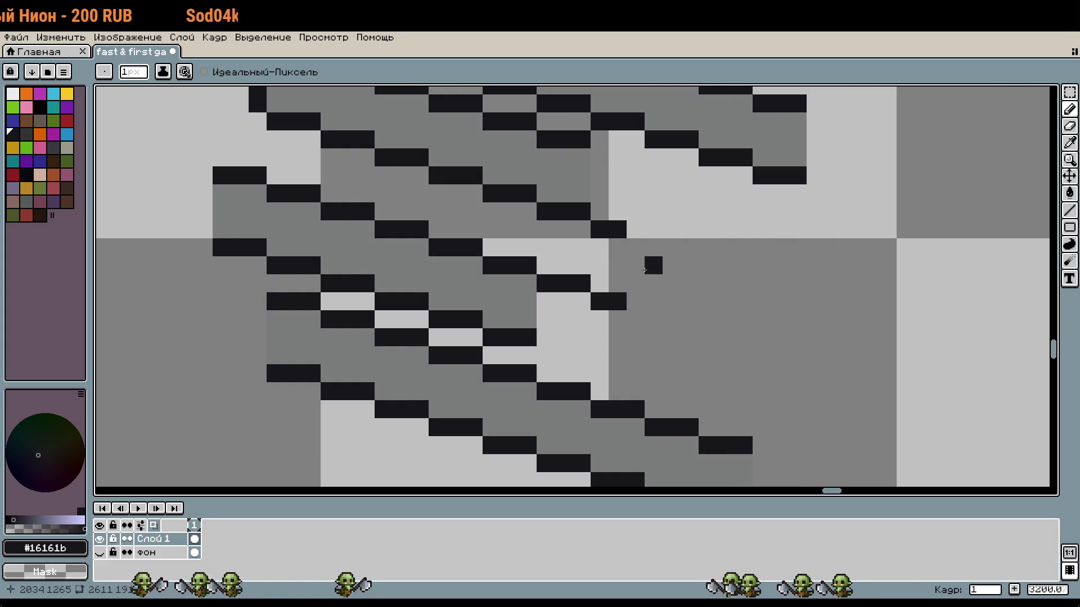
{"action": "key", "text": "ctrl+y"}
{"action": "key", "text": "ctrl+y"}
{"action": "scroll", "coordinate": [658, 321], "scroll_direction": "down", "scroll_amount": 1}
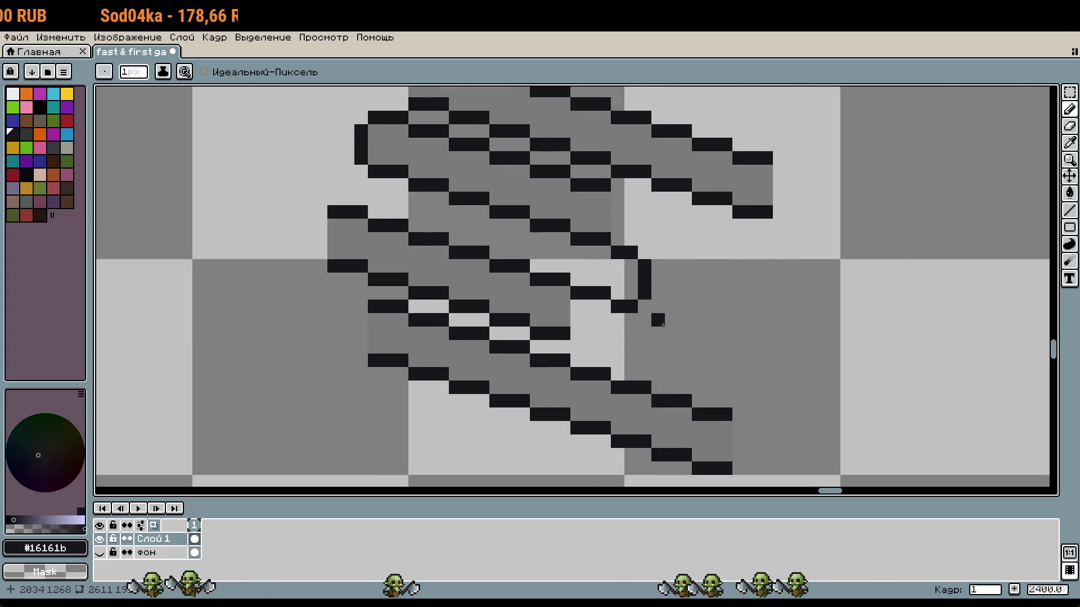
{"action": "scroll", "coordinate": [663, 325], "scroll_direction": "up", "scroll_amount": 1}
{"action": "key", "text": "ctrl+y"}
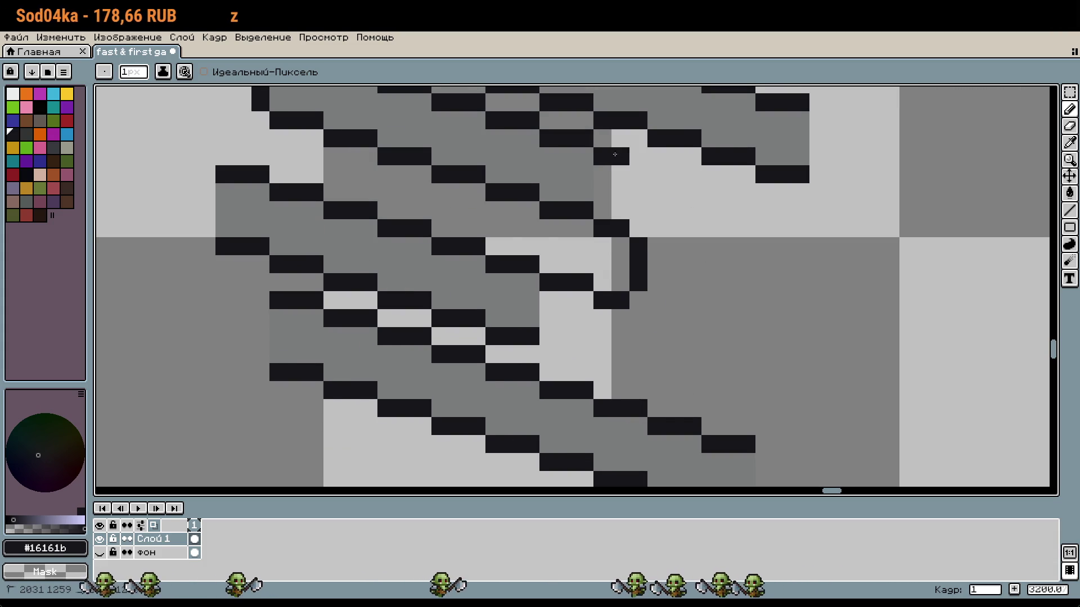
Extend the black stair lines and wire column, remove a stray pixel, and join the bend's bottom
{"action": "mouse_move", "coordinate": [636, 157]}
{"action": "left_mouse_down"}
{"action": "mouse_move", "coordinate": [695, 173]}
{"action": "mouse_move", "coordinate": [709, 204]}
{"action": "mouse_move", "coordinate": [709, 264]}
{"action": "left_mouse_up"}
{"action": "left_click_drag", "start_coordinate": [575, 355], "coordinate": [622, 377]}
{"action": "left_click_drag", "start_coordinate": [710, 298], "coordinate": [709, 374]}
{"action": "left_click", "coordinate": [655, 383]}
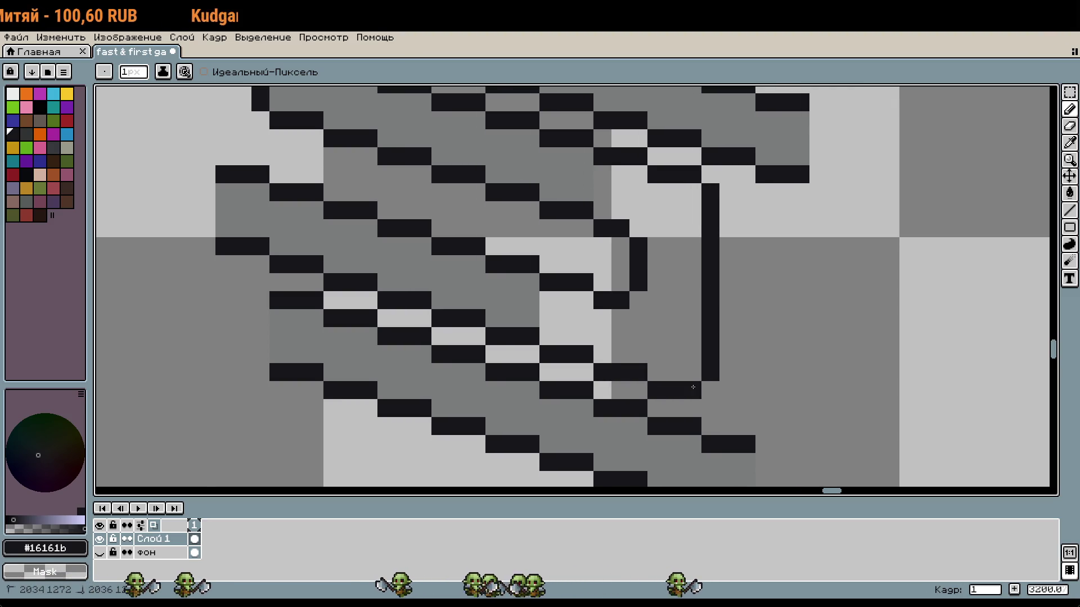
{"action": "scroll", "coordinate": [737, 386], "scroll_direction": "down", "scroll_amount": 1}
{"action": "key", "text": "v"}
{"action": "key", "text": "ctrl+z"}
{"action": "left_click_drag", "start_coordinate": [684, 361], "coordinate": [709, 366]}
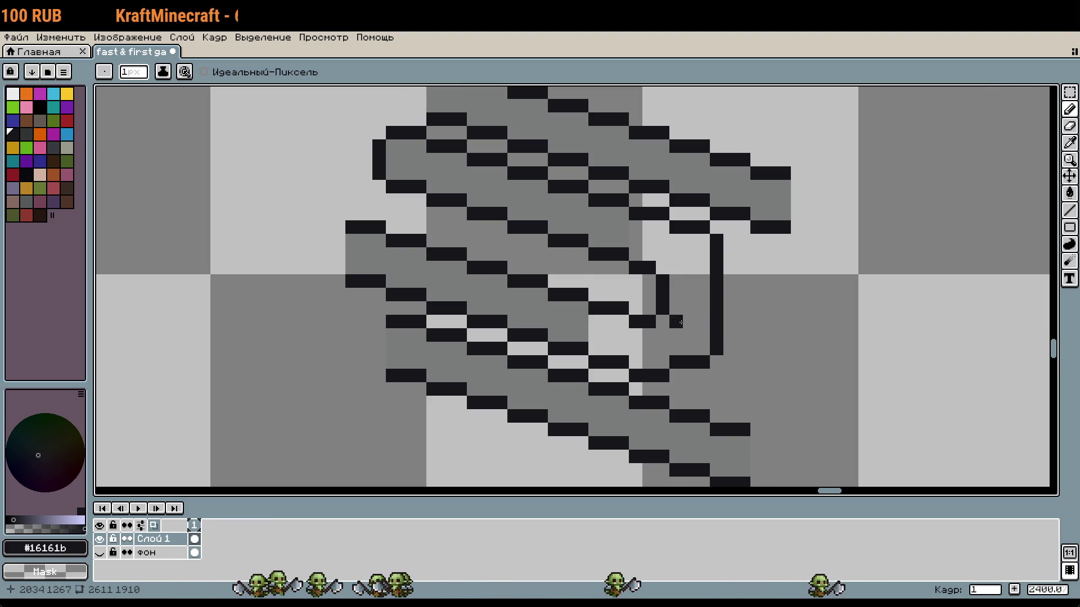
Eyedrop the grey wire colour and flood-fill the light gap inside the loop
{"action": "key", "text": "i"}
{"action": "left_click", "coordinate": [560, 307]}
{"action": "key", "text": "g"}
{"action": "left_click", "coordinate": [622, 320]}
{"action": "scroll", "coordinate": [715, 343], "scroll_direction": "down", "scroll_amount": 3}
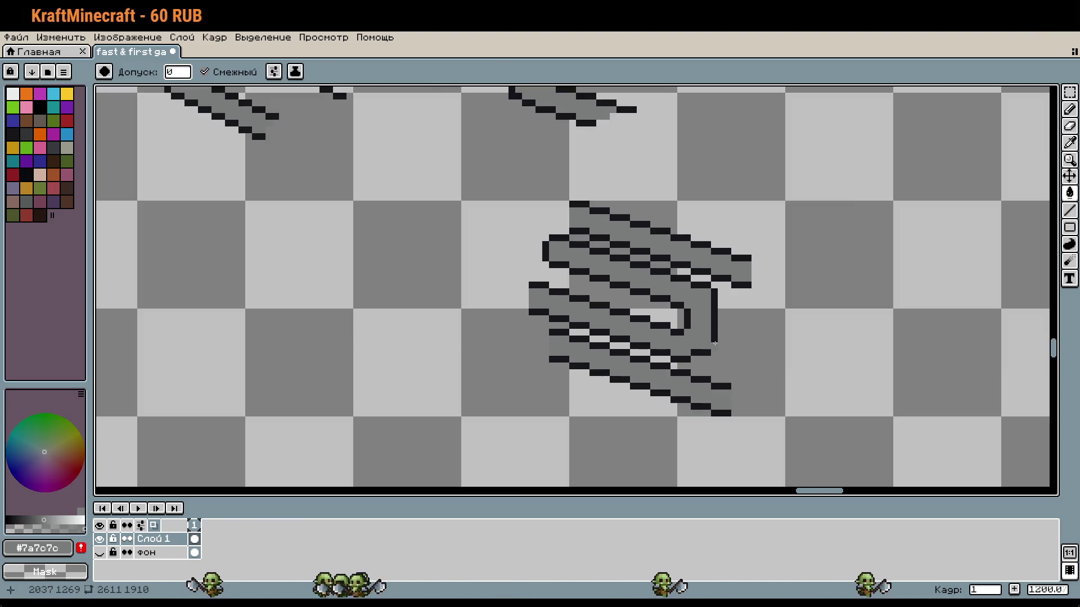
Eyedrop black and pencil a column upward beside the vertical wire line
{"action": "scroll", "coordinate": [724, 341], "scroll_direction": "up", "scroll_amount": 3}
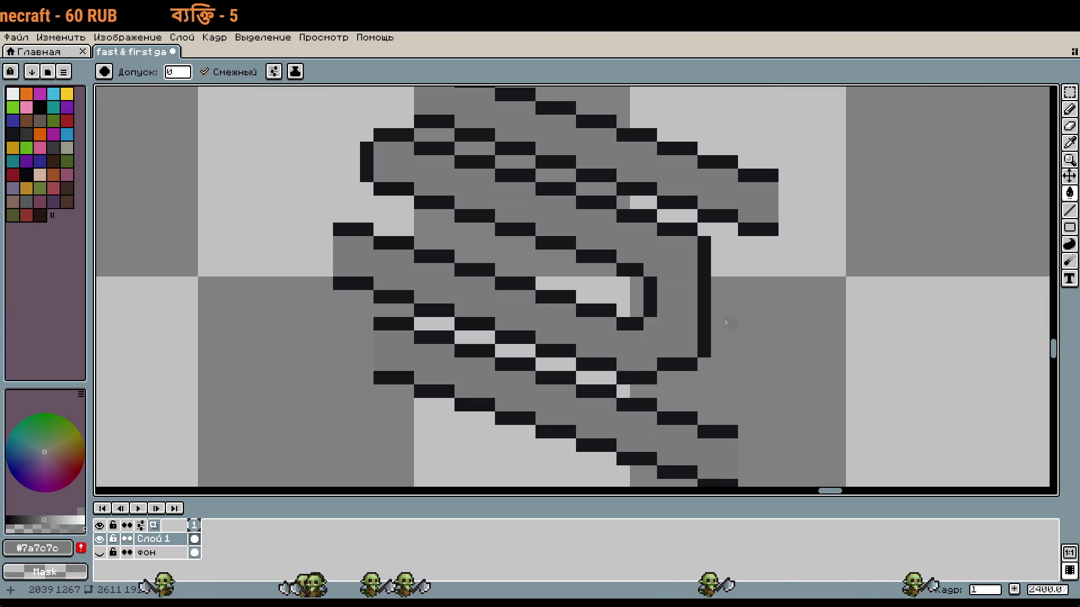
{"action": "key", "text": "b"}
{"action": "left_click", "coordinate": [704, 260], "text": "alt"}
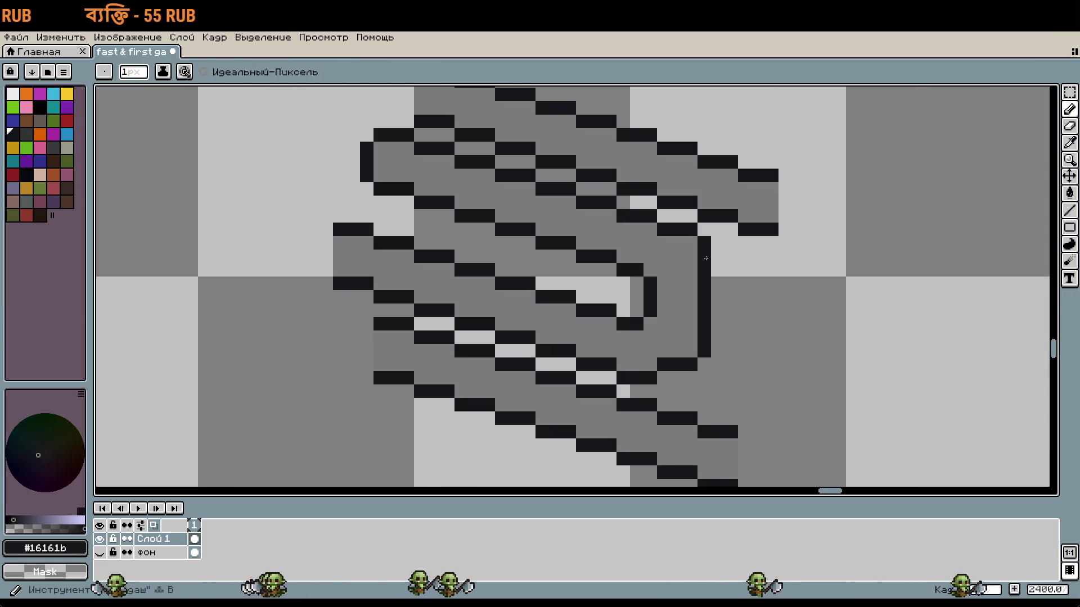
{"action": "scroll", "coordinate": [725, 288], "scroll_direction": "down", "scroll_amount": 1}
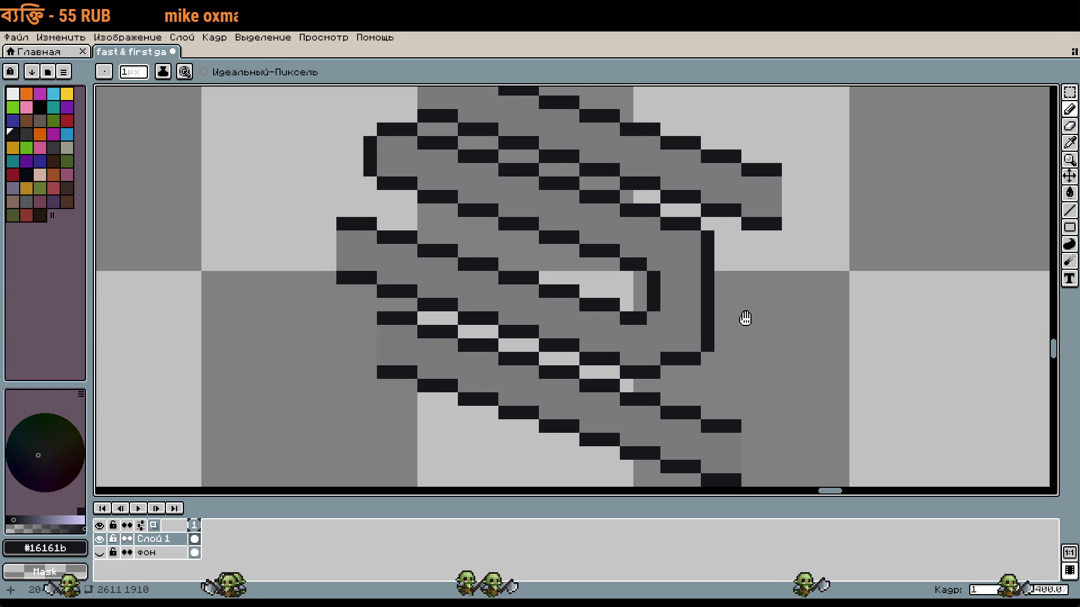
{"action": "scroll", "coordinate": [737, 309], "scroll_direction": "down", "scroll_amount": 2}
{"action": "scroll", "coordinate": [725, 308], "scroll_direction": "up", "scroll_amount": 3}
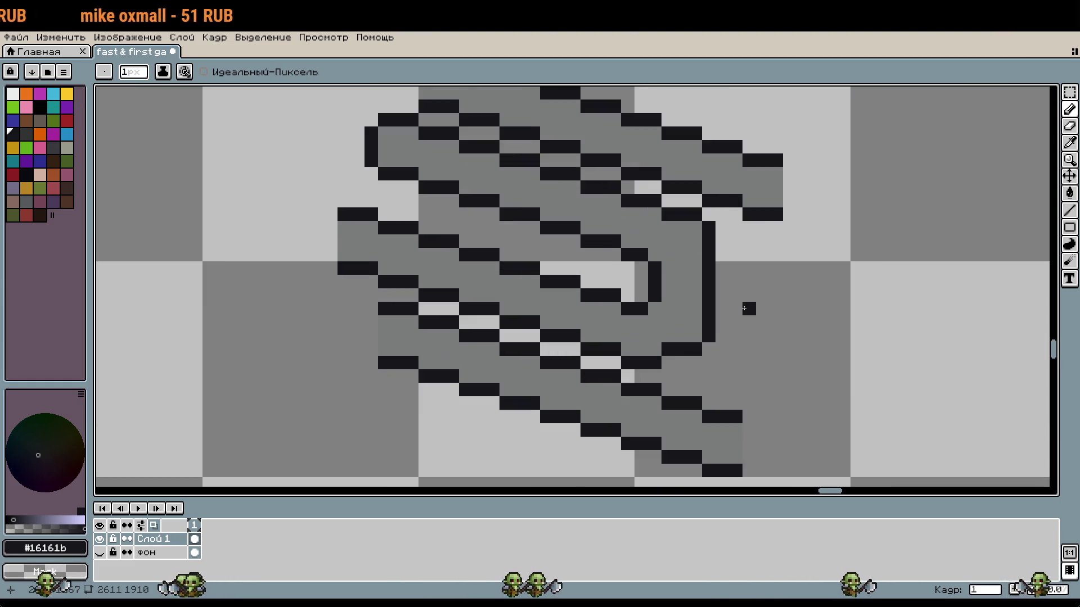
{"action": "left_click_drag", "start_coordinate": [717, 306], "coordinate": [708, 234]}
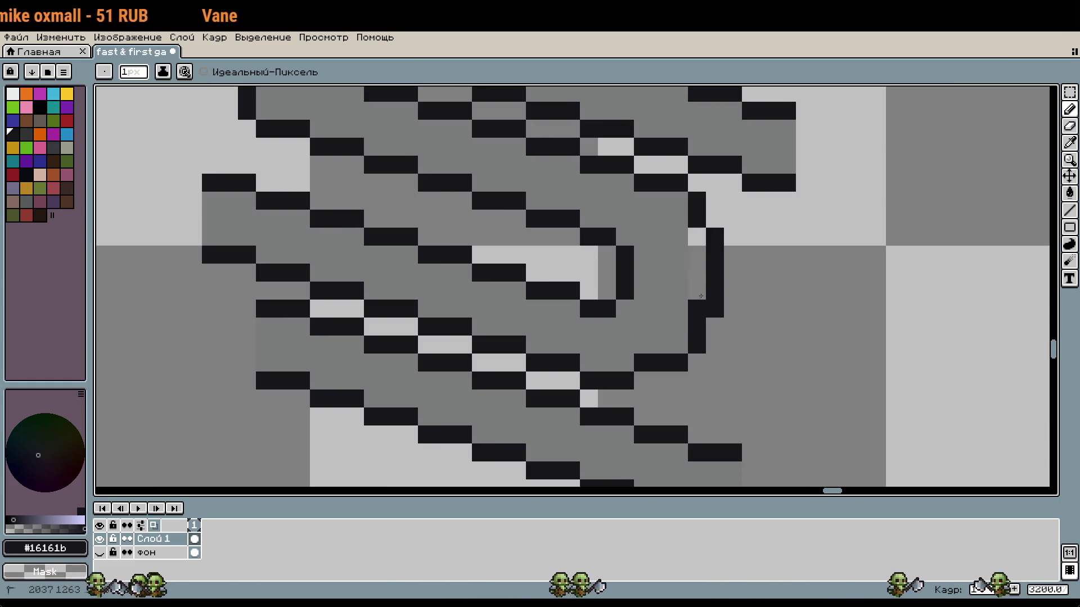
{"action": "left_click", "coordinate": [697, 297], "text": "alt"}
{"action": "scroll", "coordinate": [765, 301], "scroll_direction": "down", "scroll_amount": 1}
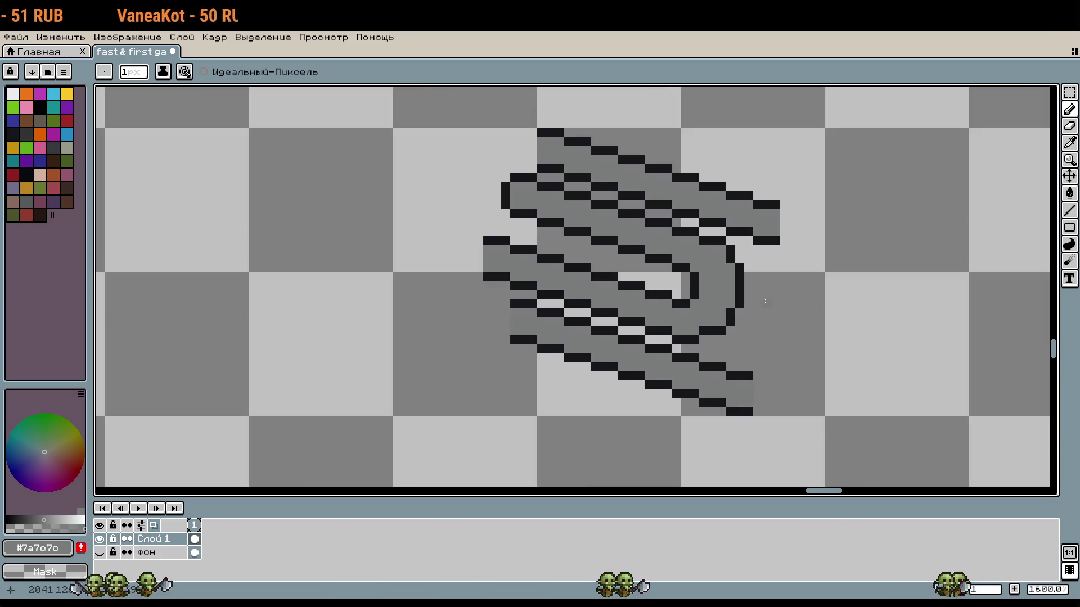
{"action": "scroll", "coordinate": [763, 306], "scroll_direction": "down", "scroll_amount": 1}
{"action": "scroll", "coordinate": [731, 320], "scroll_direction": "up", "scroll_amount": 3}
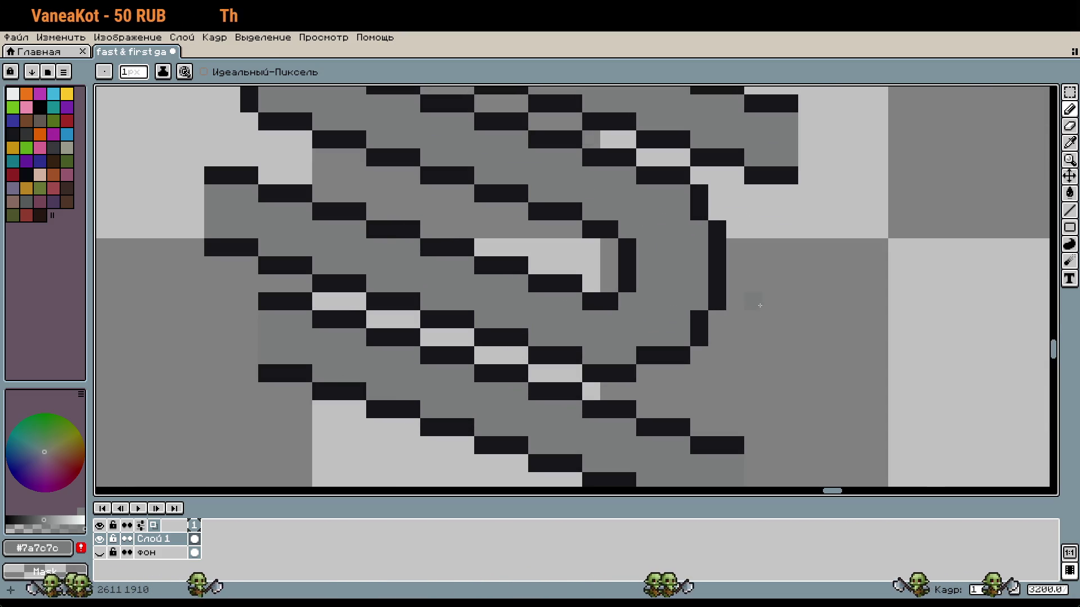
Select the right bend's outer curve, shift it one pixel left, and deselect
{"action": "key", "text": "m"}
{"action": "mouse_move", "coordinate": [717, 336]}
{"action": "left_mouse_down"}
{"action": "mouse_move", "coordinate": [652, 169]}
{"action": "mouse_move", "coordinate": [669, 164]}
{"action": "left_mouse_up"}
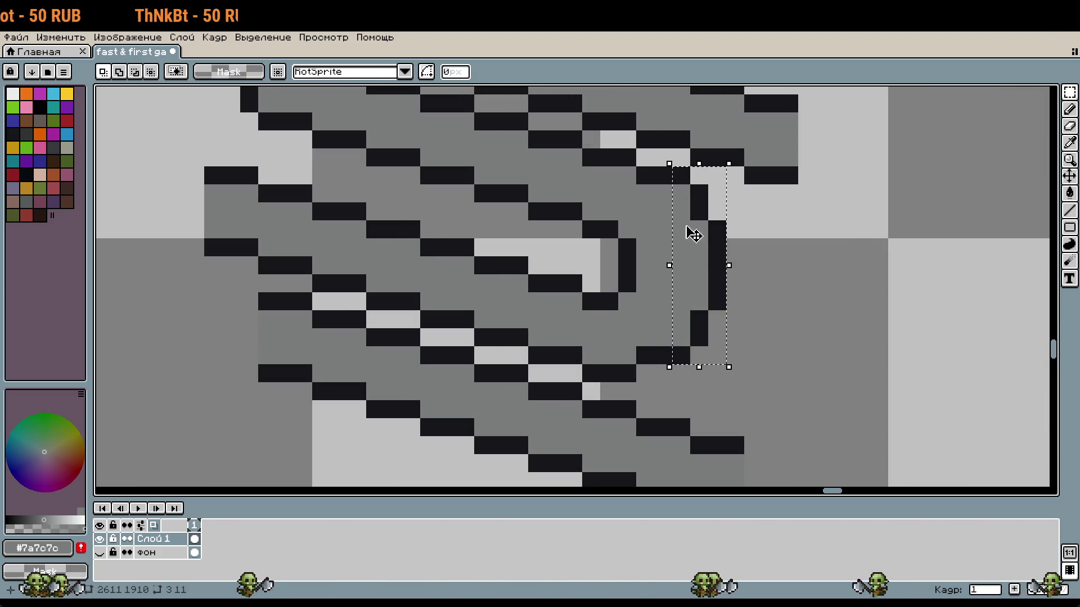
{"action": "key", "text": "Left"}
{"action": "left_click", "coordinate": [771, 313]}
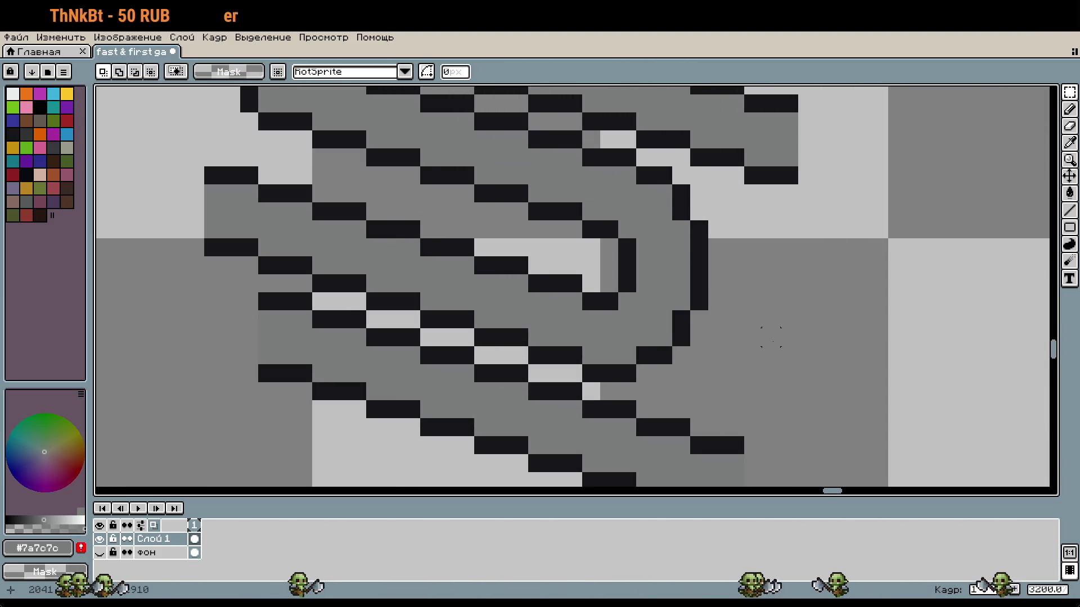
{"action": "scroll", "coordinate": [771, 340], "scroll_direction": "down", "scroll_amount": 1}
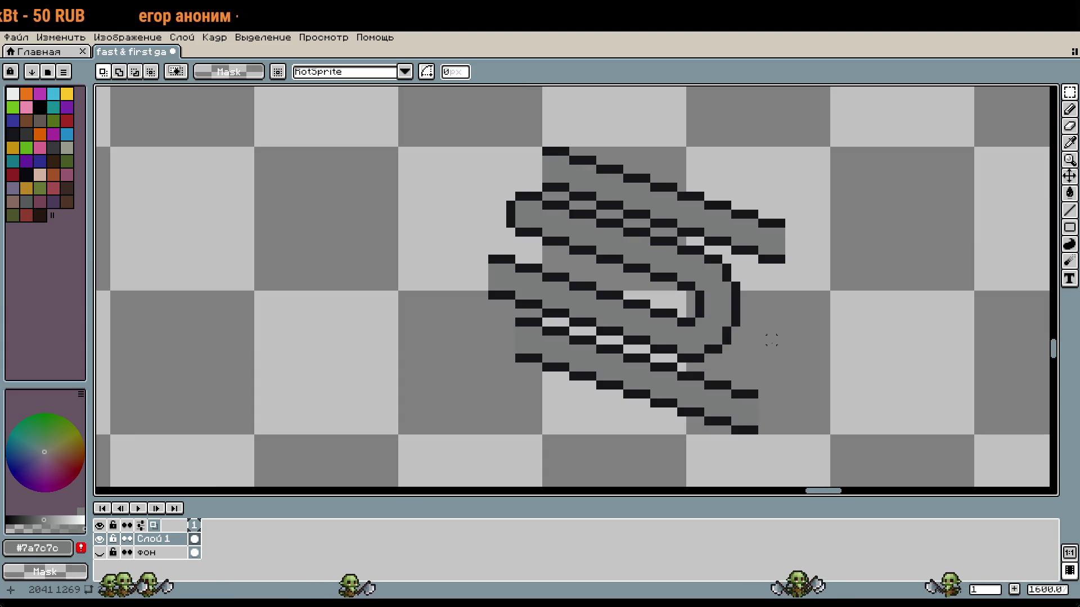
{"action": "scroll", "coordinate": [771, 340], "scroll_direction": "down", "scroll_amount": 1}
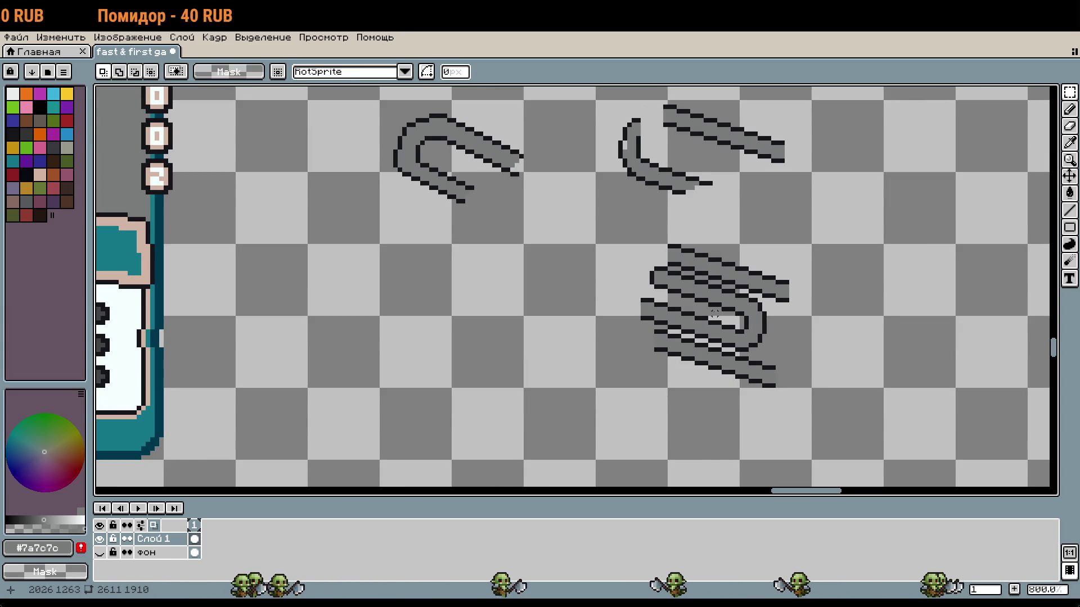
Select a small block of outline pixels, move it right and down, and commit
{"action": "scroll", "coordinate": [688, 282], "scroll_direction": "up", "scroll_amount": 2}
{"action": "mouse_move", "coordinate": [565, 229]}
{"action": "left_mouse_down"}
{"action": "mouse_move", "coordinate": [613, 306]}
{"action": "mouse_move", "coordinate": [613, 290]}
{"action": "left_mouse_up"}
{"action": "key", "text": "Right"}
{"action": "key", "text": "Right"}
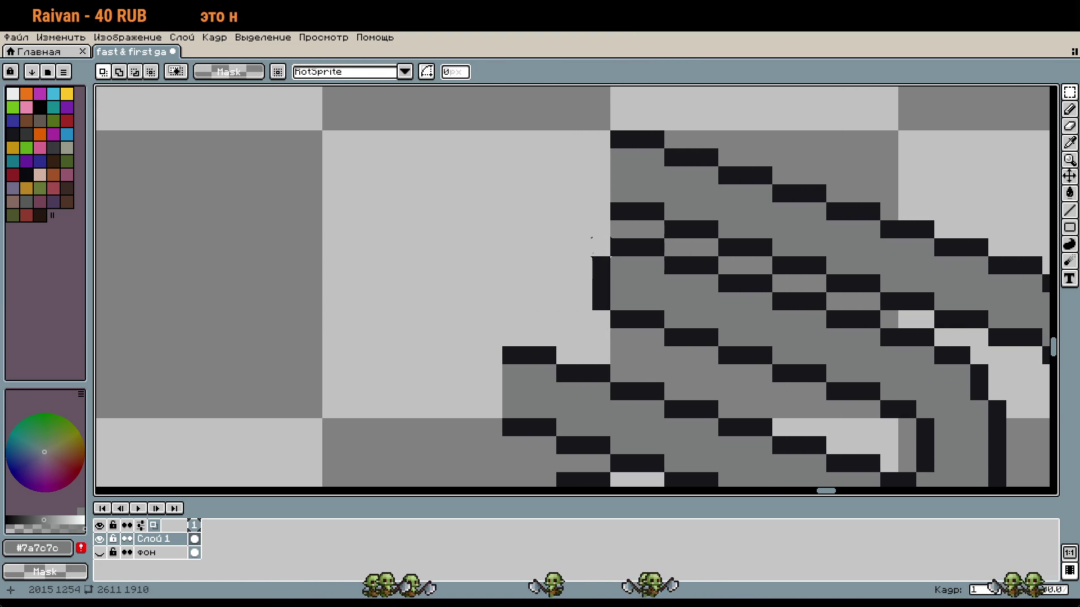
{"action": "left_click_drag", "start_coordinate": [651, 315], "coordinate": [710, 326]}
{"action": "left_click", "coordinate": [564, 282]}
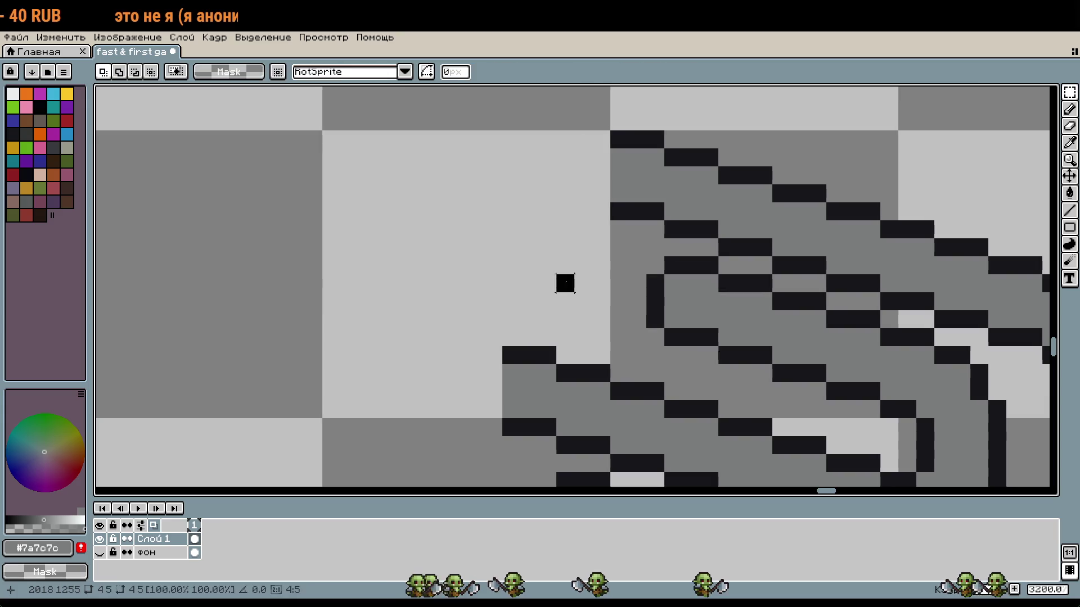
Adjust the view and make a few Pencil drags on the canvas
{"action": "scroll", "coordinate": [694, 242], "scroll_direction": "down", "scroll_amount": 2}
{"action": "scroll", "coordinate": [747, 273], "scroll_direction": "up", "scroll_amount": 1}
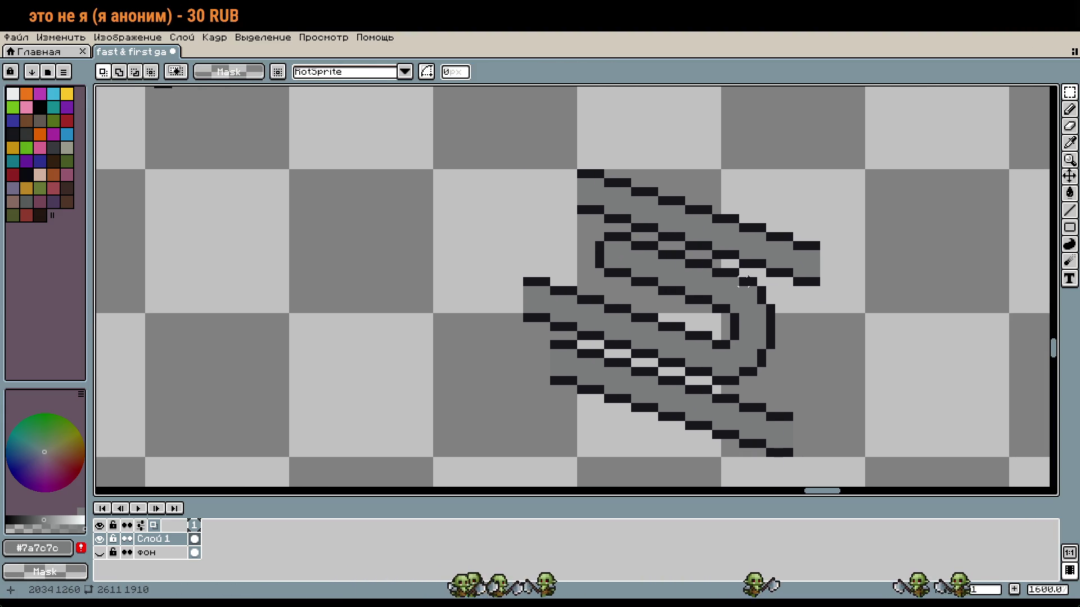
{"action": "scroll", "coordinate": [747, 273], "scroll_direction": "down", "scroll_amount": 1}
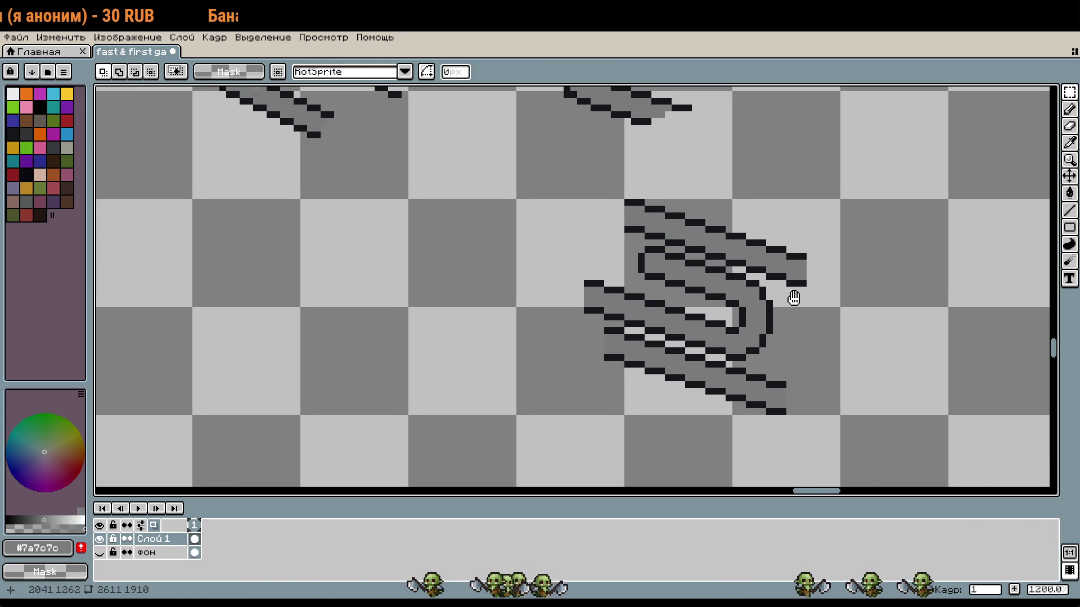
{"action": "left_click_drag", "start_coordinate": [795, 298], "coordinate": [788, 293]}
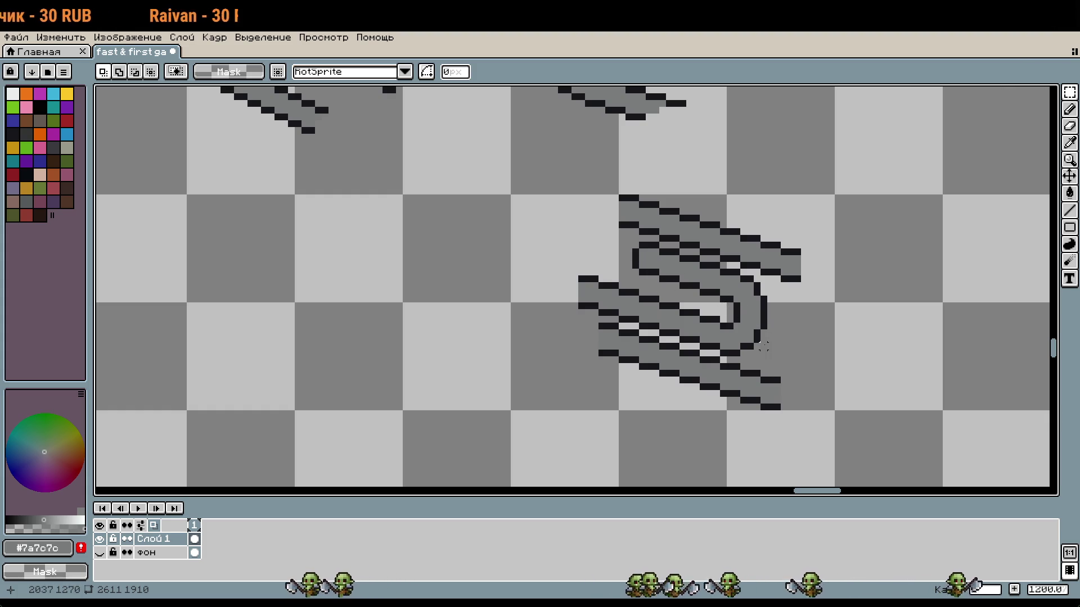
{"action": "left_click_drag", "start_coordinate": [816, 346], "coordinate": [748, 330]}
{"action": "key", "text": "b"}
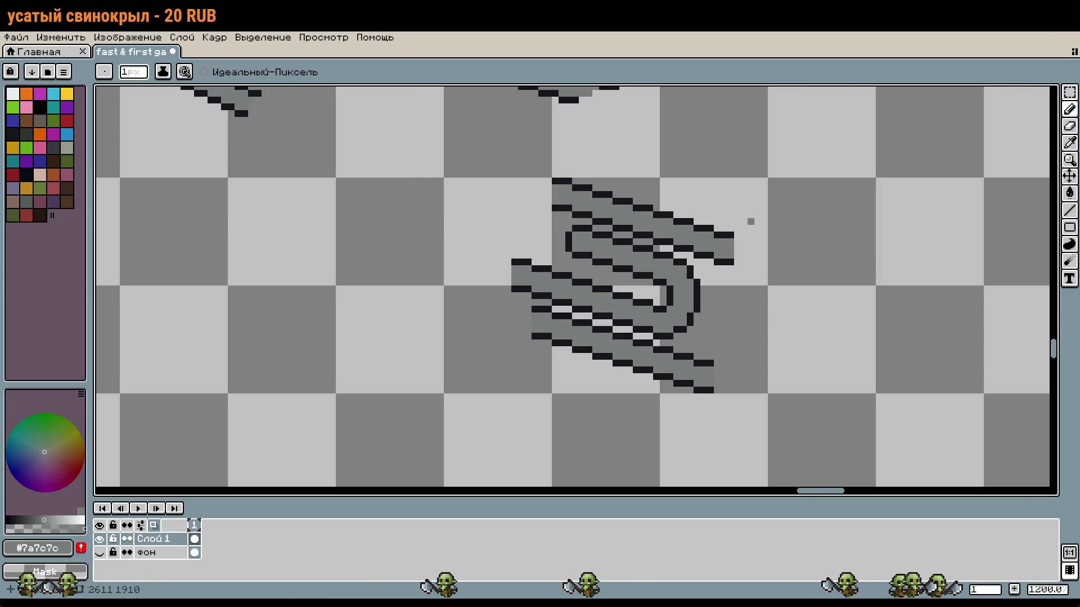
{"action": "left_click_drag", "start_coordinate": [778, 222], "coordinate": [727, 208]}
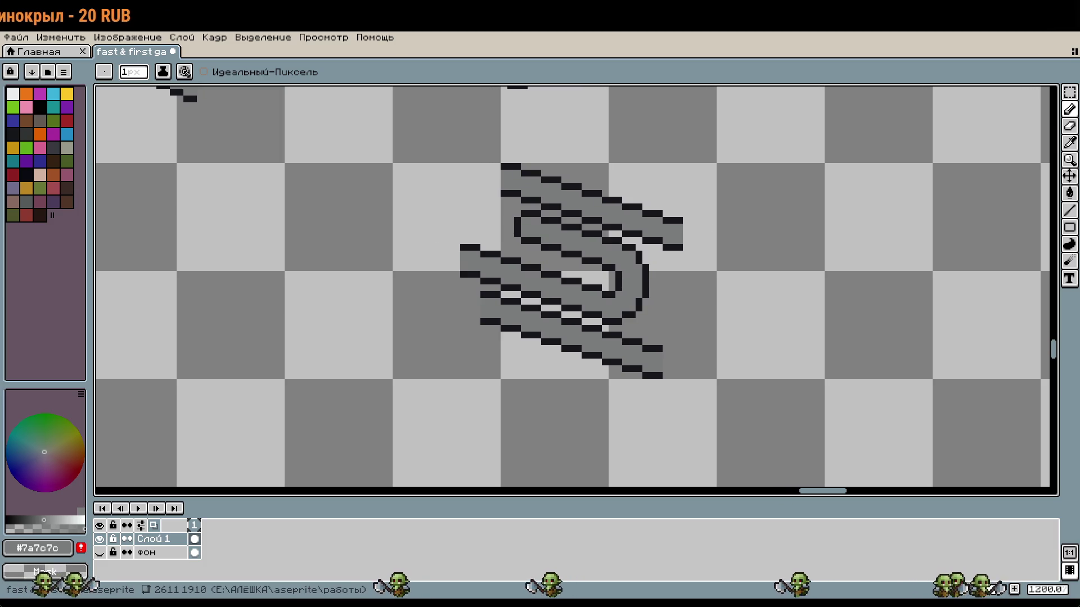
{"action": "left_click_drag", "start_coordinate": [764, 256], "coordinate": [742, 240]}
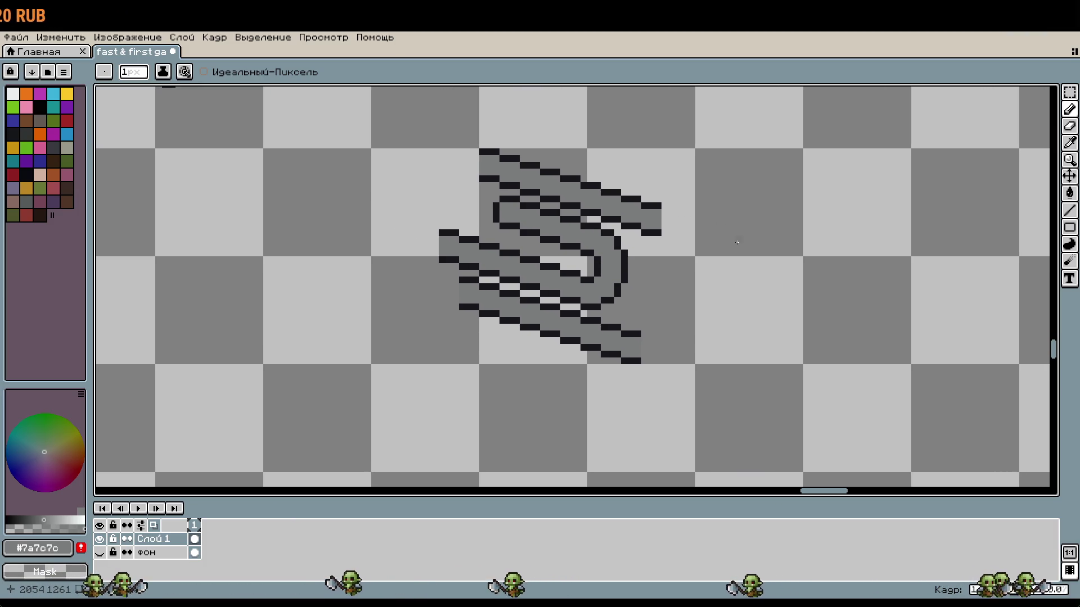
{"action": "scroll", "coordinate": [731, 257], "scroll_direction": "up", "scroll_amount": 1}
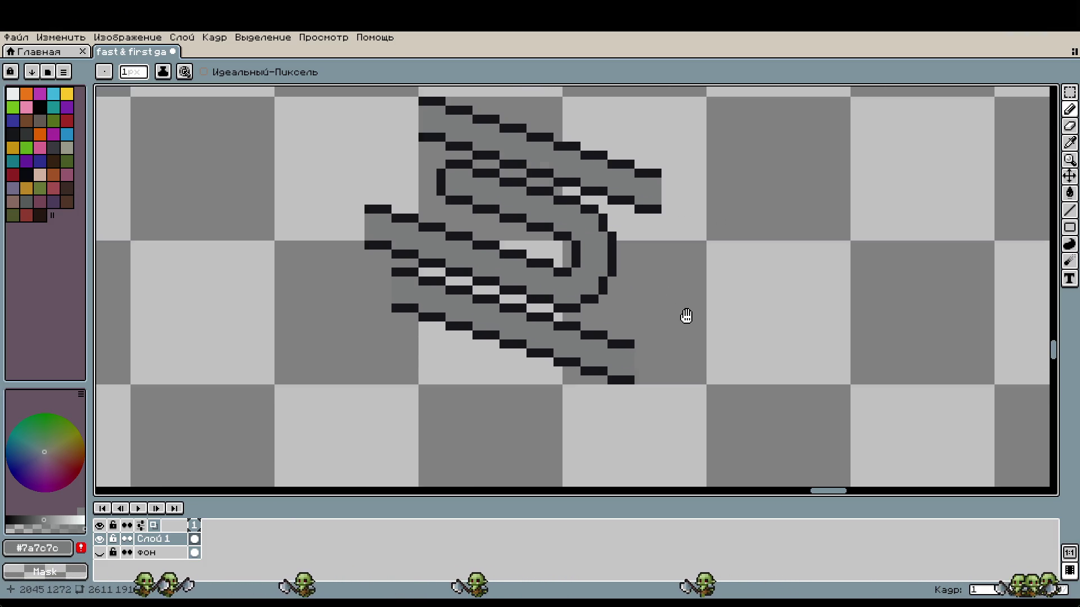
Select the lower wire strokes and notch, move them up and left, commit, and recentre the view
{"action": "key", "text": "m"}
{"action": "mouse_move", "coordinate": [693, 435]}
{"action": "left_mouse_down"}
{"action": "mouse_move", "coordinate": [559, 395]}
{"action": "mouse_move", "coordinate": [509, 340]}
{"action": "left_mouse_up"}
{"action": "left_click_drag", "start_coordinate": [422, 298], "coordinate": [485, 361]}
{"action": "left_click_drag", "start_coordinate": [537, 395], "coordinate": [534, 392]}
{"action": "left_click_drag", "start_coordinate": [471, 418], "coordinate": [562, 337]}
{"action": "mouse_move", "coordinate": [590, 395]}
{"action": "left_mouse_down"}
{"action": "mouse_move", "coordinate": [582, 350]}
{"action": "mouse_move", "coordinate": [573, 354]}
{"action": "mouse_move", "coordinate": [755, 433]}
{"action": "mouse_move", "coordinate": [767, 414]}
{"action": "left_mouse_up"}
{"action": "left_click", "coordinate": [768, 356]}
{"action": "left_click_drag", "start_coordinate": [640, 313], "coordinate": [765, 352]}
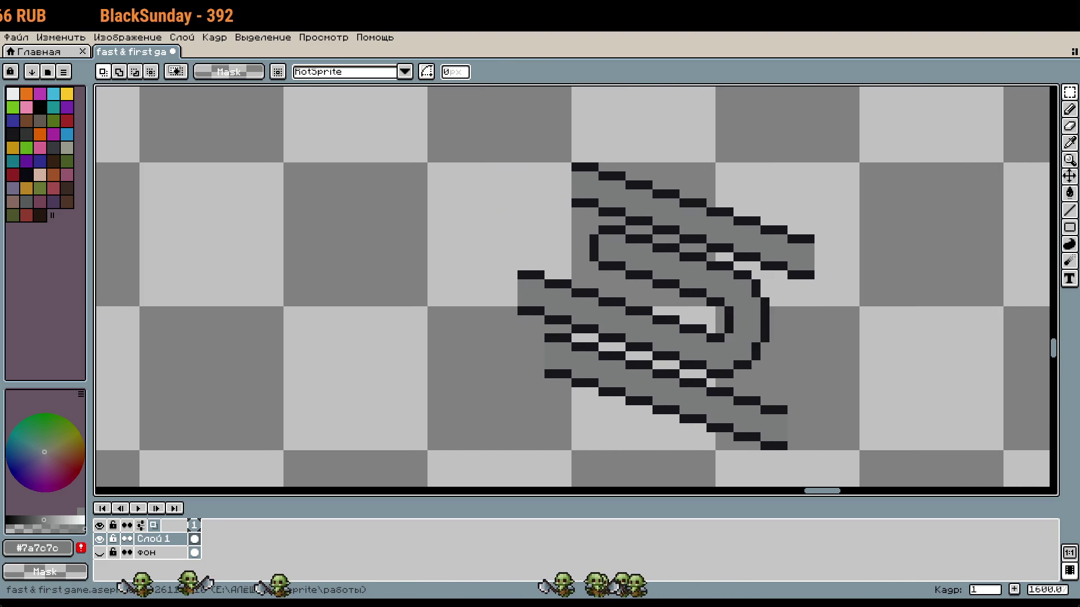
{"action": "mouse_move", "coordinate": [1003, 458]}
{"action": "left_mouse_down"}
{"action": "mouse_move", "coordinate": [525, 458]}
{"action": "mouse_move", "coordinate": [865, 415]}
{"action": "mouse_move", "coordinate": [913, 446]}
{"action": "left_mouse_up"}
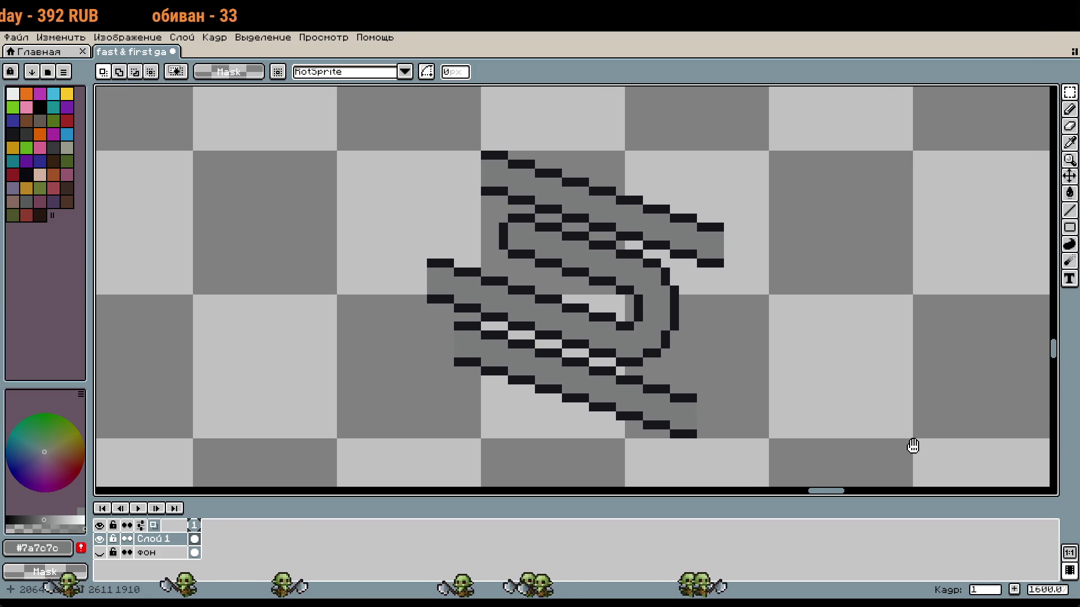
Eyedrop the dark outline colour, undo two stray pixels, and extend the lower dark stroke
{"action": "key", "text": "b"}
{"action": "scroll", "coordinate": [691, 427], "scroll_direction": "up", "scroll_amount": 2}
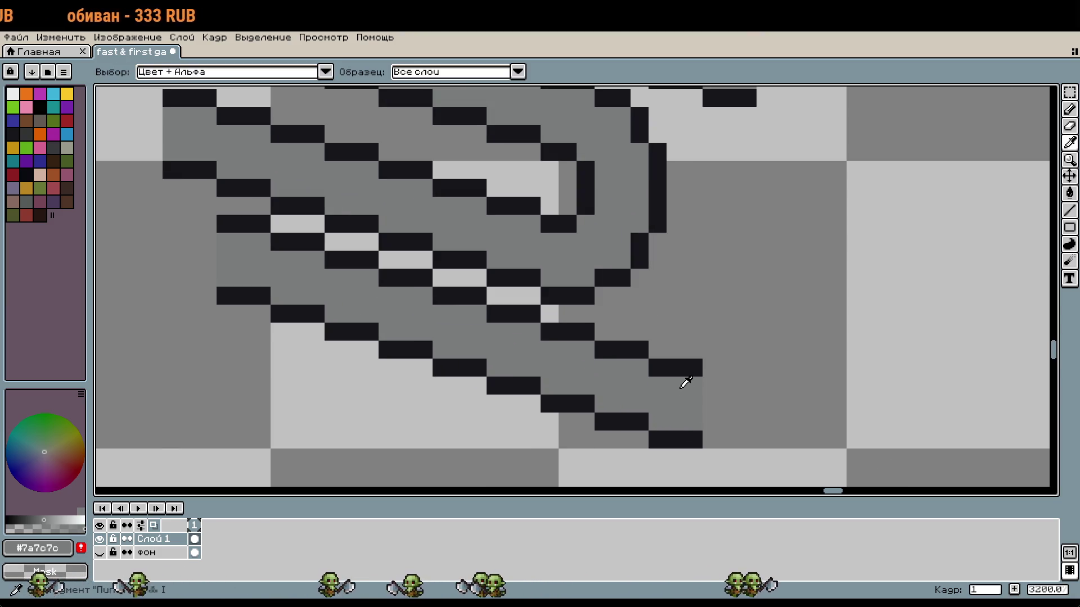
{"action": "left_click", "coordinate": [679, 370], "text": "alt"}
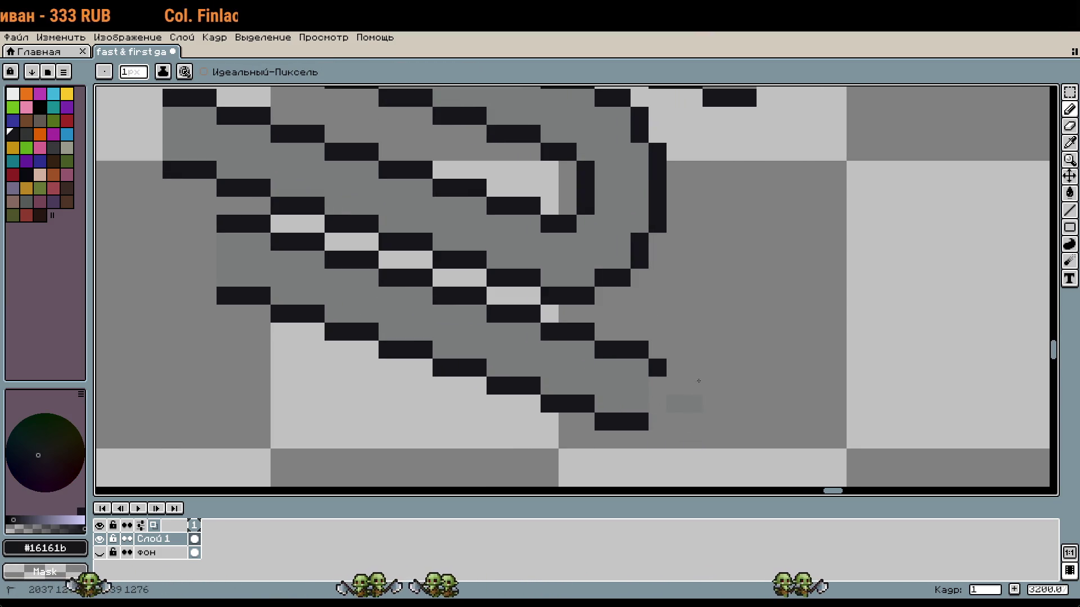
{"action": "scroll", "coordinate": [691, 376], "scroll_direction": "down", "scroll_amount": 1}
{"action": "scroll", "coordinate": [670, 377], "scroll_direction": "up", "scroll_amount": 1}
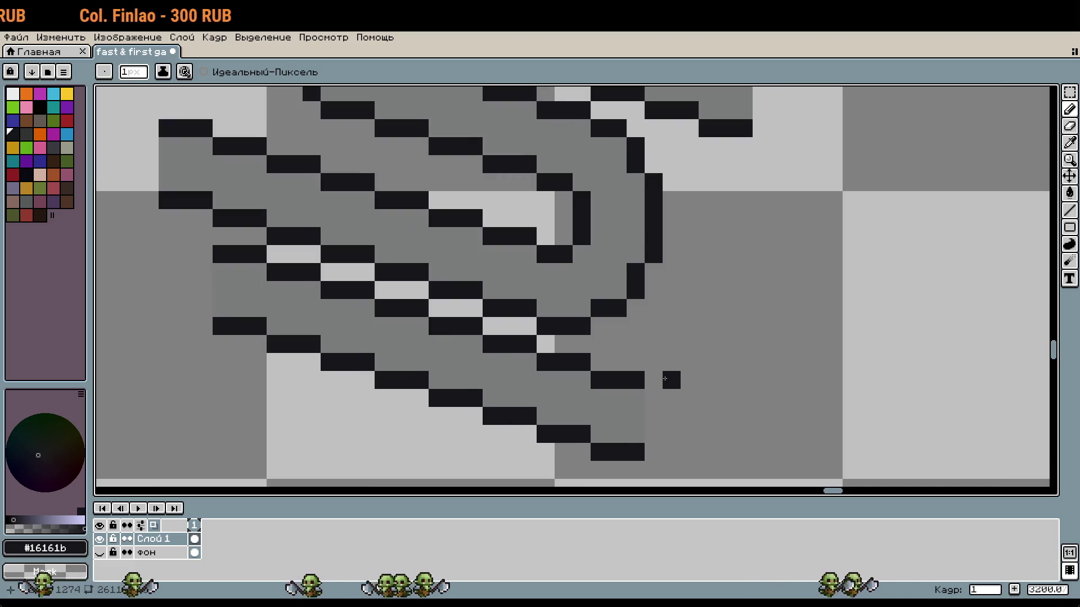
{"action": "key", "text": "ctrl+z"}
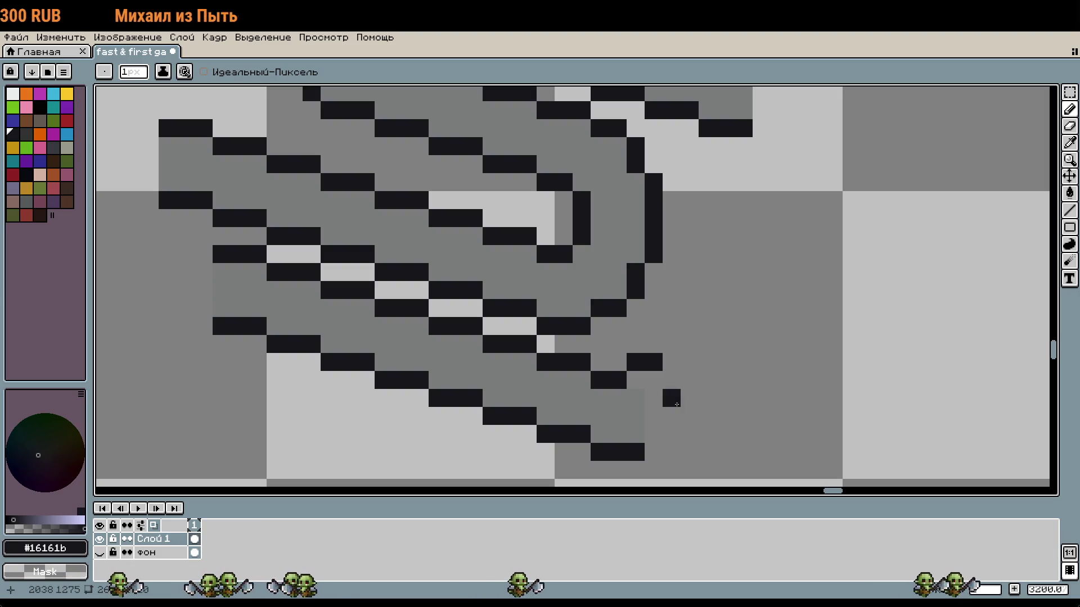
{"action": "left_click_drag", "start_coordinate": [670, 433], "coordinate": [663, 434]}
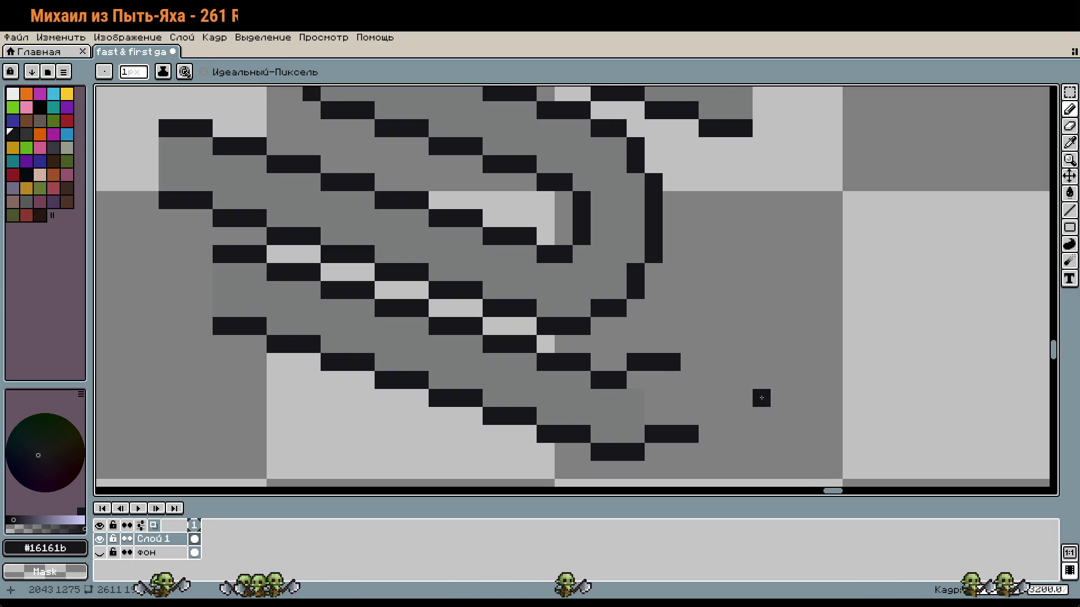
{"action": "scroll", "coordinate": [742, 426], "scroll_direction": "down", "scroll_amount": 1}
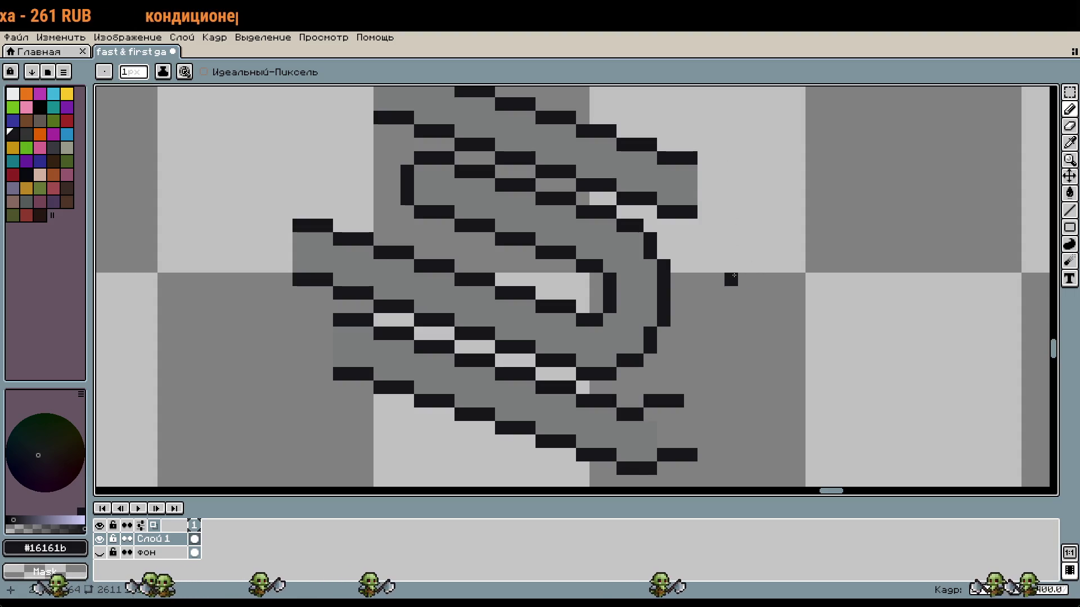
Trim the rightmost column, add short black rows, and draw a thick vertical line down the right
{"action": "left_click_drag", "start_coordinate": [696, 200], "coordinate": [694, 155]}
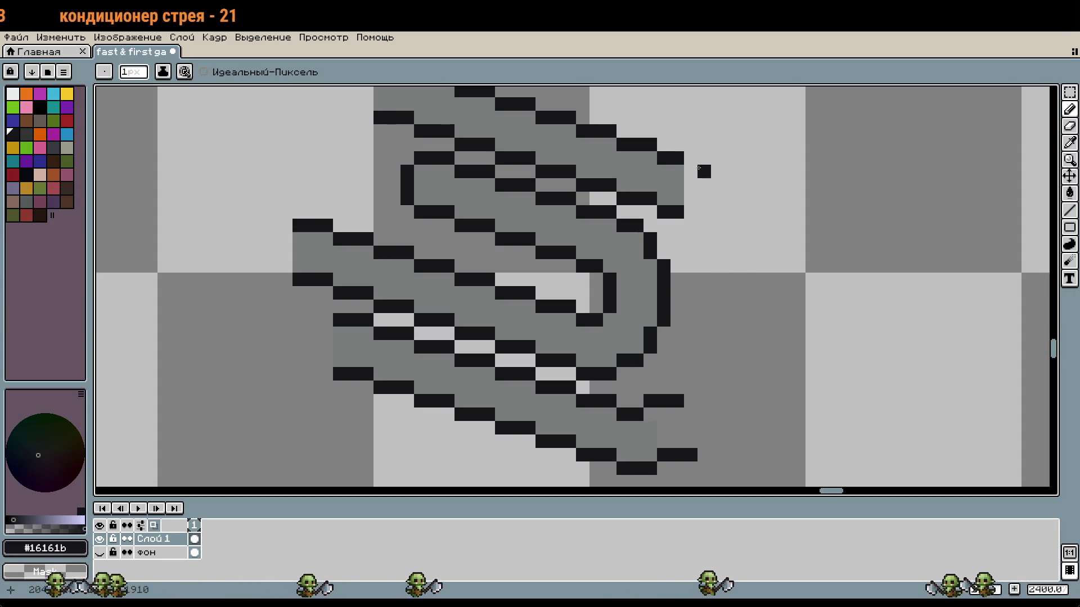
{"action": "left_click_drag", "start_coordinate": [691, 225], "coordinate": [718, 225]}
{"action": "left_click_drag", "start_coordinate": [750, 290], "coordinate": [737, 264]}
{"action": "right_click", "coordinate": [704, 198]}
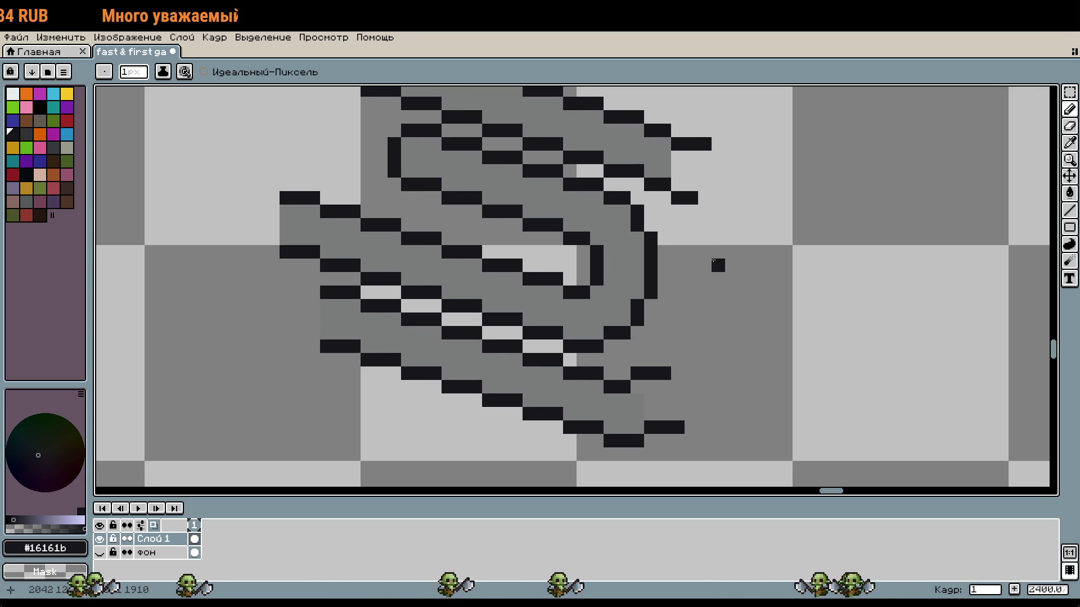
{"action": "mouse_move", "coordinate": [704, 212]}
{"action": "left_mouse_down"}
{"action": "mouse_move", "coordinate": [704, 347]}
{"action": "mouse_move", "coordinate": [674, 358]}
{"action": "left_mouse_up"}
{"action": "scroll", "coordinate": [787, 371], "scroll_direction": "down", "scroll_amount": 1}
{"action": "scroll", "coordinate": [760, 345], "scroll_direction": "up", "scroll_amount": 1}
{"action": "scroll", "coordinate": [761, 345], "scroll_direction": "up", "scroll_amount": 1}
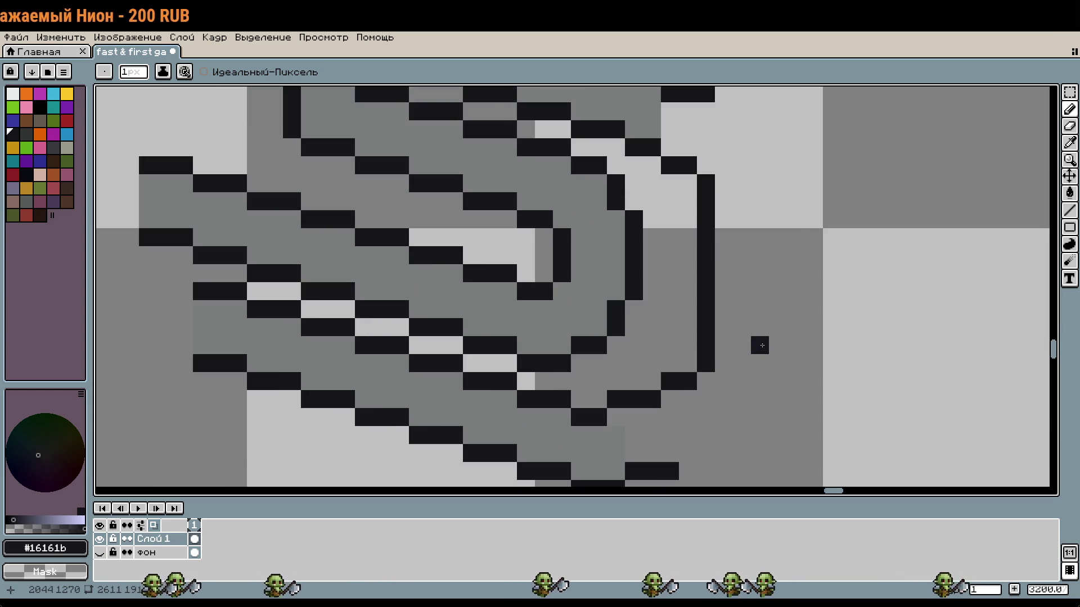
{"action": "left_click_drag", "start_coordinate": [723, 236], "coordinate": [714, 315]}
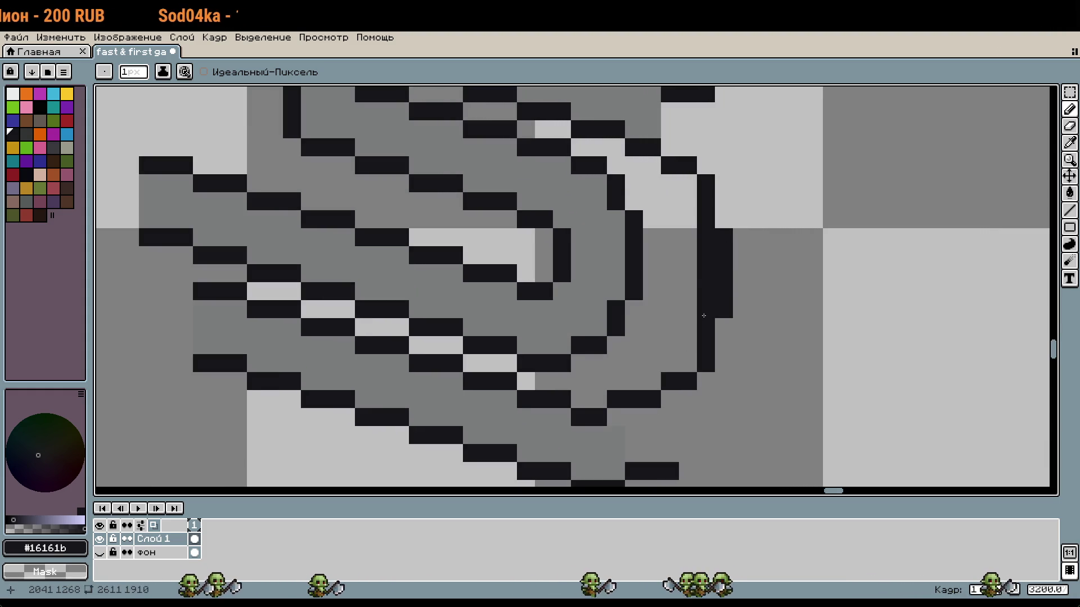
{"action": "scroll", "coordinate": [771, 318], "scroll_direction": "down", "scroll_amount": 2}
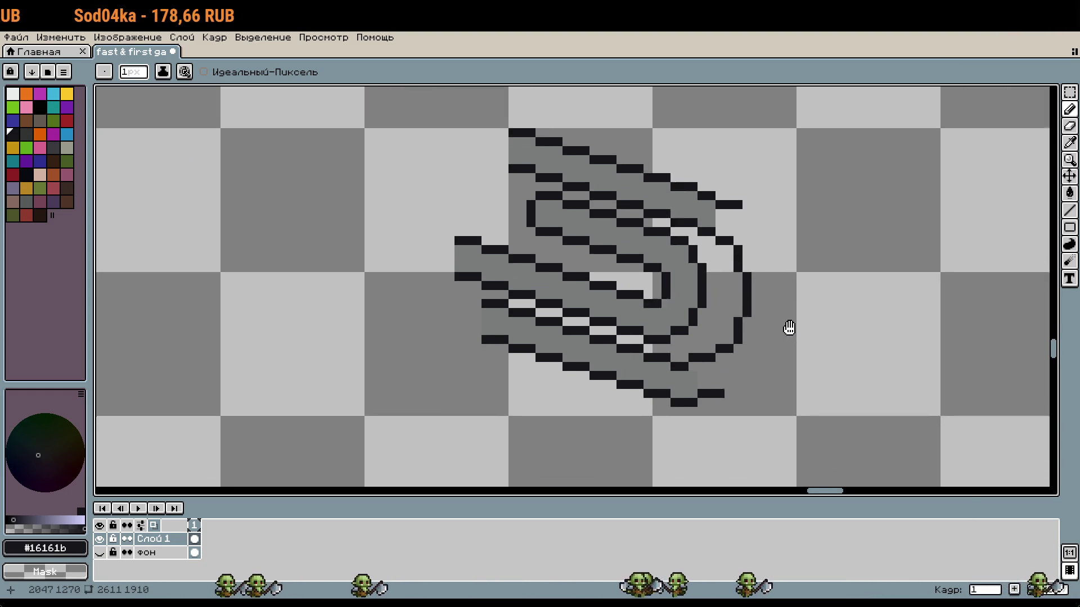
{"action": "left_click_drag", "start_coordinate": [789, 327], "coordinate": [746, 304]}
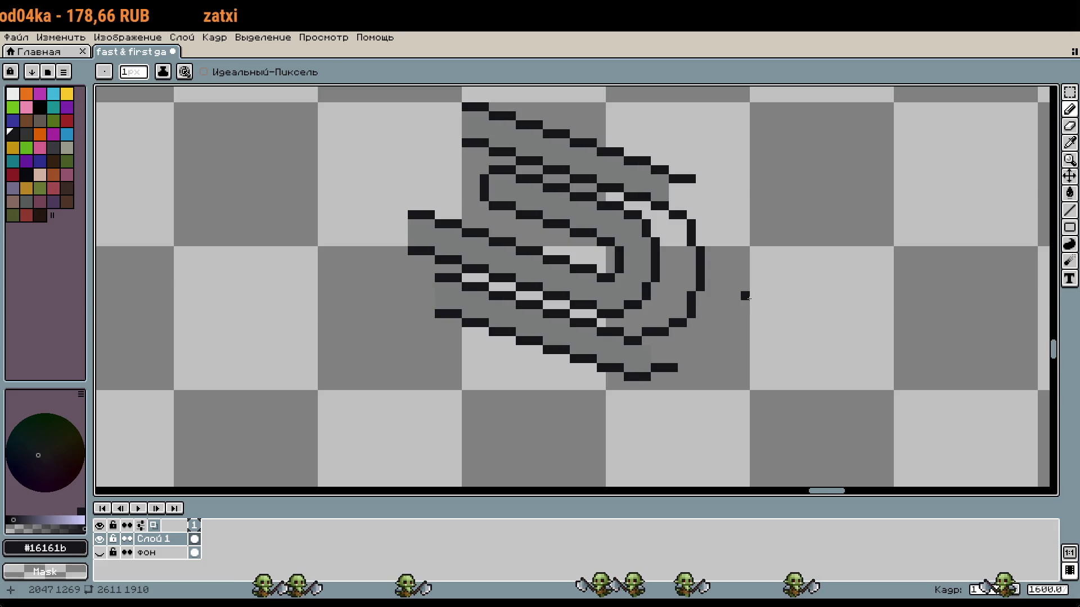
Extend the line's end by two pixels and draw a long black line down the right side
{"action": "scroll", "coordinate": [745, 296], "scroll_direction": "up", "scroll_amount": 3}
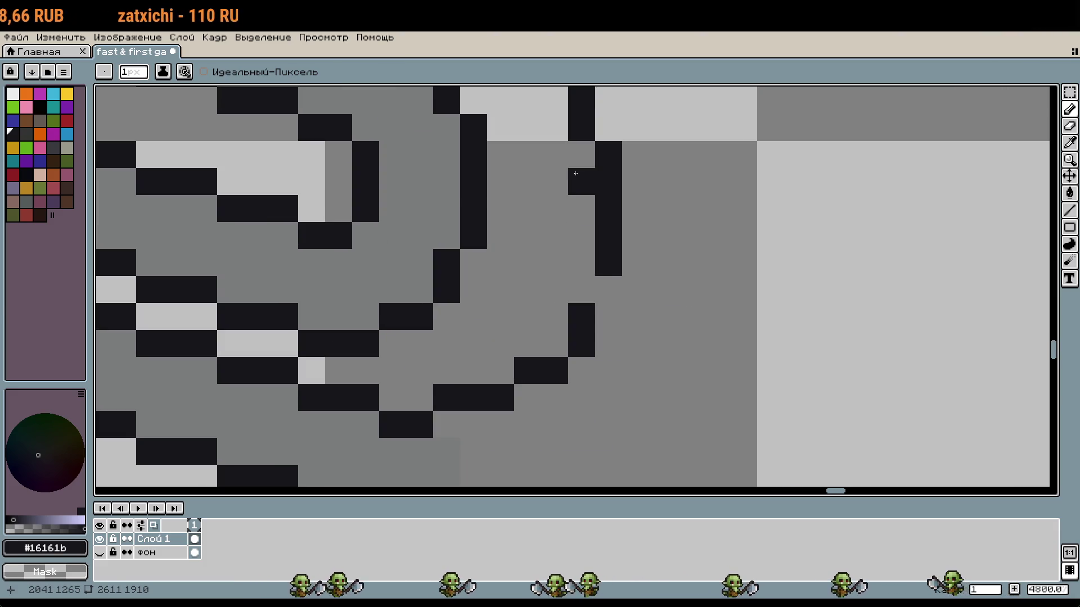
{"action": "scroll", "coordinate": [732, 292], "scroll_direction": "down", "scroll_amount": 3}
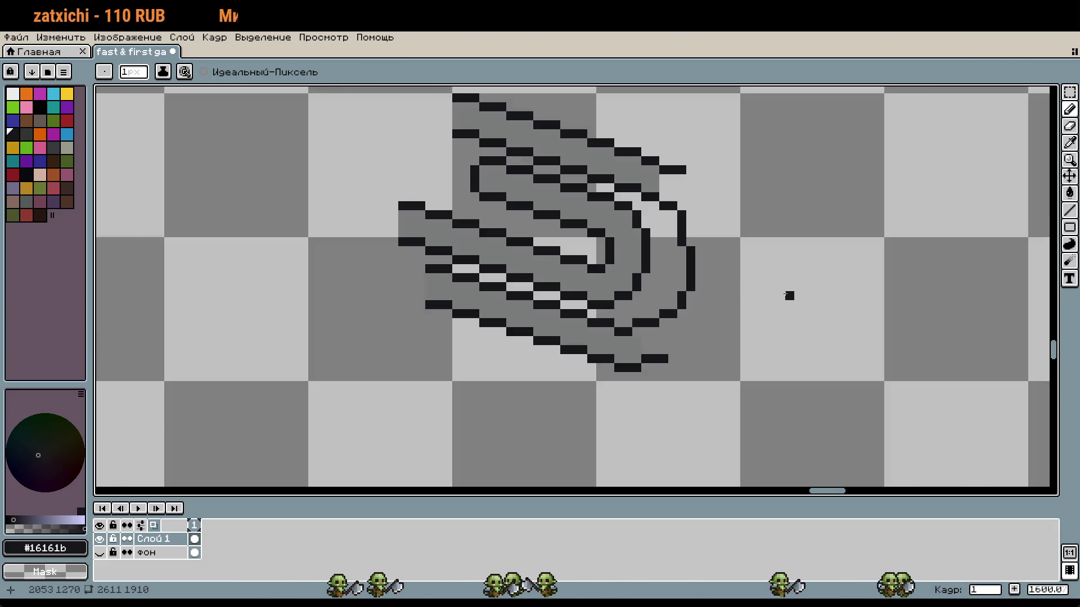
{"action": "scroll", "coordinate": [762, 296], "scroll_direction": "up", "scroll_amount": 2}
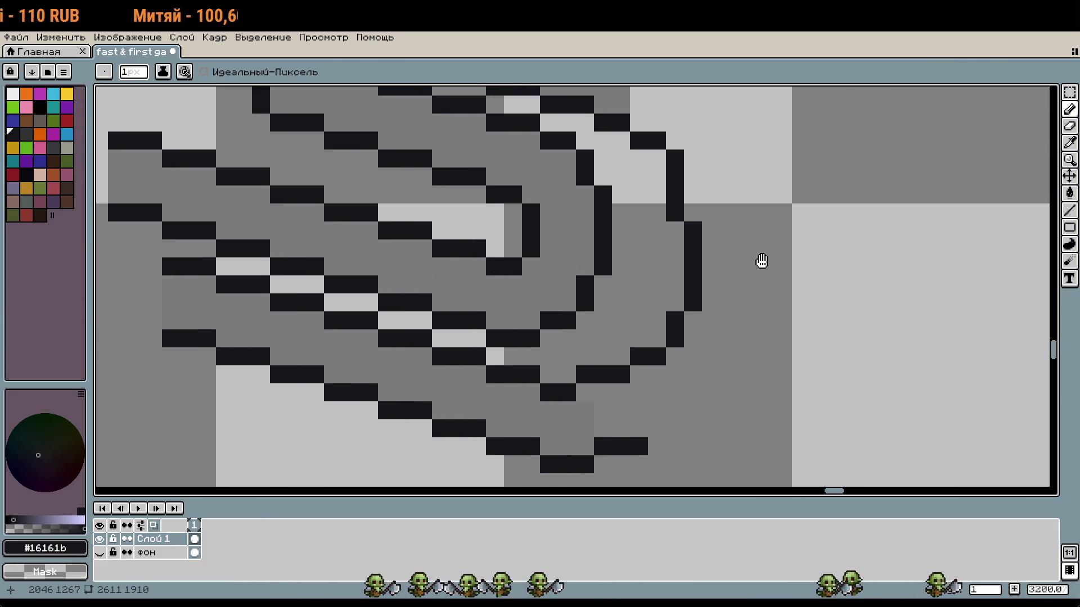
{"action": "scroll", "coordinate": [810, 268], "scroll_direction": "down", "scroll_amount": 2}
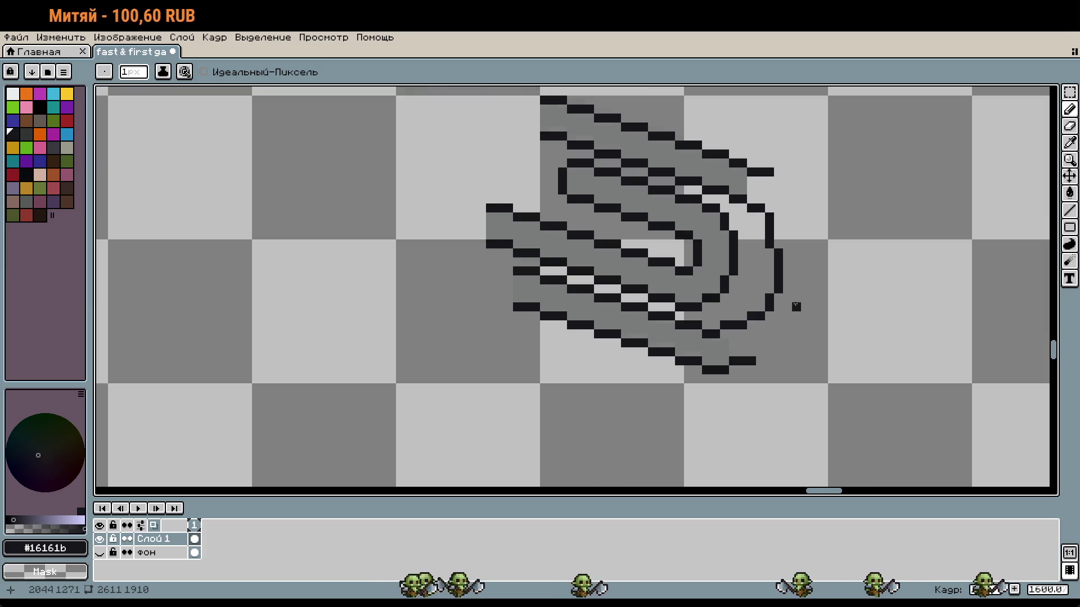
{"action": "scroll", "coordinate": [783, 328], "scroll_direction": "up", "scroll_amount": 1}
{"action": "left_click", "coordinate": [764, 362]}
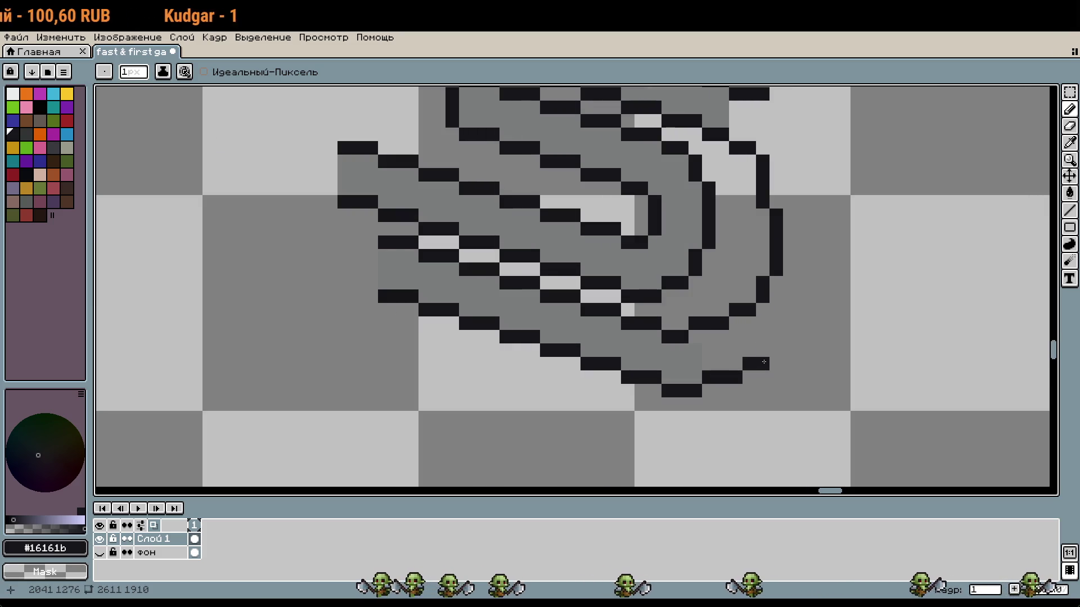
{"action": "left_click", "coordinate": [790, 351]}
{"action": "scroll", "coordinate": [889, 311], "scroll_direction": "up", "scroll_amount": 2}
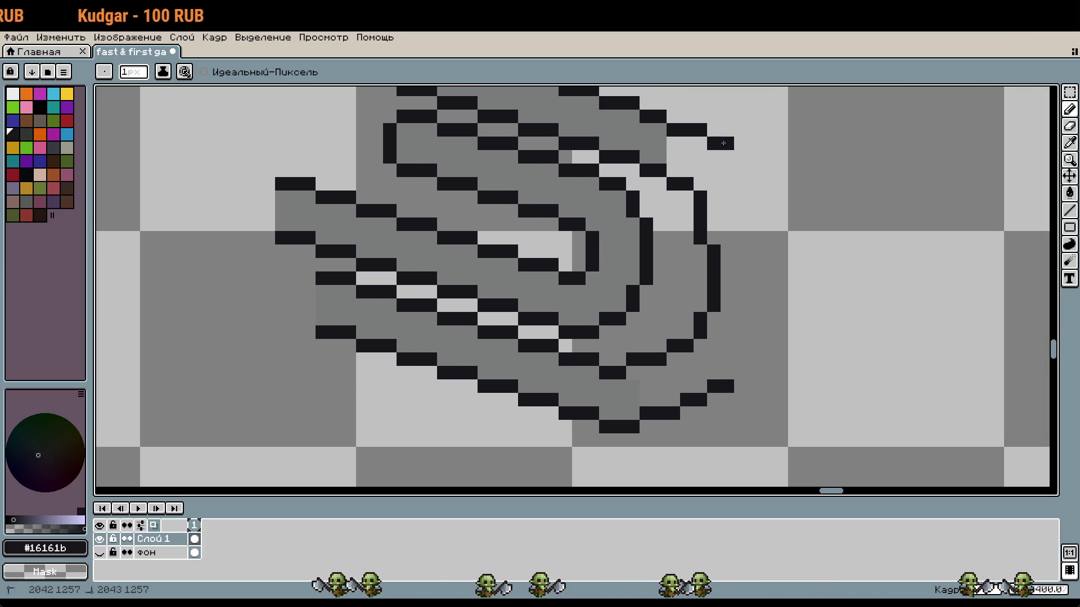
{"action": "mouse_move", "coordinate": [773, 183]}
{"action": "left_mouse_down"}
{"action": "mouse_move", "coordinate": [768, 362]}
{"action": "mouse_move", "coordinate": [794, 375]}
{"action": "mouse_move", "coordinate": [731, 147]}
{"action": "left_mouse_up"}
{"action": "key", "text": "m"}
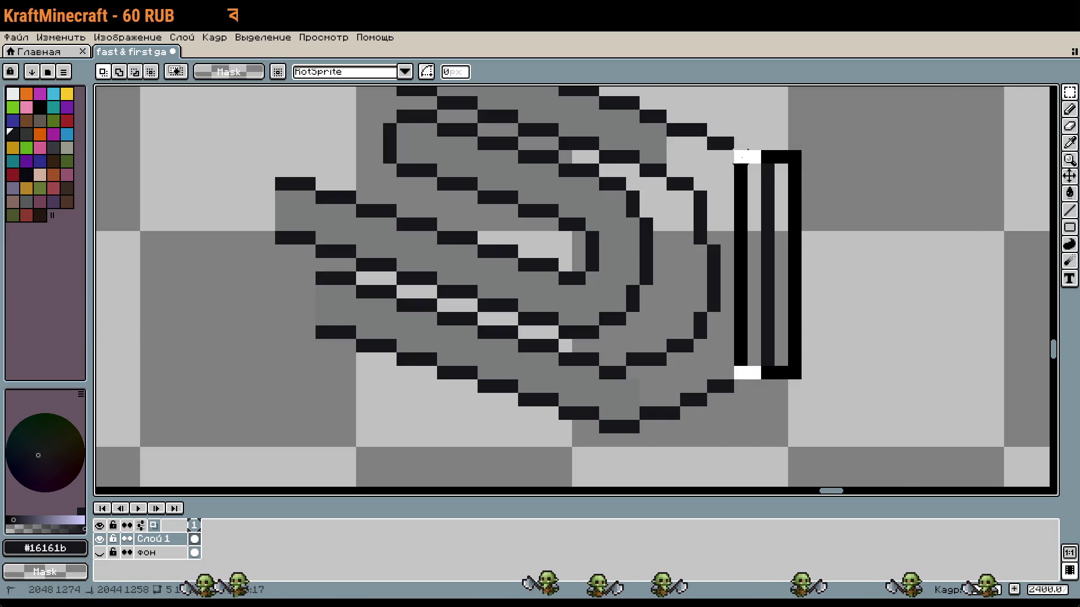
Shift the vertical line one pixel left and drop the selection
{"action": "left_click_drag", "start_coordinate": [766, 234], "coordinate": [753, 221]}
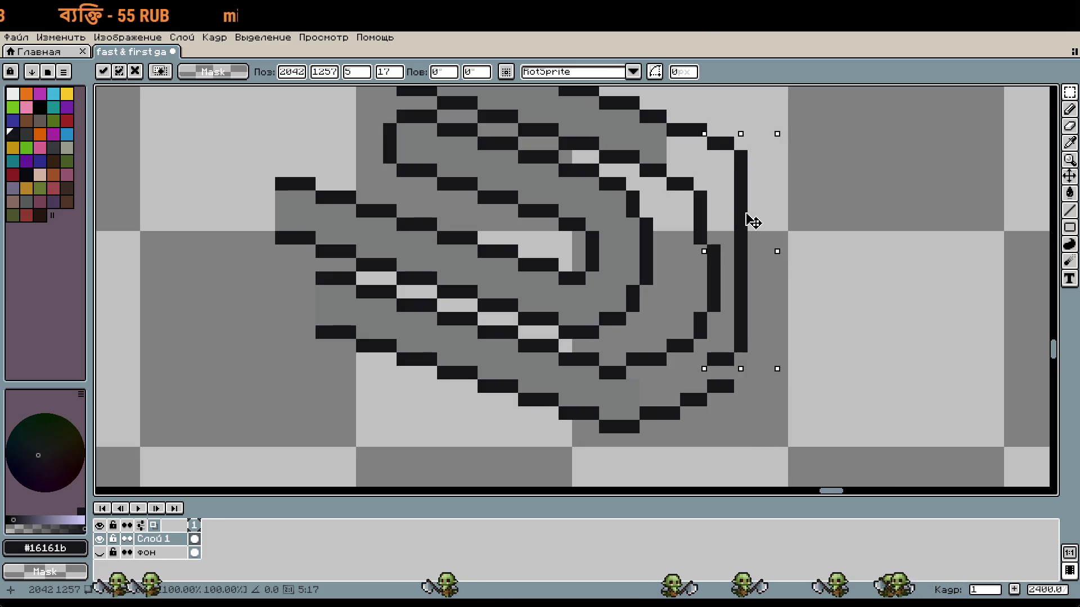
{"action": "key", "text": "ctrl+d"}
{"action": "key", "text": "b"}
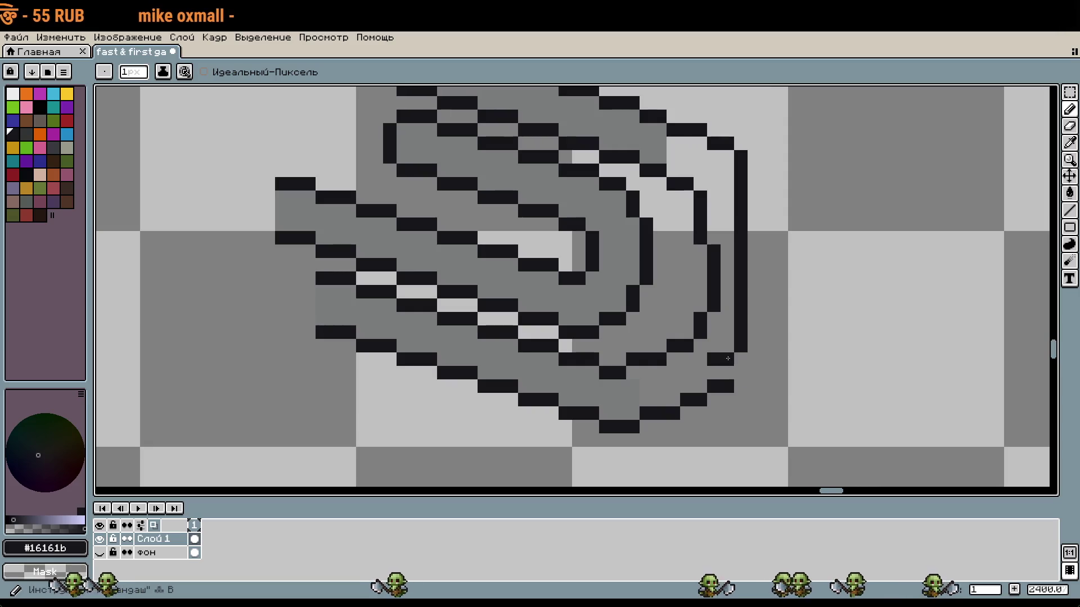
{"action": "scroll", "coordinate": [783, 262], "scroll_direction": "up", "scroll_amount": 1}
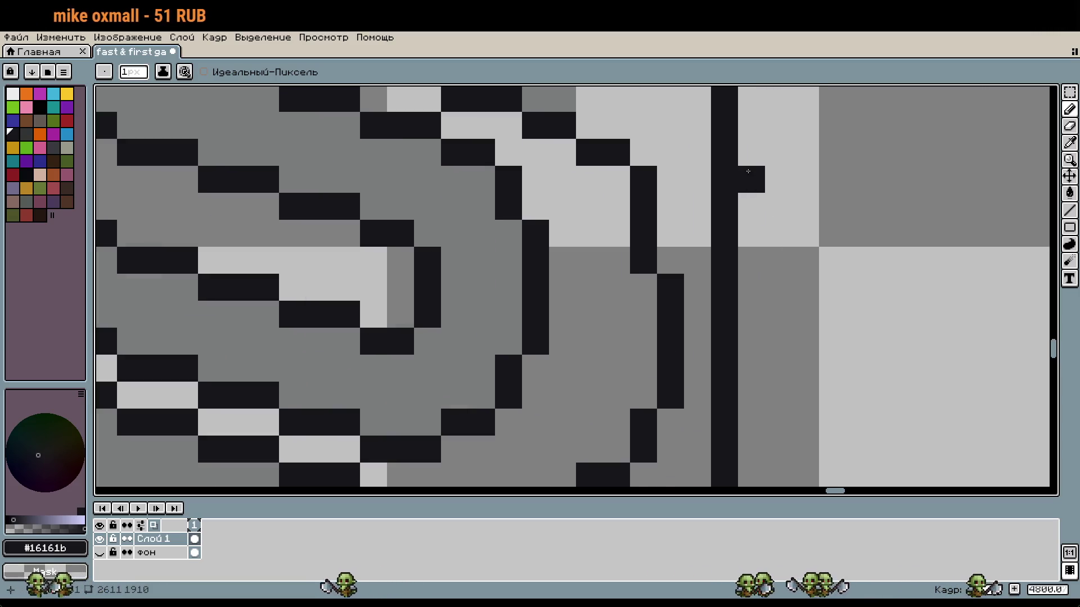
{"action": "scroll", "coordinate": [748, 173], "scroll_direction": "down", "scroll_amount": 1}
{"action": "scroll", "coordinate": [724, 265], "scroll_direction": "up", "scroll_amount": 1}
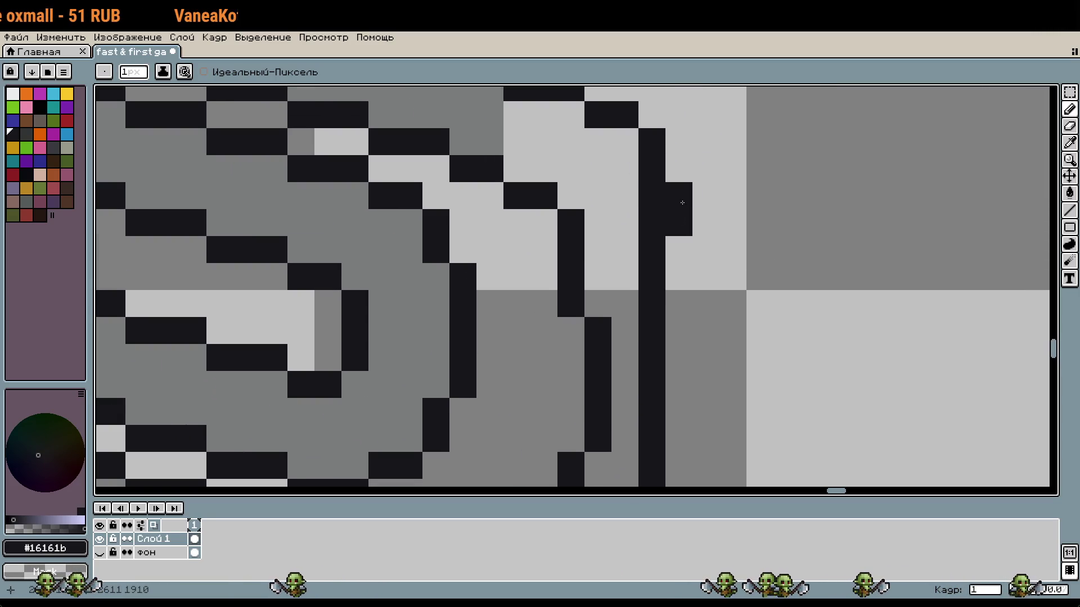
Touch up the vertical line, filling a one-pixel gap and painting a black column beside it
{"action": "left_click_drag", "start_coordinate": [659, 197], "coordinate": [652, 317]}
{"action": "scroll", "coordinate": [695, 167], "scroll_direction": "down", "scroll_amount": 1}
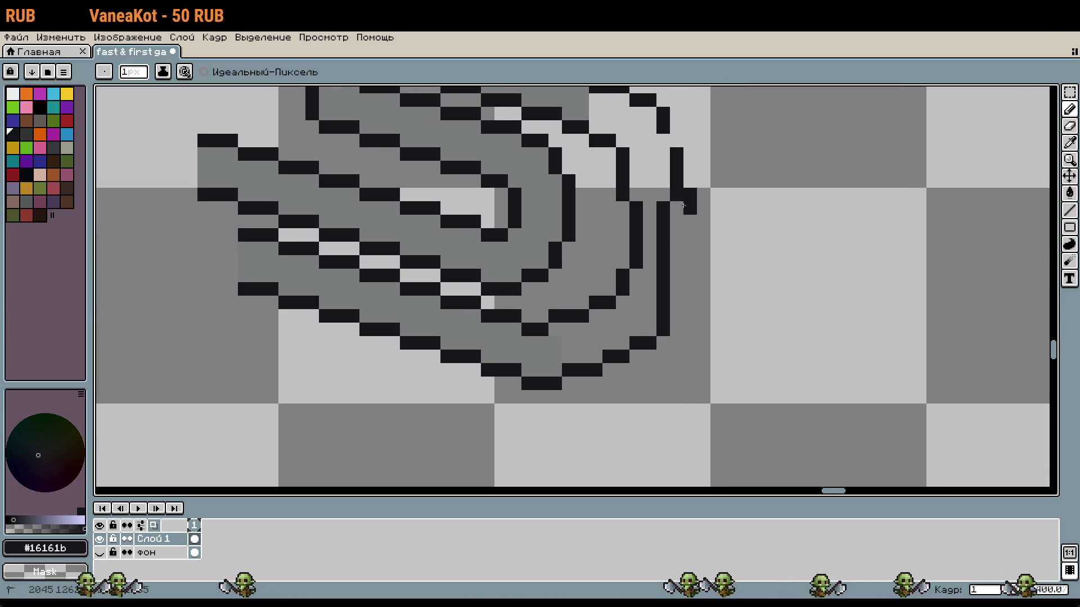
{"action": "scroll", "coordinate": [691, 198], "scroll_direction": "up", "scroll_amount": 1}
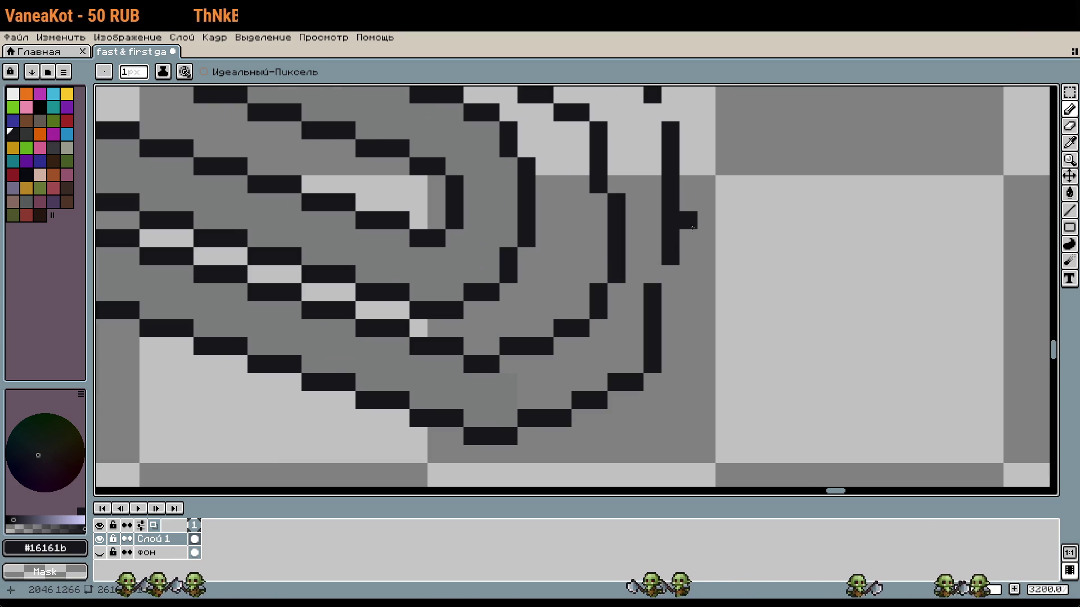
{"action": "left_click", "coordinate": [670, 274]}
{"action": "scroll", "coordinate": [670, 276], "scroll_direction": "down", "scroll_amount": 1}
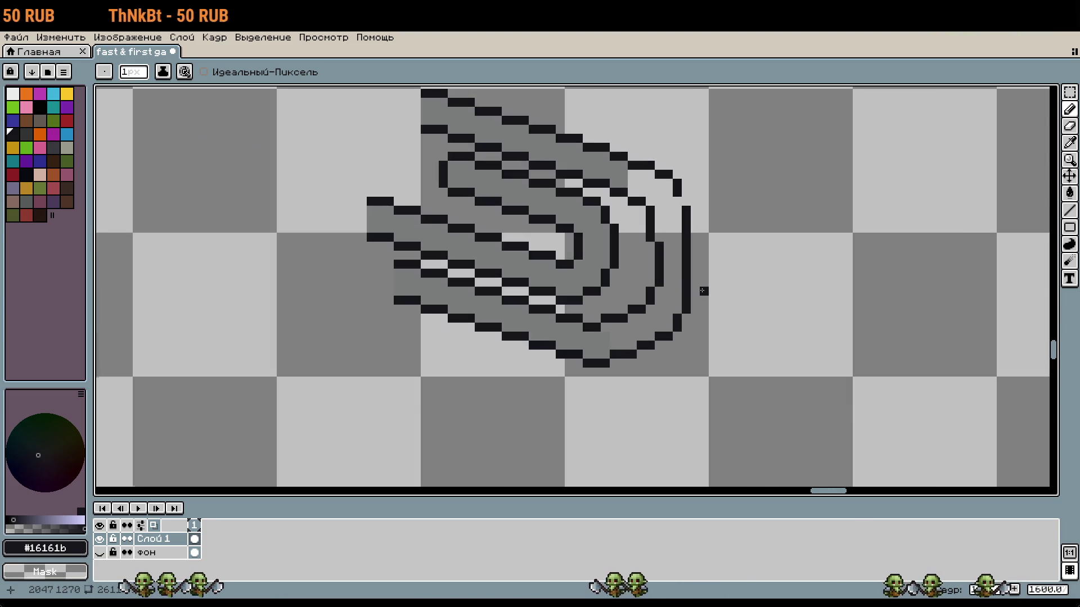
{"action": "scroll", "coordinate": [691, 256], "scroll_direction": "up", "scroll_amount": 1}
{"action": "mouse_move", "coordinate": [680, 146]}
{"action": "left_mouse_down"}
{"action": "mouse_move", "coordinate": [695, 241]}
{"action": "mouse_move", "coordinate": [720, 145]}
{"action": "left_mouse_up"}
{"action": "mouse_move", "coordinate": [691, 194]}
{"action": "left_mouse_down"}
{"action": "mouse_move", "coordinate": [691, 279]}
{"action": "mouse_move", "coordinate": [798, 285]}
{"action": "left_mouse_up"}
{"action": "scroll", "coordinate": [672, 296], "scroll_direction": "down", "scroll_amount": 5}
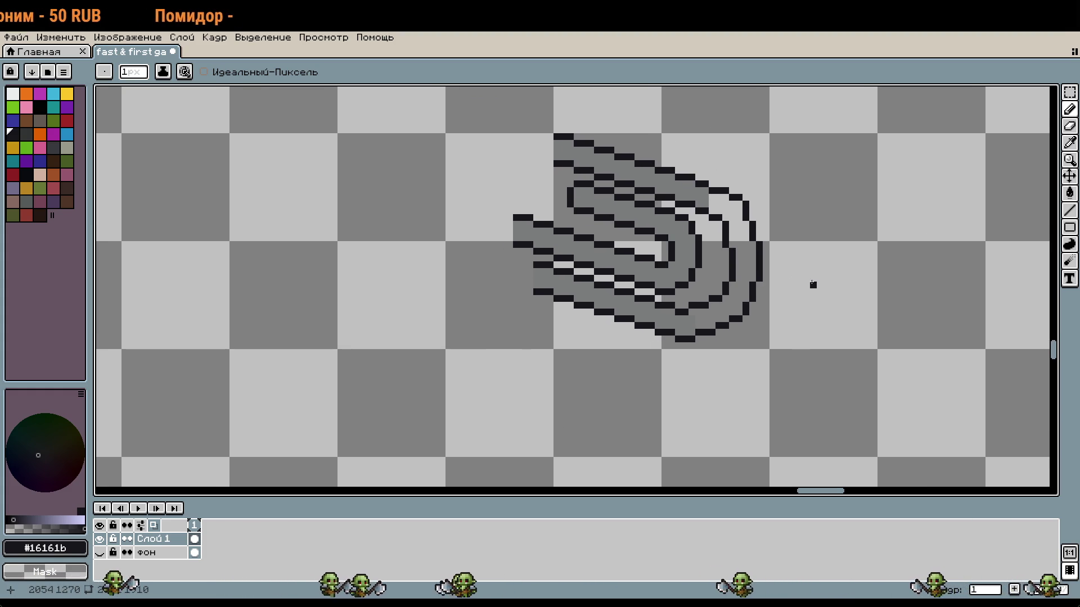
{"action": "scroll", "coordinate": [821, 304], "scroll_direction": "up", "scroll_amount": 1}
Nudge the curve's right-edge strip one pixel left and add a dark outline pixel
{"action": "key", "text": "m"}
{"action": "mouse_move", "coordinate": [789, 352]}
{"action": "left_mouse_down"}
{"action": "mouse_move", "coordinate": [755, 237]}
{"action": "mouse_move", "coordinate": [784, 261]}
{"action": "mouse_move", "coordinate": [797, 333]}
{"action": "left_mouse_up"}
{"action": "left_click_drag", "start_coordinate": [797, 237], "coordinate": [769, 362]}
{"action": "key", "text": "Left"}
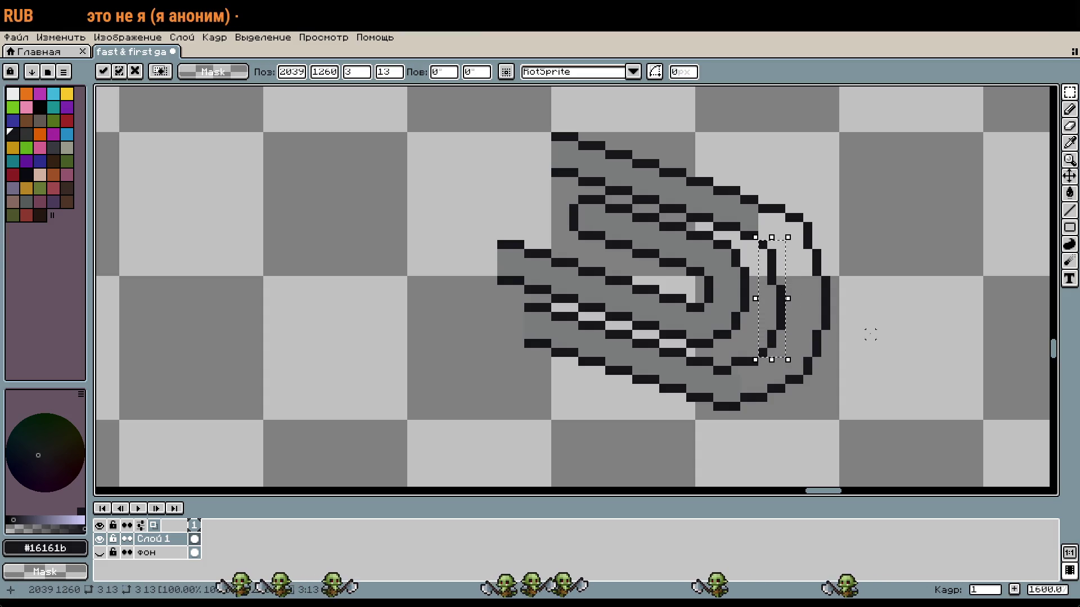
{"action": "key", "text": "ctrl+d"}
{"action": "scroll", "coordinate": [780, 352], "scroll_direction": "up", "scroll_amount": 4}
{"action": "key", "text": "b"}
{"action": "left_click", "coordinate": [706, 358]}
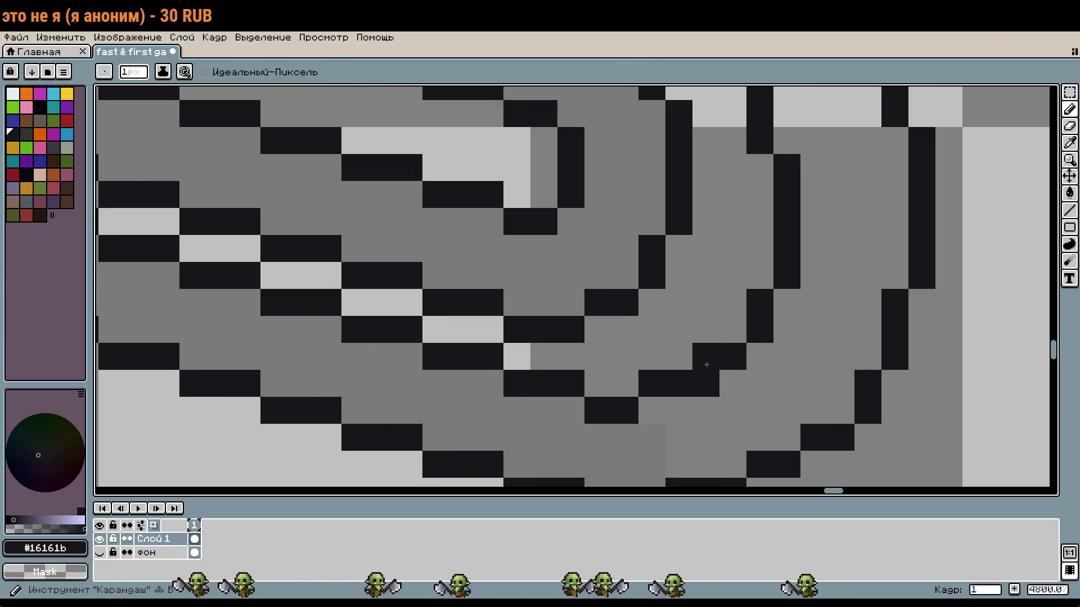
Patch three gaps in the paperclip's outline and outer curve with dark pixels
{"action": "scroll", "coordinate": [783, 361], "scroll_direction": "down", "scroll_amount": 3}
{"action": "left_click_drag", "start_coordinate": [821, 303], "coordinate": [822, 343]}
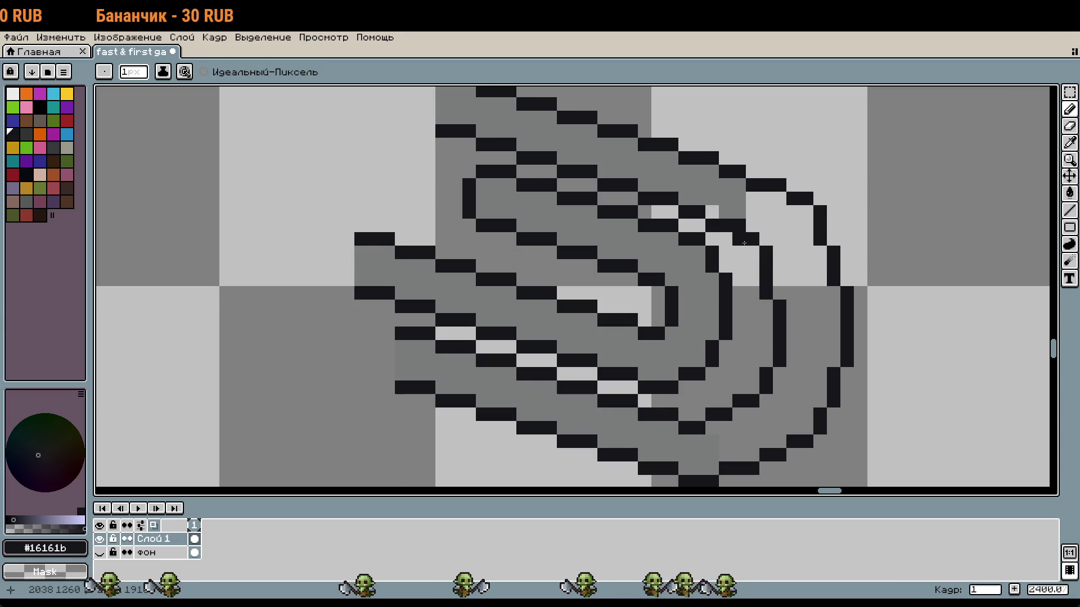
{"action": "scroll", "coordinate": [734, 219], "scroll_direction": "down", "scroll_amount": 2}
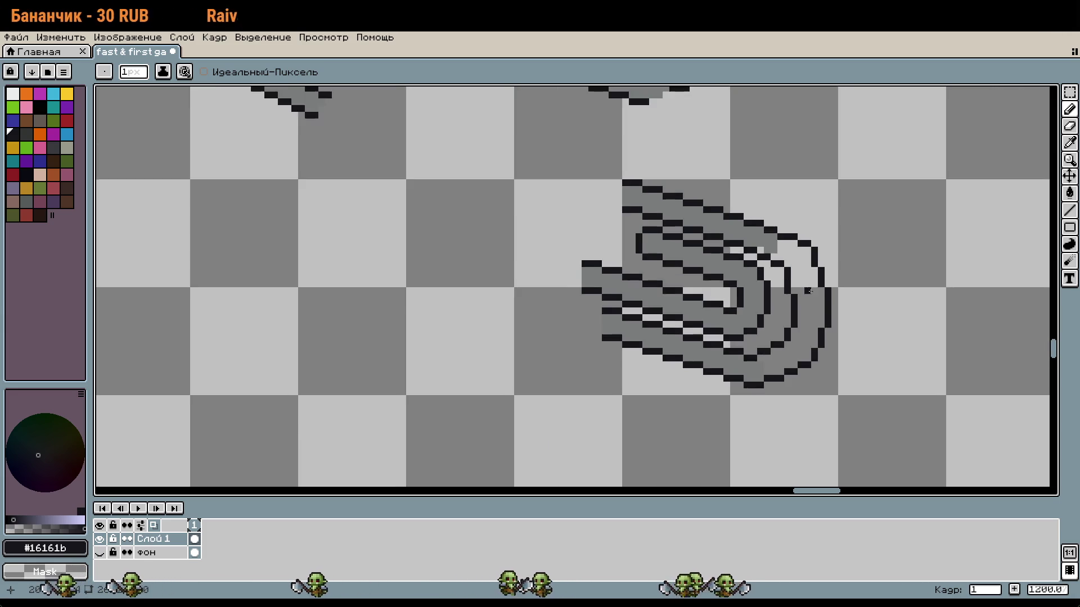
{"action": "scroll", "coordinate": [791, 253], "scroll_direction": "up", "scroll_amount": 2}
{"action": "left_click", "coordinate": [790, 253]}
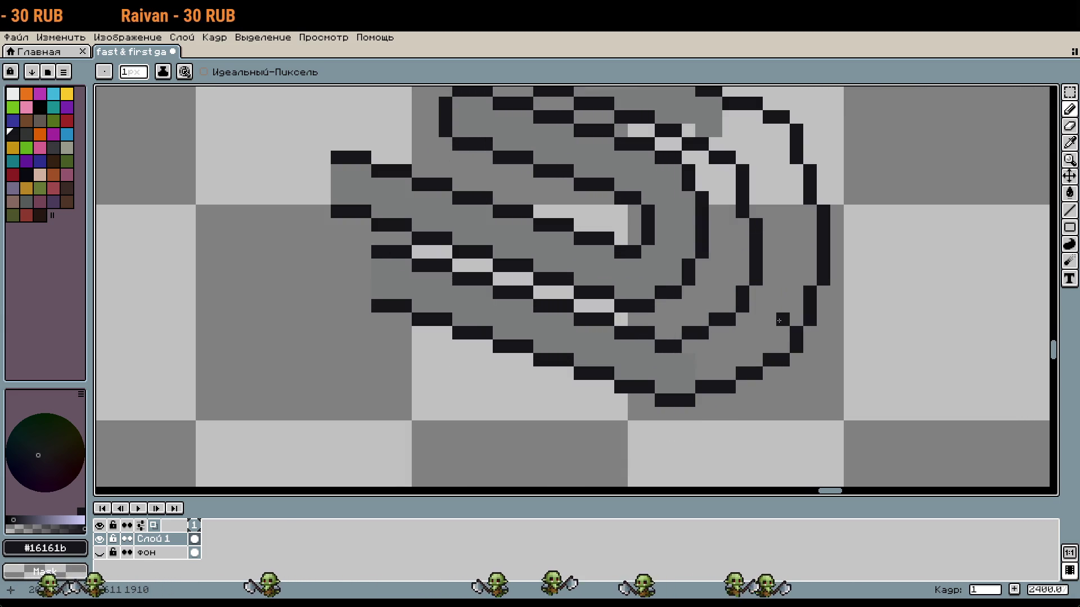
{"action": "scroll", "coordinate": [757, 298], "scroll_direction": "down", "scroll_amount": 2}
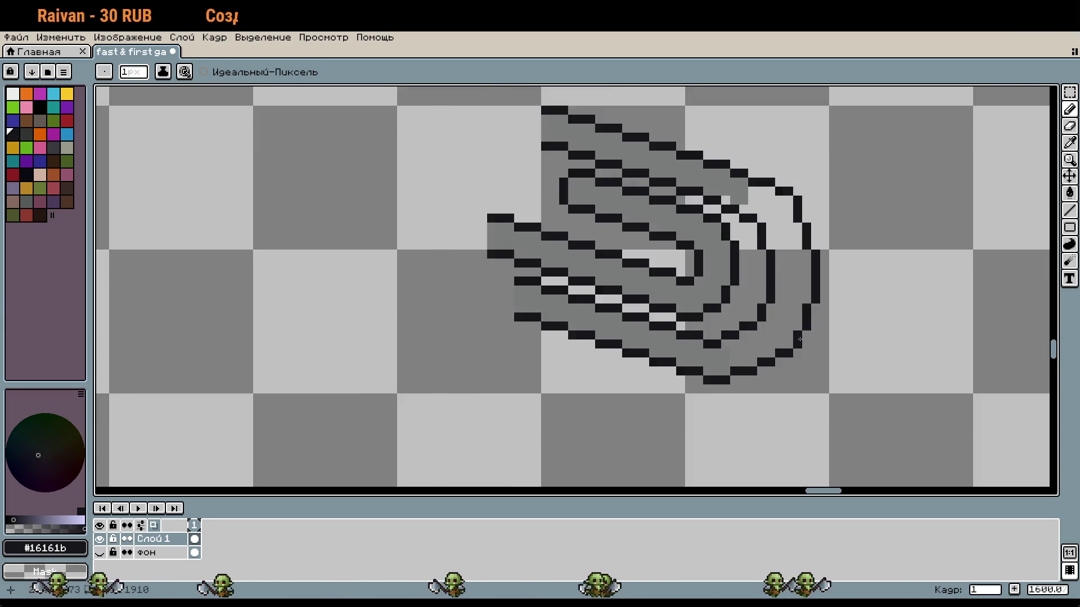
{"action": "scroll", "coordinate": [783, 312], "scroll_direction": "up", "scroll_amount": 1}
{"action": "left_click", "coordinate": [783, 308]}
{"action": "scroll", "coordinate": [782, 312], "scroll_direction": "up", "scroll_amount": 1}
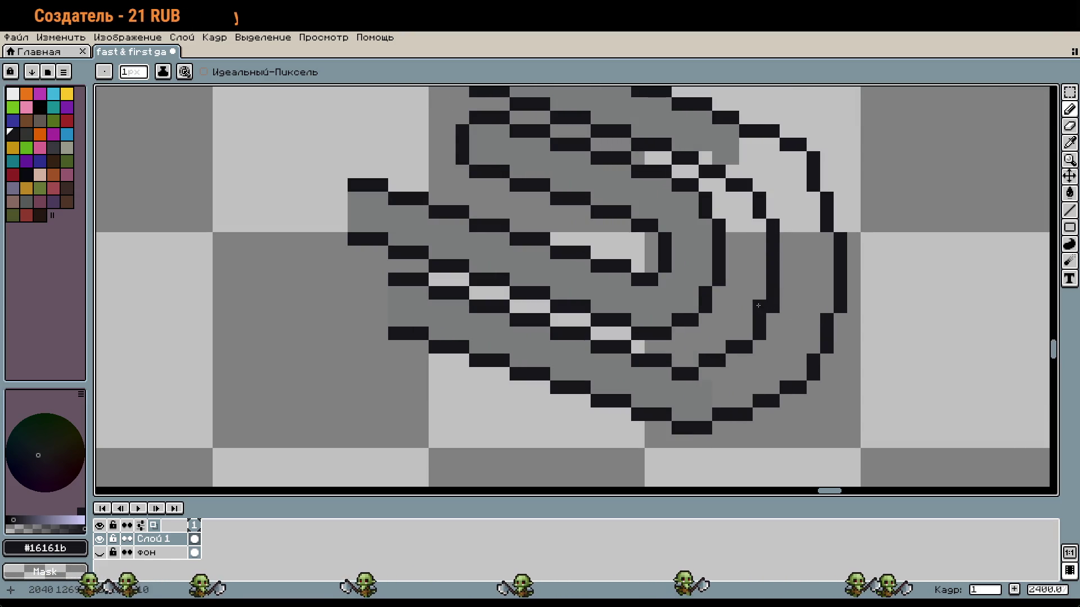
{"action": "scroll", "coordinate": [809, 355], "scroll_direction": "down", "scroll_amount": 1}
{"action": "left_click", "coordinate": [805, 351]}
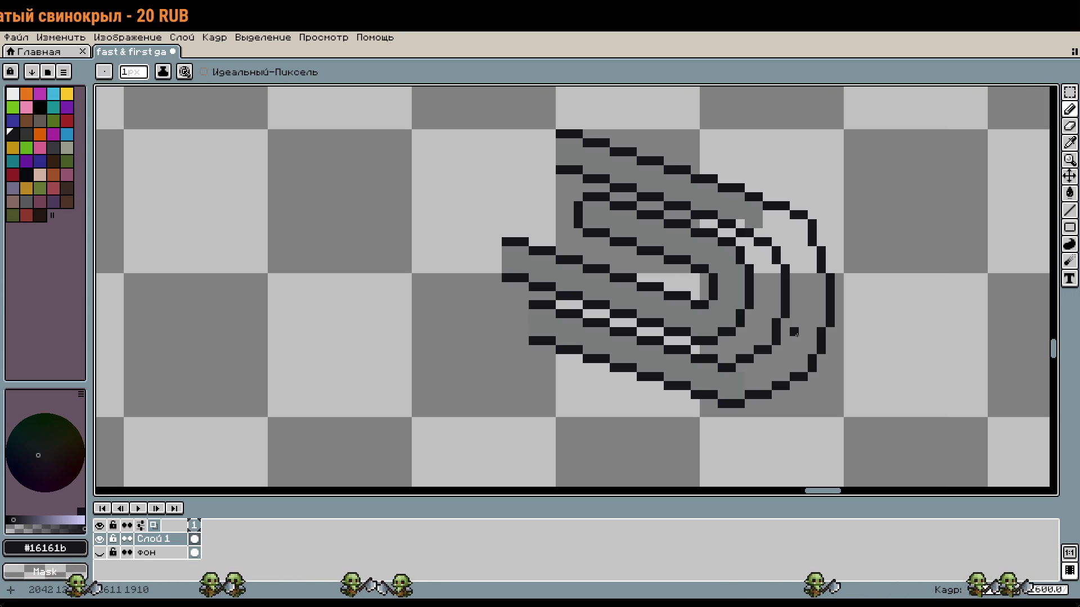
{"action": "scroll", "coordinate": [856, 314], "scroll_direction": "down", "scroll_amount": 1}
{"action": "left_click_drag", "start_coordinate": [876, 320], "coordinate": [838, 287]}
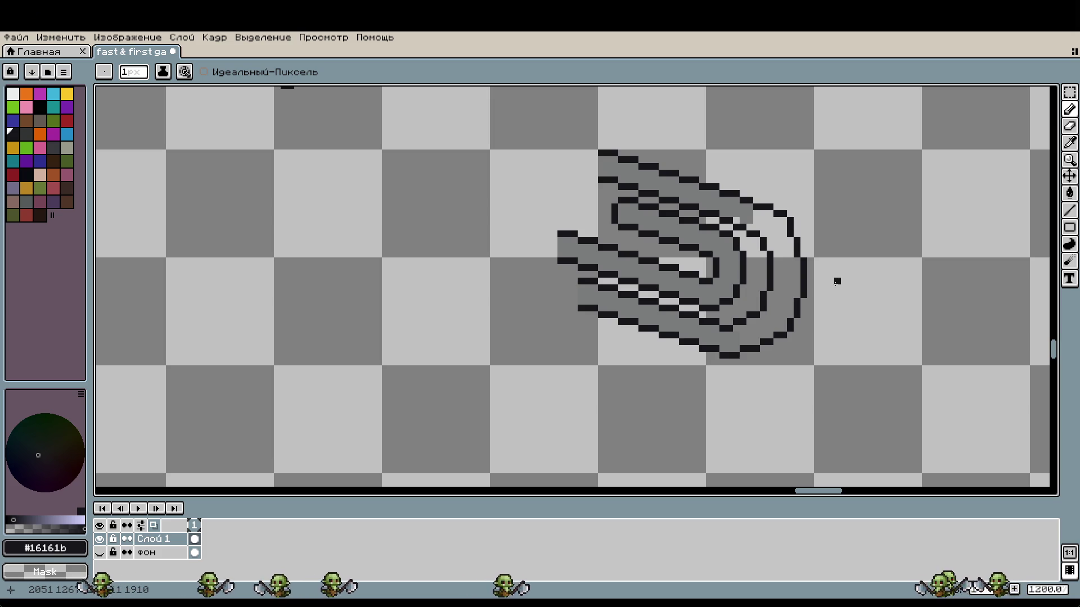
Paint two grey pixels, flood-fill the light pocket grey, then eyedrop dark #16161b
{"action": "scroll", "coordinate": [668, 228], "scroll_direction": "up", "scroll_amount": 1}
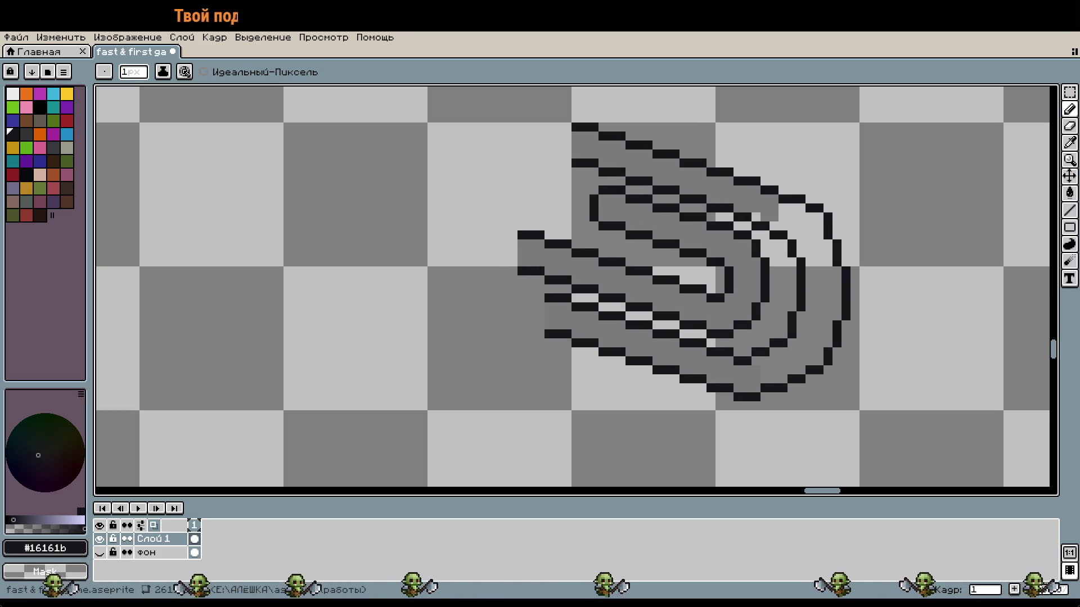
{"action": "scroll", "coordinate": [872, 174], "scroll_direction": "up", "scroll_amount": 2}
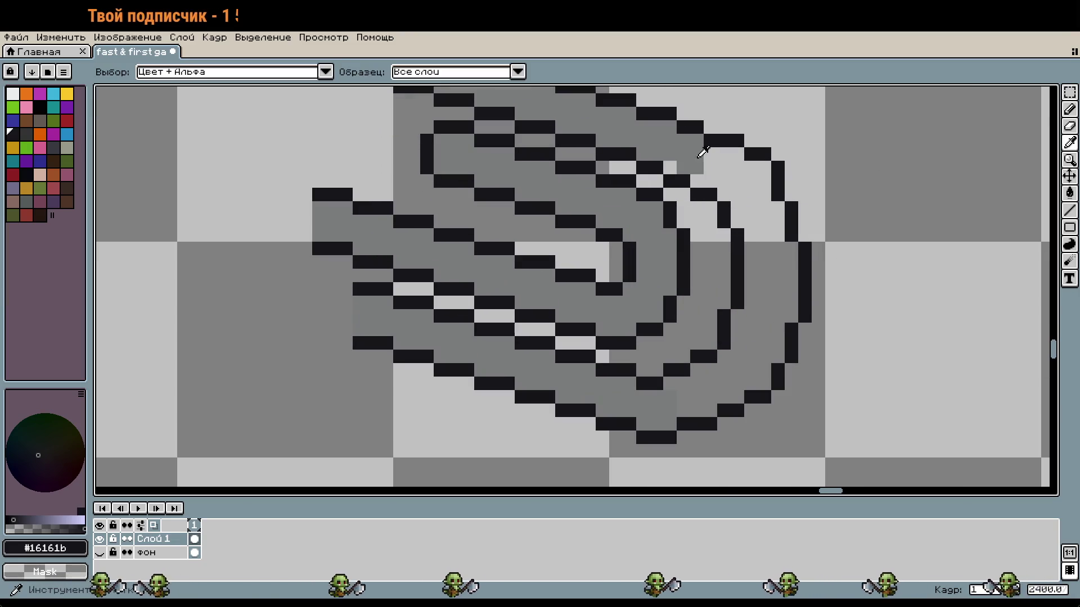
{"action": "left_click", "coordinate": [751, 167]}
{"action": "left_click", "coordinate": [751, 195]}
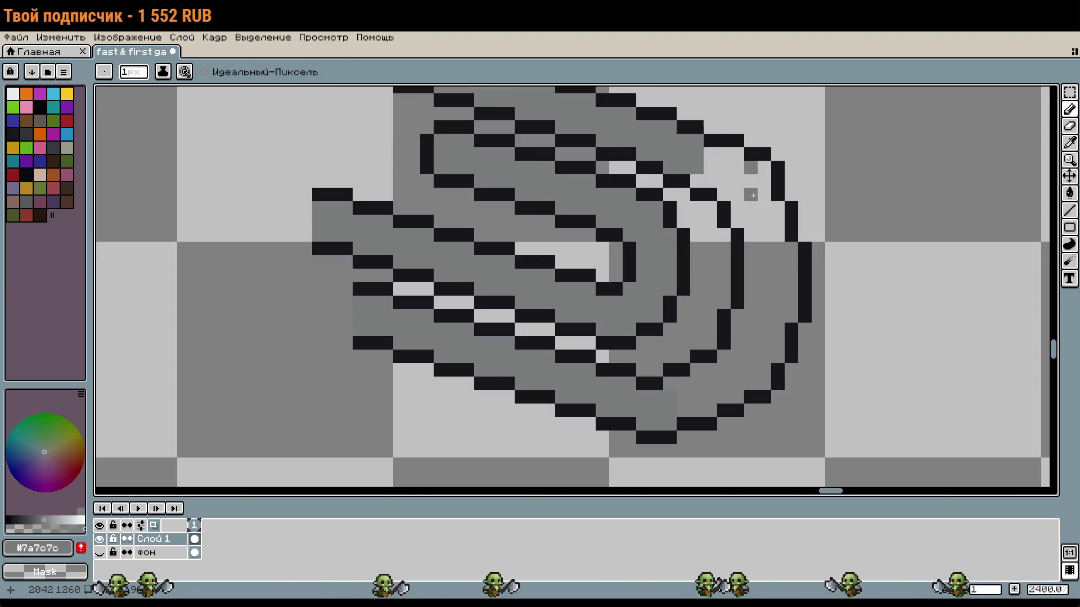
{"action": "key", "text": "g"}
{"action": "left_click", "coordinate": [753, 195]}
{"action": "key", "text": "i"}
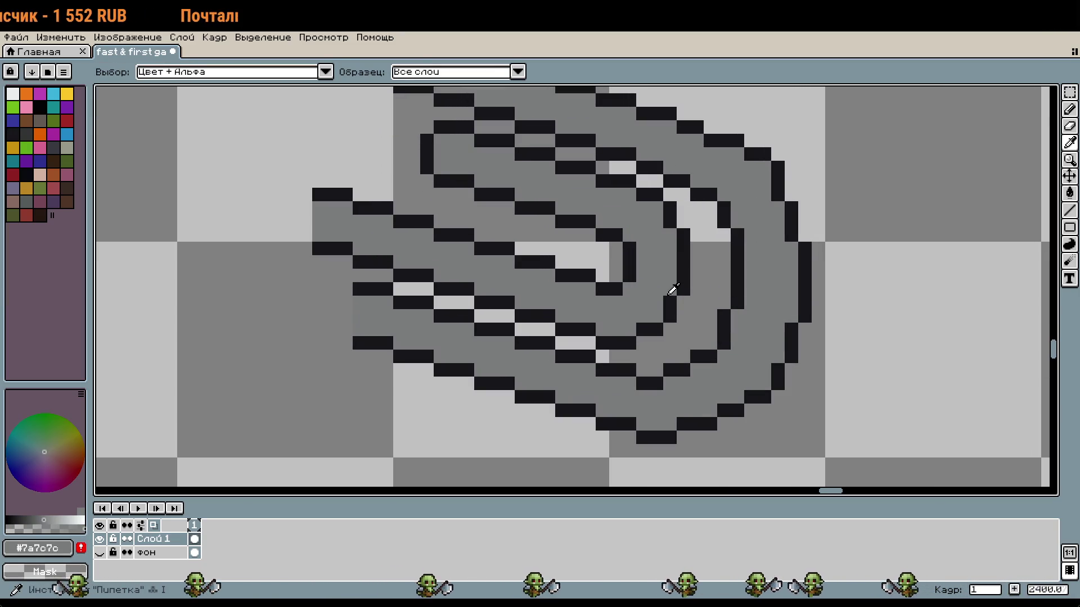
{"action": "left_click", "coordinate": [688, 280]}
{"action": "key", "text": "b"}
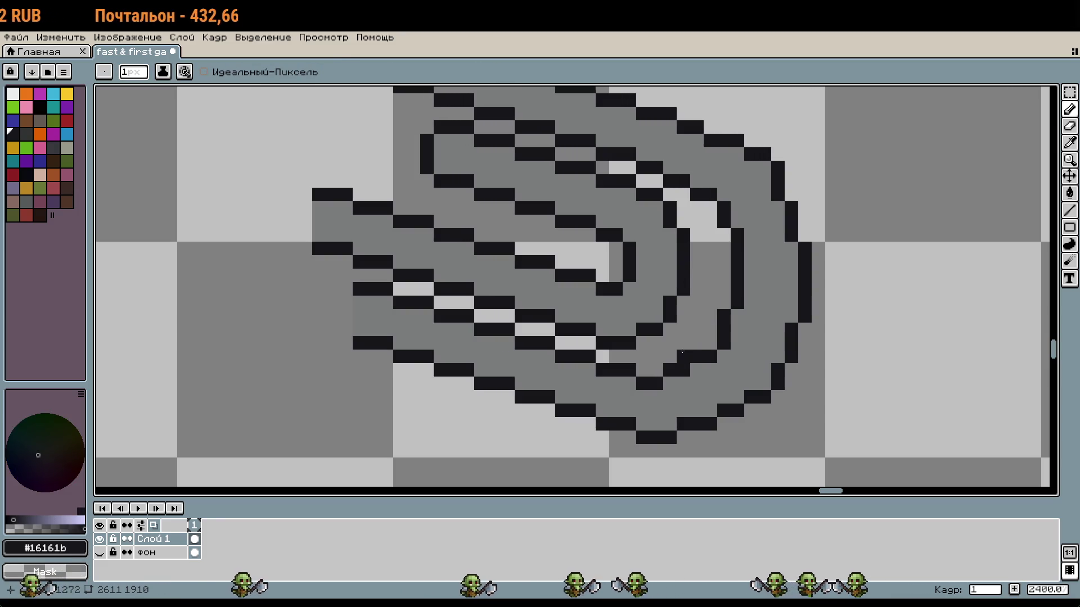
{"action": "scroll", "coordinate": [688, 366], "scroll_direction": "down", "scroll_amount": 2}
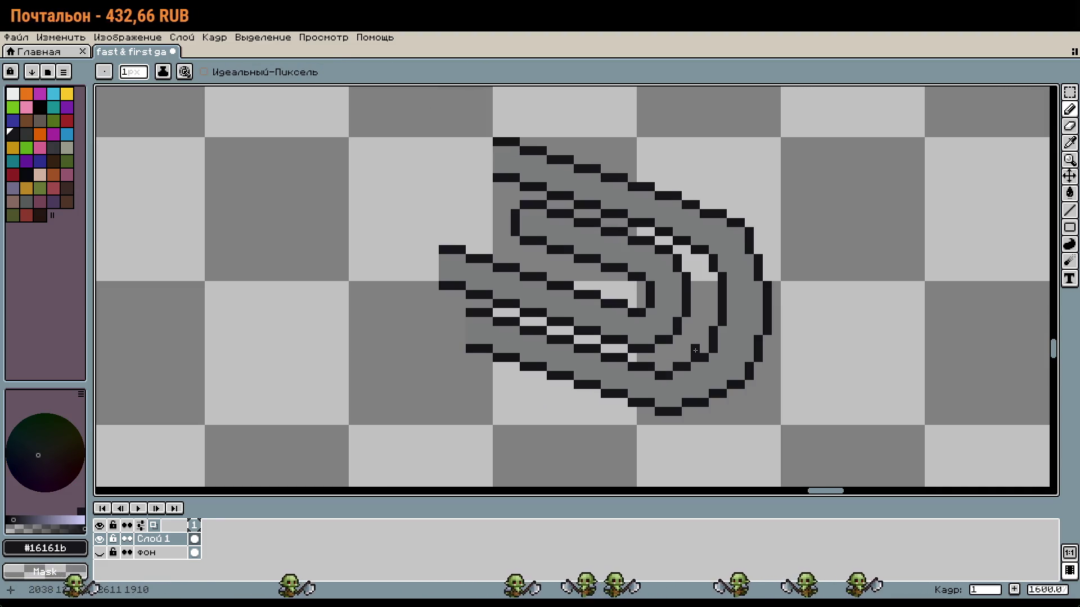
{"action": "scroll", "coordinate": [695, 351], "scroll_direction": "up", "scroll_amount": 2}
Select the paperclip's inner loop and move it up and left, widening the light hollow
{"action": "key", "text": "m"}
{"action": "mouse_move", "coordinate": [701, 357]}
{"action": "left_mouse_down"}
{"action": "mouse_move", "coordinate": [624, 323]}
{"action": "mouse_move", "coordinate": [624, 181]}
{"action": "mouse_move", "coordinate": [619, 190]}
{"action": "left_mouse_up"}
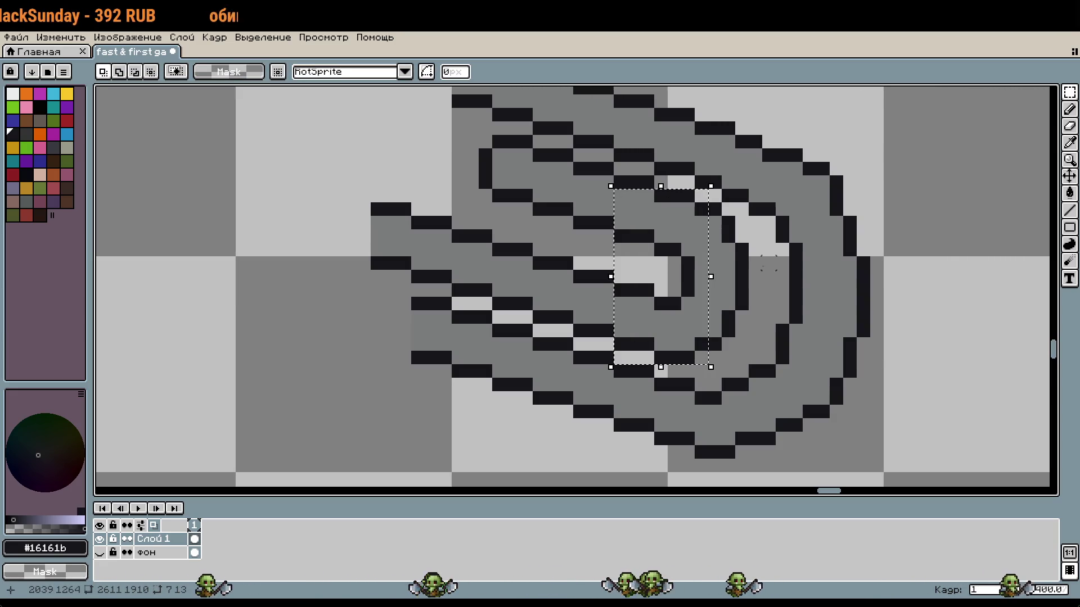
{"action": "mouse_move", "coordinate": [741, 344]}
{"action": "left_mouse_down"}
{"action": "mouse_move", "coordinate": [701, 223]}
{"action": "mouse_move", "coordinate": [709, 203]}
{"action": "left_mouse_up"}
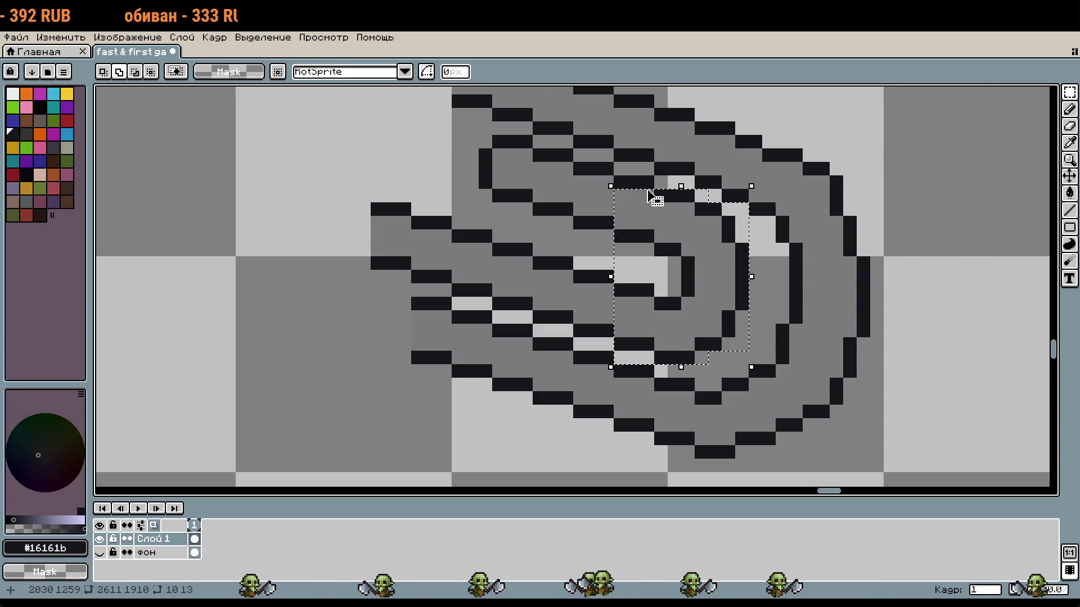
{"action": "left_click_drag", "start_coordinate": [687, 321], "coordinate": [619, 285]}
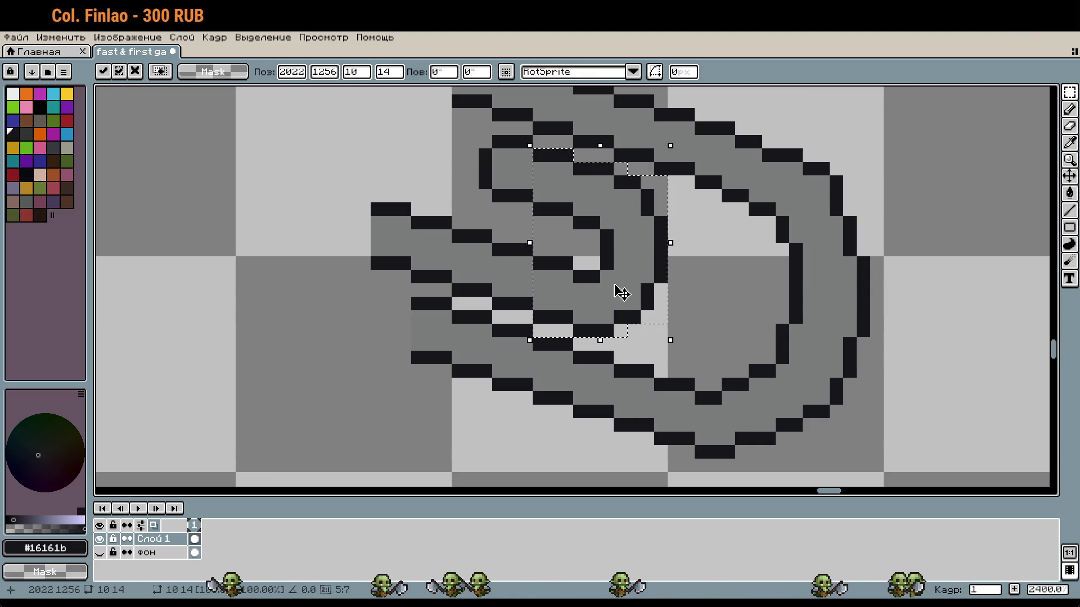
{"action": "left_click", "coordinate": [697, 314]}
Add a dark outline pixel inside the paperclip's outer loop
{"action": "scroll", "coordinate": [713, 328], "scroll_direction": "down", "scroll_amount": 1}
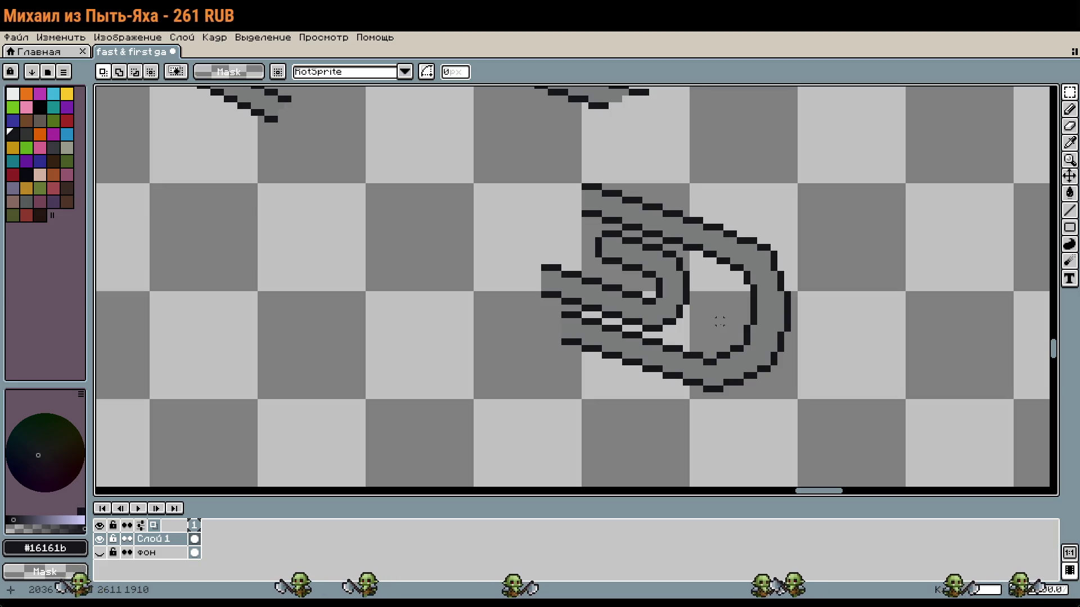
{"action": "scroll", "coordinate": [726, 321], "scroll_direction": "up", "scroll_amount": 3}
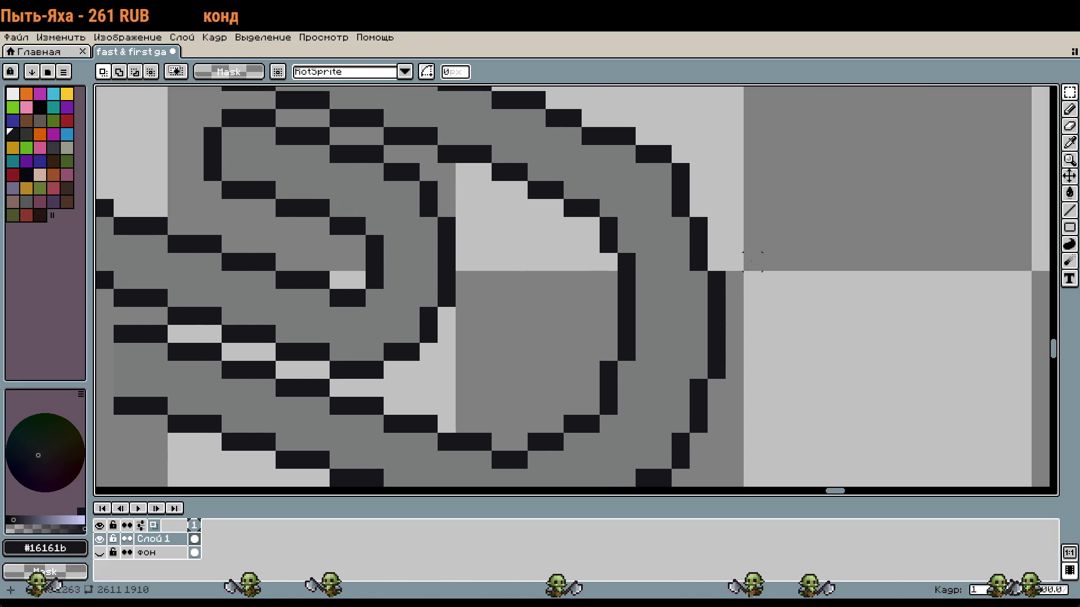
{"action": "scroll", "coordinate": [687, 264], "scroll_direction": "down", "scroll_amount": 1}
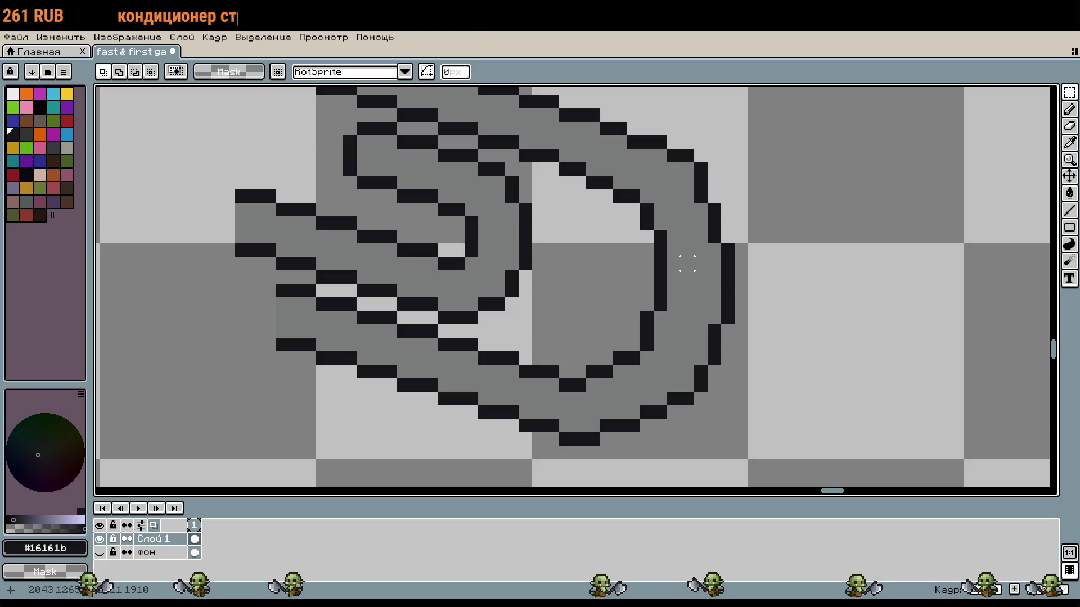
{"action": "key", "text": "b"}
{"action": "scroll", "coordinate": [724, 260], "scroll_direction": "up", "scroll_amount": 3}
{"action": "left_click", "coordinate": [629, 148]}
{"action": "mouse_move", "coordinate": [629, 147]}
{"action": "left_mouse_down"}
{"action": "mouse_move", "coordinate": [575, 174]}
{"action": "mouse_move", "coordinate": [591, 199]}
{"action": "left_mouse_up"}
{"action": "left_click_drag", "start_coordinate": [701, 274], "coordinate": [627, 225]}
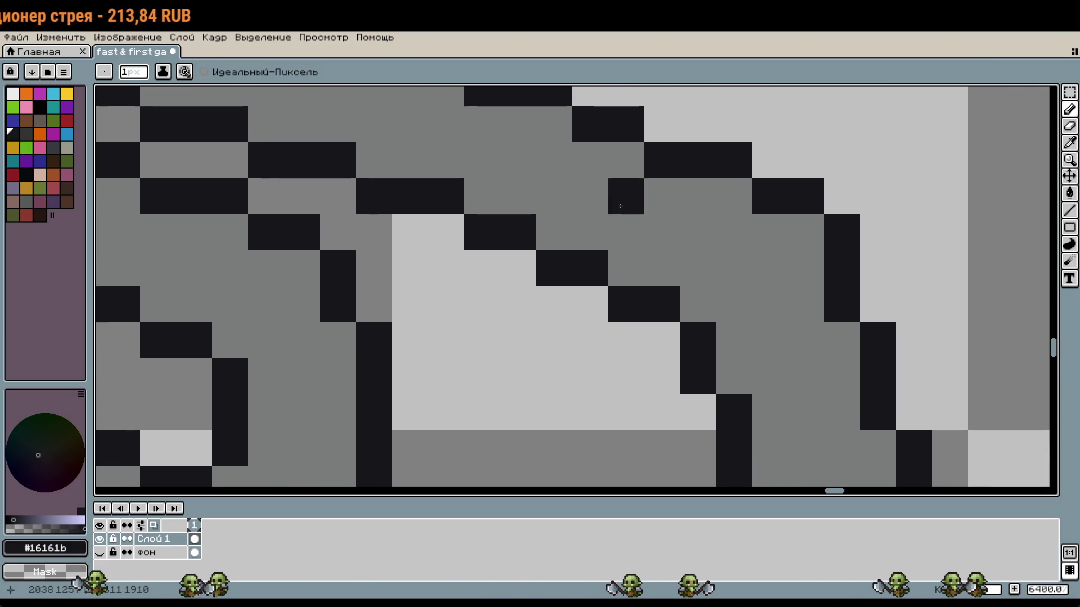
{"action": "left_click_drag", "start_coordinate": [734, 268], "coordinate": [663, 223]}
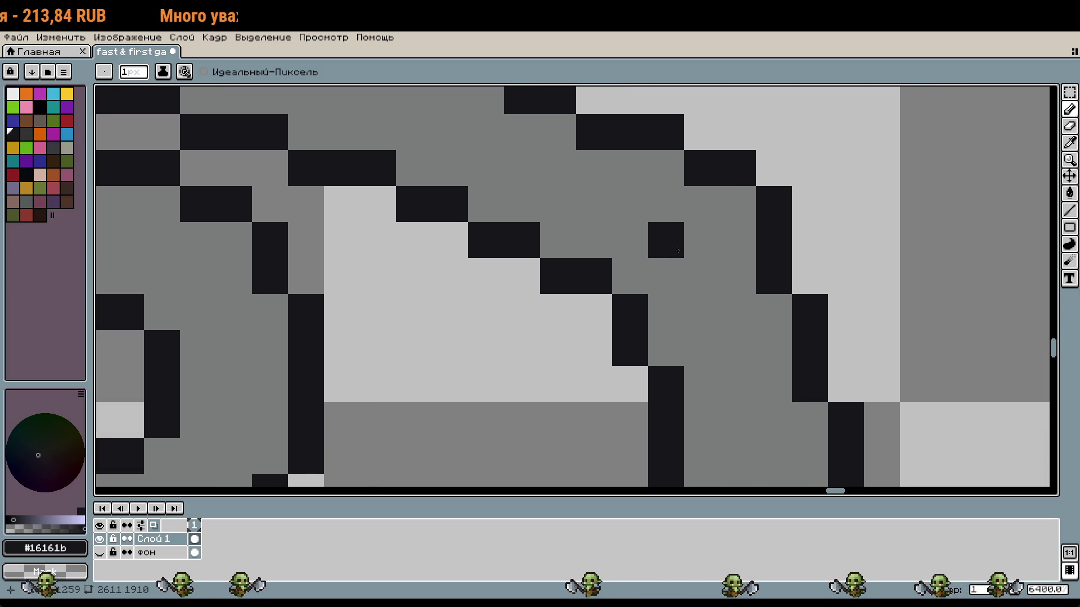
{"action": "scroll", "coordinate": [763, 274], "scroll_direction": "down", "scroll_amount": 1}
Shift the outer curve's right-side strip one pixel to the left
{"action": "key", "text": "m"}
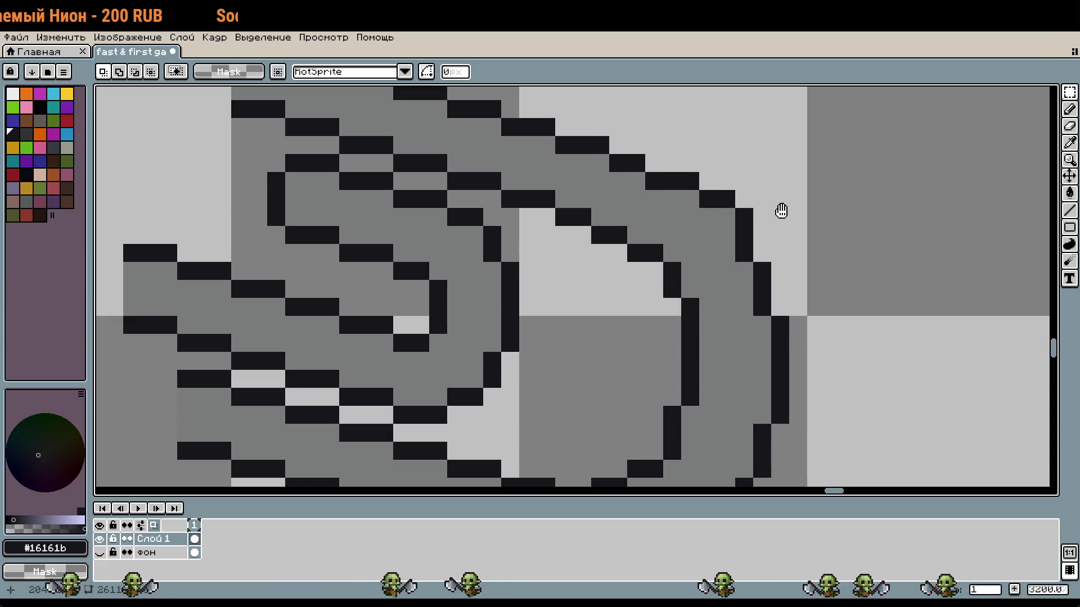
{"action": "scroll", "coordinate": [703, 163], "scroll_direction": "down", "scroll_amount": 1}
{"action": "left_click_drag", "start_coordinate": [682, 141], "coordinate": [789, 445]}
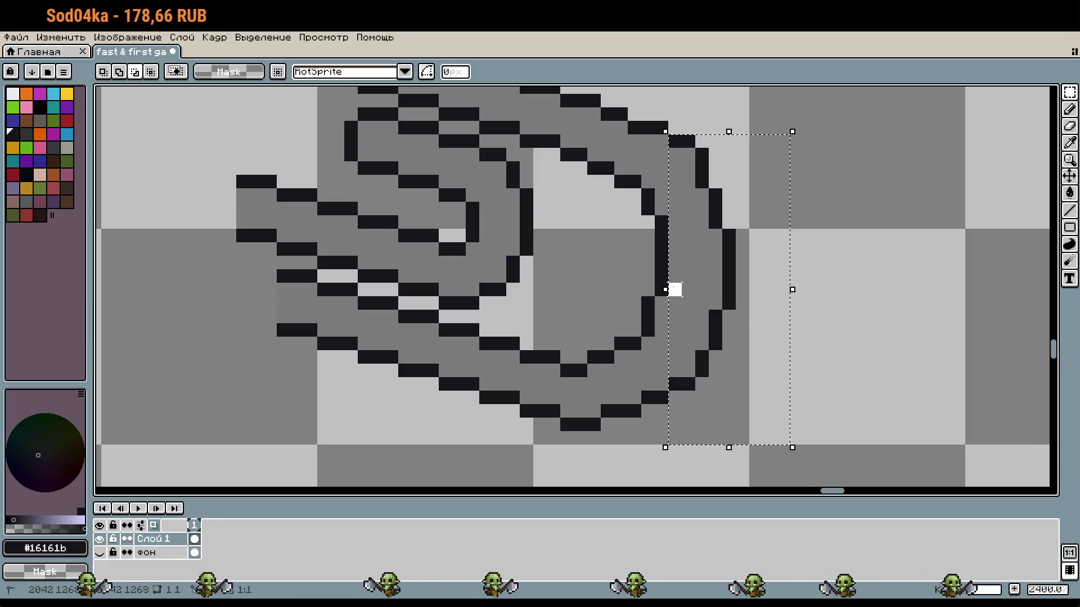
{"action": "left_click_drag", "start_coordinate": [729, 300], "coordinate": [715, 300]}
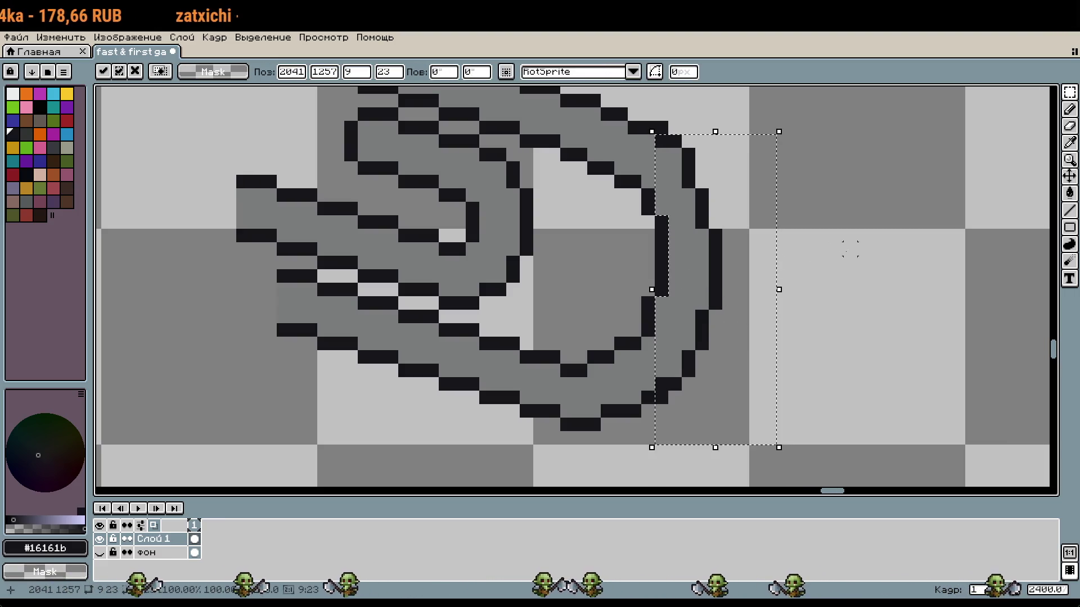
Fix the curve's staircase by undoing a stray dark pixel, then erasing and redrawing another
{"action": "key", "text": "b"}
{"action": "scroll", "coordinate": [844, 265], "scroll_direction": "up", "scroll_amount": 3}
{"action": "left_click", "coordinate": [648, 216]}
{"action": "key", "text": "ctrl+z"}
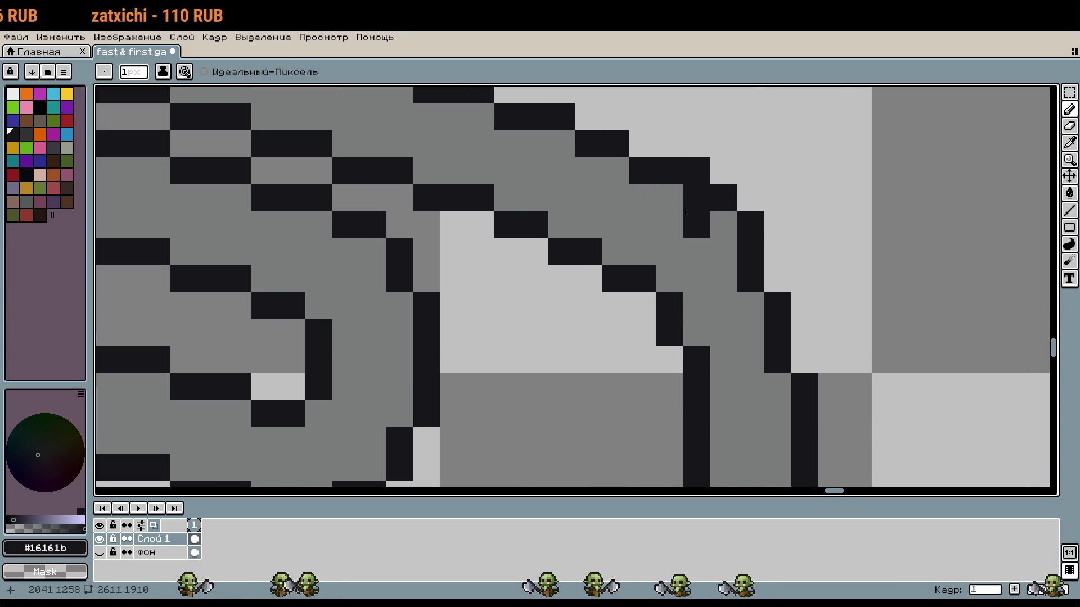
{"action": "right_click", "coordinate": [697, 198]}
{"action": "left_click", "coordinate": [696, 198]}
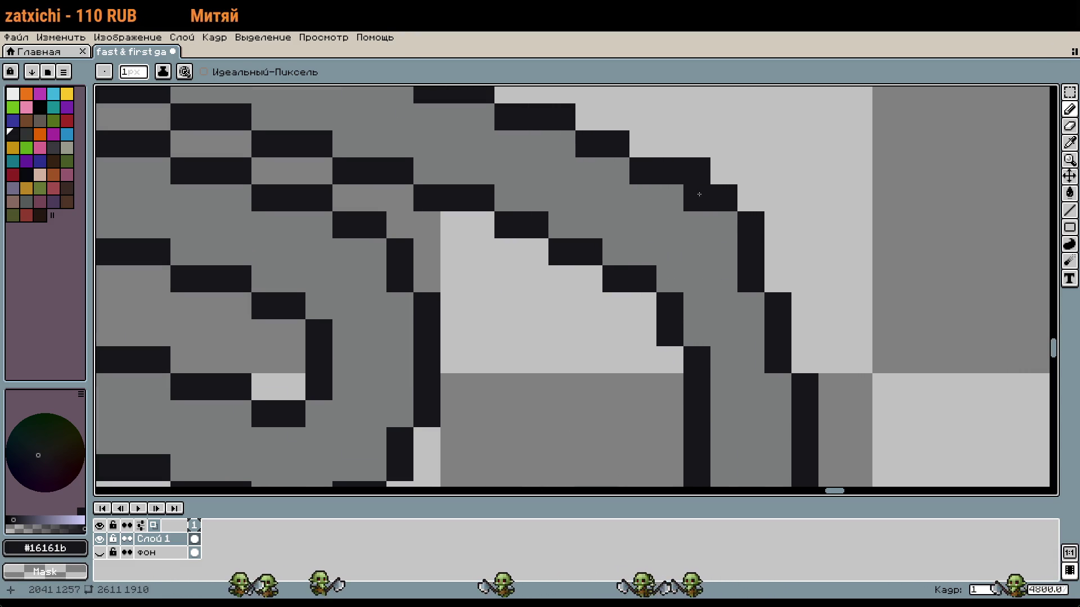
Erase the stray dark pixel inside the wire of the lower bend
{"action": "scroll", "coordinate": [690, 242], "scroll_direction": "down", "scroll_amount": 1}
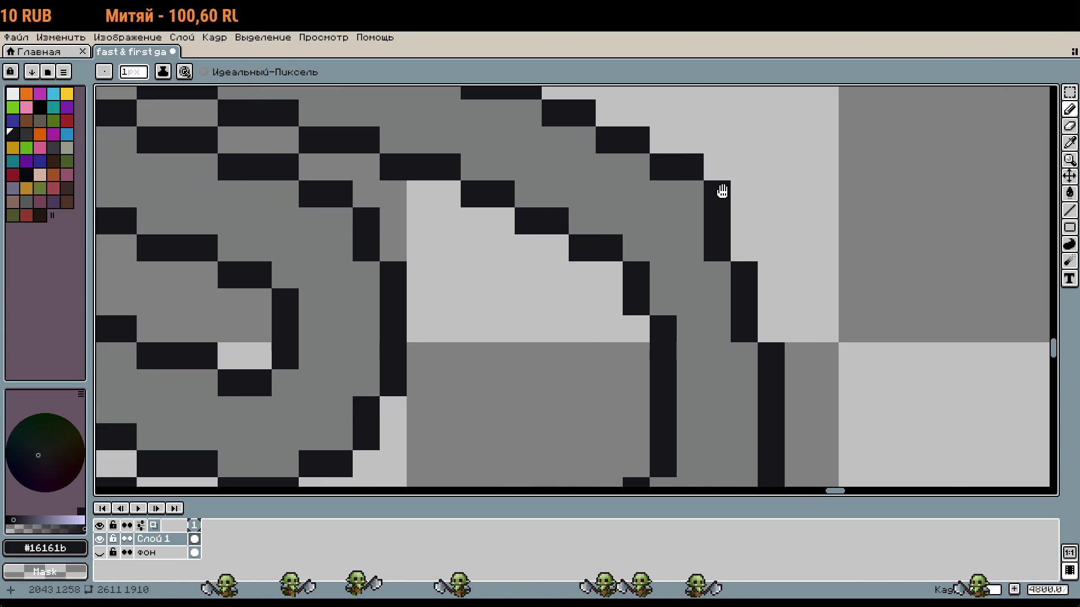
{"action": "scroll", "coordinate": [663, 237], "scroll_direction": "down", "scroll_amount": 2}
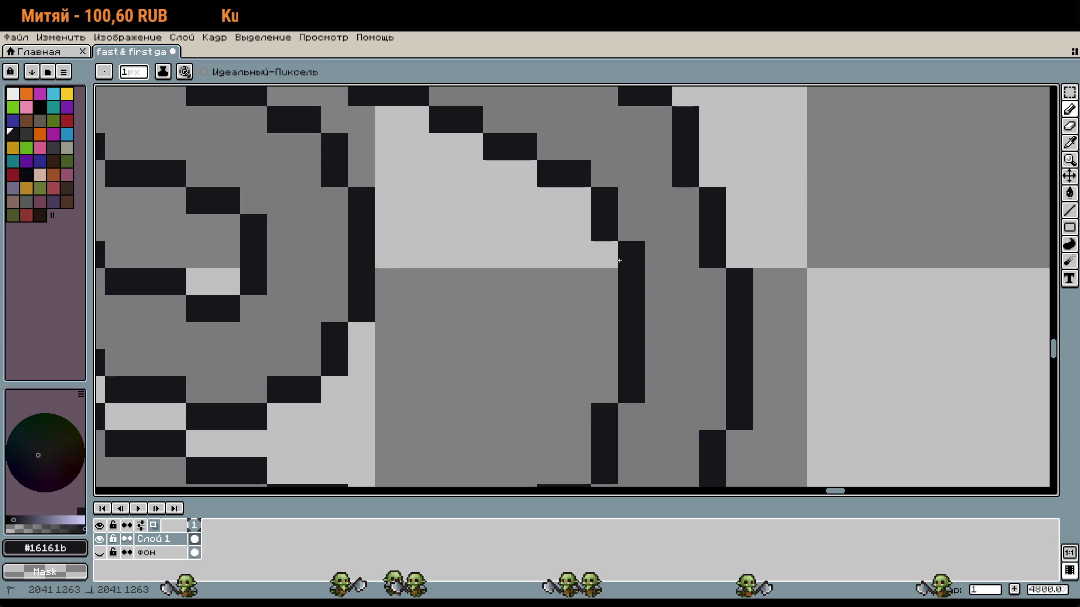
{"action": "scroll", "coordinate": [627, 262], "scroll_direction": "down", "scroll_amount": 2}
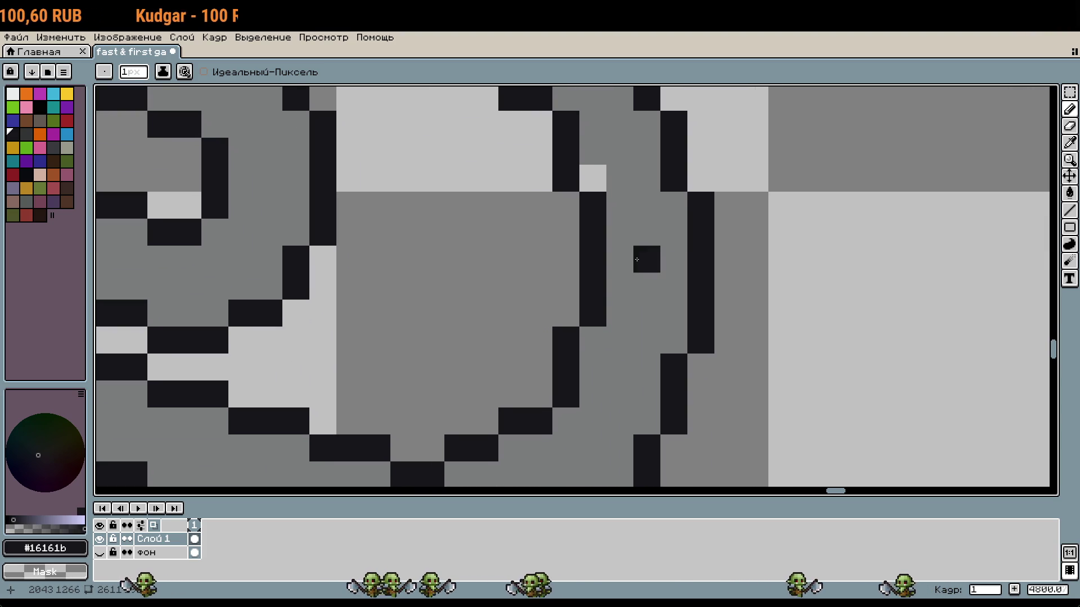
{"action": "scroll", "coordinate": [641, 236], "scroll_direction": "down", "scroll_amount": 3}
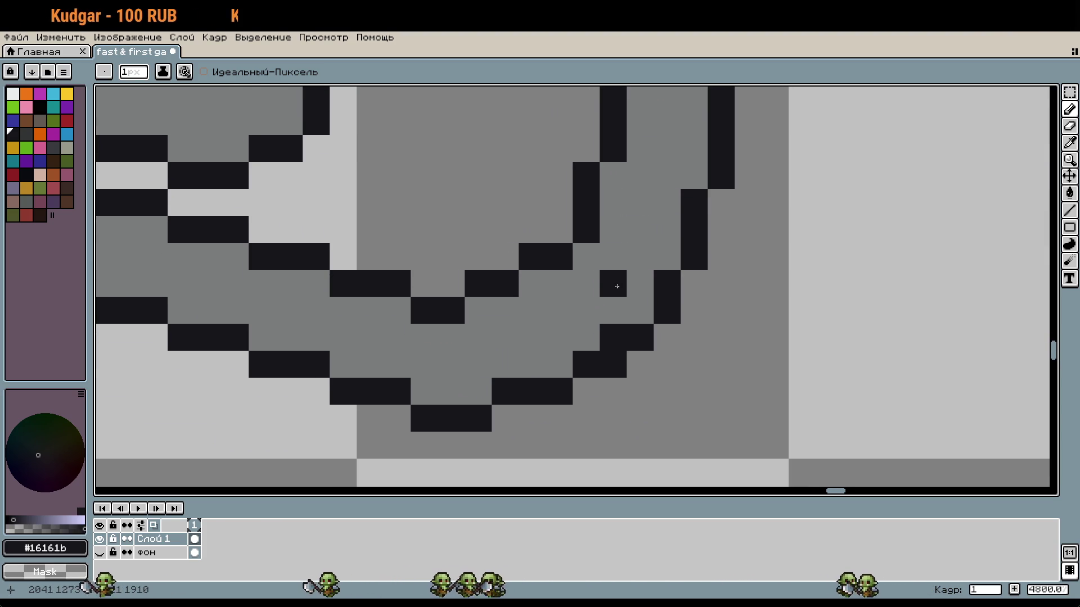
{"action": "right_click", "coordinate": [613, 337]}
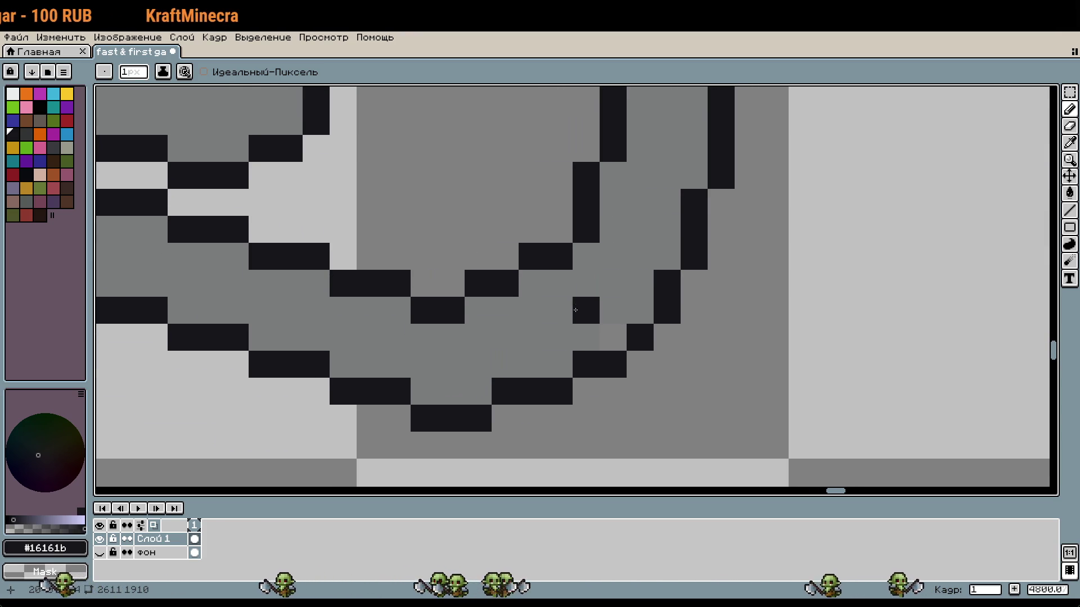
Paint a trial dark stroke along the lower wire bend, then undo it
{"action": "left_click_drag", "start_coordinate": [574, 299], "coordinate": [619, 276]}
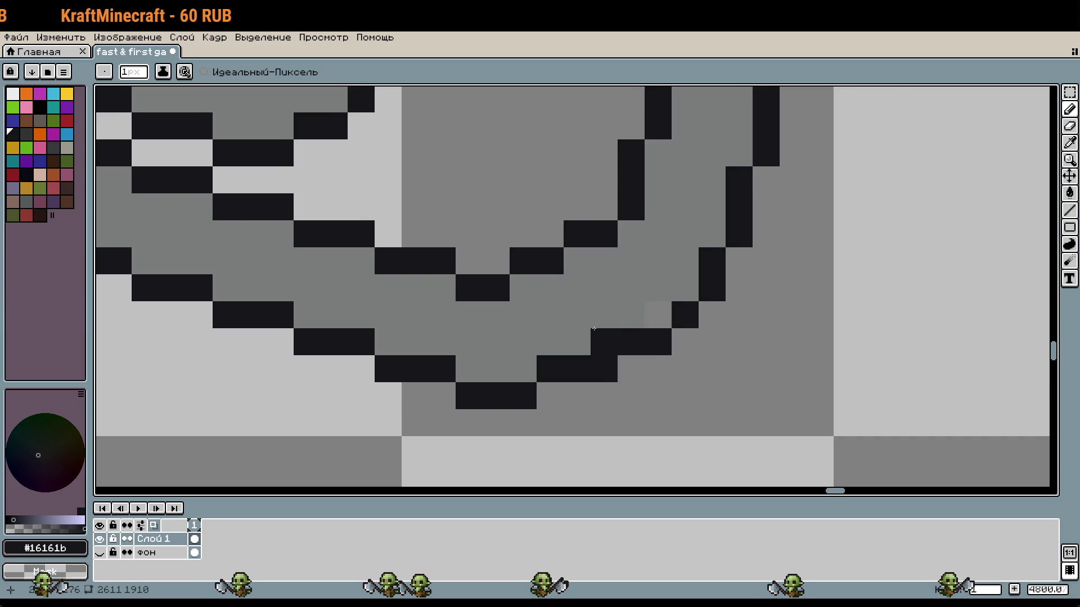
{"action": "left_click_drag", "start_coordinate": [527, 315], "coordinate": [599, 291]}
{"action": "mouse_move", "coordinate": [601, 239]}
{"action": "left_mouse_down"}
{"action": "mouse_move", "coordinate": [664, 308]}
{"action": "mouse_move", "coordinate": [651, 272]}
{"action": "mouse_move", "coordinate": [690, 358]}
{"action": "left_mouse_up"}
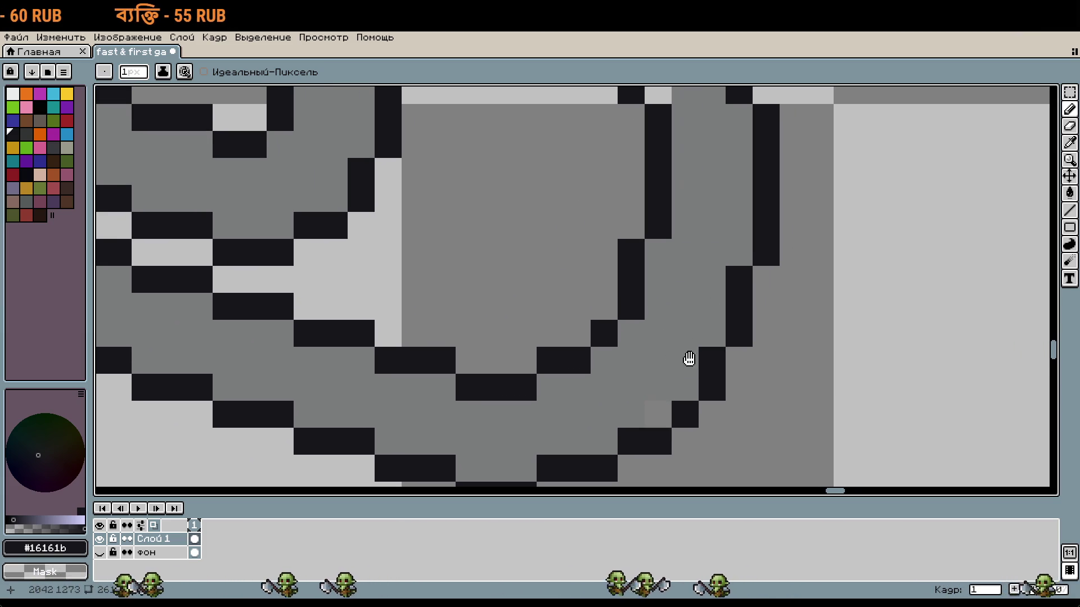
{"action": "scroll", "coordinate": [790, 312], "scroll_direction": "down", "scroll_amount": 3}
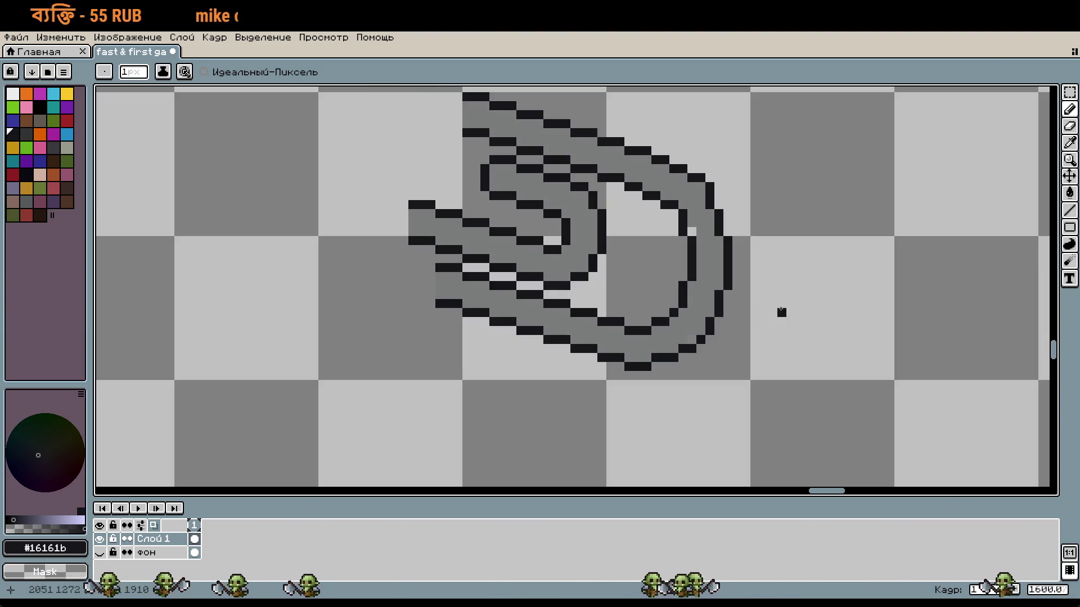
{"action": "scroll", "coordinate": [772, 312], "scroll_direction": "up", "scroll_amount": 2}
{"action": "mouse_move", "coordinate": [632, 346]}
{"action": "left_mouse_down"}
{"action": "mouse_move", "coordinate": [631, 309]}
{"action": "mouse_move", "coordinate": [596, 374]}
{"action": "mouse_move", "coordinate": [650, 360]}
{"action": "left_mouse_up"}
{"action": "key", "text": "ctrl+z"}
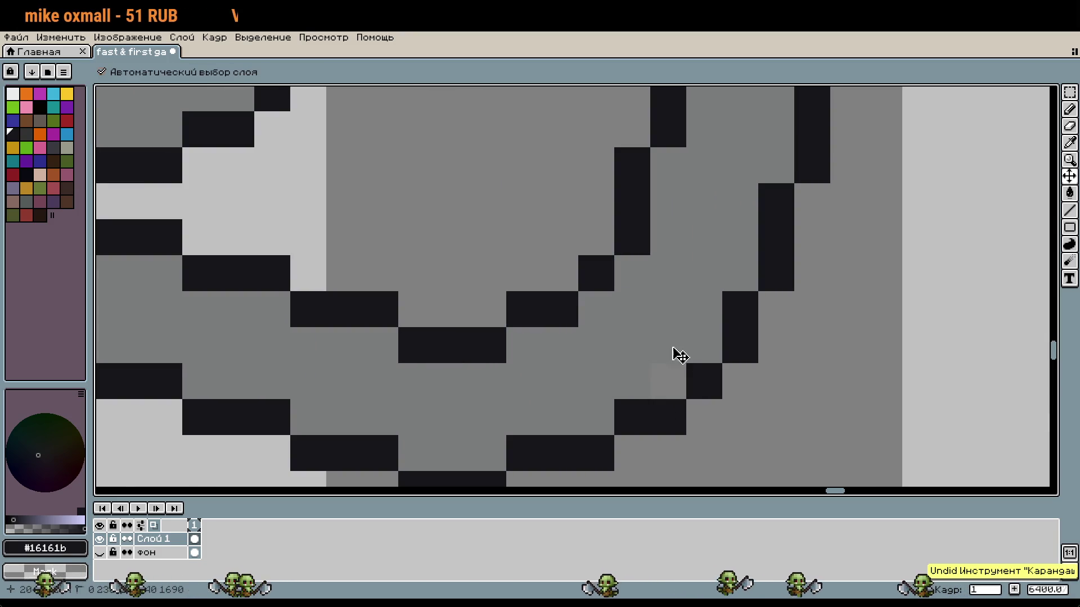
{"action": "scroll", "coordinate": [675, 320], "scroll_direction": "down", "scroll_amount": 1}
{"action": "key", "text": "ctrl+z"}
Eyedrop the wire's grey fill and dark outline colours from the artwork
{"action": "key", "text": "i"}
{"action": "left_click", "coordinate": [665, 284]}
{"action": "key", "text": "b"}
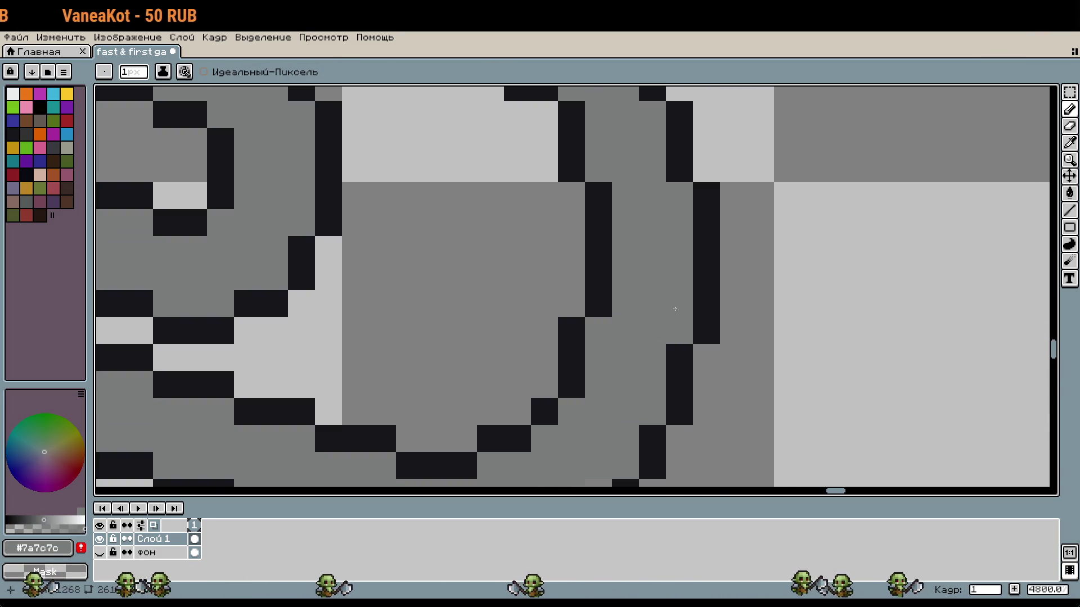
{"action": "scroll", "coordinate": [613, 333], "scroll_direction": "down", "scroll_amount": 2}
{"action": "scroll", "coordinate": [614, 381], "scroll_direction": "down", "scroll_amount": 3}
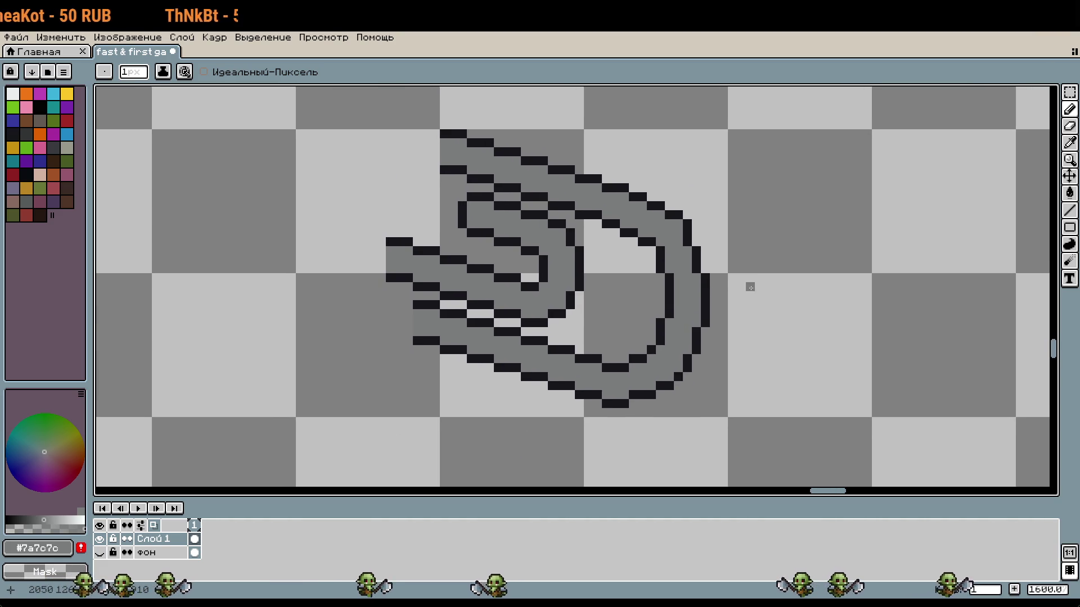
{"action": "scroll", "coordinate": [758, 276], "scroll_direction": "up", "scroll_amount": 1}
{"action": "key", "text": "i"}
{"action": "left_click", "coordinate": [618, 213]}
{"action": "key", "text": "b"}
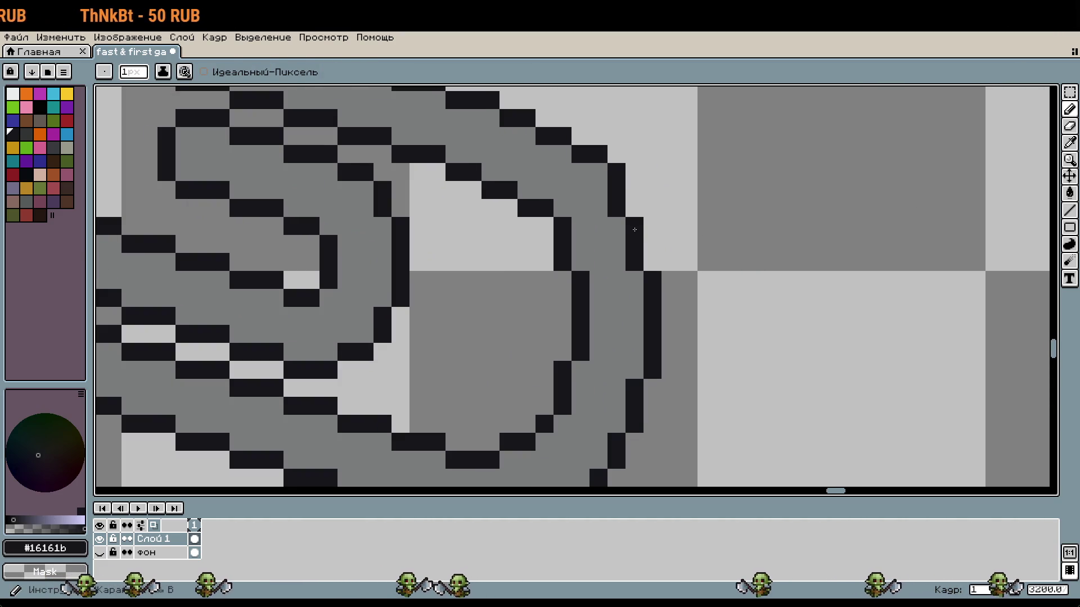
{"action": "key", "text": "i"}
{"action": "left_click", "coordinate": [617, 203]}
{"action": "key", "text": "b"}
Pick the dark outline colour and add an outline pixel on the outer right-hand bend
{"action": "scroll", "coordinate": [617, 203], "scroll_direction": "down", "scroll_amount": 1}
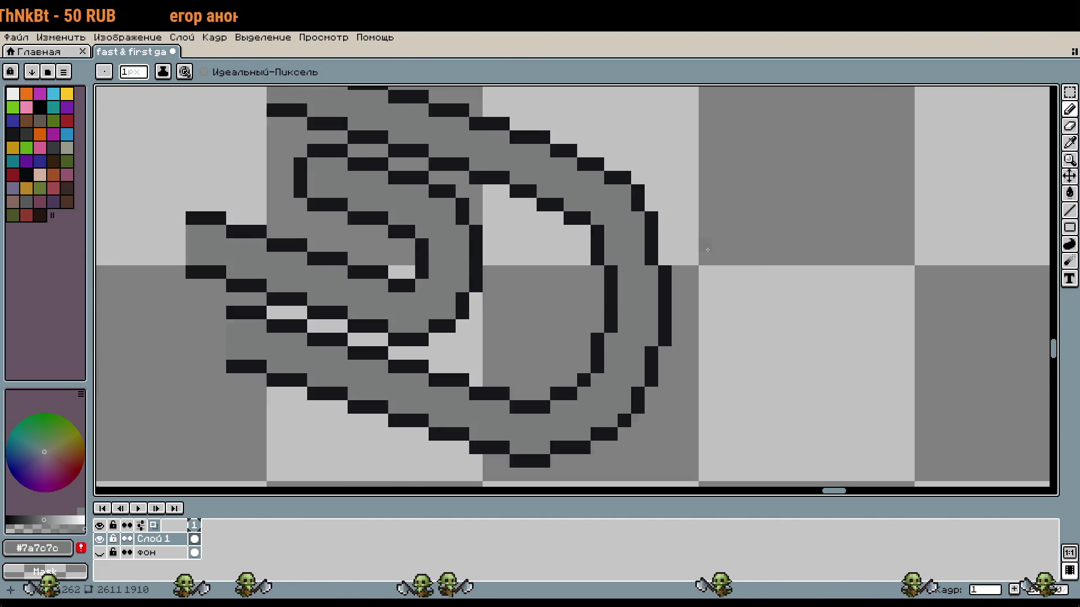
{"action": "left_click_drag", "start_coordinate": [547, 228], "coordinate": [749, 245]}
{"action": "key", "text": "i"}
{"action": "left_click", "coordinate": [704, 226]}
{"action": "key", "text": "b"}
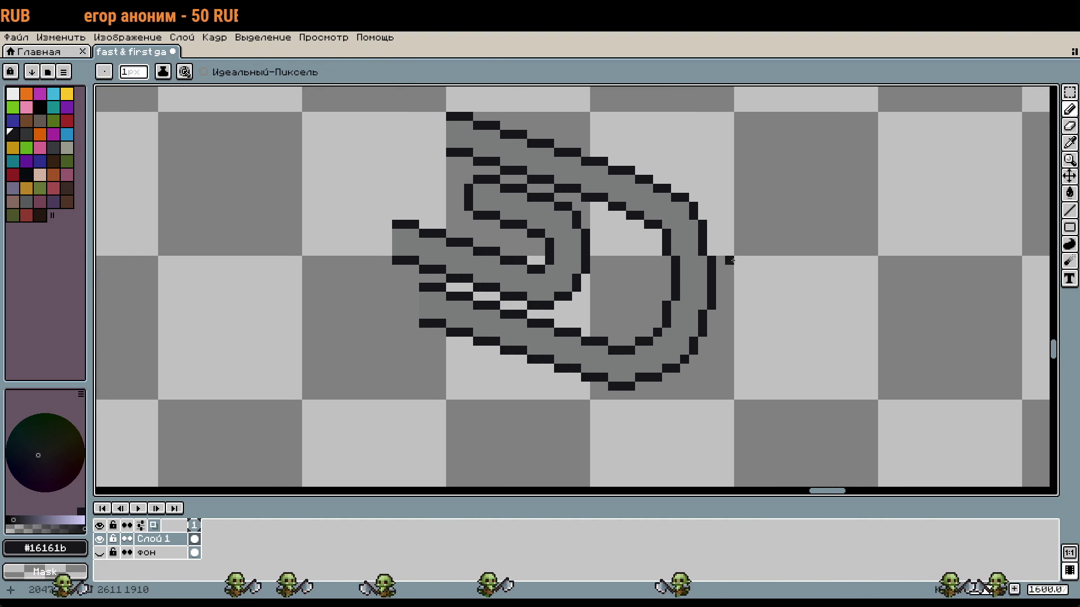
{"action": "scroll", "coordinate": [727, 279], "scroll_direction": "up", "scroll_amount": 1}
{"action": "key", "text": "i"}
{"action": "left_click", "coordinate": [549, 144]}
{"action": "key", "text": "b"}
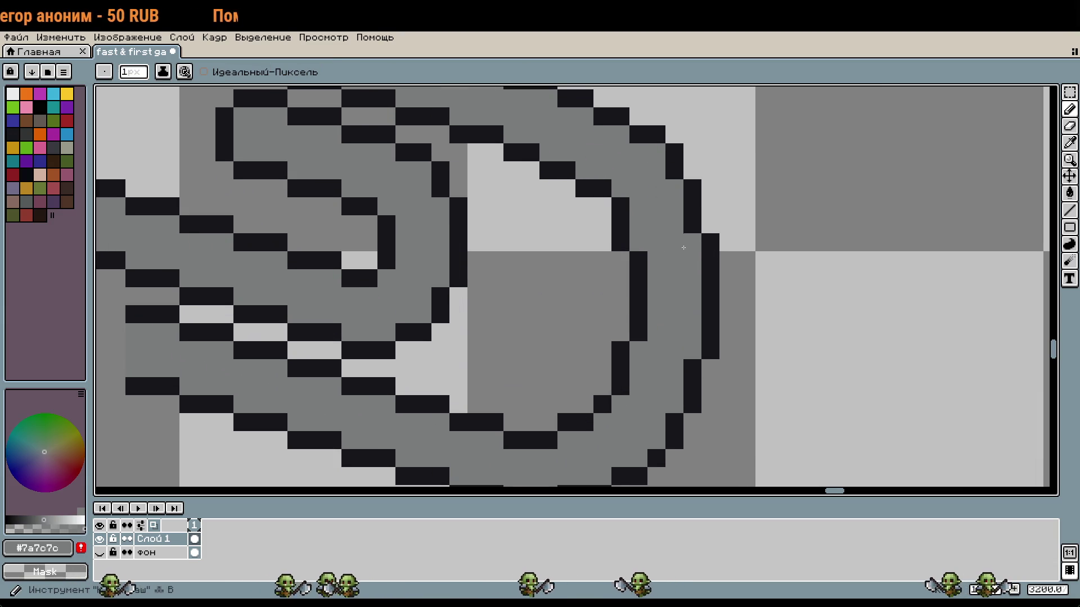
{"action": "scroll", "coordinate": [549, 144], "scroll_direction": "down", "scroll_amount": 1}
{"action": "left_click_drag", "start_coordinate": [667, 187], "coordinate": [808, 254]}
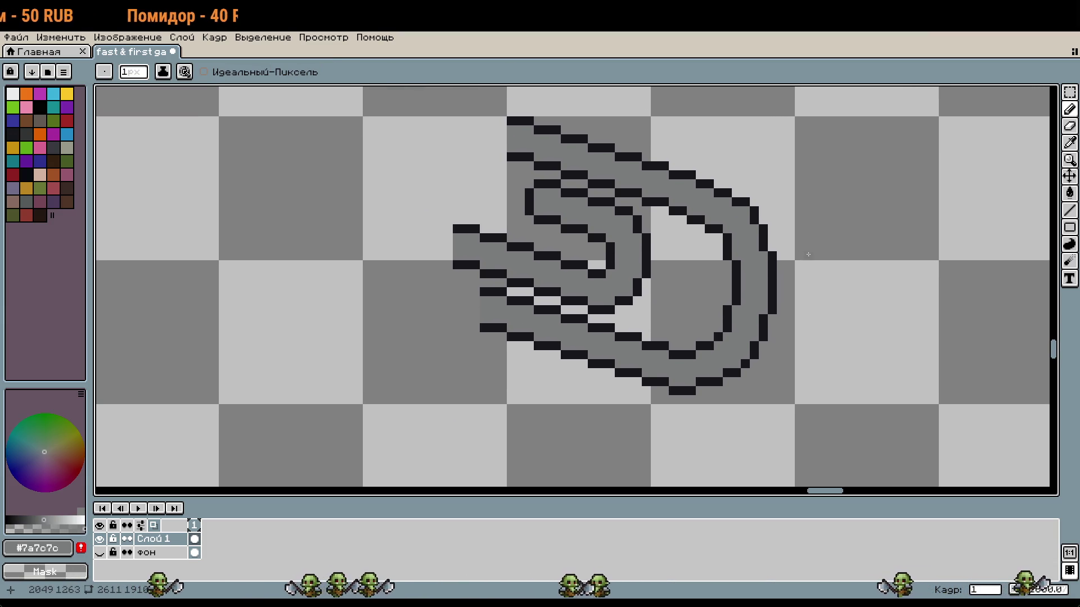
{"action": "scroll", "coordinate": [763, 306], "scroll_direction": "up", "scroll_amount": 1}
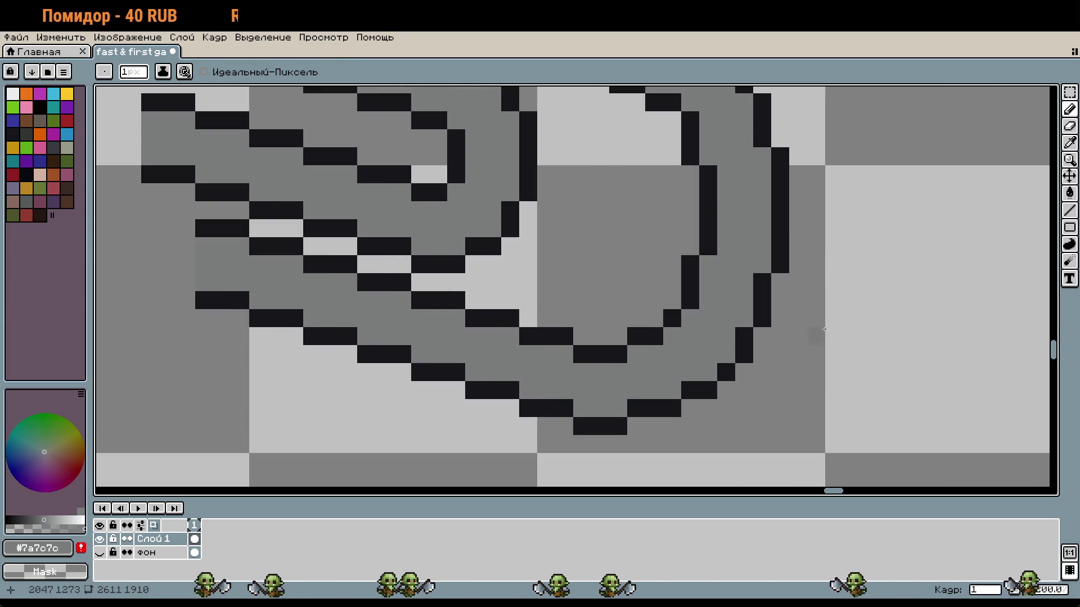
{"action": "key", "text": "i"}
{"action": "left_click", "coordinate": [770, 298]}
{"action": "key", "text": "b"}
{"action": "left_click", "coordinate": [776, 279]}
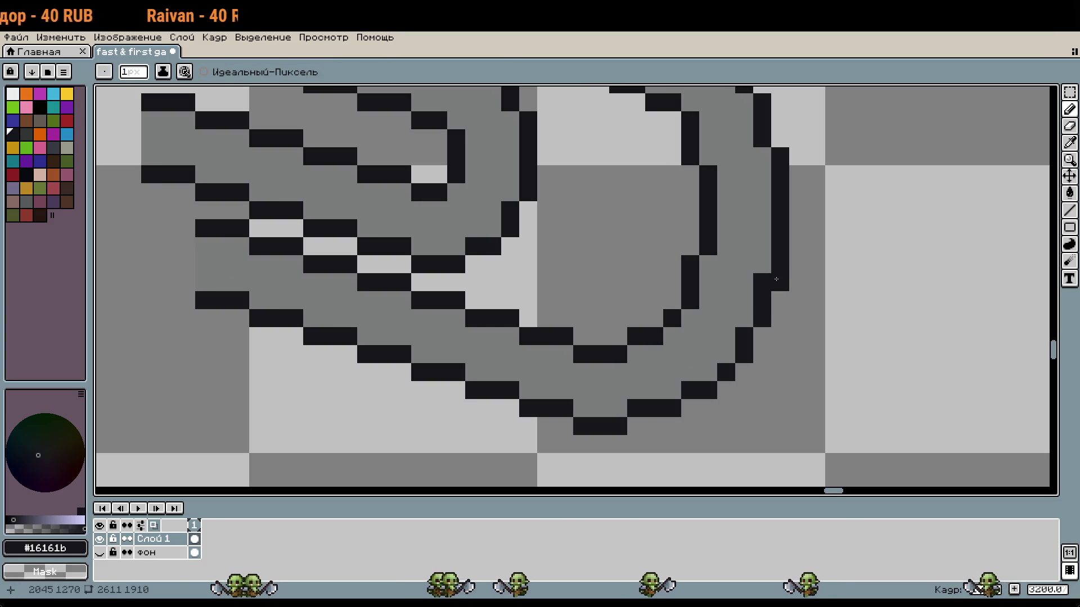
Zoom out to review the paperclip alongside the other clips
{"action": "scroll", "coordinate": [849, 282], "scroll_direction": "down", "scroll_amount": 3}
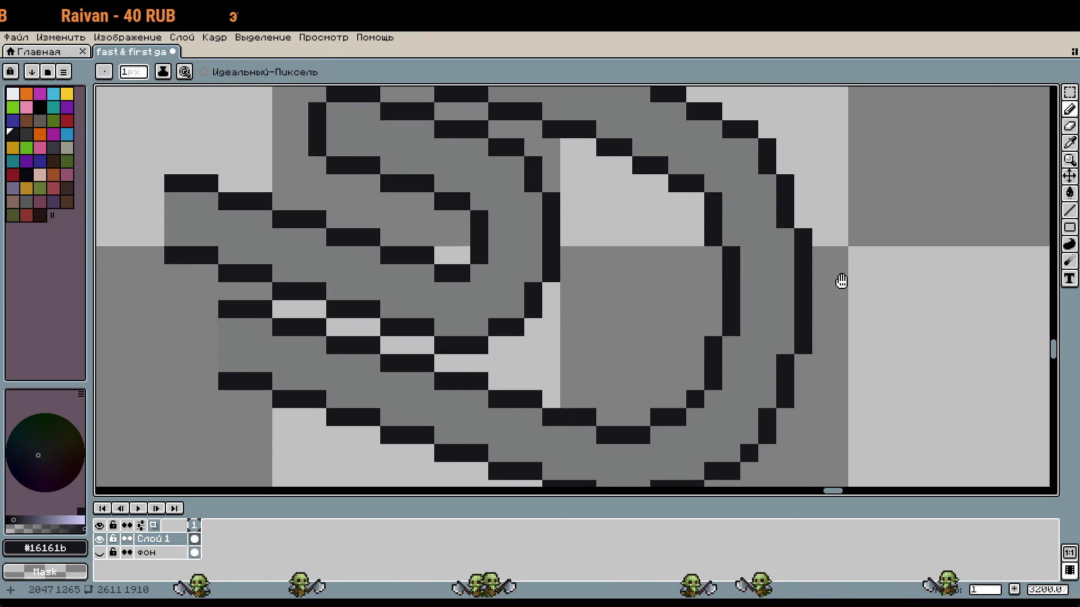
{"action": "scroll", "coordinate": [860, 282], "scroll_direction": "up", "scroll_amount": 3}
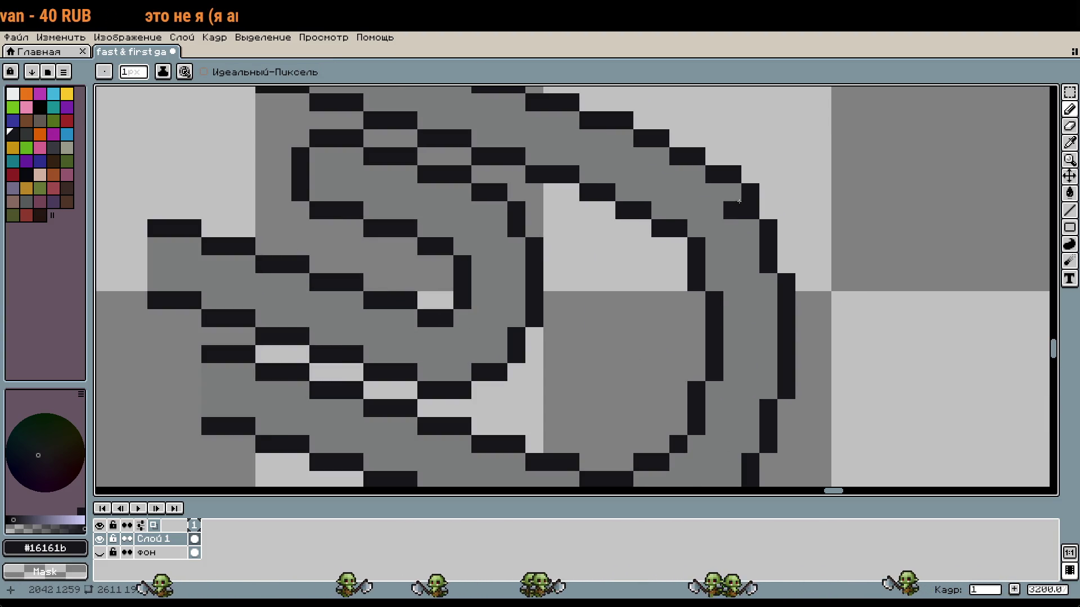
{"action": "scroll", "coordinate": [826, 236], "scroll_direction": "down", "scroll_amount": 2}
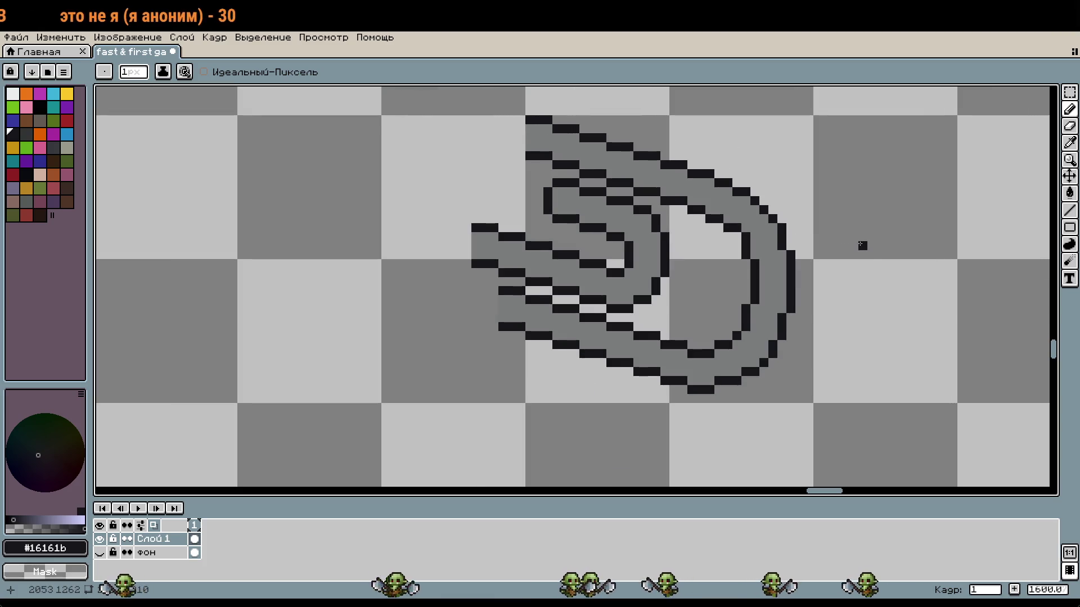
{"action": "scroll", "coordinate": [761, 210], "scroll_direction": "up", "scroll_amount": 1}
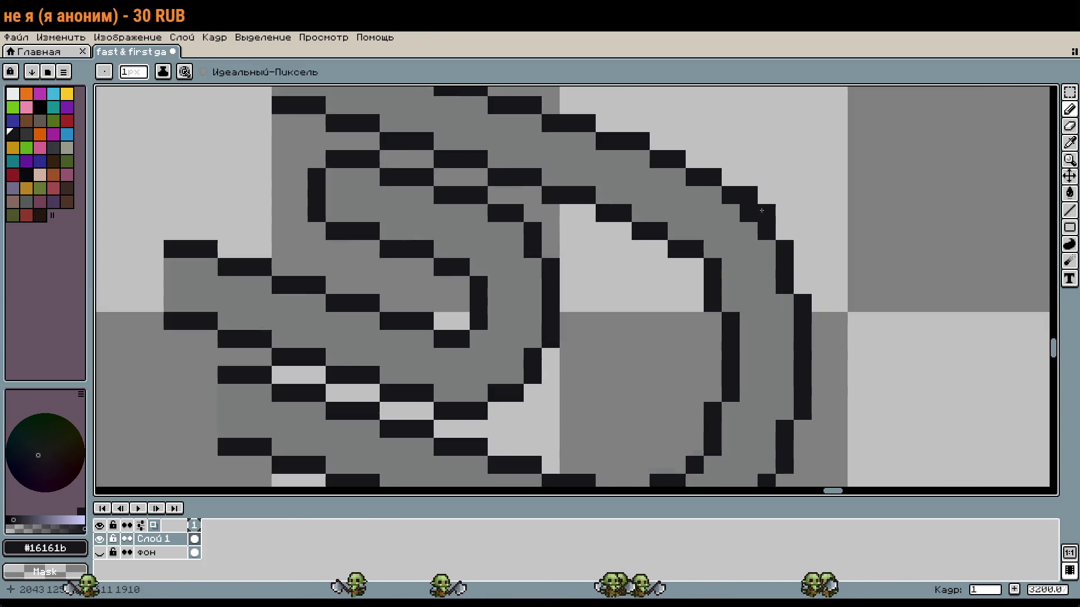
{"action": "scroll", "coordinate": [908, 265], "scroll_direction": "down", "scroll_amount": 1}
{"action": "left_click_drag", "start_coordinate": [911, 265], "coordinate": [873, 210]}
{"action": "scroll", "coordinate": [828, 298], "scroll_direction": "up", "scroll_amount": 1}
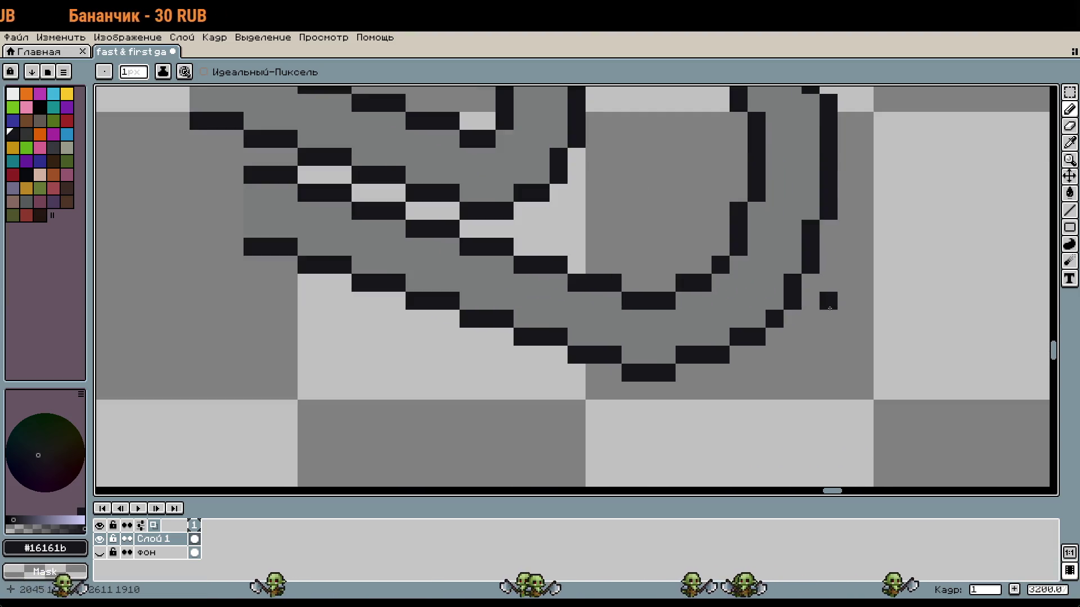
{"action": "scroll", "coordinate": [860, 326], "scroll_direction": "down", "scroll_amount": 1}
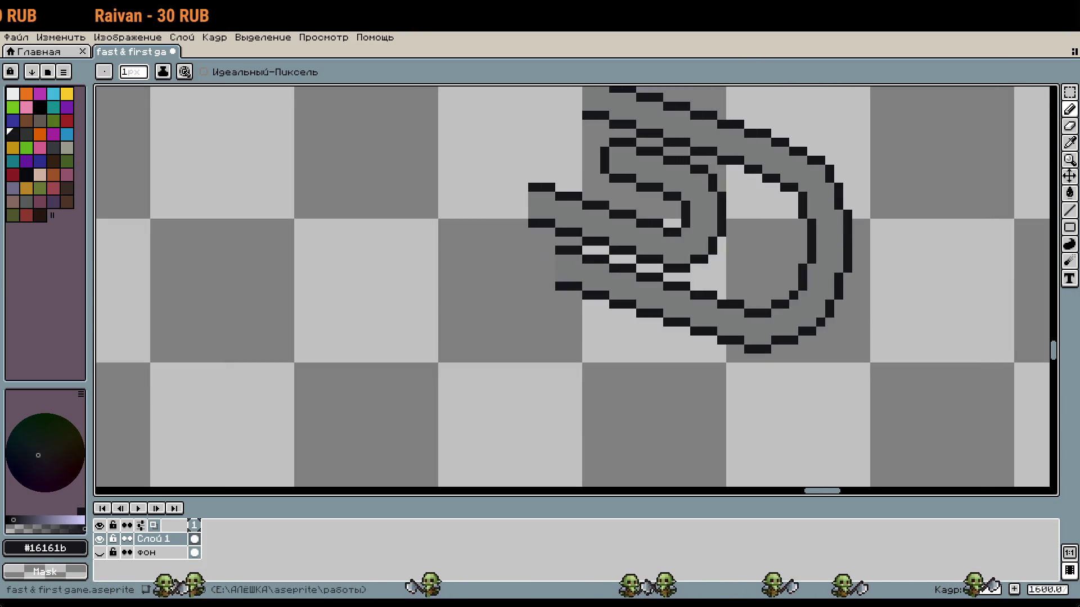
{"action": "scroll", "coordinate": [856, 115], "scroll_direction": "down", "scroll_amount": 1}
{"action": "mouse_move", "coordinate": [851, 140]}
{"action": "left_mouse_down"}
{"action": "mouse_move", "coordinate": [716, 255]}
{"action": "mouse_move", "coordinate": [742, 289]}
{"action": "mouse_move", "coordinate": [719, 301]}
{"action": "mouse_move", "coordinate": [653, 295]}
{"action": "left_mouse_up"}
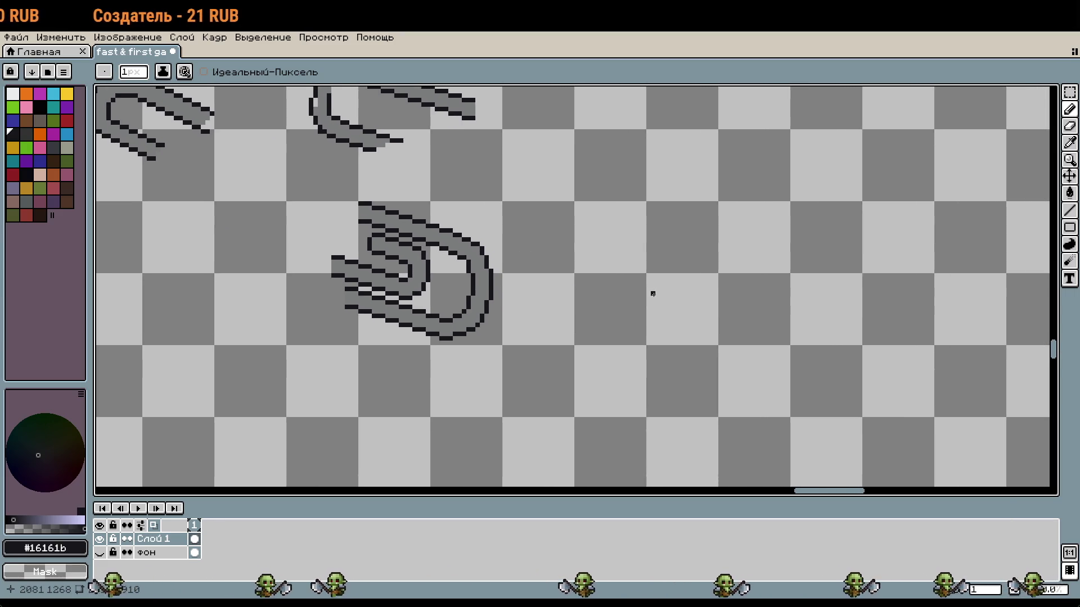
{"action": "left_click", "coordinate": [1069, 93]}
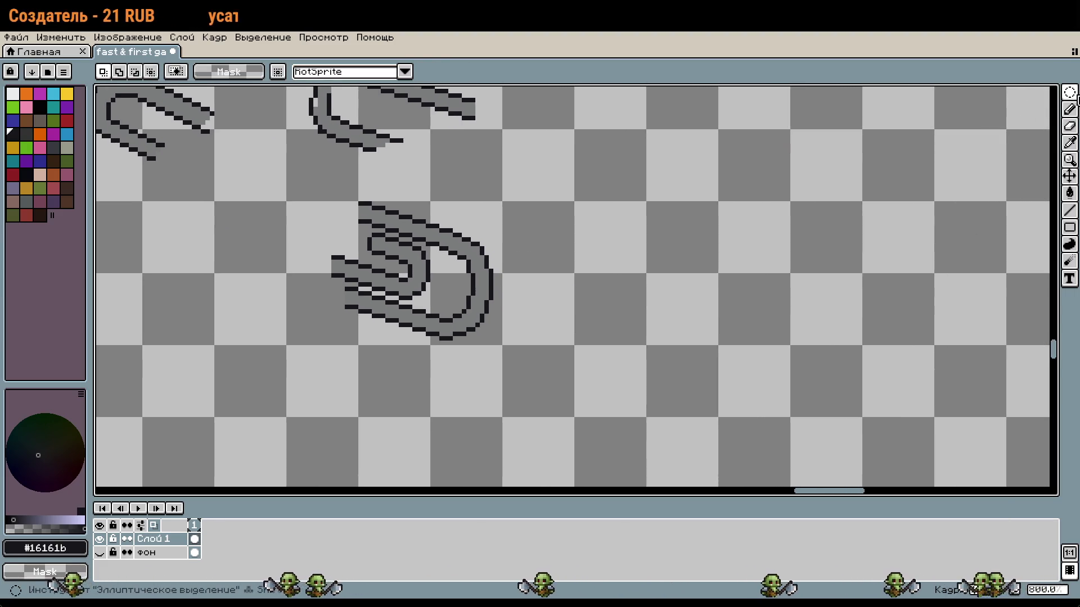
Draw a small ellipse outline beside the paperclip, replacing an oversized first attempt
{"action": "left_click", "coordinate": [1071, 228]}
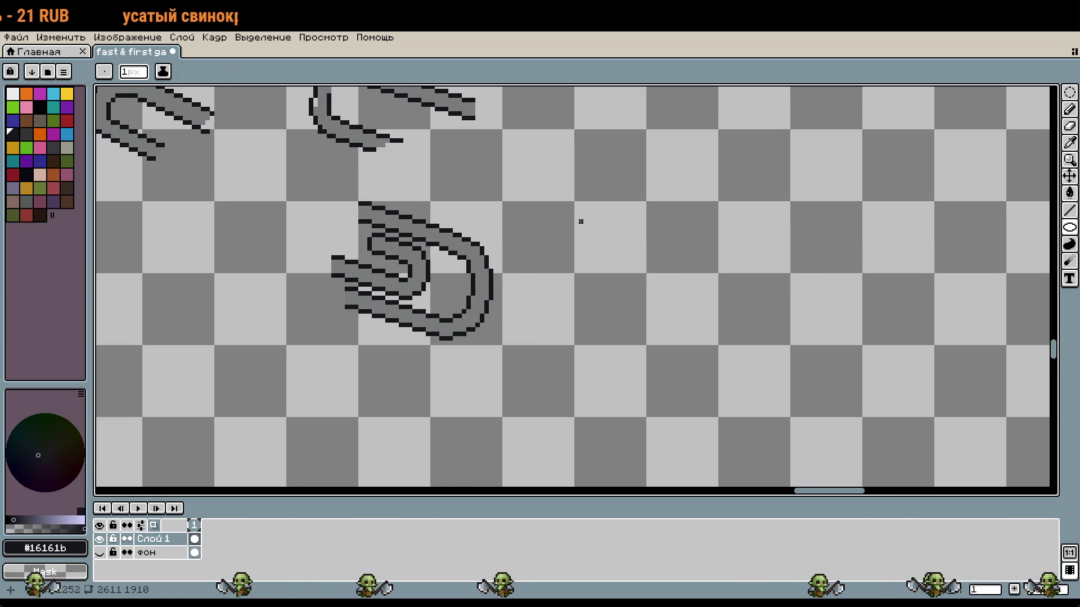
{"action": "mouse_move", "coordinate": [629, 223]}
{"action": "left_mouse_down"}
{"action": "mouse_move", "coordinate": [837, 313]}
{"action": "mouse_move", "coordinate": [860, 343]}
{"action": "left_mouse_up"}
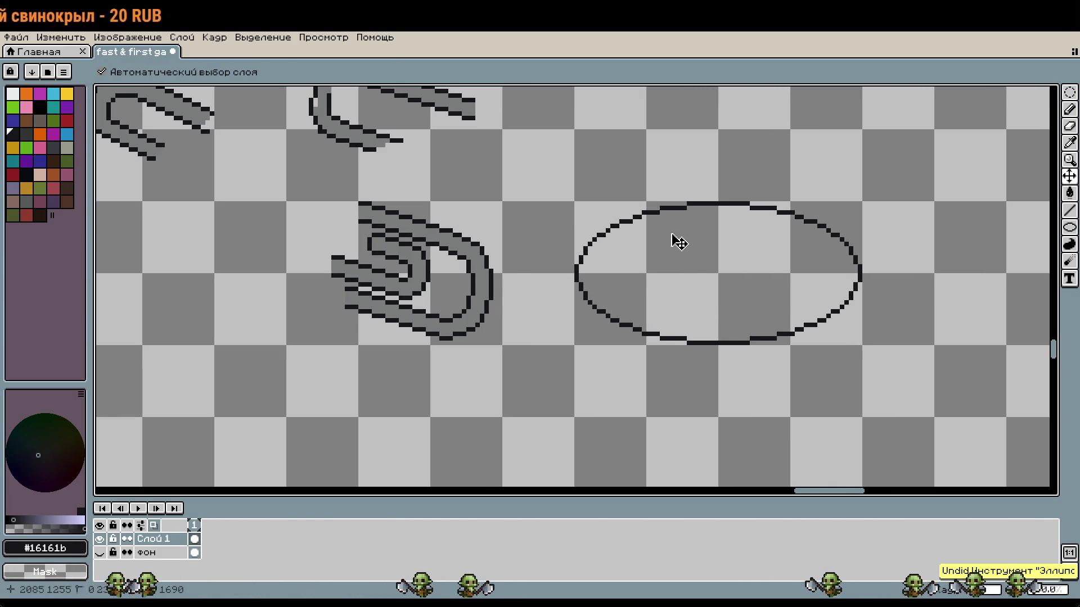
{"action": "key", "text": "ctrl+z"}
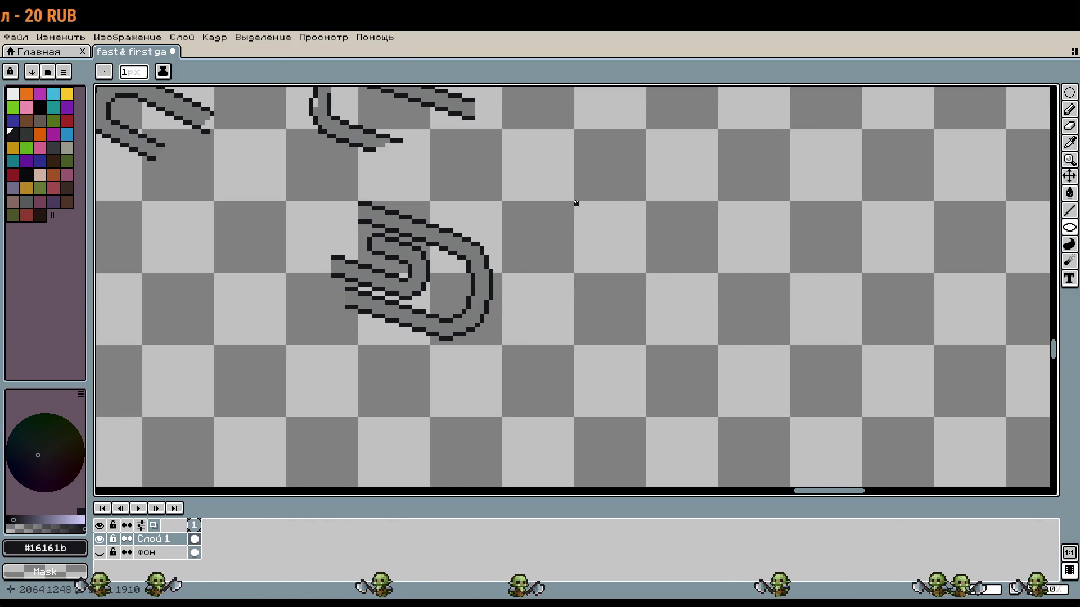
{"action": "left_click_drag", "start_coordinate": [747, 297], "coordinate": [793, 343]}
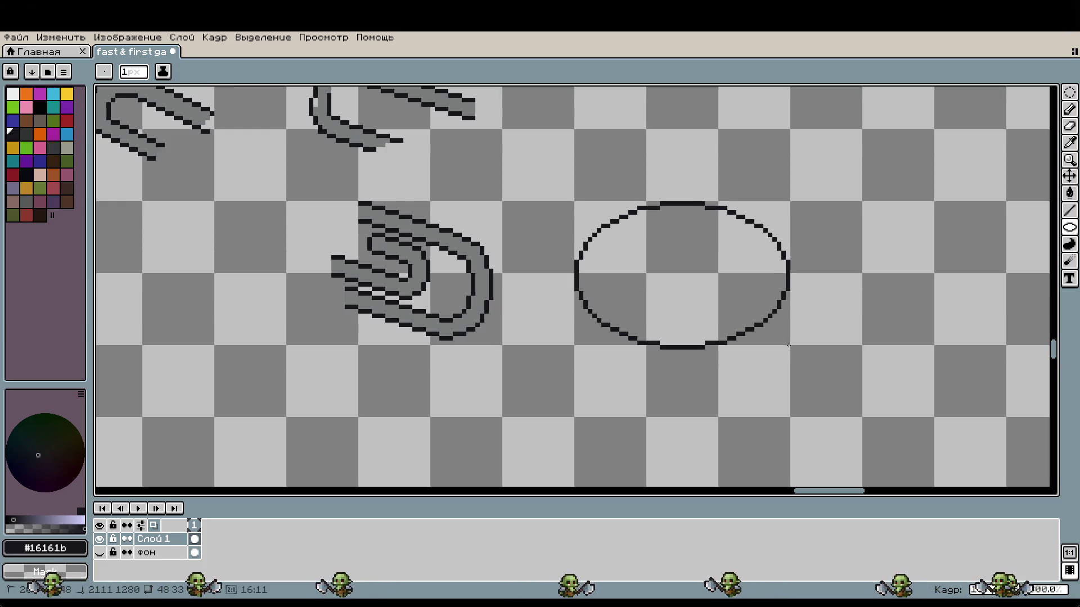
Select the ellipse and rotate it by -30°
{"action": "key", "text": "m"}
{"action": "left_click_drag", "start_coordinate": [573, 201], "coordinate": [789, 345]}
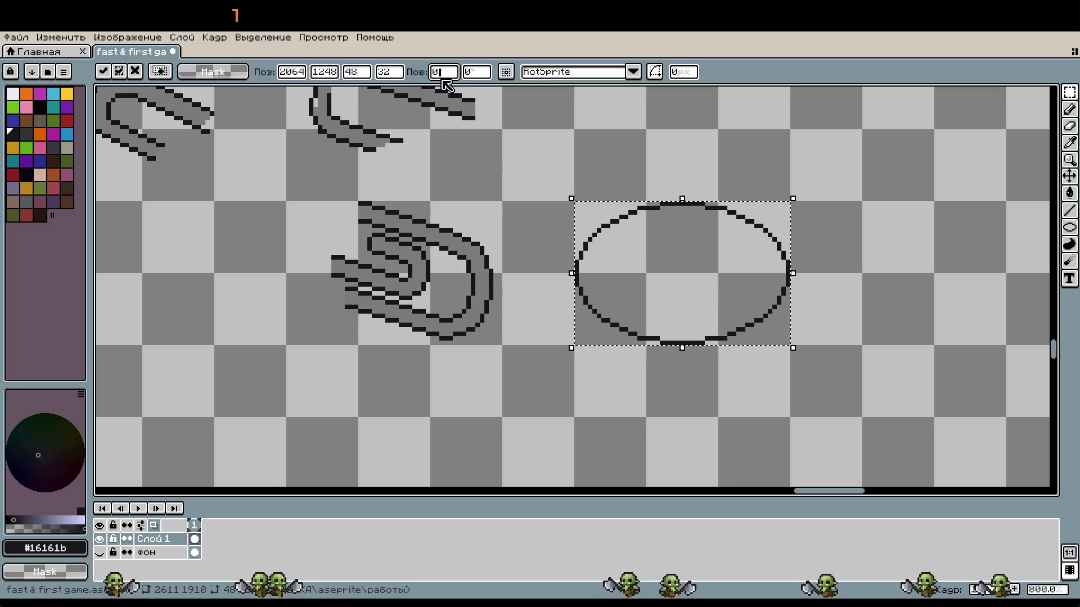
{"action": "type", "text": "30"}
{"action": "key", "text": "BackSpace"}
{"action": "key", "text": "BackSpace"}
{"action": "key", "text": "BackSpace"}
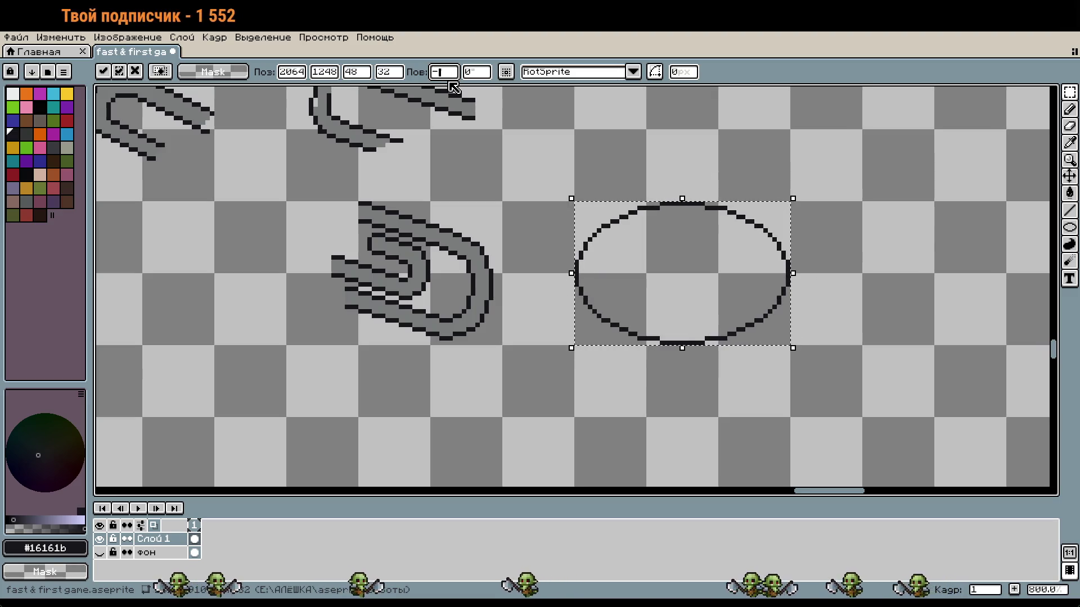
{"action": "type", "text": "30"}
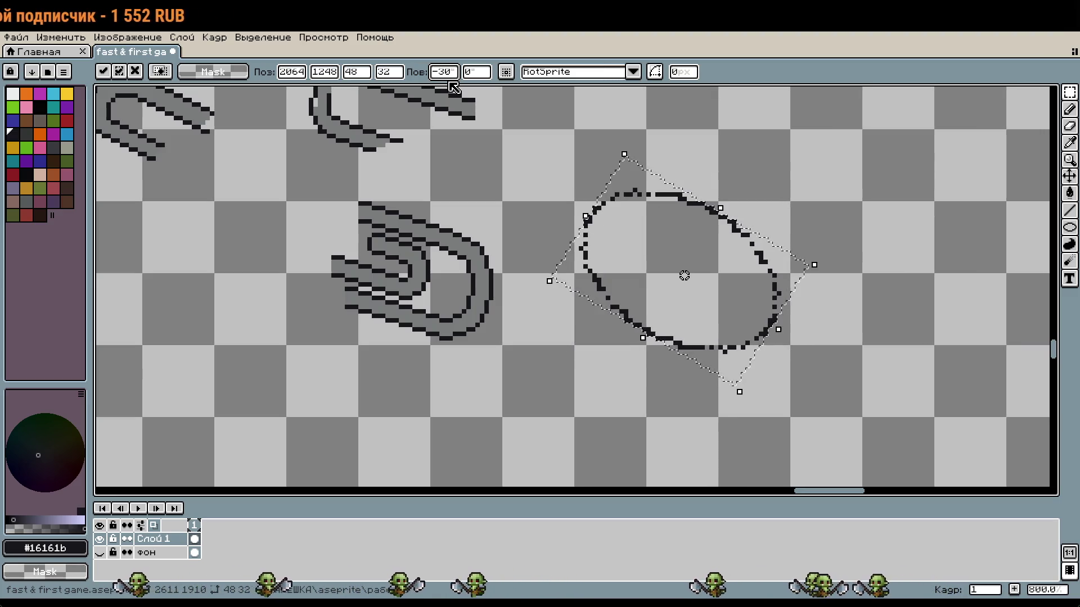
{"action": "key", "text": "Return"}
{"action": "left_click", "coordinate": [850, 352]}
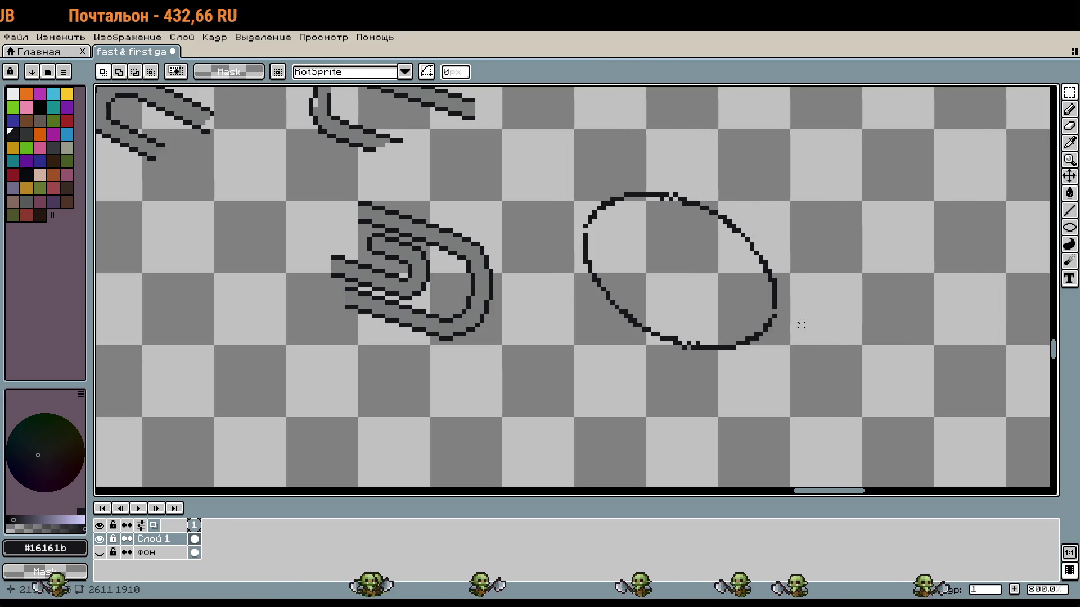
Select the tilted ellipse and drag it over the grey paperclip
{"action": "left_click_drag", "start_coordinate": [837, 366], "coordinate": [585, 149]}
{"action": "left_click", "coordinate": [819, 437]}
{"action": "left_click_drag", "start_coordinate": [824, 411], "coordinate": [561, 145]}
{"action": "mouse_move", "coordinate": [714, 270]}
{"action": "left_mouse_down"}
{"action": "mouse_move", "coordinate": [485, 241]}
{"action": "mouse_move", "coordinate": [457, 288]}
{"action": "left_mouse_up"}
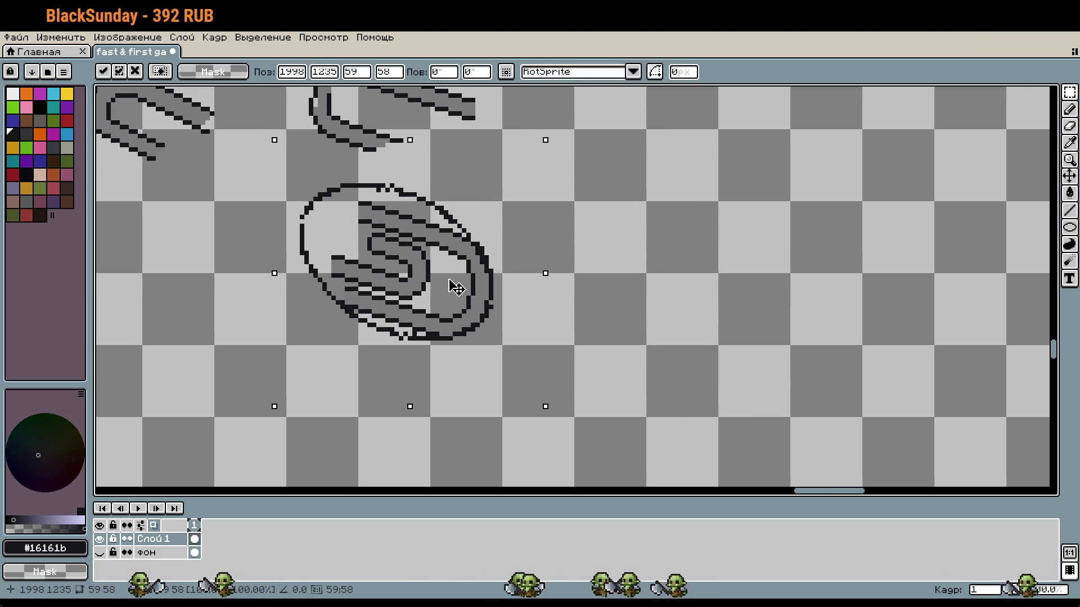
Cancel the ellipse move, select the tilted ellipse and delete it
{"action": "left_click_drag", "start_coordinate": [598, 329], "coordinate": [759, 345]}
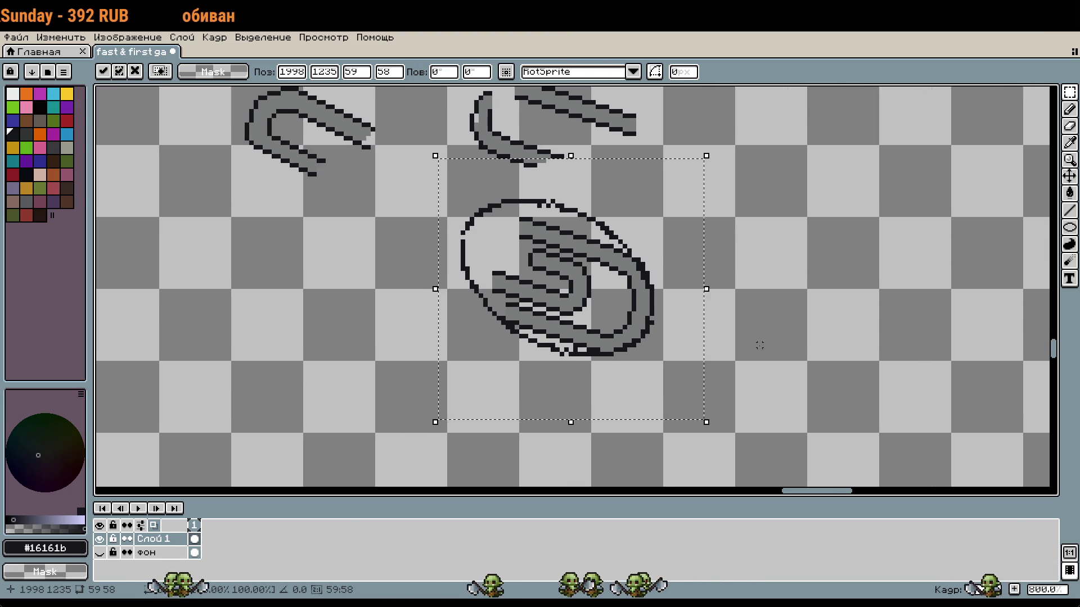
{"action": "key", "text": "Escape"}
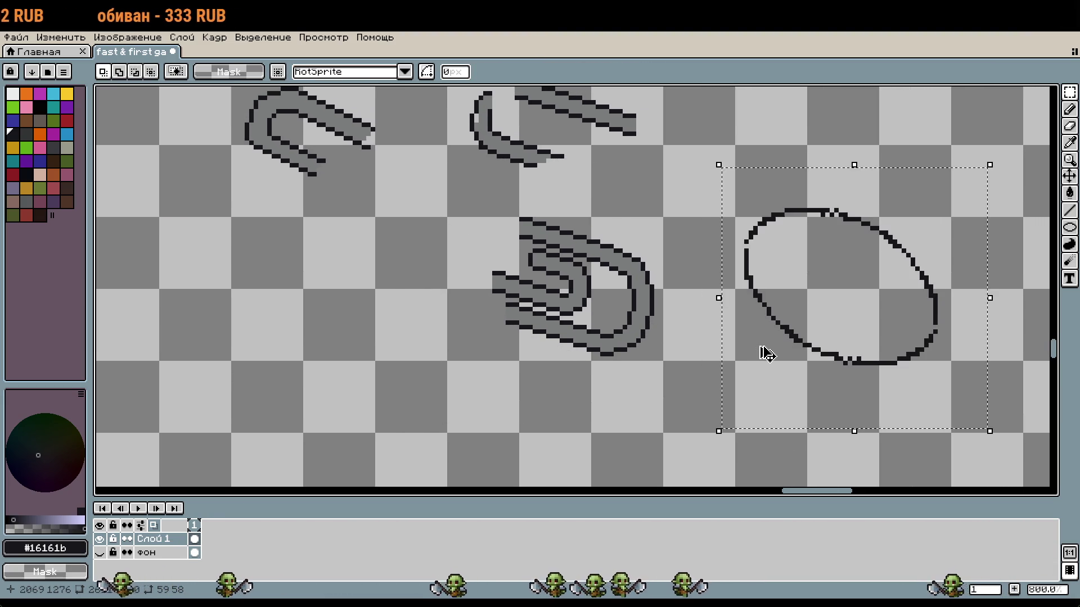
{"action": "left_click", "coordinate": [766, 355]}
{"action": "left_click_drag", "start_coordinate": [719, 192], "coordinate": [941, 427]}
{"action": "left_click", "coordinate": [972, 416]}
{"action": "left_click_drag", "start_coordinate": [704, 164], "coordinate": [969, 411]}
{"action": "key", "text": "Delete"}
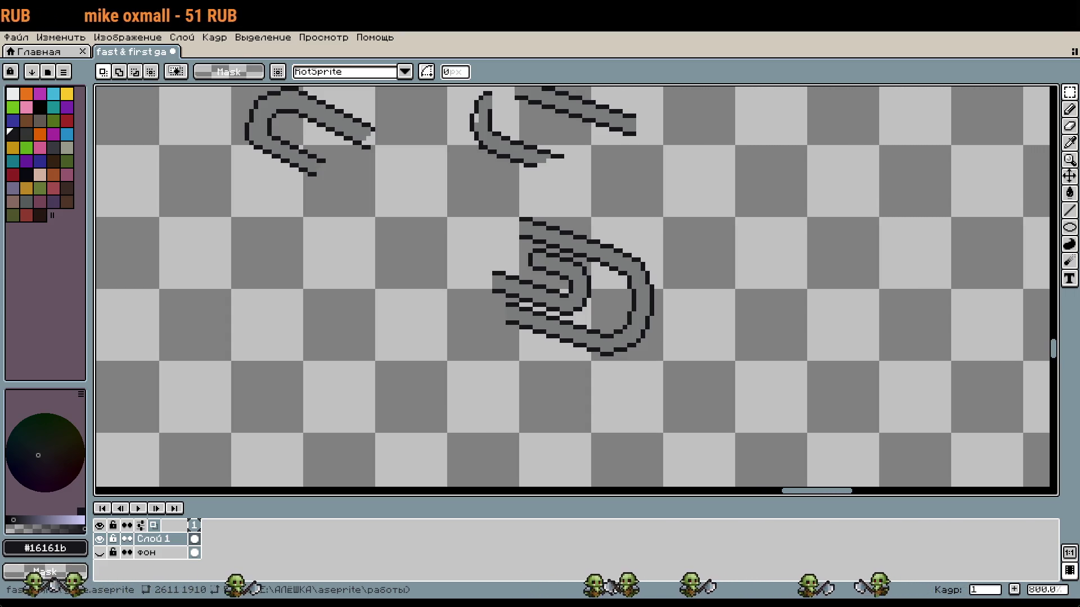
Undo a stray dark pixel and add a dark pixel to the paperclip's outline
{"action": "left_click_drag", "start_coordinate": [755, 398], "coordinate": [790, 375]}
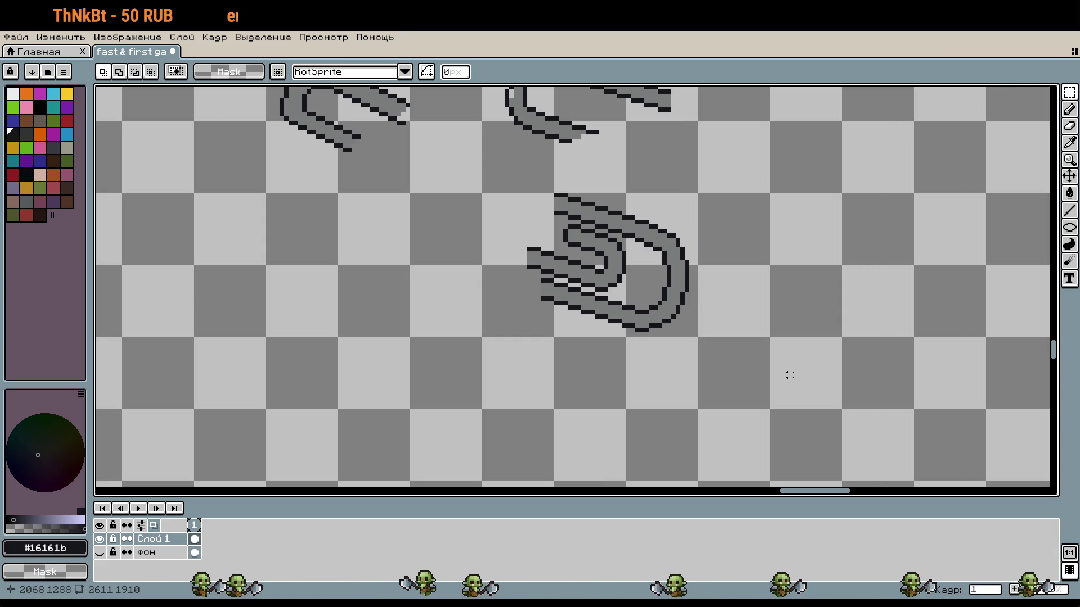
{"action": "scroll", "coordinate": [753, 287], "scroll_direction": "up", "scroll_amount": 3}
{"action": "left_click_drag", "start_coordinate": [753, 286], "coordinate": [1038, 403]}
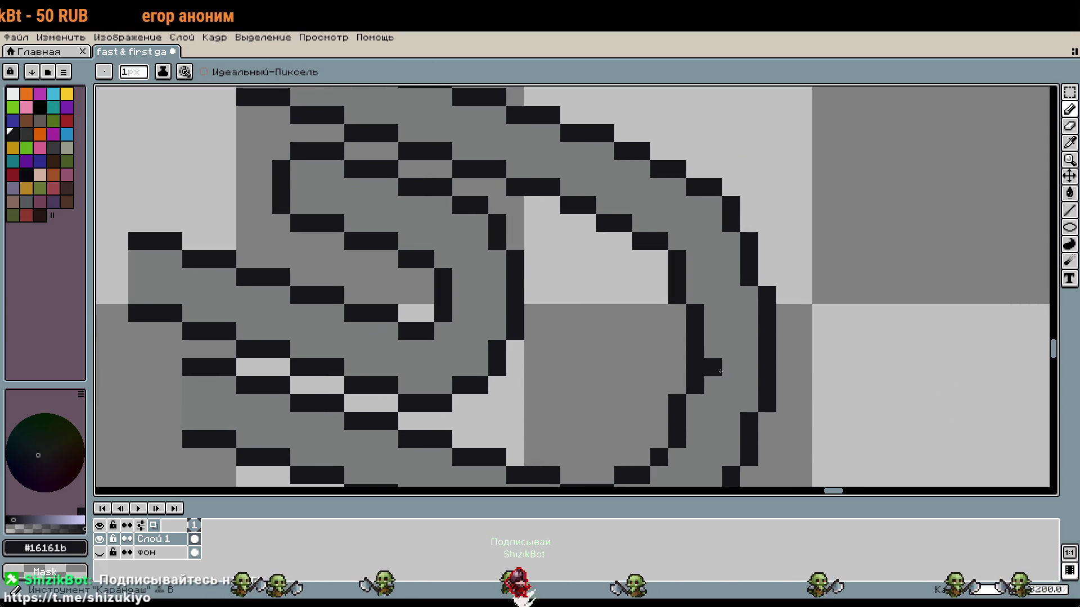
{"action": "key", "text": "i"}
{"action": "key", "text": "b"}
{"action": "scroll", "coordinate": [821, 326], "scroll_direction": "down", "scroll_amount": 5}
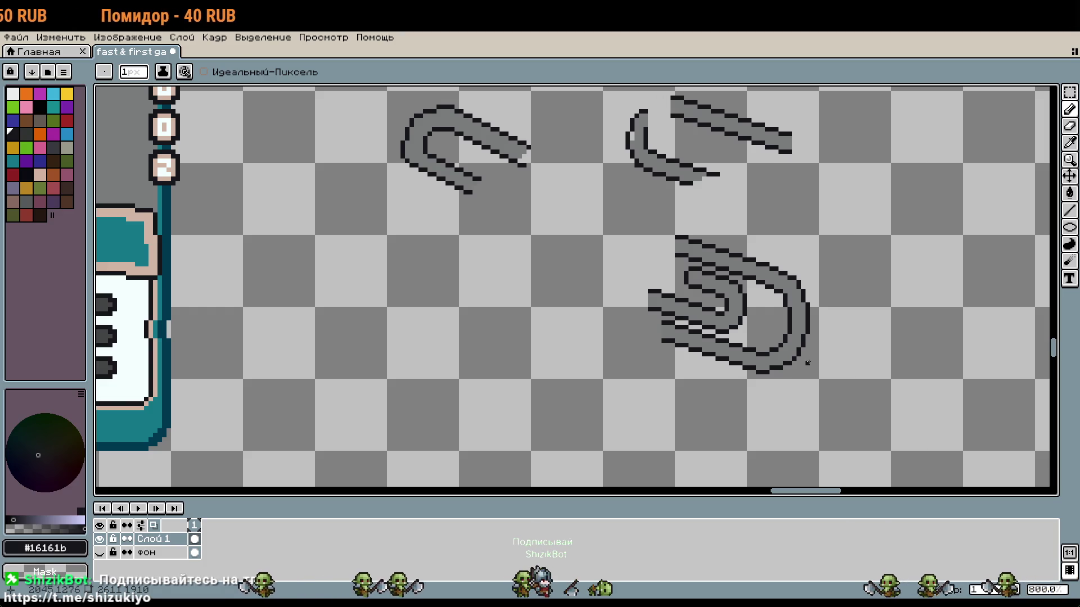
{"action": "scroll", "coordinate": [799, 368], "scroll_direction": "up", "scroll_amount": 4}
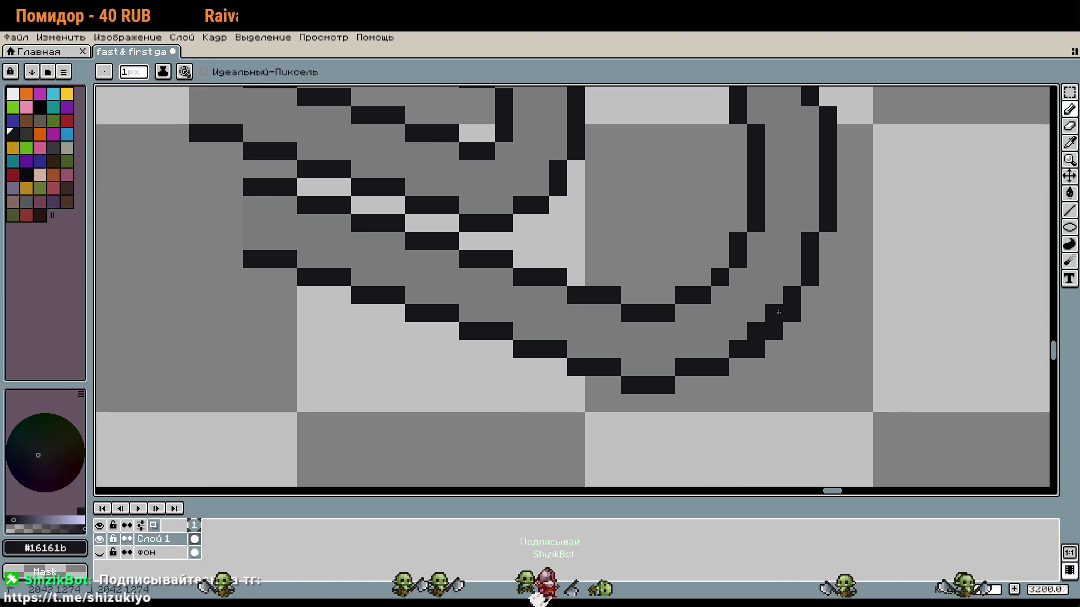
{"action": "scroll", "coordinate": [813, 365], "scroll_direction": "down", "scroll_amount": 4}
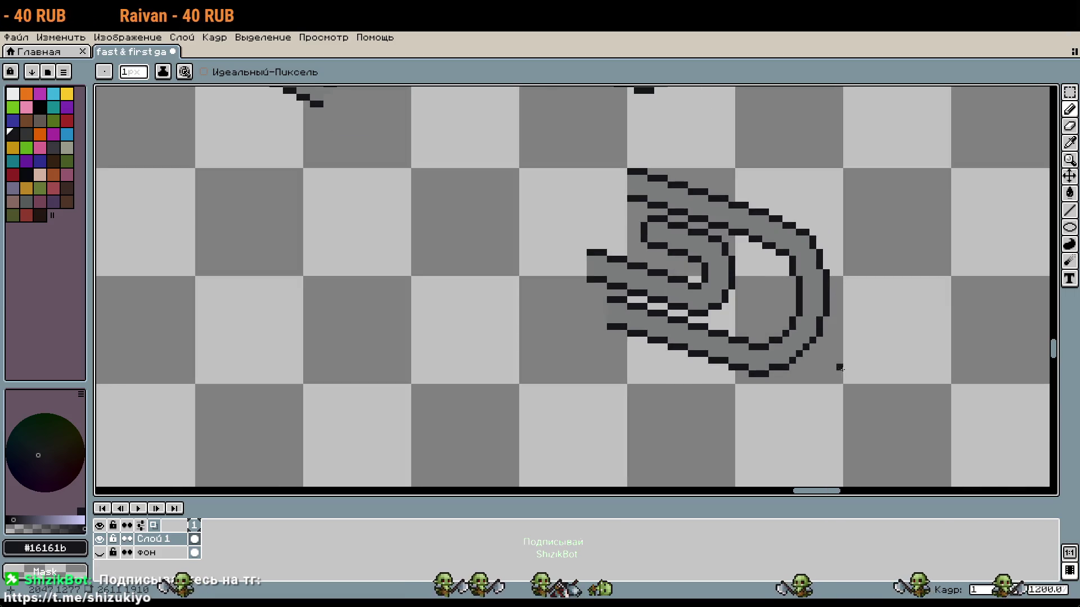
{"action": "key", "text": "ctrl+z"}
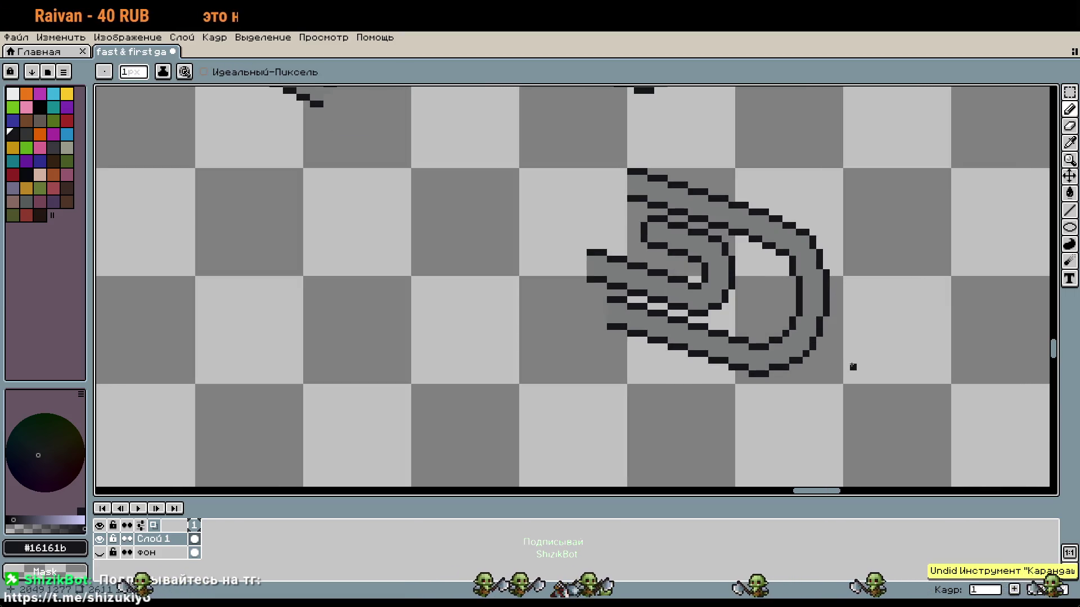
{"action": "scroll", "coordinate": [853, 366], "scroll_direction": "up", "scroll_amount": 4}
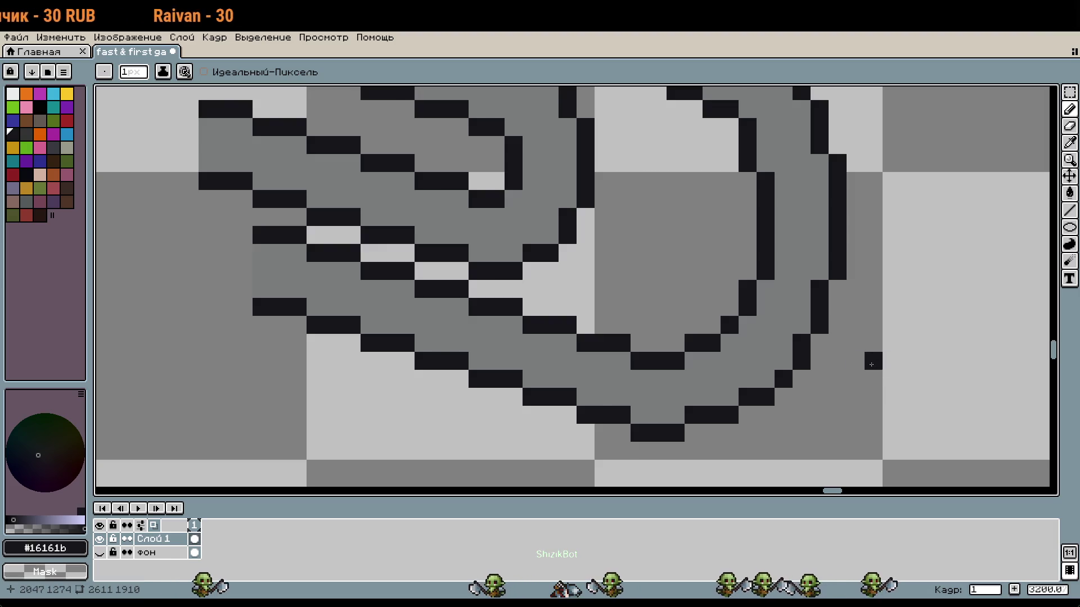
{"action": "scroll", "coordinate": [772, 353], "scroll_direction": "down", "scroll_amount": 3}
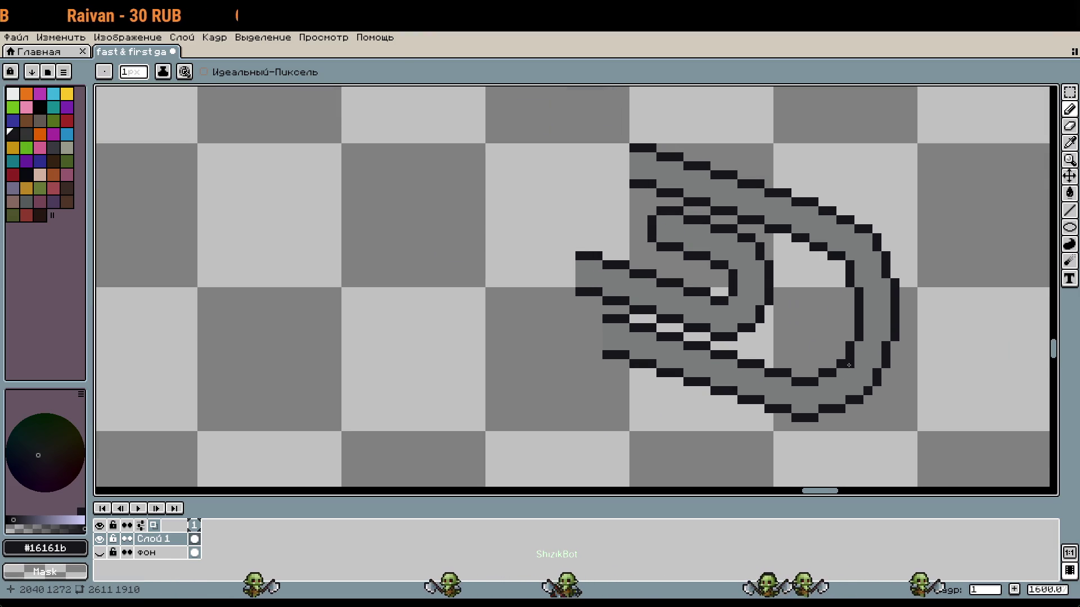
{"action": "left_click", "coordinate": [831, 347]}
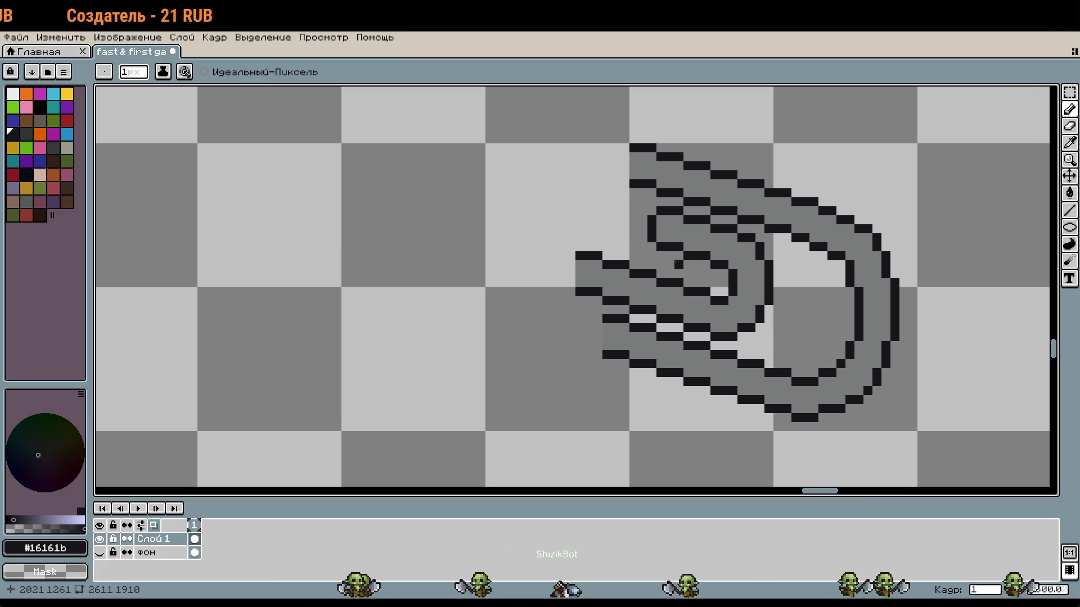
Draw a short dark column at the lower strip's left end
{"action": "scroll", "coordinate": [690, 271], "scroll_direction": "up", "scroll_amount": 1}
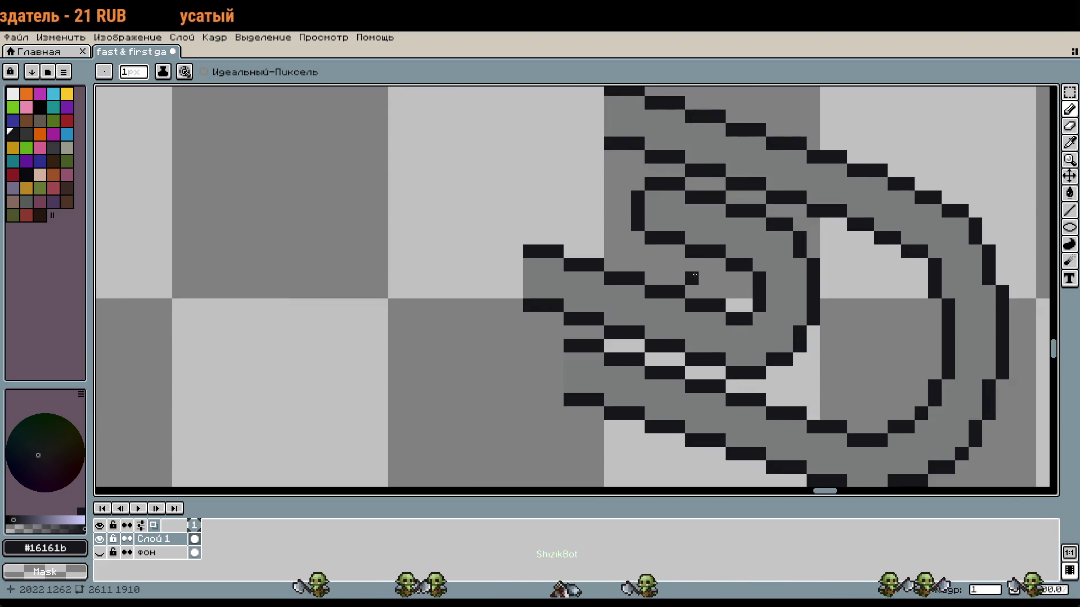
{"action": "scroll", "coordinate": [703, 287], "scroll_direction": "down", "scroll_amount": 2}
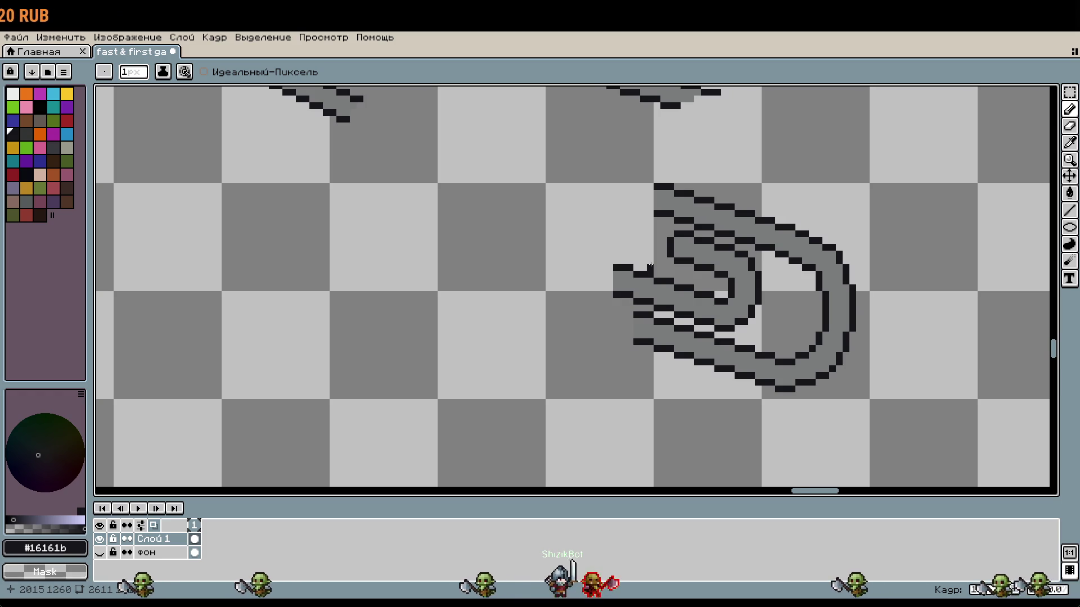
{"action": "scroll", "coordinate": [626, 312], "scroll_direction": "up", "scroll_amount": 1}
{"action": "left_click_drag", "start_coordinate": [631, 323], "coordinate": [631, 339]}
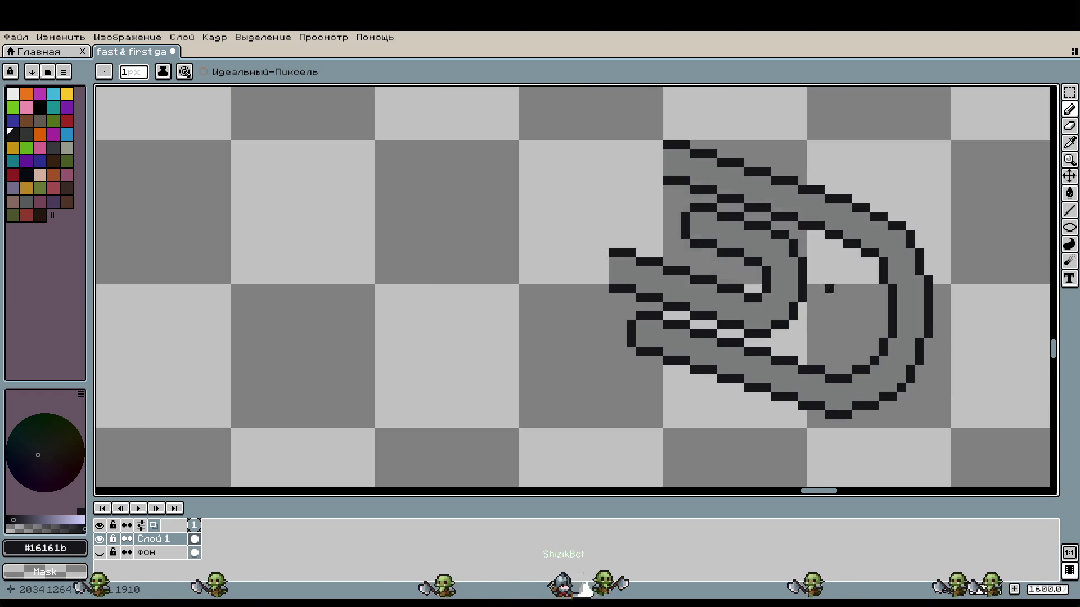
{"action": "scroll", "coordinate": [827, 287], "scroll_direction": "up", "scroll_amount": 2}
{"action": "scroll", "coordinate": [702, 229], "scroll_direction": "down", "scroll_amount": 1}
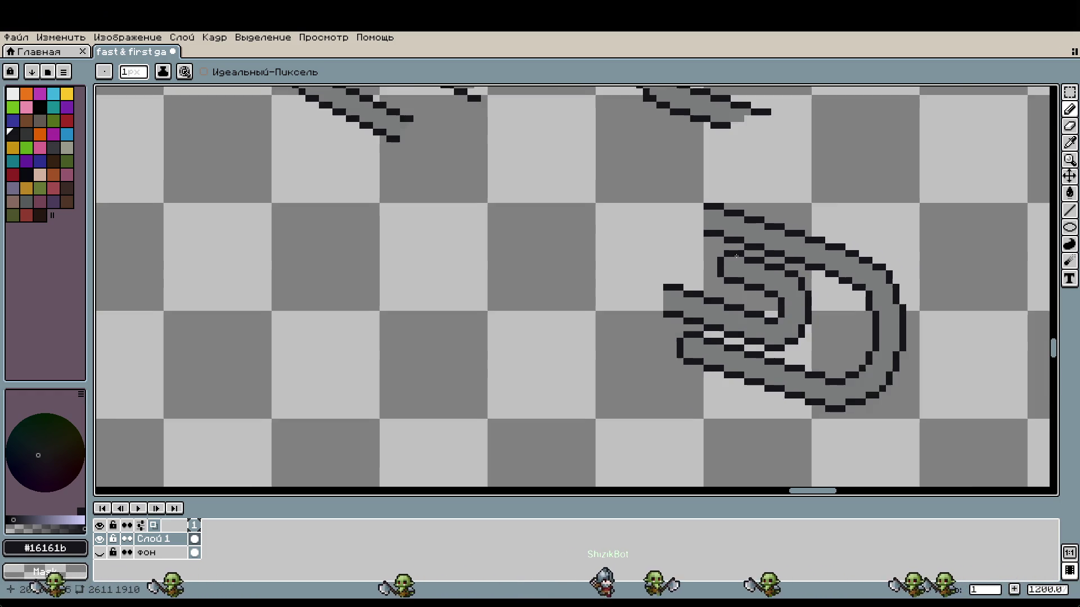
{"action": "scroll", "coordinate": [694, 245], "scroll_direction": "up", "scroll_amount": 2}
Select the inner wire loops and move them two pixels right
{"action": "key", "text": "m"}
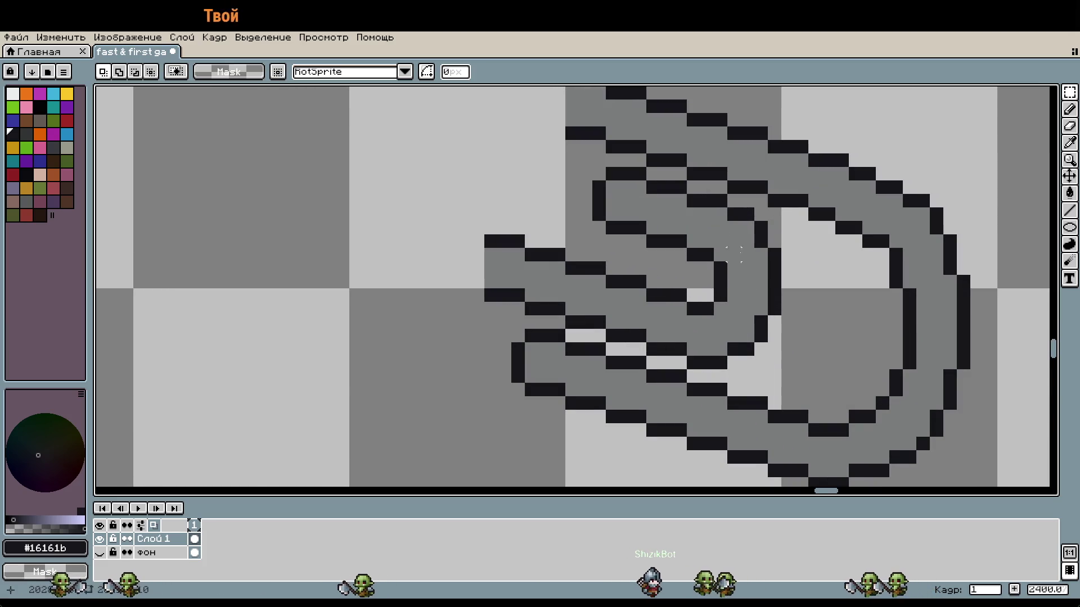
{"action": "mouse_move", "coordinate": [696, 199]}
{"action": "left_mouse_down"}
{"action": "mouse_move", "coordinate": [753, 273]}
{"action": "mouse_move", "coordinate": [766, 369]}
{"action": "left_mouse_up"}
{"action": "left_click_drag", "start_coordinate": [795, 329], "coordinate": [768, 248]}
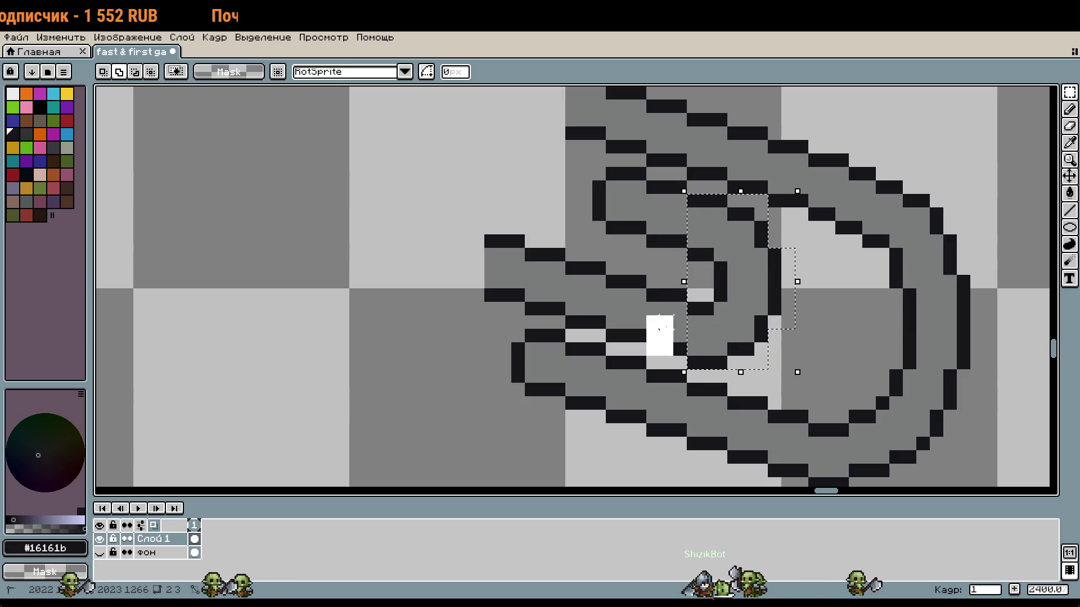
{"action": "mouse_move", "coordinate": [718, 282]}
{"action": "left_mouse_down"}
{"action": "mouse_move", "coordinate": [801, 315]}
{"action": "mouse_move", "coordinate": [769, 302]}
{"action": "left_mouse_up"}
{"action": "key", "text": "Return"}
Redraw the dark wire strips of the inner loop pixel by pixel
{"action": "key", "text": "b"}
{"action": "left_click", "coordinate": [667, 242]}
{"action": "left_click", "coordinate": [667, 188]}
{"action": "left_click", "coordinate": [680, 242]}
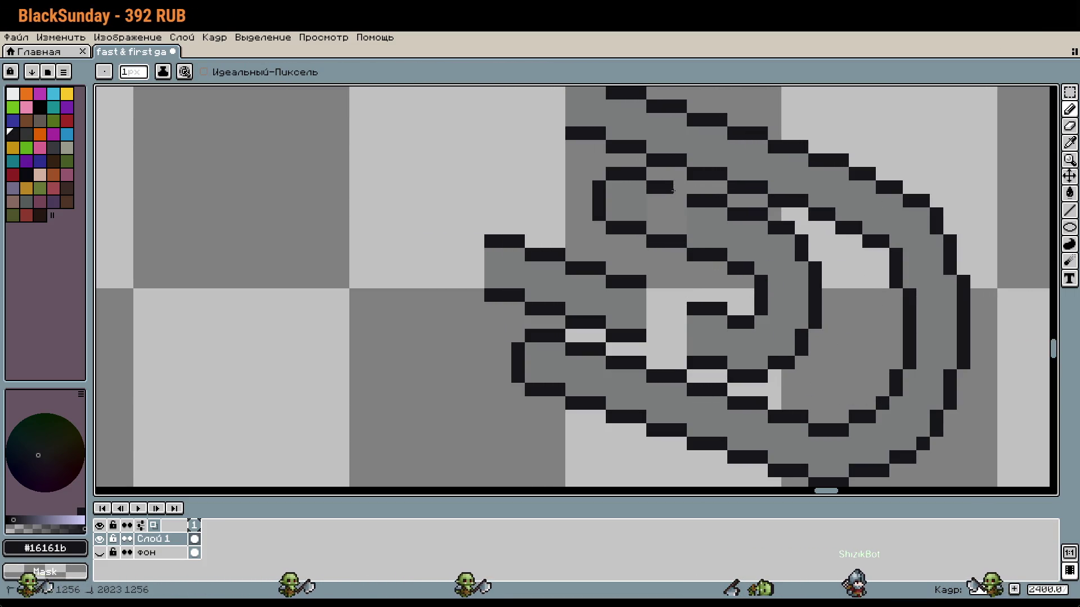
{"action": "left_click", "coordinate": [653, 296]}
{"action": "left_click_drag", "start_coordinate": [658, 297], "coordinate": [680, 296]}
{"action": "left_click_drag", "start_coordinate": [653, 349], "coordinate": [680, 349]}
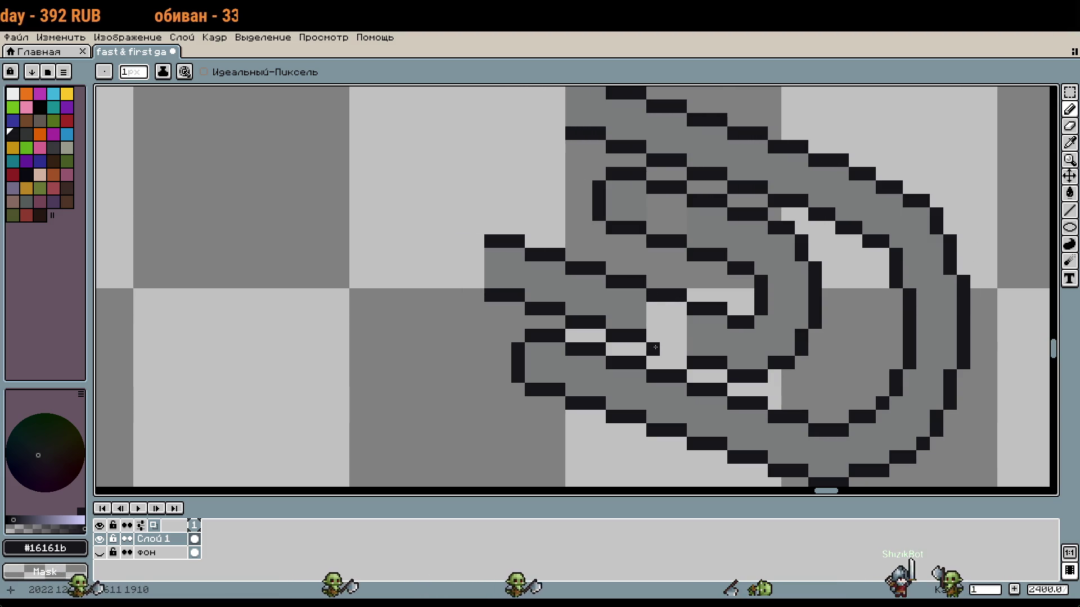
Sample the paperclip's grey and flood-fill the light gap with it
{"action": "key", "text": "i"}
{"action": "left_click", "coordinate": [712, 336]}
{"action": "key", "text": "g"}
{"action": "left_click", "coordinate": [667, 322]}
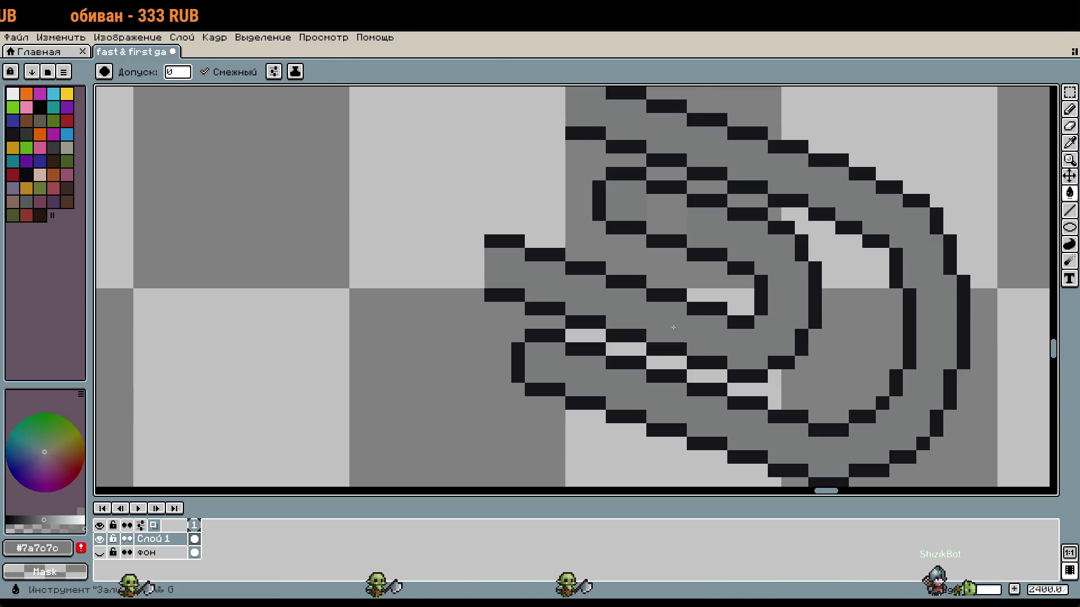
With the Pencil in the dark outline colour, start a three-pixel dark strip at the paperclip's left end
{"action": "scroll", "coordinate": [729, 286], "scroll_direction": "down", "scroll_amount": 1}
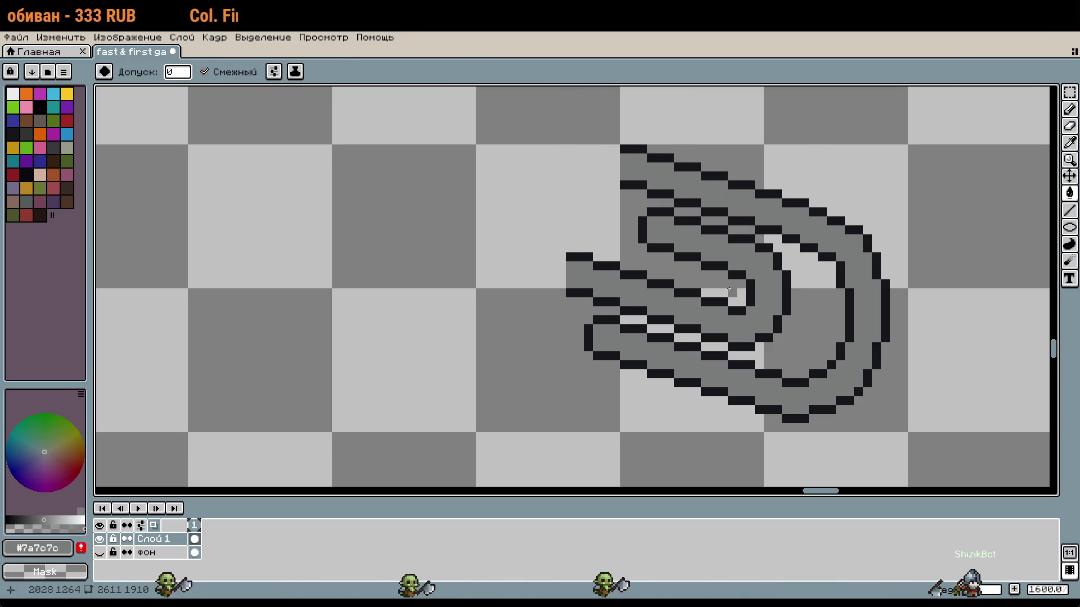
{"action": "key", "text": "b"}
{"action": "left_click", "coordinate": [699, 248], "text": "alt"}
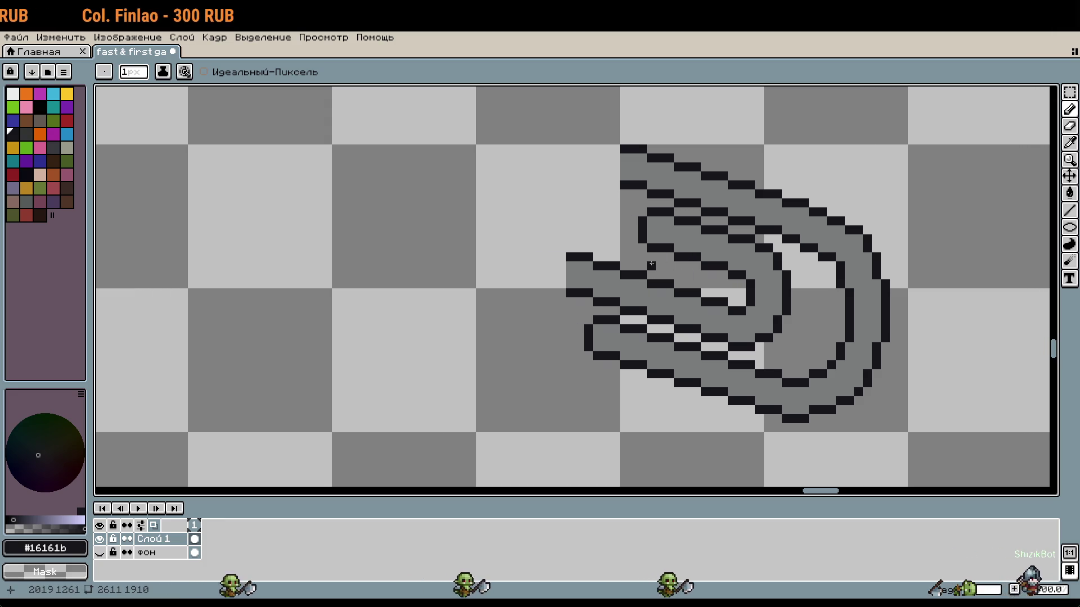
{"action": "left_click_drag", "start_coordinate": [618, 251], "coordinate": [658, 277]}
{"action": "scroll", "coordinate": [649, 262], "scroll_direction": "up", "scroll_amount": 1}
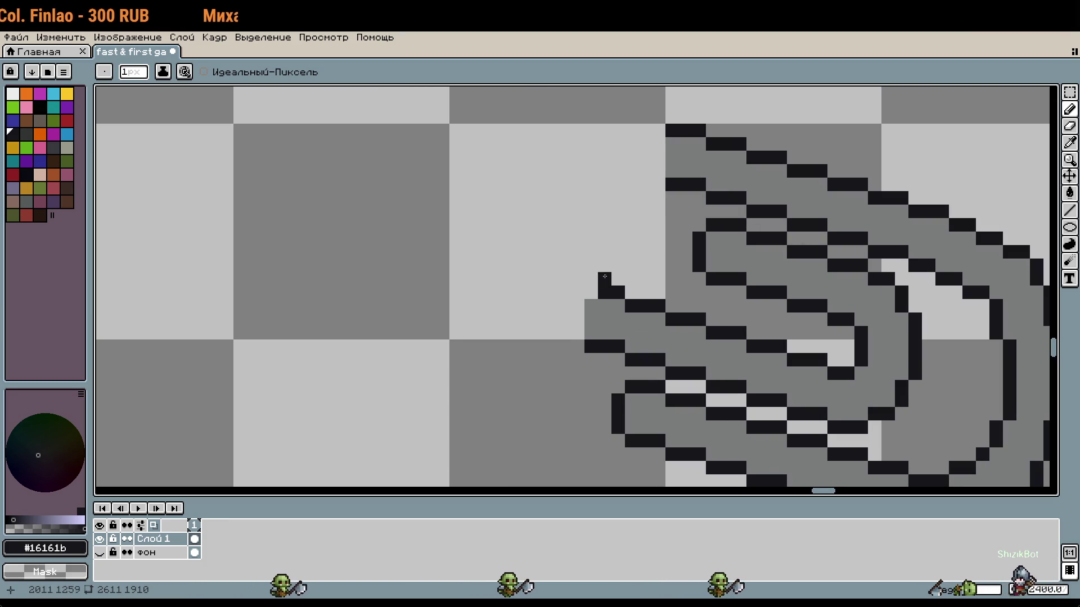
{"action": "left_click", "coordinate": [655, 200]}
{"action": "left_click_drag", "start_coordinate": [653, 199], "coordinate": [631, 198]}
Add more three-pixel dark strips and vertical dark lines to form the outer left curve
{"action": "mouse_move", "coordinate": [702, 289]}
{"action": "left_mouse_down"}
{"action": "mouse_move", "coordinate": [687, 267]}
{"action": "mouse_move", "coordinate": [734, 345]}
{"action": "left_mouse_up"}
{"action": "scroll", "coordinate": [687, 267], "scroll_direction": "up", "scroll_amount": 1}
{"action": "left_click_drag", "start_coordinate": [675, 152], "coordinate": [641, 152]}
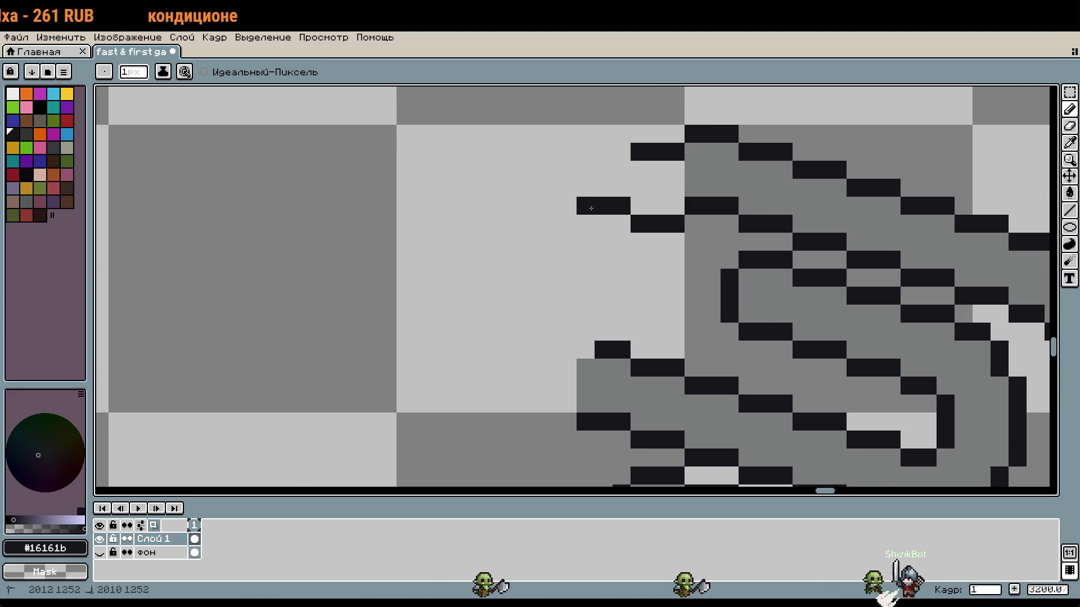
{"action": "left_click_drag", "start_coordinate": [621, 242], "coordinate": [585, 241]}
{"action": "left_click_drag", "start_coordinate": [622, 170], "coordinate": [584, 170]}
{"action": "scroll", "coordinate": [683, 300], "scroll_direction": "down", "scroll_amount": 3}
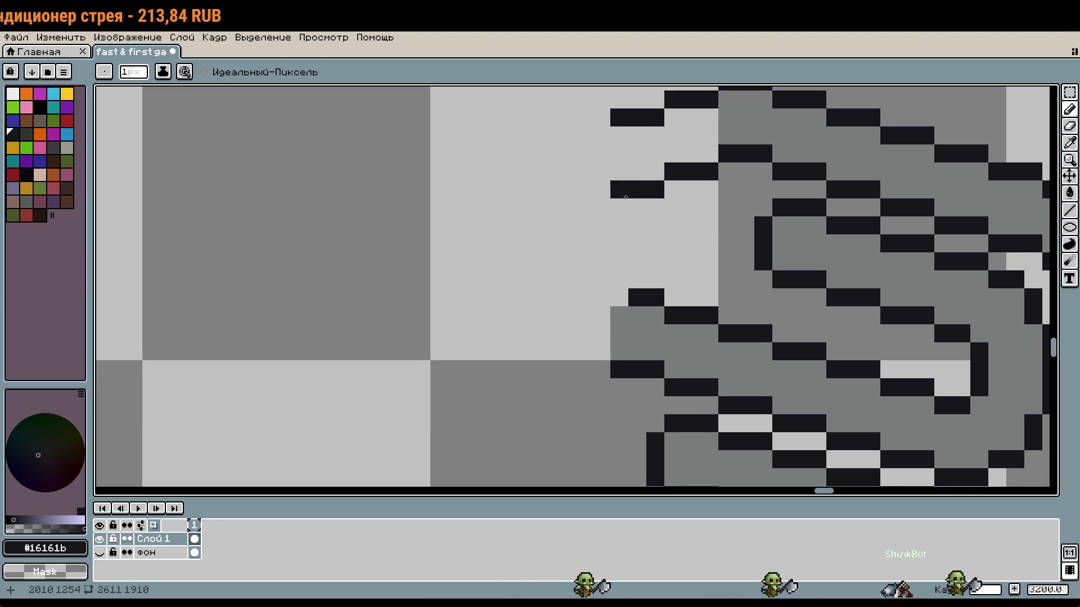
{"action": "left_click_drag", "start_coordinate": [650, 282], "coordinate": [650, 212]}
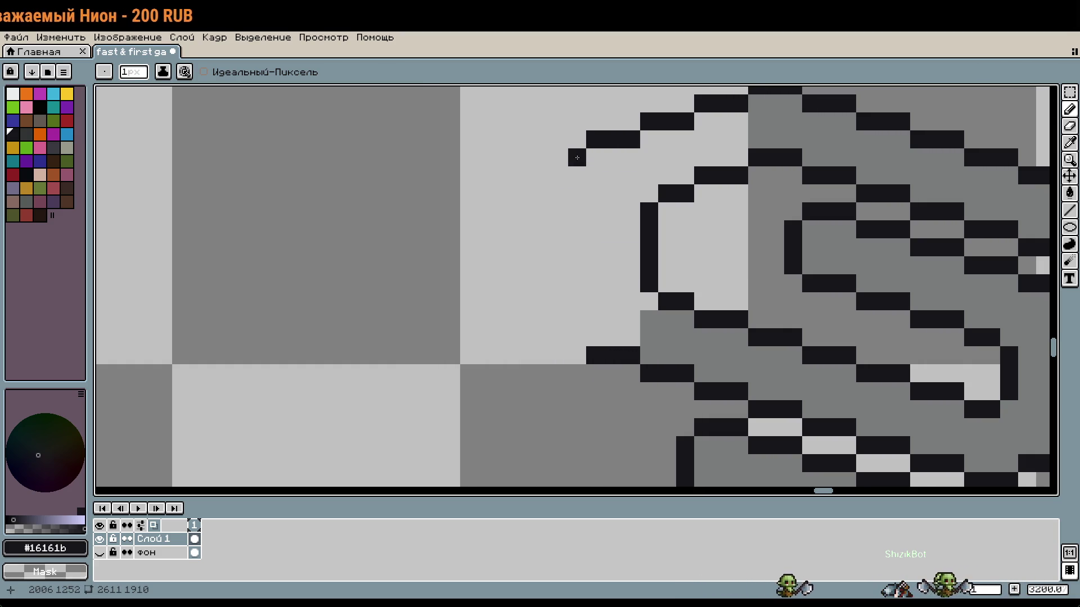
{"action": "left_click_drag", "start_coordinate": [577, 161], "coordinate": [573, 247]}
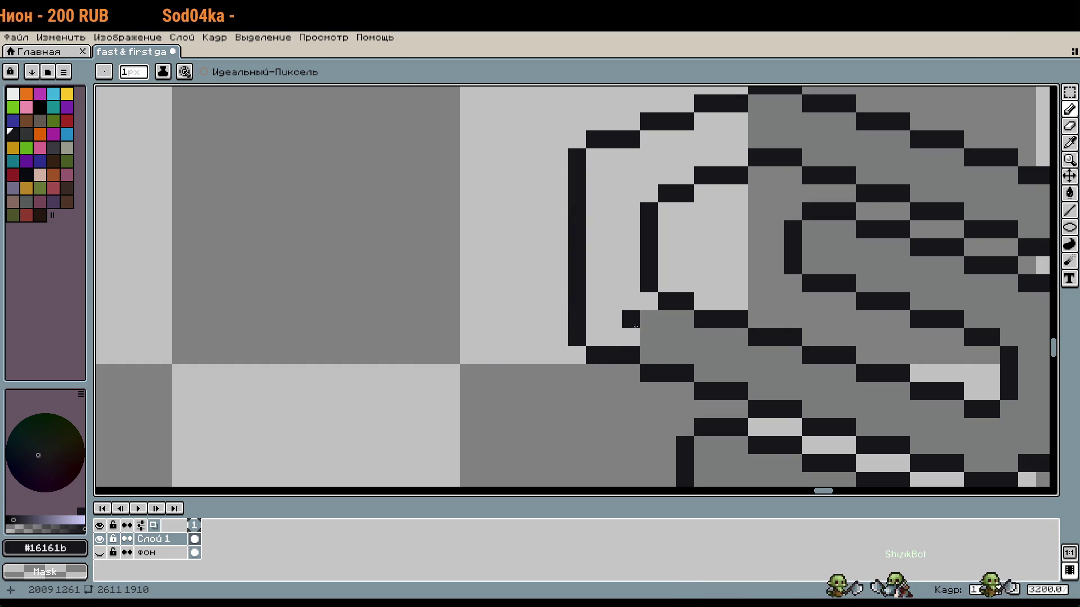
{"action": "key", "text": "ctrl+z"}
Fill the area inside the new outline with the sampled grey wire colour
{"action": "left_click", "coordinate": [646, 322], "text": "alt"}
{"action": "key", "text": "g"}
{"action": "left_click", "coordinate": [620, 300]}
{"action": "scroll", "coordinate": [675, 248], "scroll_direction": "down", "scroll_amount": 3}
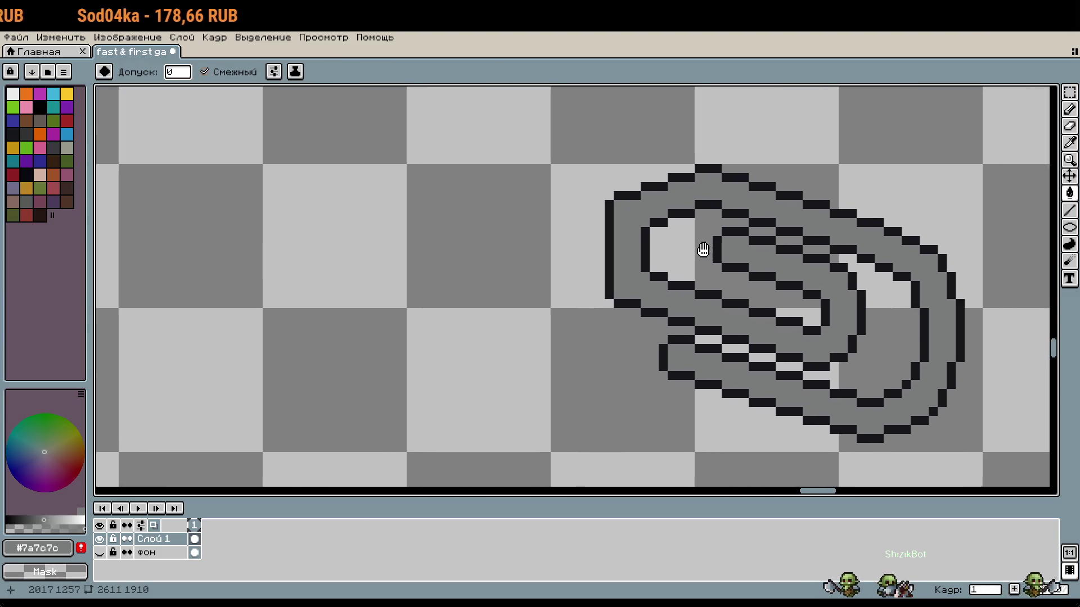
Undo the stray grey fill, extend the dark outline, and recolour the extra dark column grey
{"action": "scroll", "coordinate": [619, 251], "scroll_direction": "up", "scroll_amount": 4}
{"action": "key", "text": "o"}
{"action": "left_click", "coordinate": [541, 245]}
{"action": "key", "text": "b"}
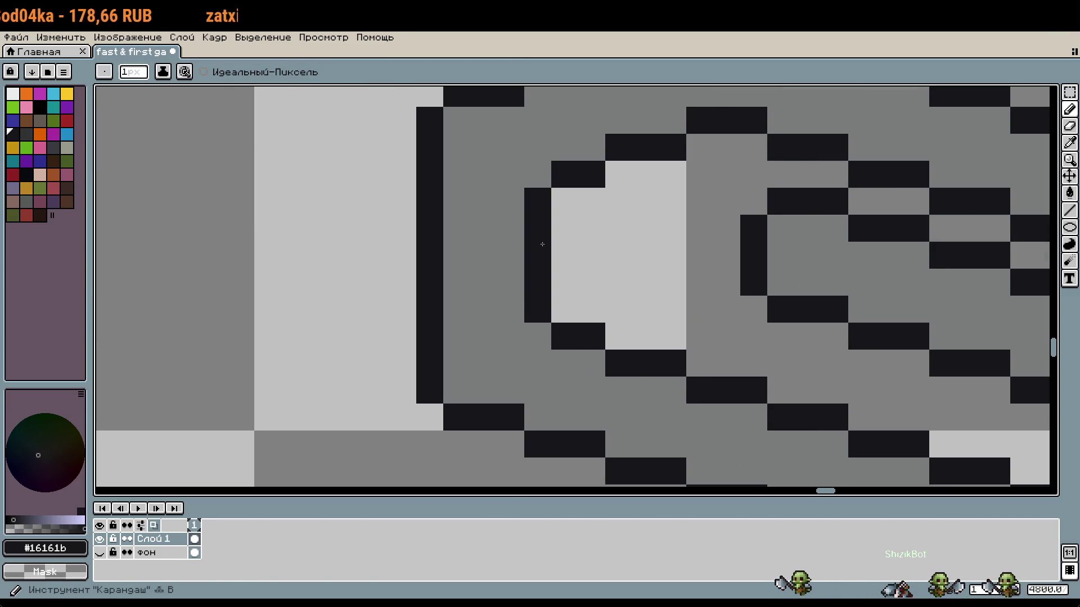
{"action": "key", "text": "ctrl+z"}
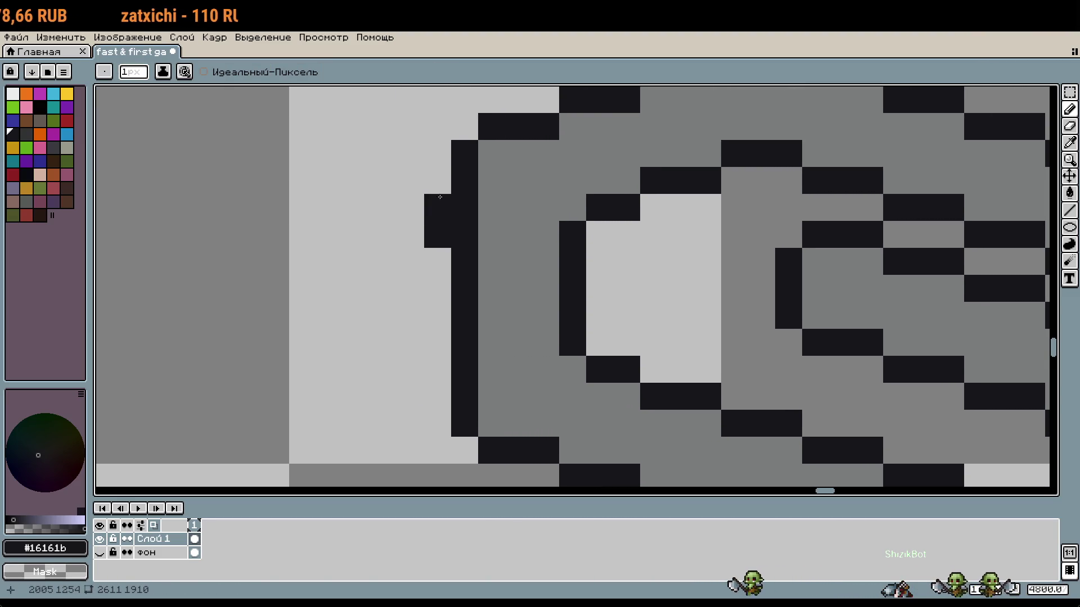
{"action": "mouse_move", "coordinate": [442, 225]}
{"action": "left_mouse_down"}
{"action": "mouse_move", "coordinate": [447, 345]}
{"action": "mouse_move", "coordinate": [464, 225]}
{"action": "left_mouse_up"}
{"action": "left_click", "coordinate": [484, 363], "text": "alt"}
{"action": "scroll", "coordinate": [550, 290], "scroll_direction": "down", "scroll_amount": 2}
{"action": "scroll", "coordinate": [573, 285], "scroll_direction": "up", "scroll_amount": 2}
Add two dark corner pixels to the loop's left edge
{"action": "left_click", "coordinate": [444, 212], "text": "alt"}
{"action": "left_click", "coordinate": [429, 218]}
{"action": "left_click", "coordinate": [427, 370]}
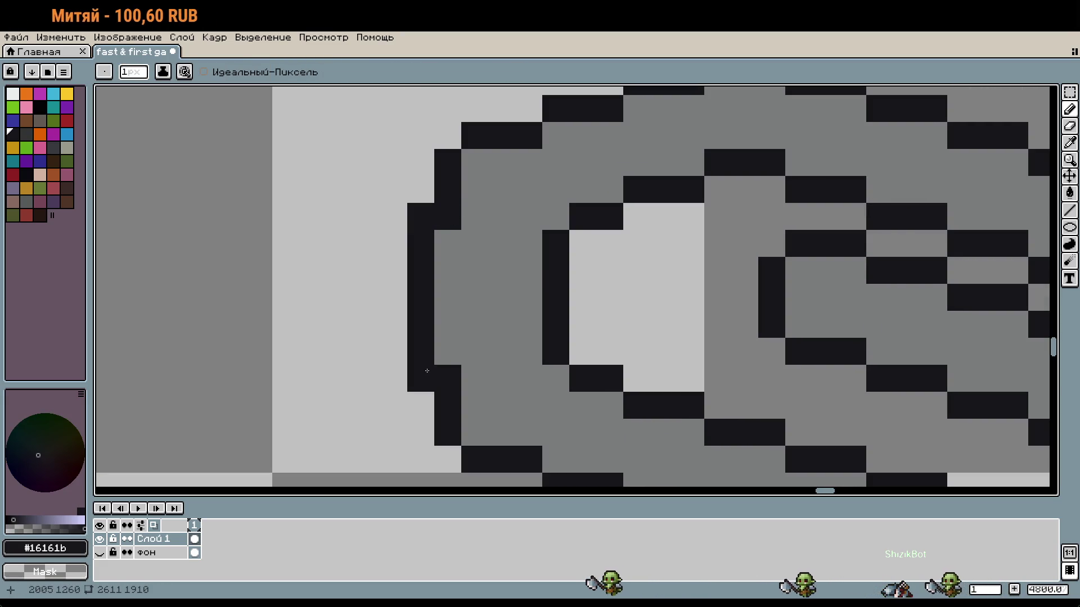
{"action": "left_click", "coordinate": [489, 350], "text": "alt"}
{"action": "scroll", "coordinate": [562, 269], "scroll_direction": "down", "scroll_amount": 3}
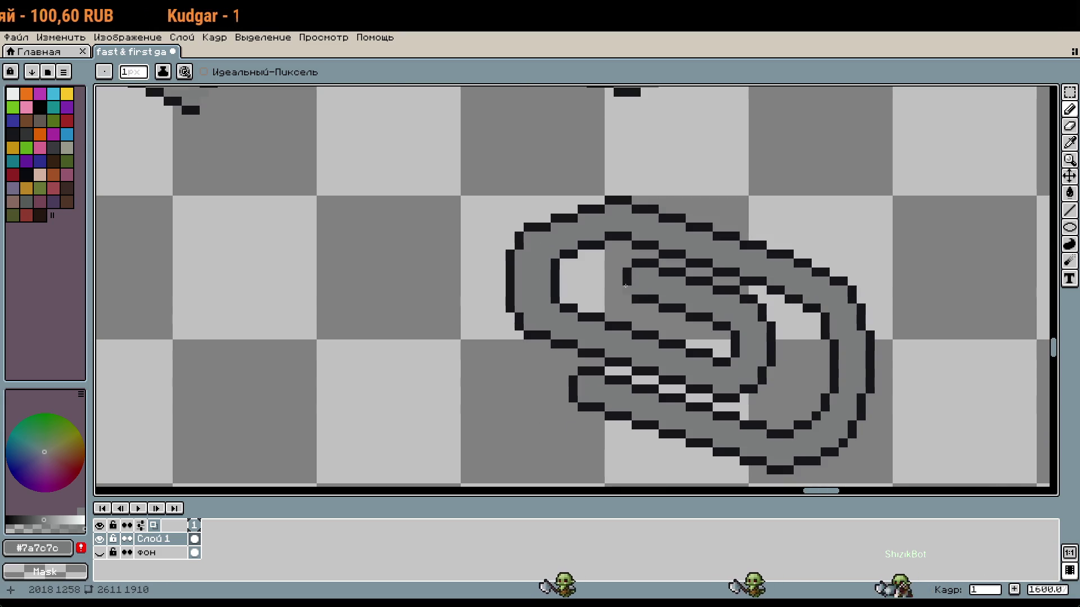
Nudge the loop's left outline edge one pixel right and its top-left edge one pixel up
{"action": "key", "text": "m"}
{"action": "left_click_drag", "start_coordinate": [476, 202], "coordinate": [535, 352]}
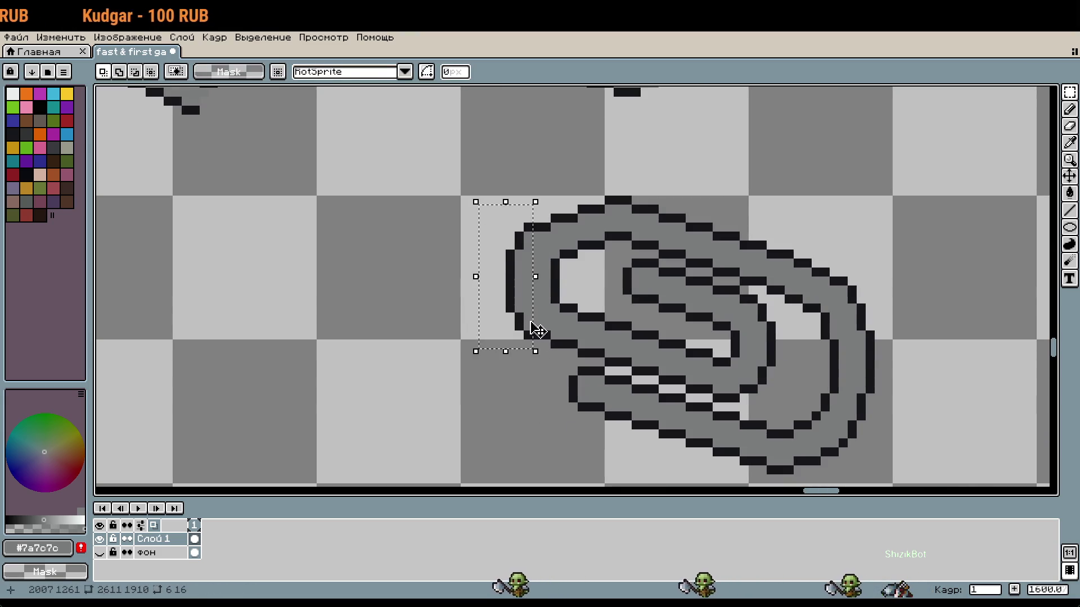
{"action": "key", "text": "Right"}
{"action": "key", "text": "ctrl+d"}
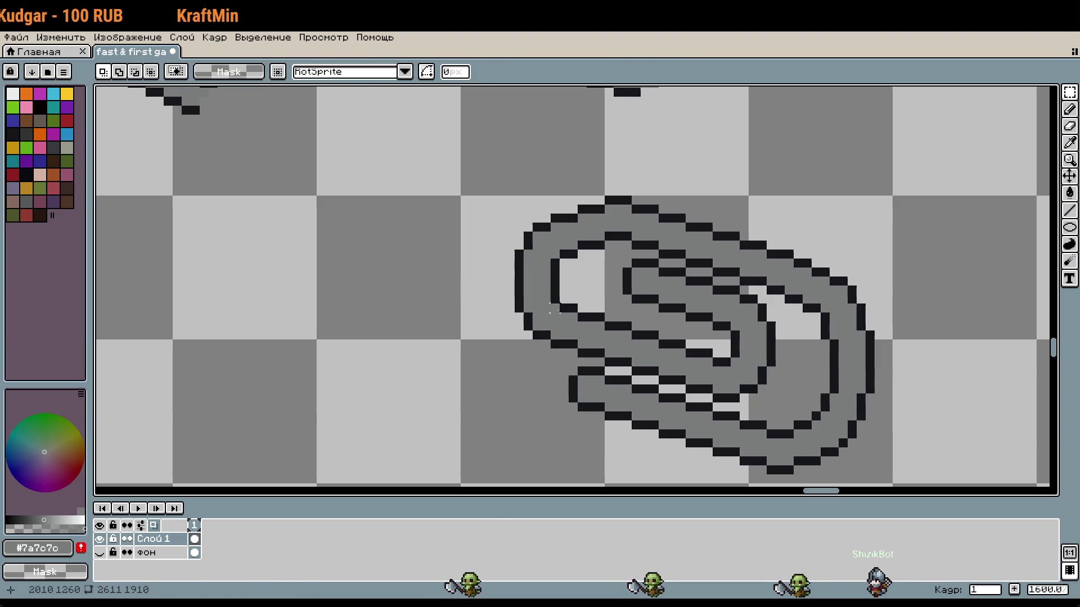
{"action": "scroll", "coordinate": [597, 229], "scroll_direction": "up", "scroll_amount": 1}
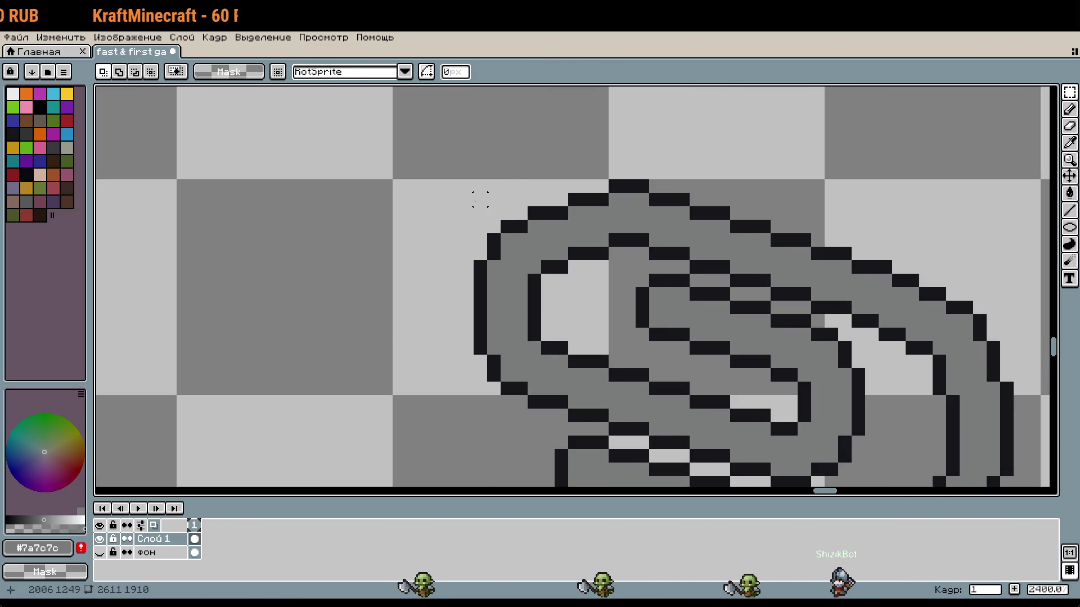
{"action": "left_click_drag", "start_coordinate": [480, 186], "coordinate": [603, 229]}
{"action": "key", "text": "Up"}
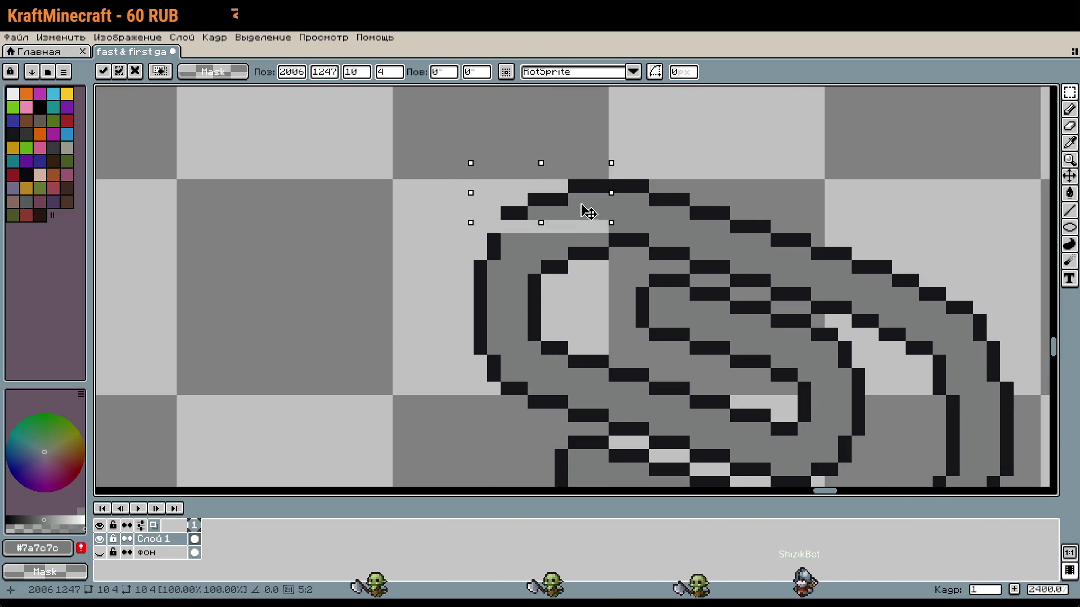
{"action": "key", "text": "ctrl+d"}
Shift the short top-left outline segment one pixel left and clear the selection
{"action": "left_click_drag", "start_coordinate": [472, 191], "coordinate": [582, 247]}
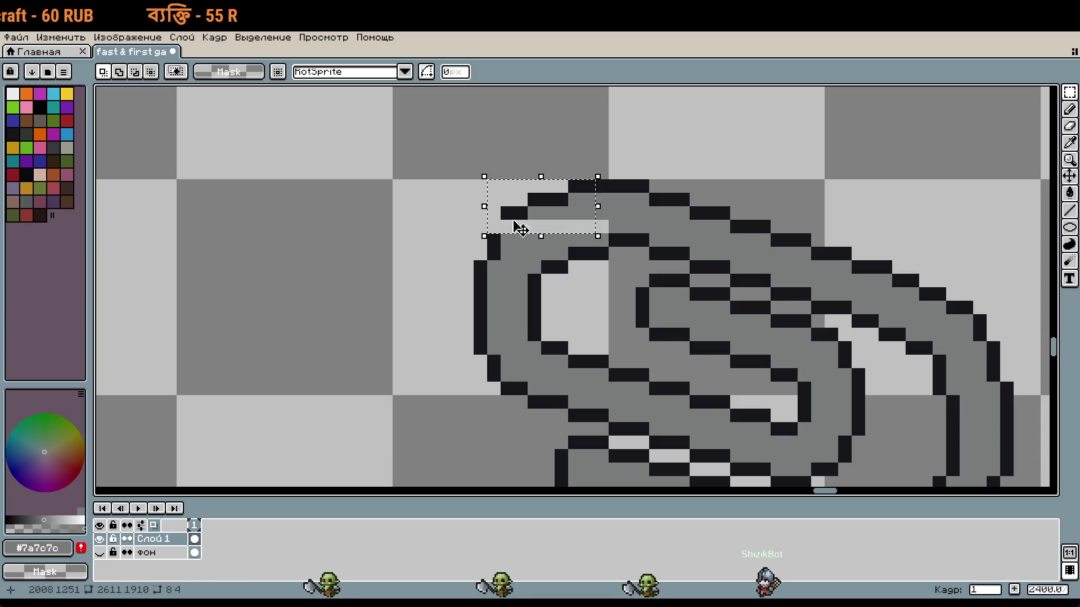
{"action": "key", "text": "Left"}
{"action": "key", "text": "ctrl+d"}
{"action": "scroll", "coordinate": [603, 227], "scroll_direction": "up", "scroll_amount": 1}
{"action": "key", "text": "i"}
{"action": "key", "text": "b"}
{"action": "scroll", "coordinate": [602, 227], "scroll_direction": "down", "scroll_amount": 5}
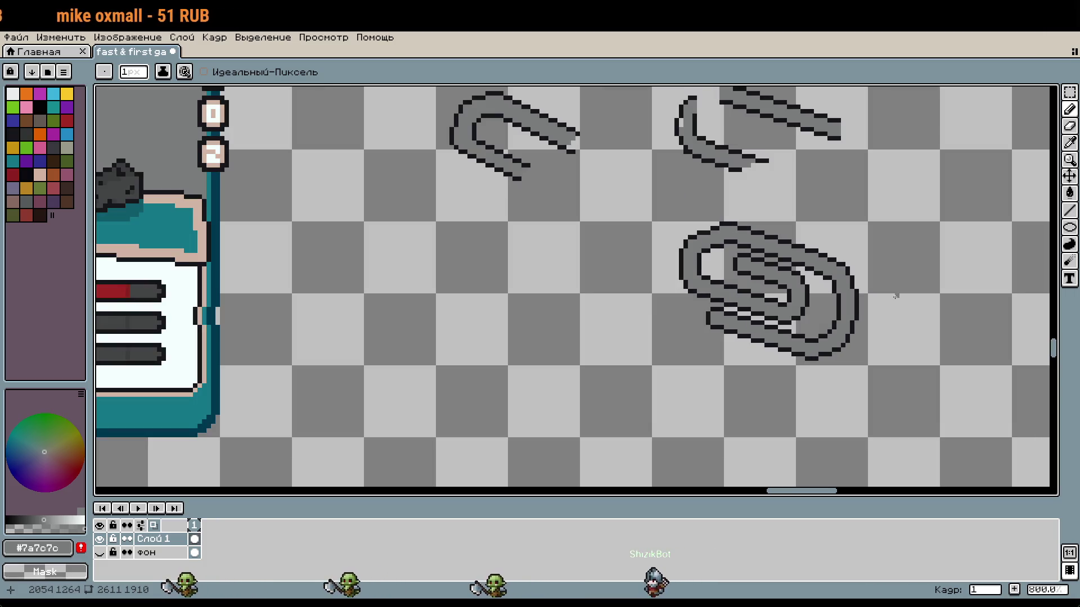
{"action": "key", "text": "m"}
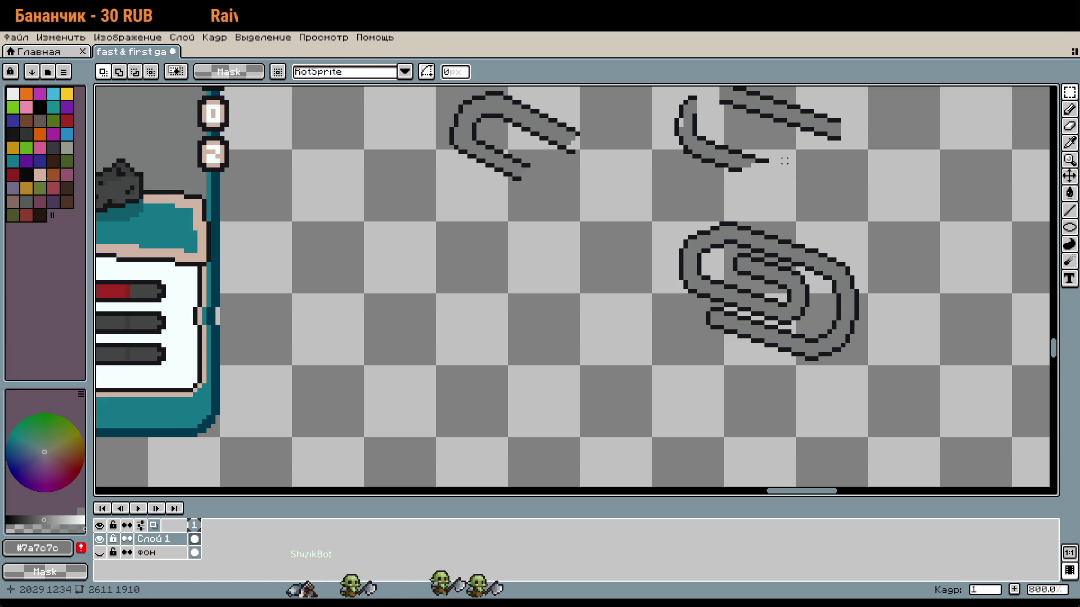
Lower the top of the paperclip's outer loop by one pixel
{"action": "scroll", "coordinate": [723, 231], "scroll_direction": "up", "scroll_amount": 5}
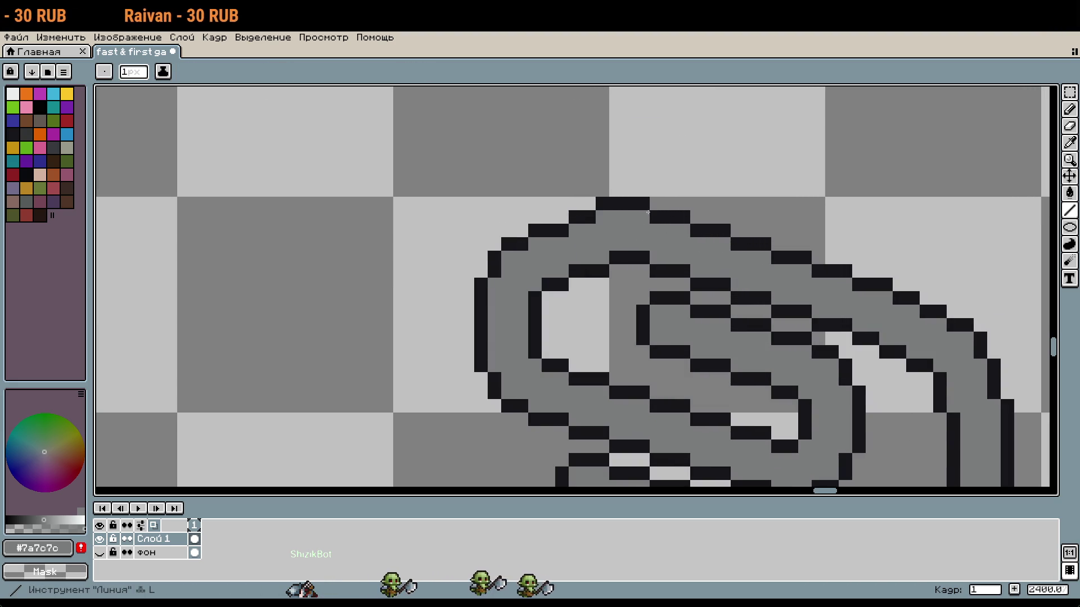
{"action": "left_click_drag", "start_coordinate": [636, 202], "coordinate": [540, 279]}
{"action": "mouse_move", "coordinate": [603, 266]}
{"action": "left_mouse_down"}
{"action": "mouse_move", "coordinate": [606, 278]}
{"action": "mouse_move", "coordinate": [634, 279]}
{"action": "left_mouse_up"}
{"action": "key", "text": "Down"}
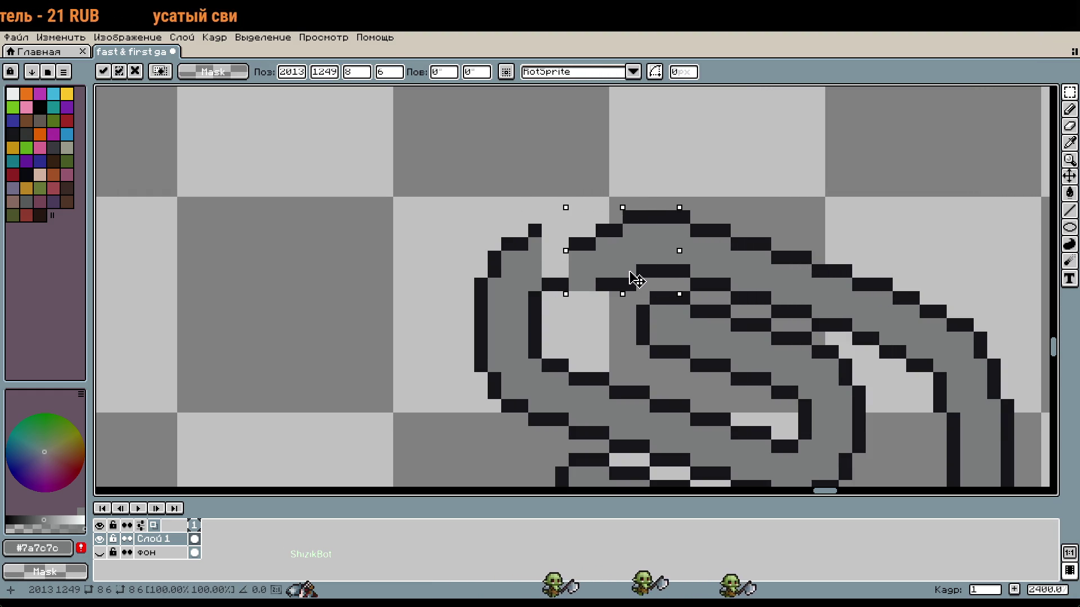
{"action": "key", "text": "Return"}
{"action": "scroll", "coordinate": [591, 248], "scroll_direction": "down", "scroll_amount": 1}
Delete the top of the left curl, opening it like a hook
{"action": "mouse_move", "coordinate": [571, 216]}
{"action": "left_mouse_down"}
{"action": "mouse_move", "coordinate": [513, 217]}
{"action": "mouse_move", "coordinate": [470, 171]}
{"action": "left_mouse_up"}
{"action": "key", "text": "Delete"}
{"action": "scroll", "coordinate": [496, 226], "scroll_direction": "down", "scroll_amount": 2}
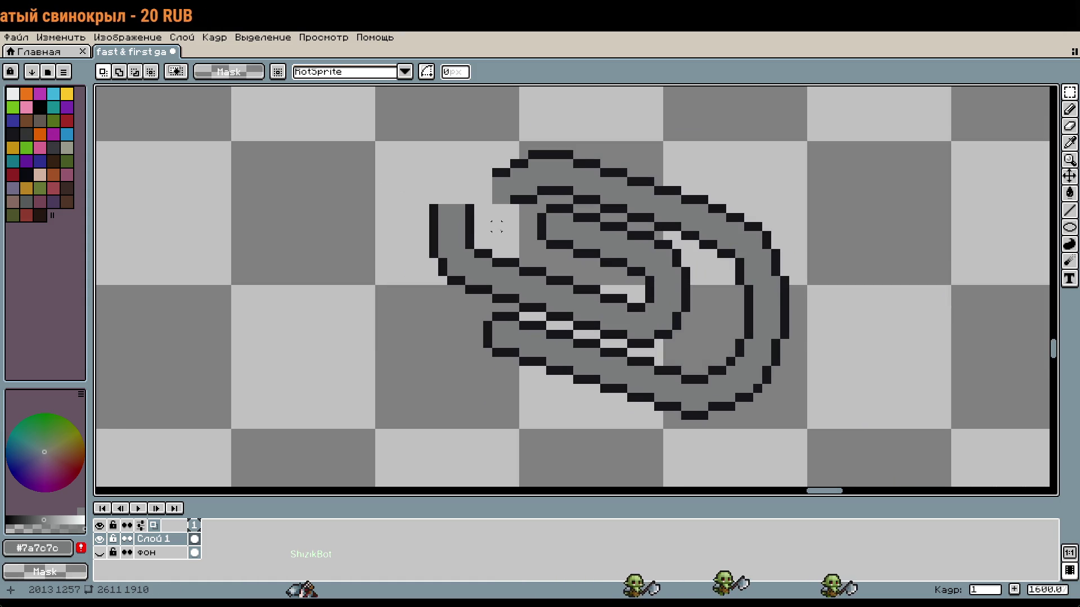
{"action": "scroll", "coordinate": [496, 227], "scroll_direction": "up", "scroll_amount": 2}
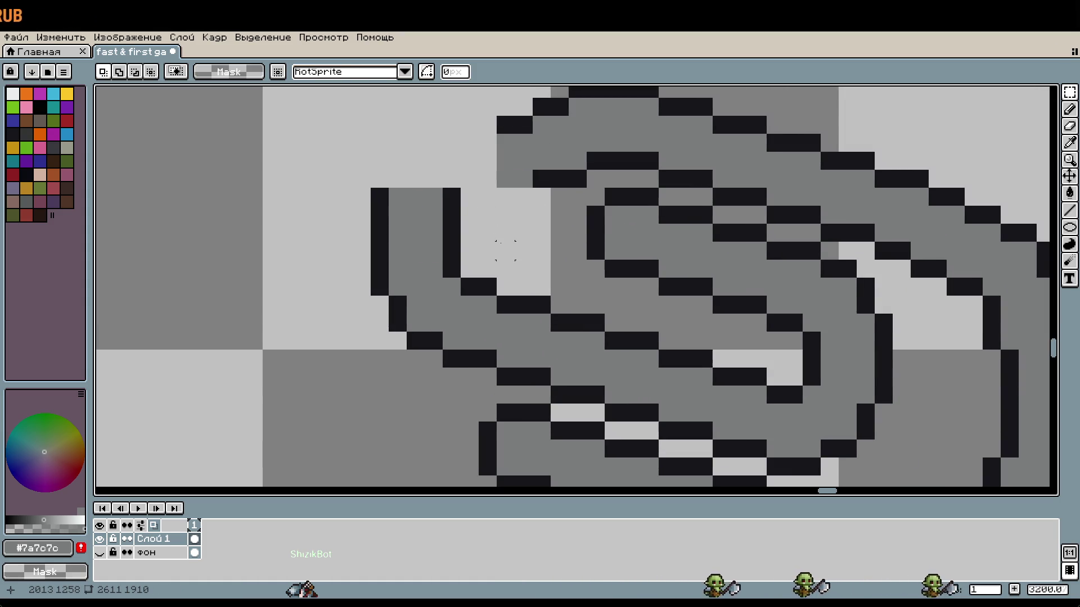
{"action": "scroll", "coordinate": [505, 251], "scroll_direction": "down", "scroll_amount": 1}
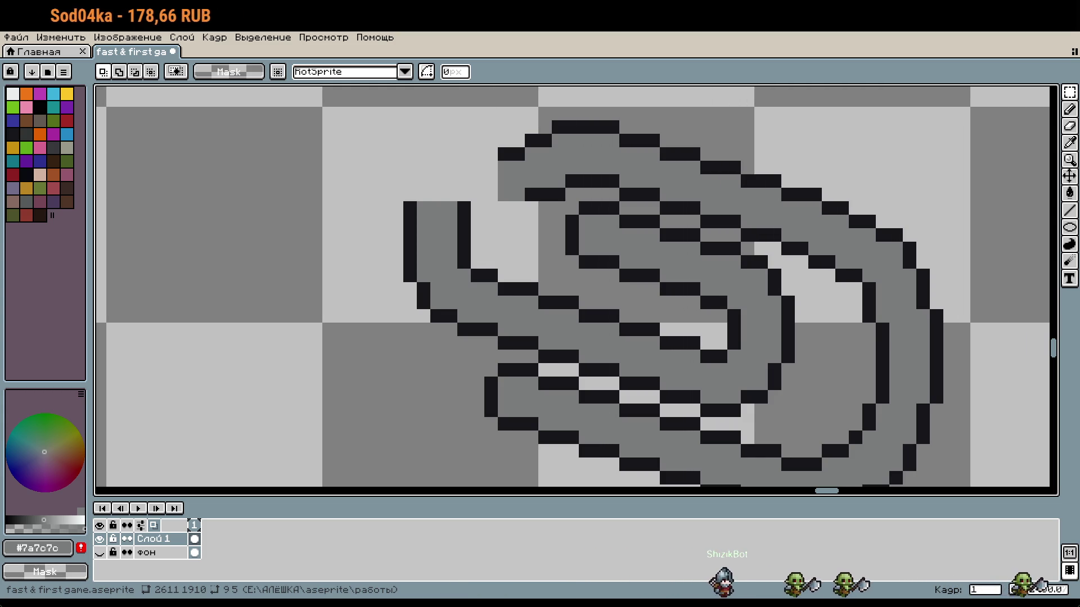
{"action": "scroll", "coordinate": [731, 267], "scroll_direction": "down", "scroll_amount": 3}
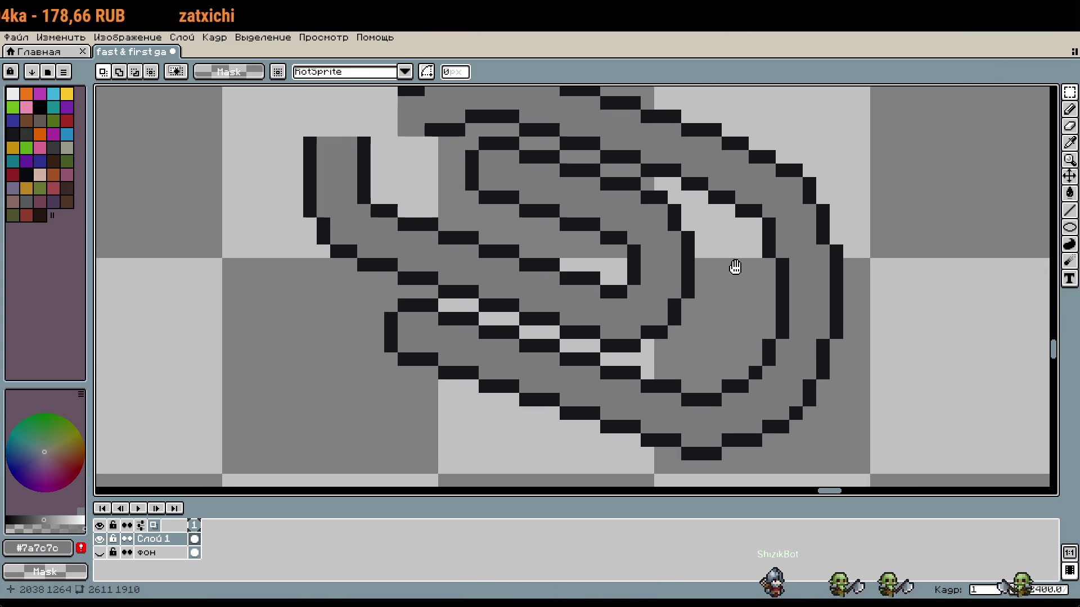
{"action": "scroll", "coordinate": [715, 264], "scroll_direction": "up", "scroll_amount": 1}
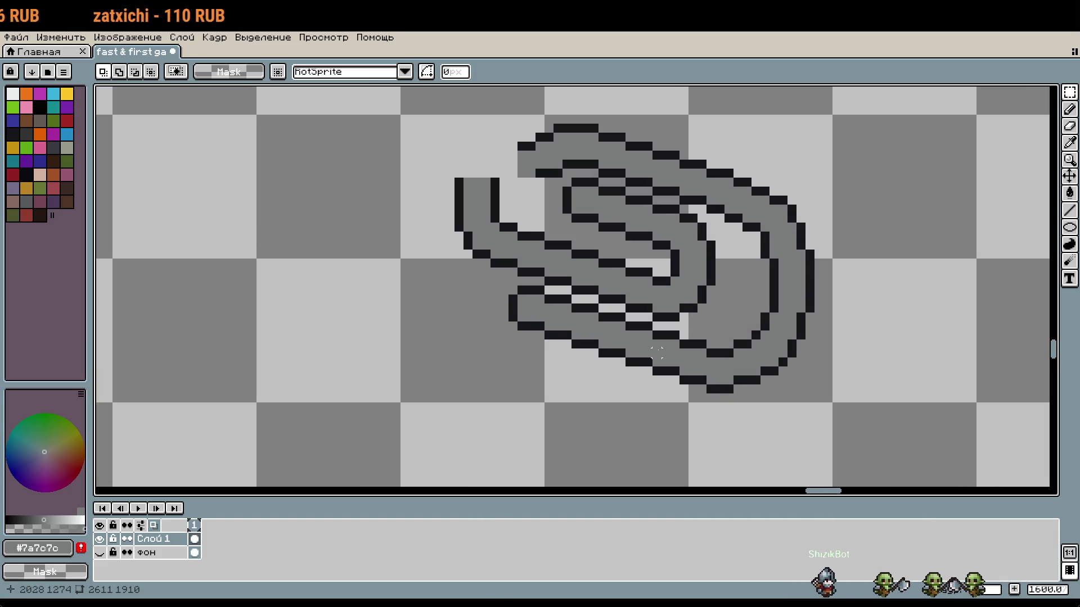
{"action": "key", "text": "b"}
{"action": "key", "text": "m"}
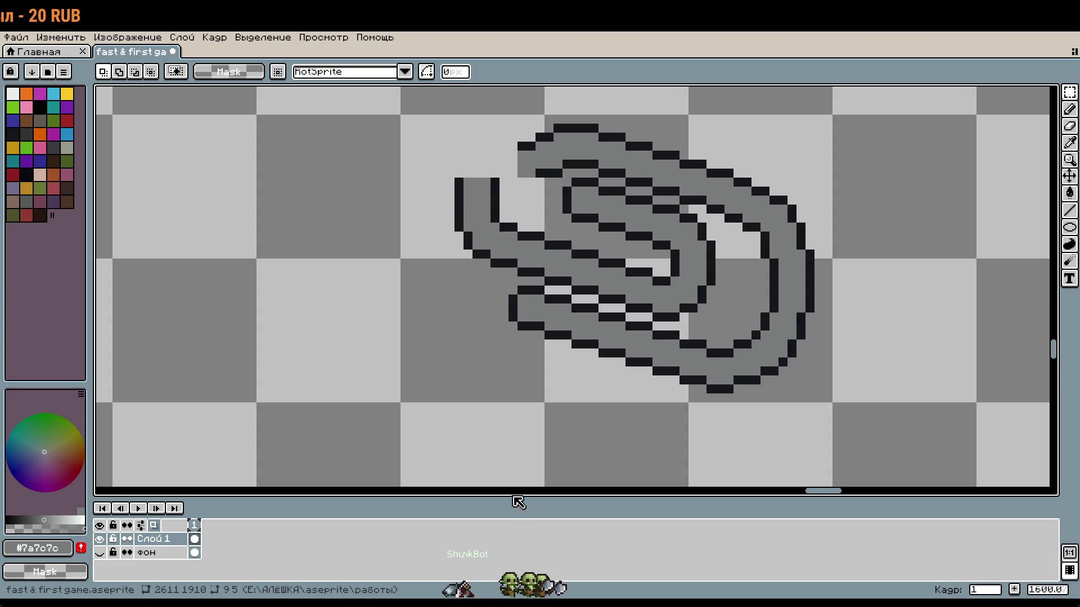
{"action": "left_click_drag", "start_coordinate": [743, 393], "coordinate": [658, 430]}
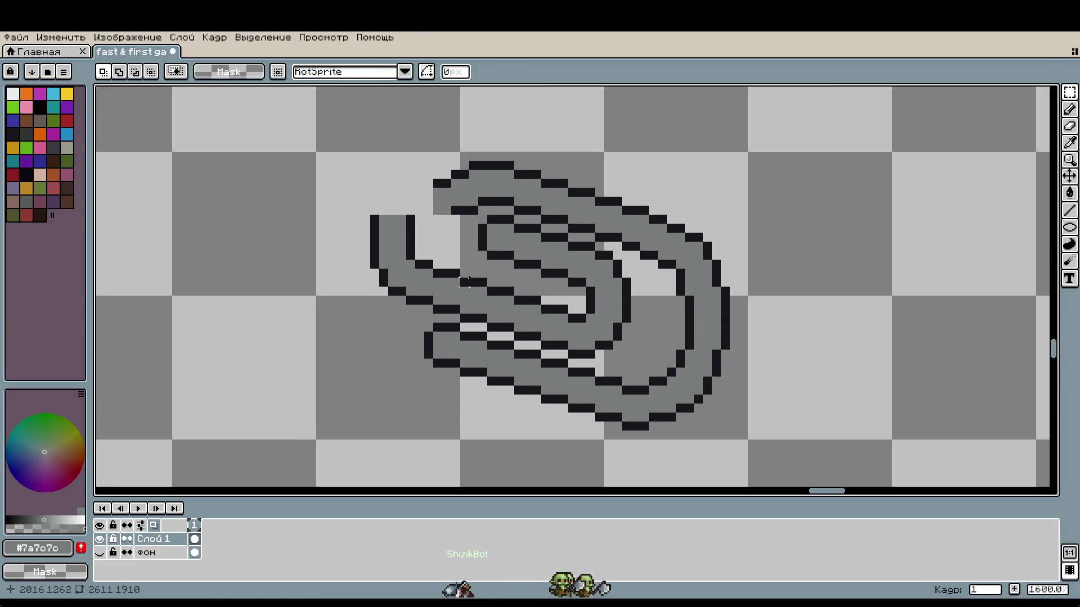
Draw a dark Pencil outline up, across and down the open left end, removing the stray jog and doubled pixels
{"action": "key", "text": "b"}
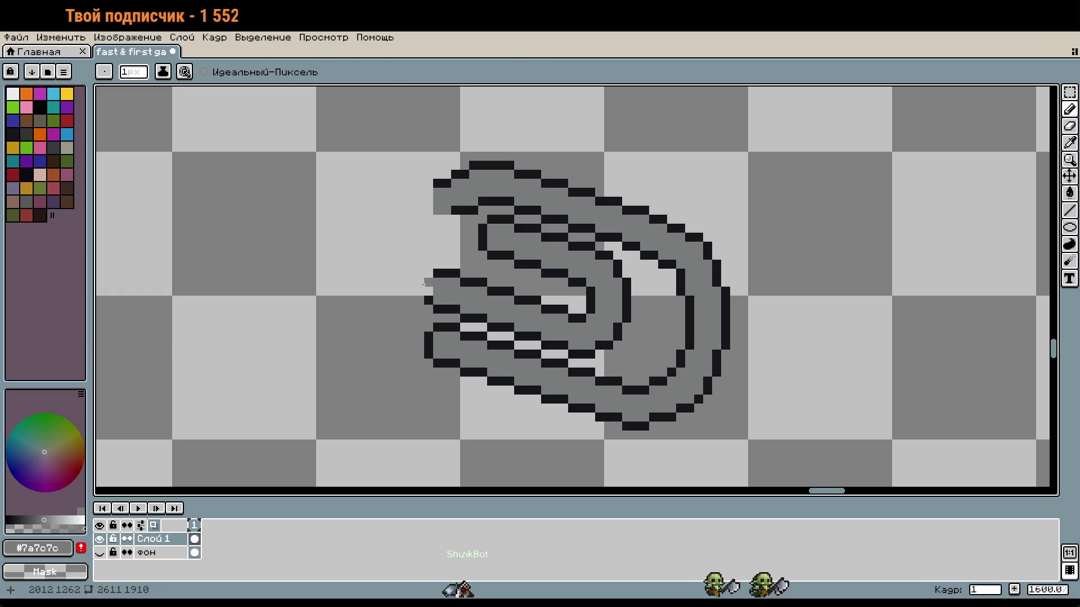
{"action": "left_click", "coordinate": [426, 302], "text": "alt"}
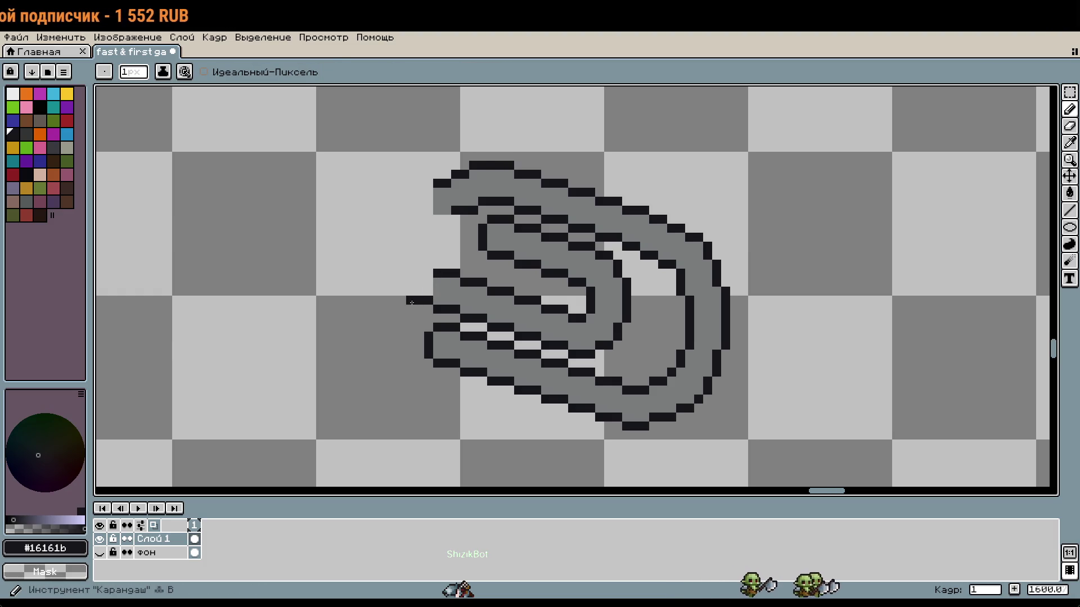
{"action": "left_click", "coordinate": [430, 258]}
{"action": "scroll", "coordinate": [431, 257], "scroll_direction": "up", "scroll_amount": 1}
{"action": "left_click_drag", "start_coordinate": [431, 266], "coordinate": [433, 211]}
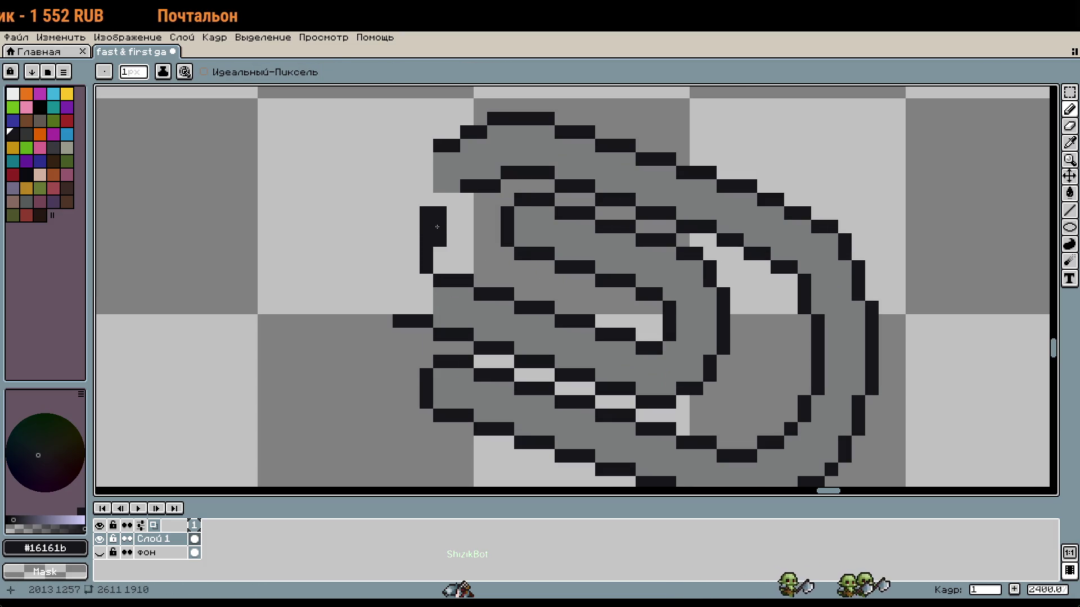
{"action": "scroll", "coordinate": [483, 273], "scroll_direction": "down", "scroll_amount": 1}
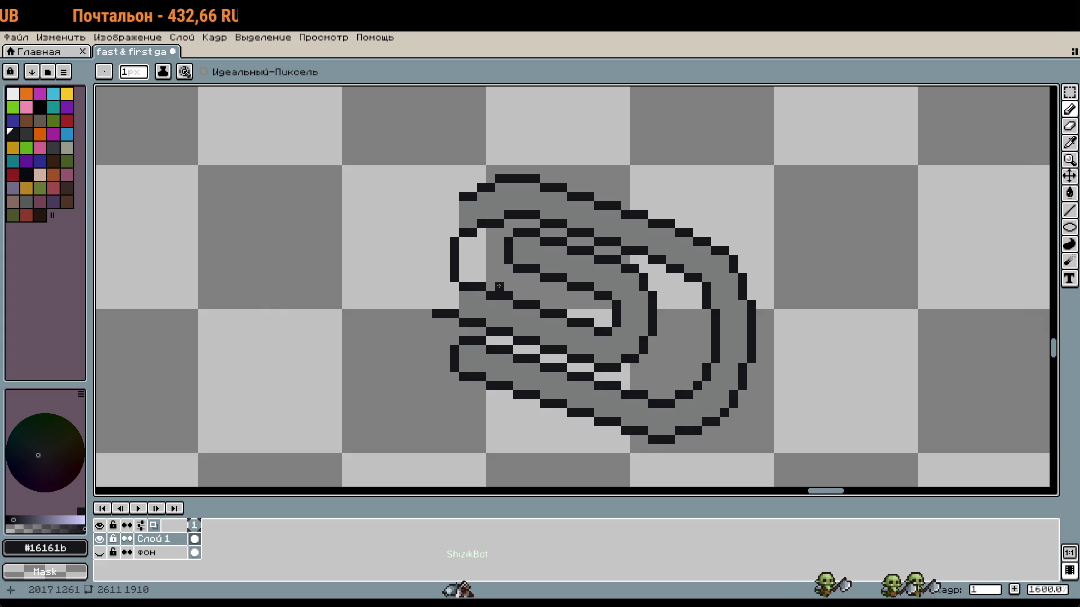
{"action": "scroll", "coordinate": [457, 207], "scroll_direction": "up", "scroll_amount": 1}
{"action": "mouse_move", "coordinate": [457, 193]}
{"action": "left_mouse_down"}
{"action": "mouse_move", "coordinate": [421, 203]}
{"action": "mouse_move", "coordinate": [407, 301]}
{"action": "left_mouse_up"}
{"action": "key", "text": "ctrl+z"}
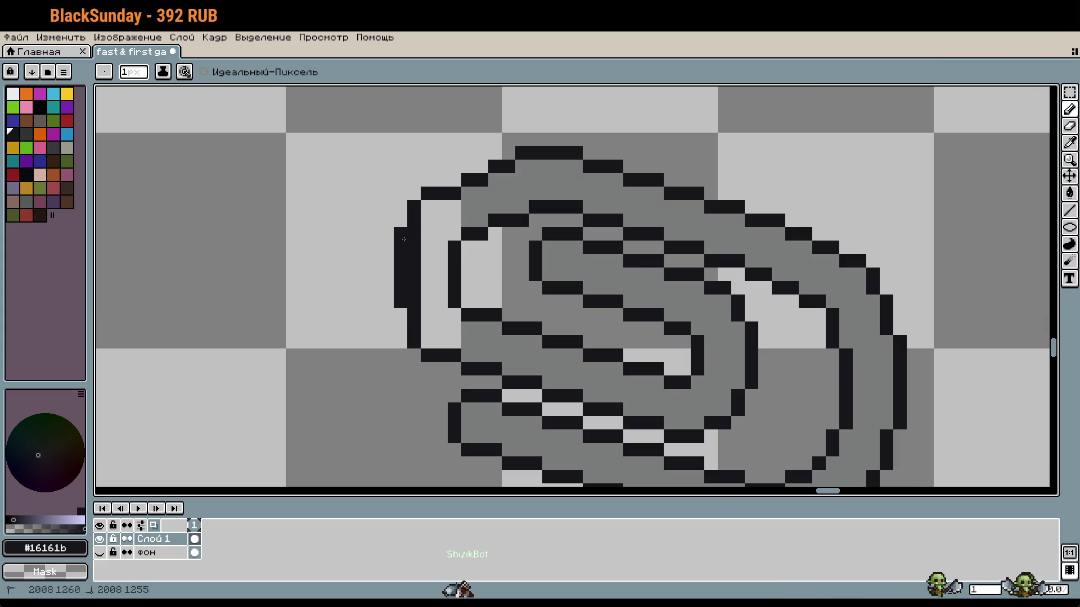
{"action": "left_click_drag", "start_coordinate": [417, 231], "coordinate": [415, 294]}
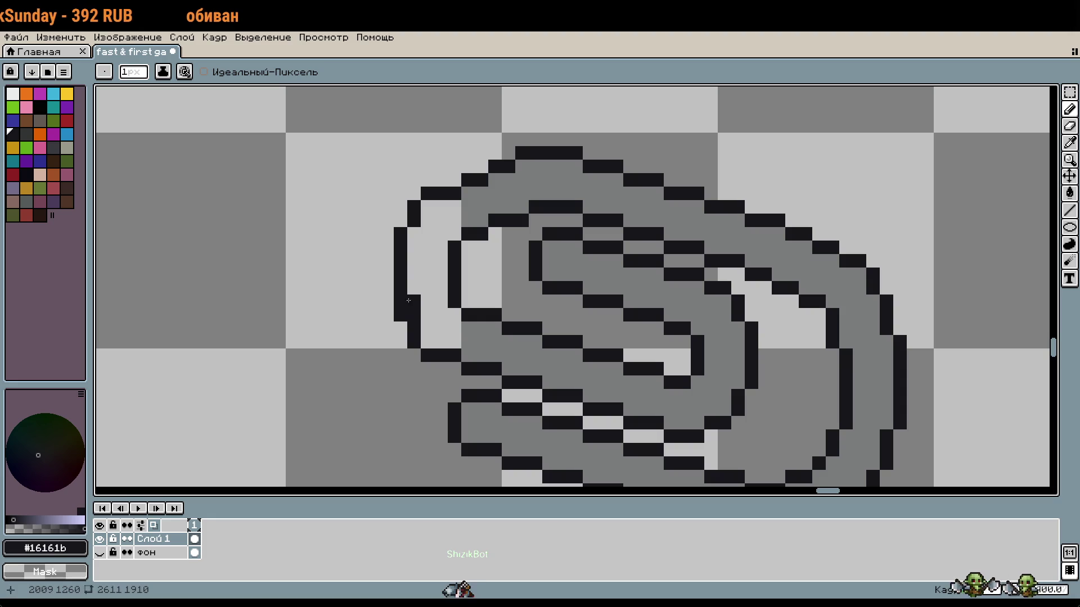
{"action": "scroll", "coordinate": [408, 301], "scroll_direction": "down", "scroll_amount": 2}
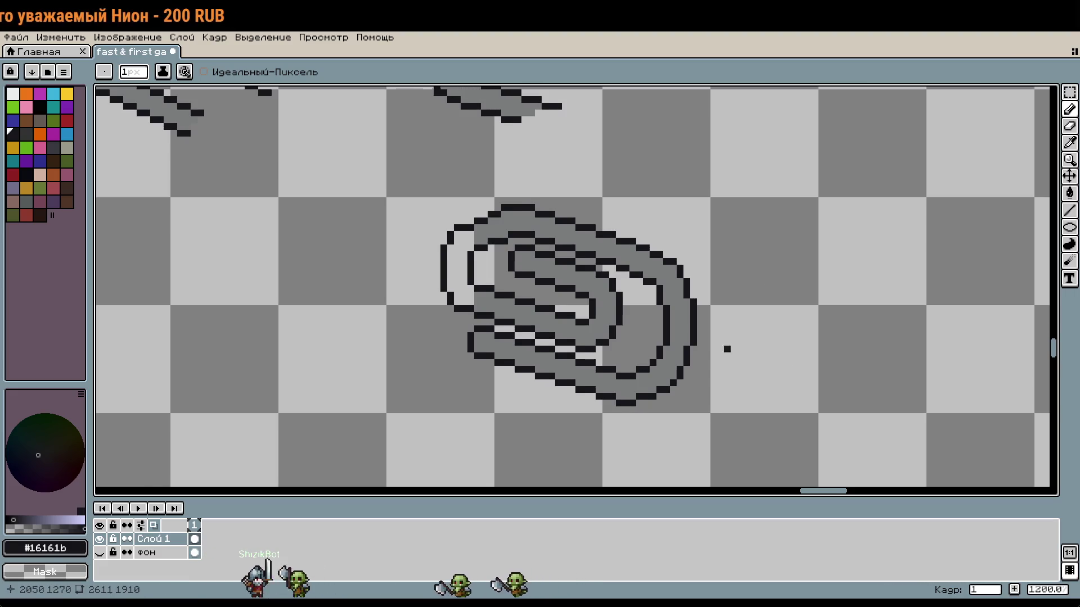
Erase the stray pixel on the outer outline and redraw it one step lower
{"action": "left_click_drag", "start_coordinate": [726, 347], "coordinate": [699, 321]}
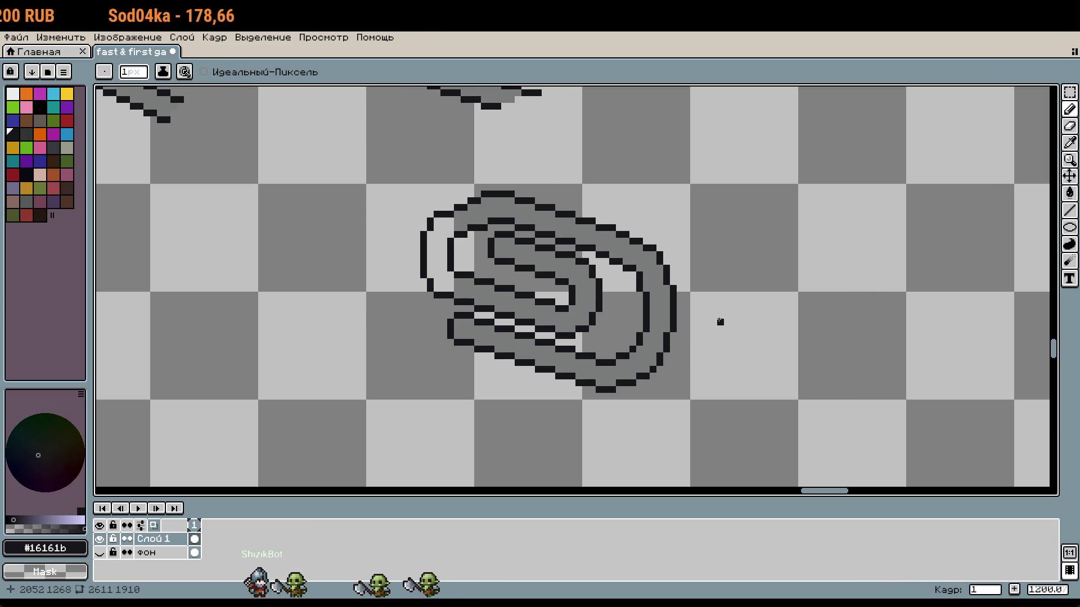
{"action": "scroll", "coordinate": [572, 257], "scroll_direction": "up", "scroll_amount": 2}
{"action": "scroll", "coordinate": [650, 253], "scroll_direction": "up", "scroll_amount": 2}
{"action": "right_click", "coordinate": [494, 169]}
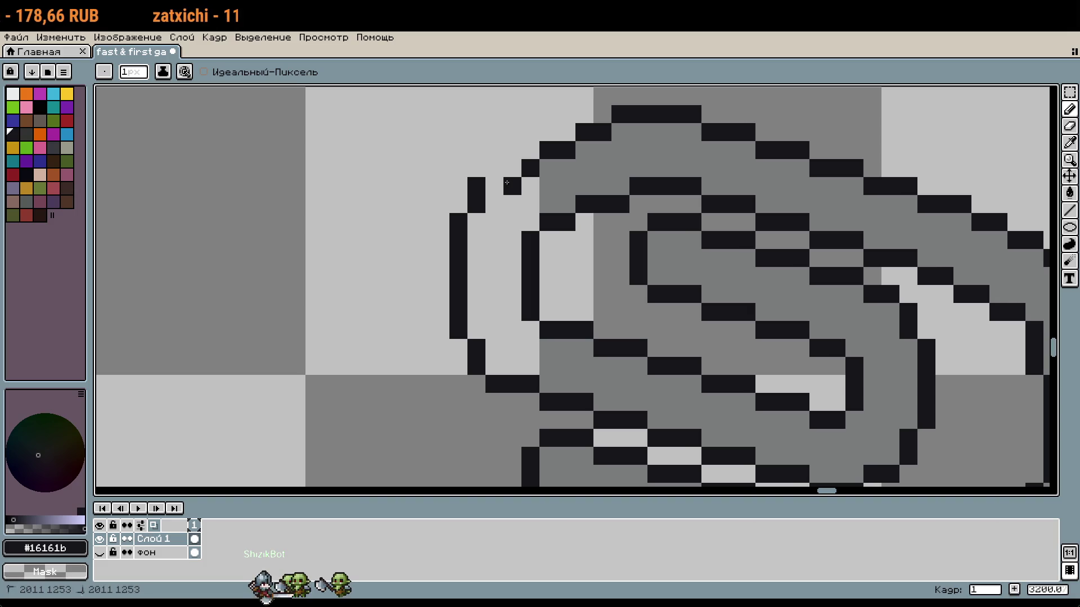
{"action": "left_click", "coordinate": [487, 185]}
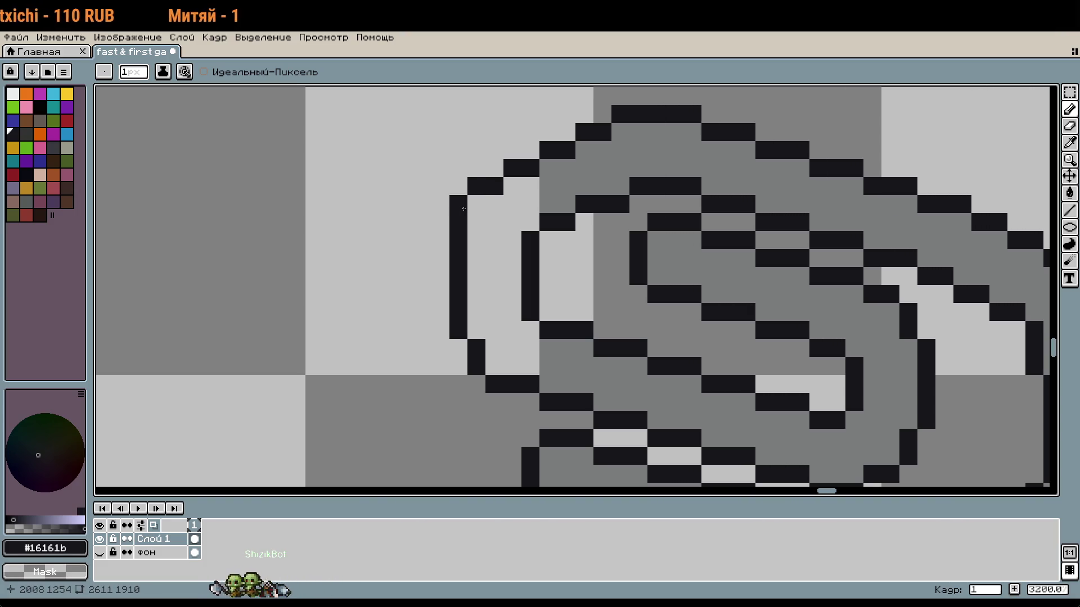
{"action": "scroll", "coordinate": [644, 251], "scroll_direction": "down", "scroll_amount": 1}
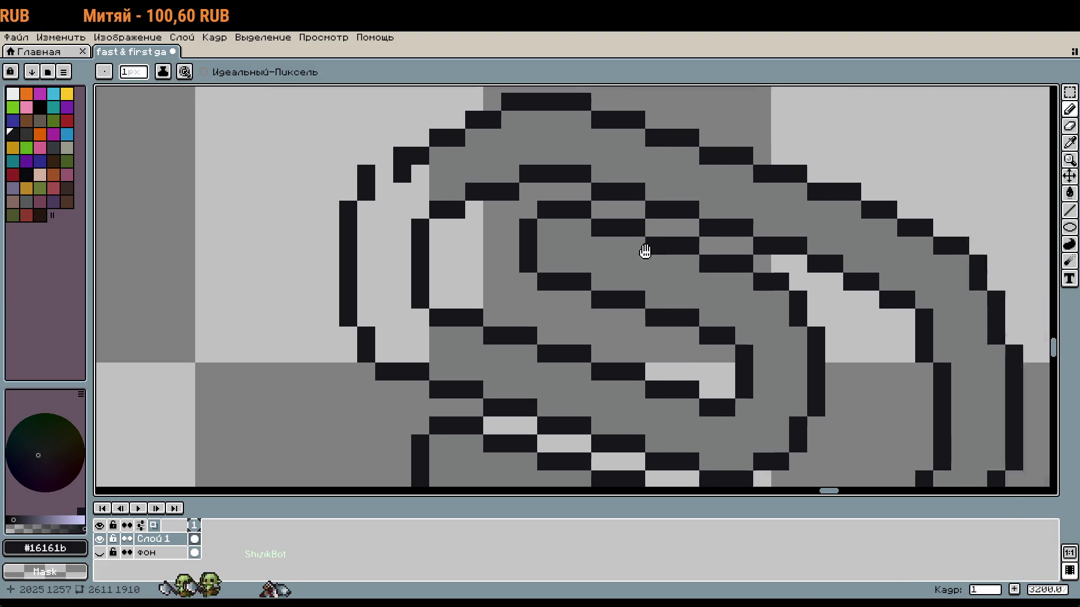
{"action": "scroll", "coordinate": [423, 234], "scroll_direction": "down", "scroll_amount": 1}
{"action": "key", "text": "m"}
{"action": "scroll", "coordinate": [700, 310], "scroll_direction": "down", "scroll_amount": 1}
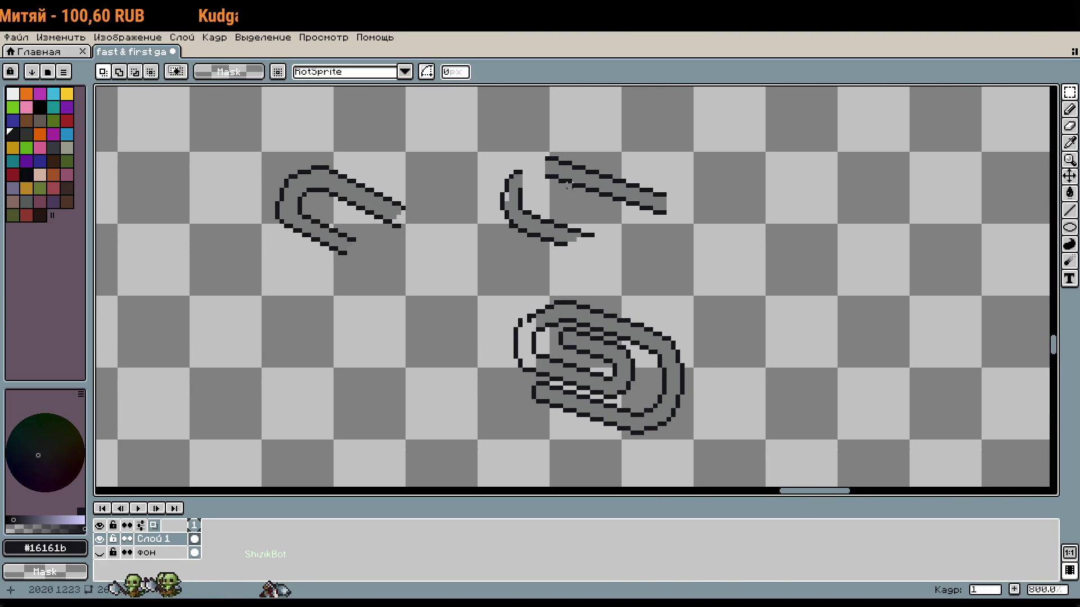
Place a copy of the upper-right straight wire strip down-left
{"action": "left_click_drag", "start_coordinate": [542, 154], "coordinate": [681, 217]}
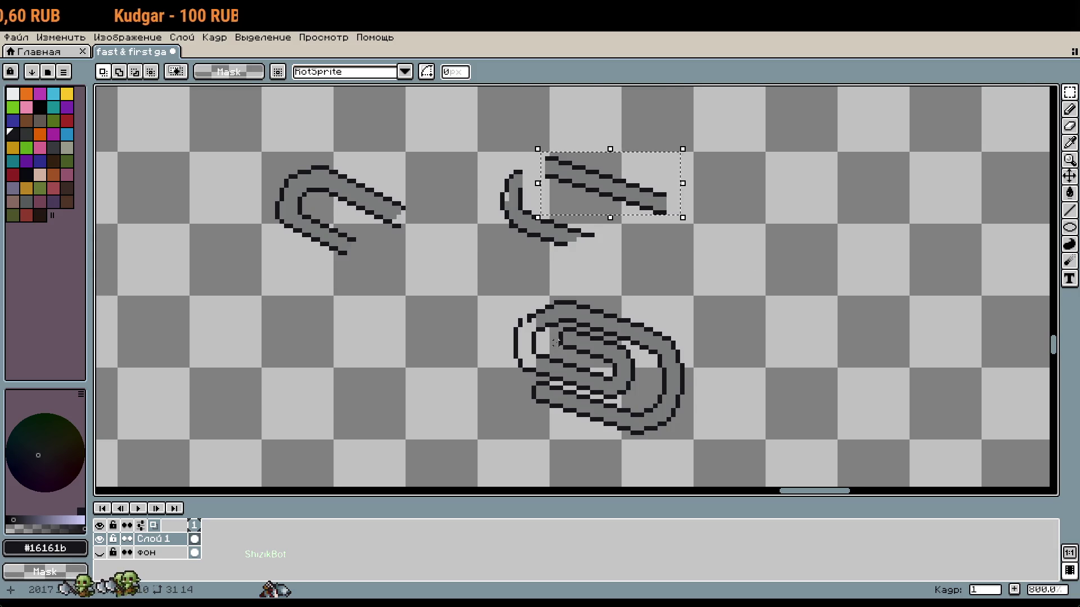
{"action": "scroll", "coordinate": [556, 342], "scroll_direction": "left", "scroll_amount": 5}
{"action": "left_click_drag", "start_coordinate": [890, 133], "coordinate": [646, 282]}
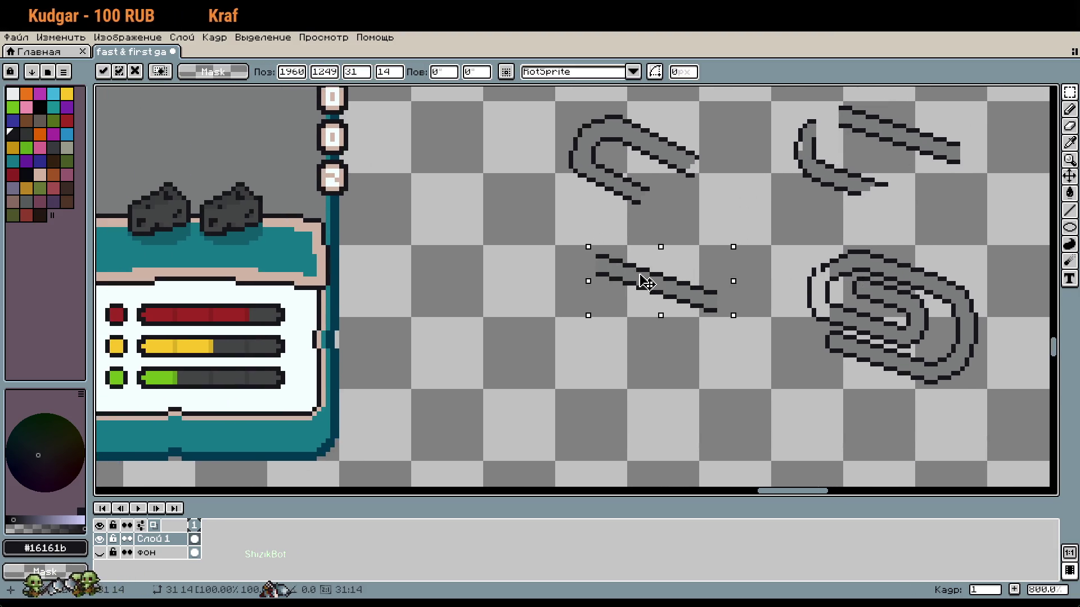
Shift the upper strip and looped paperclip to the right
{"action": "left_click_drag", "start_coordinate": [800, 305], "coordinate": [664, 293]}
{"action": "mouse_move", "coordinate": [668, 159]}
{"action": "left_mouse_down"}
{"action": "mouse_move", "coordinate": [710, 167]}
{"action": "mouse_move", "coordinate": [860, 360]}
{"action": "left_mouse_up"}
{"action": "mouse_move", "coordinate": [756, 312]}
{"action": "left_mouse_down"}
{"action": "mouse_move", "coordinate": [836, 311]}
{"action": "mouse_move", "coordinate": [819, 315]}
{"action": "left_mouse_up"}
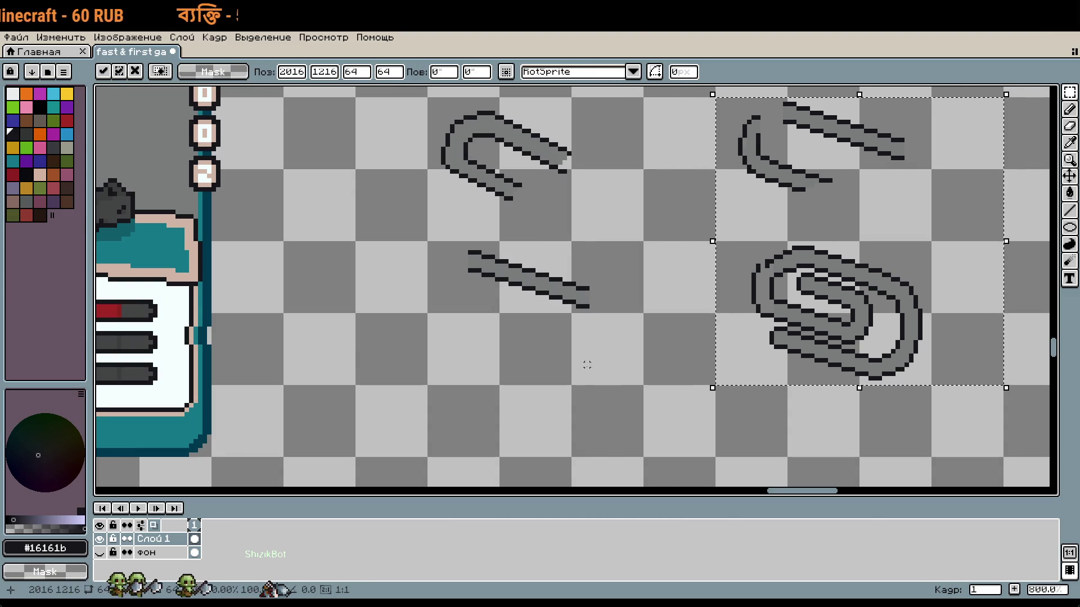
{"action": "left_click", "coordinate": [587, 365]}
{"action": "scroll", "coordinate": [636, 335], "scroll_direction": "up", "scroll_amount": 1}
{"action": "scroll", "coordinate": [665, 325], "scroll_direction": "up", "scroll_amount": 1}
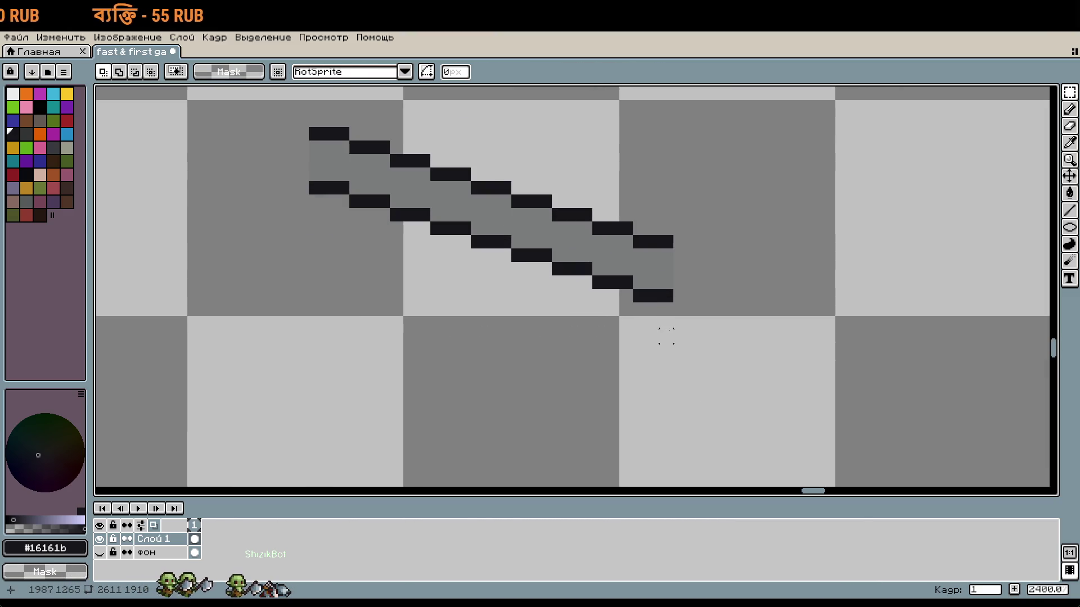
Marquee-select the copied strip's lower end and the bands along its edges, then deselect
{"action": "left_click_drag", "start_coordinate": [681, 297], "coordinate": [544, 269]}
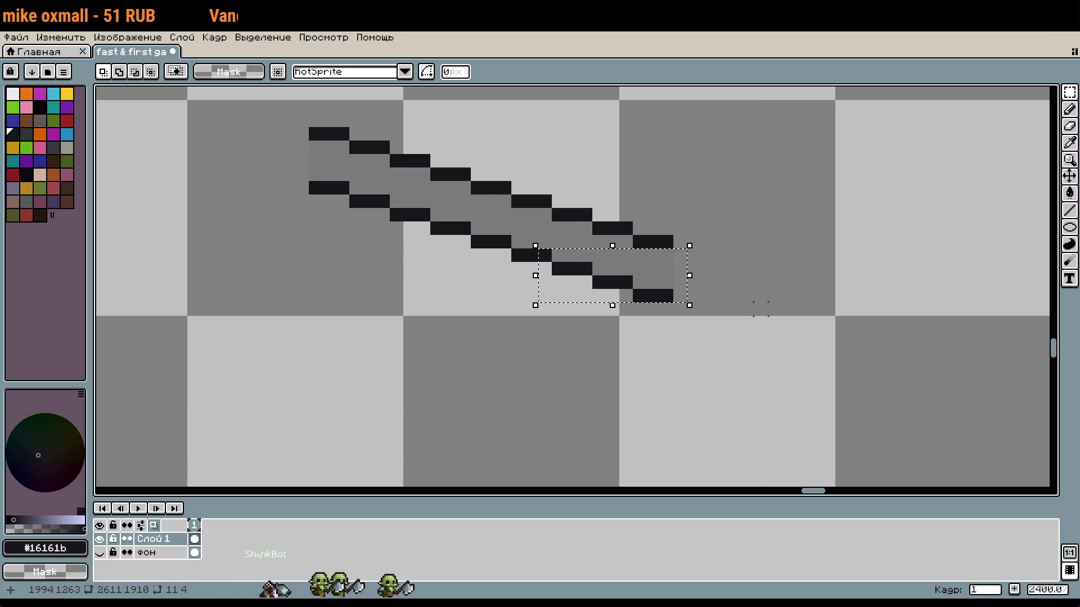
{"action": "mouse_move", "coordinate": [666, 268]}
{"action": "left_mouse_down"}
{"action": "mouse_move", "coordinate": [443, 266]}
{"action": "mouse_move", "coordinate": [416, 315]}
{"action": "left_mouse_up"}
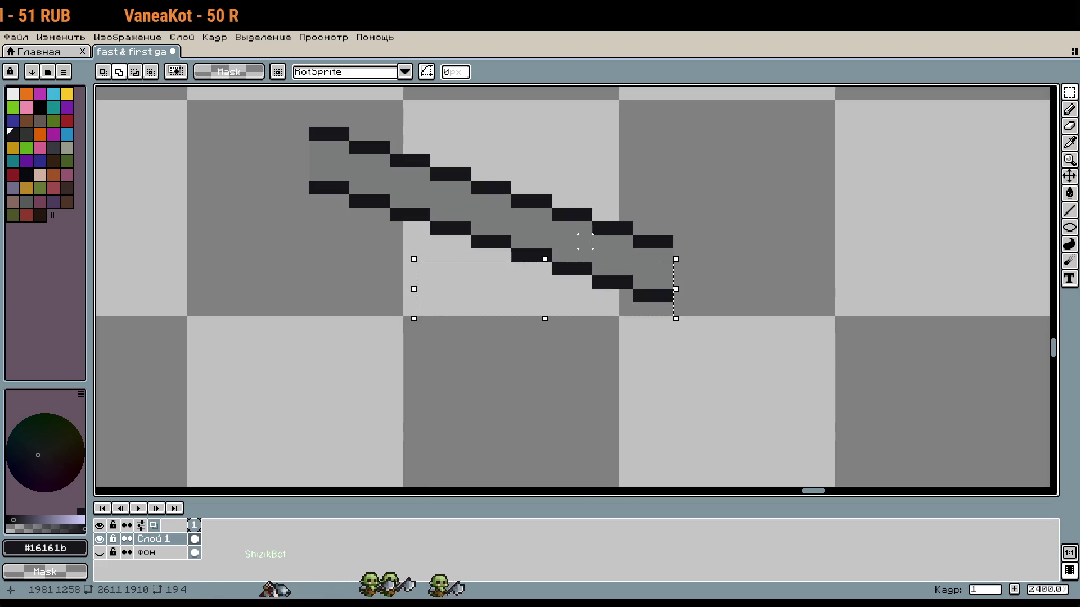
{"action": "left_click_drag", "start_coordinate": [612, 247], "coordinate": [360, 259]}
{"action": "left_click_drag", "start_coordinate": [591, 250], "coordinate": [350, 258]}
{"action": "left_click_drag", "start_coordinate": [551, 219], "coordinate": [279, 267]}
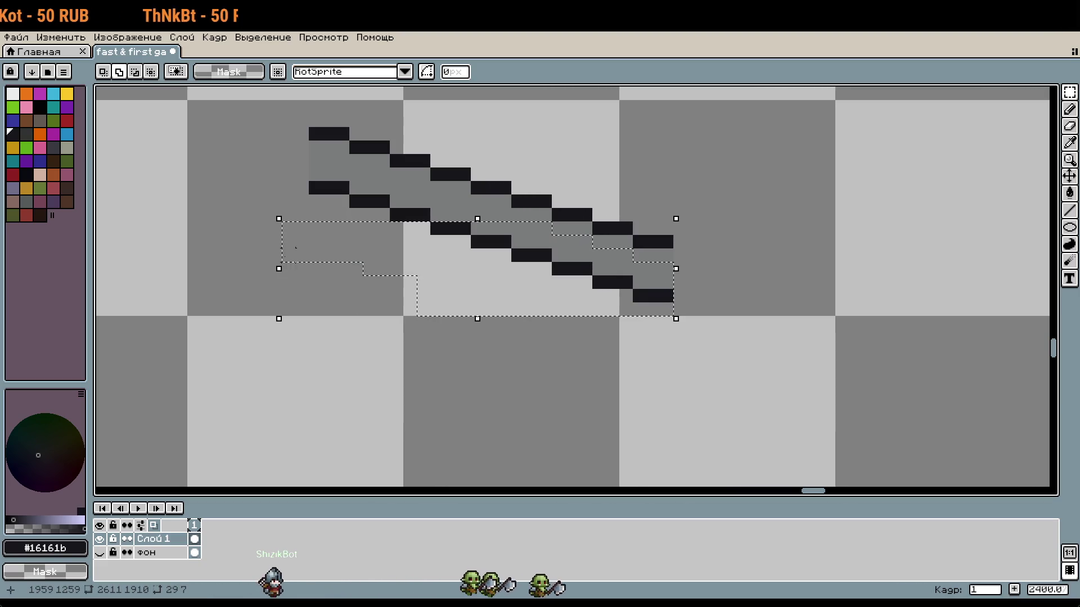
{"action": "left_click_drag", "start_coordinate": [513, 207], "coordinate": [160, 248]}
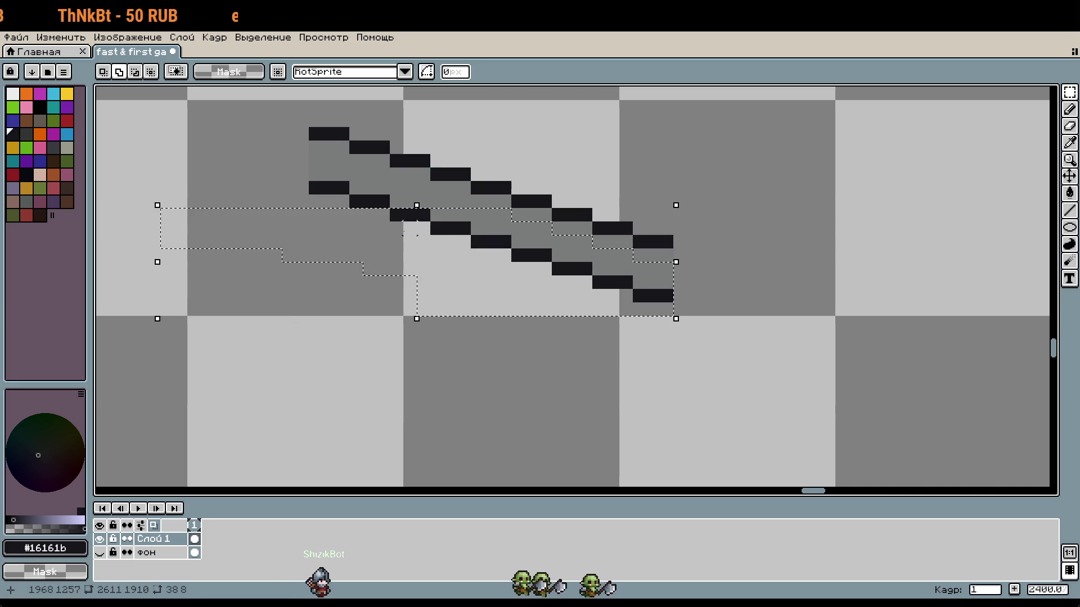
{"action": "left_click_drag", "start_coordinate": [450, 198], "coordinate": [337, 221]}
{"action": "left_click_drag", "start_coordinate": [431, 181], "coordinate": [269, 208]}
{"action": "left_click_drag", "start_coordinate": [388, 168], "coordinate": [228, 208]}
{"action": "left_click_drag", "start_coordinate": [342, 161], "coordinate": [304, 163]}
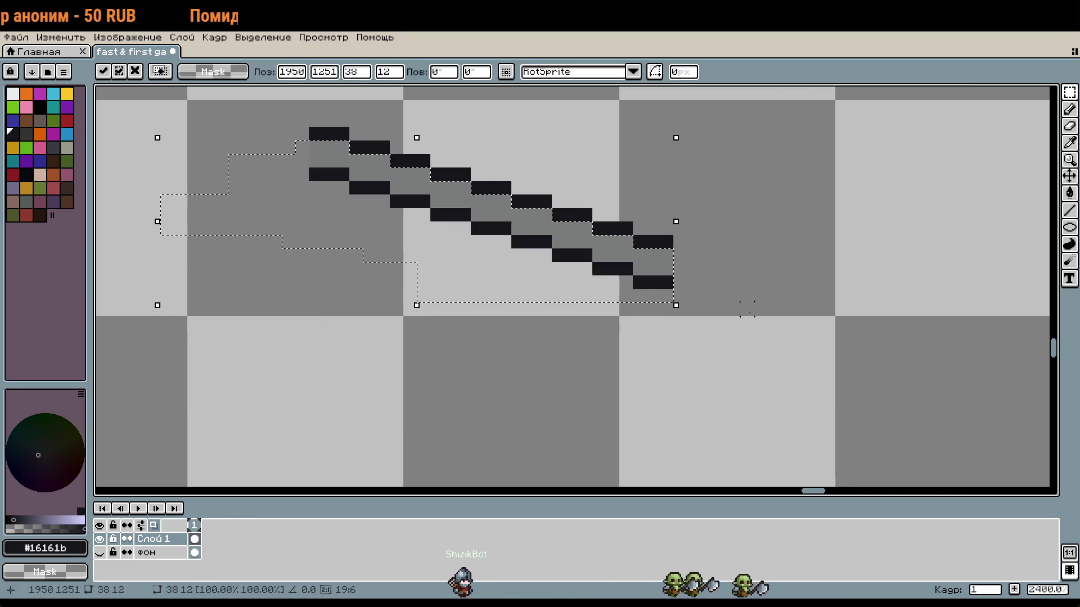
{"action": "left_click", "coordinate": [707, 293]}
{"action": "scroll", "coordinate": [707, 293], "scroll_direction": "down", "scroll_amount": 1}
{"action": "scroll", "coordinate": [707, 293], "scroll_direction": "down", "scroll_amount": 1}
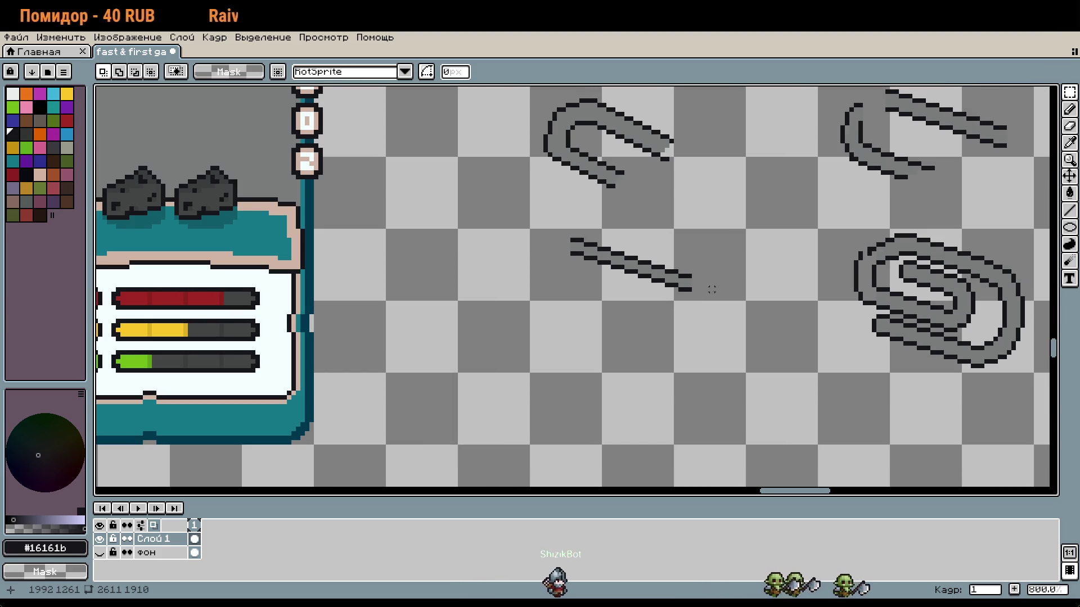
Copy the whole 48×16 diagonal strip and stamp the copy five pixels below it
{"action": "scroll", "coordinate": [711, 290], "scroll_direction": "up", "scroll_amount": 1}
{"action": "left_click_drag", "start_coordinate": [717, 249], "coordinate": [610, 284]}
{"action": "left_click_drag", "start_coordinate": [453, 176], "coordinate": [672, 190]}
{"action": "key", "text": "Escape"}
{"action": "scroll", "coordinate": [653, 188], "scroll_direction": "down", "scroll_amount": 1}
{"action": "left_click_drag", "start_coordinate": [697, 253], "coordinate": [560, 275]}
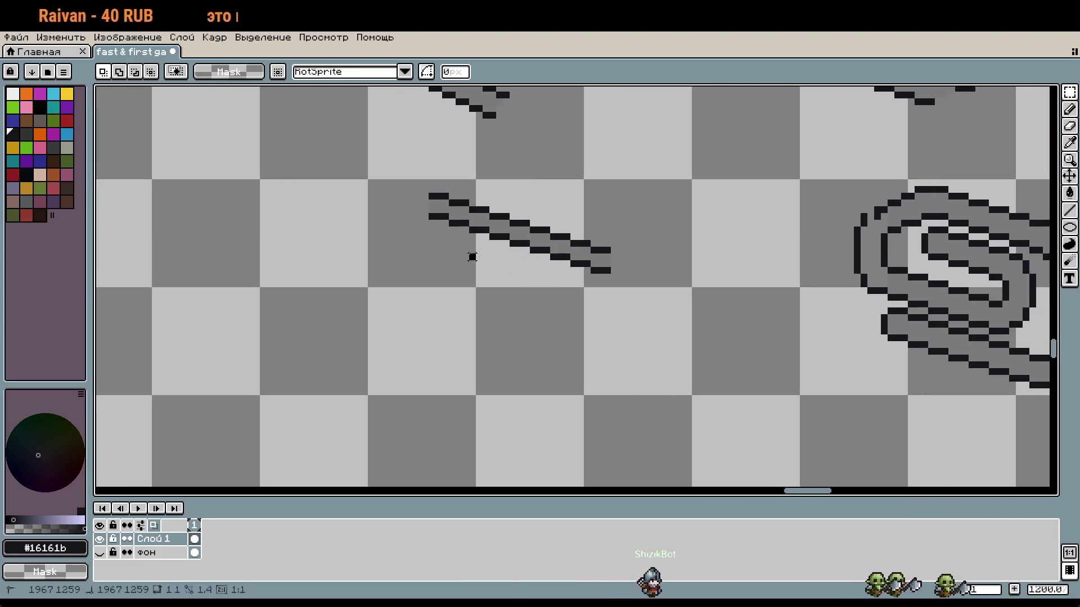
{"action": "left_click_drag", "start_coordinate": [371, 182], "coordinate": [688, 285]}
{"action": "left_click", "coordinate": [664, 253]}
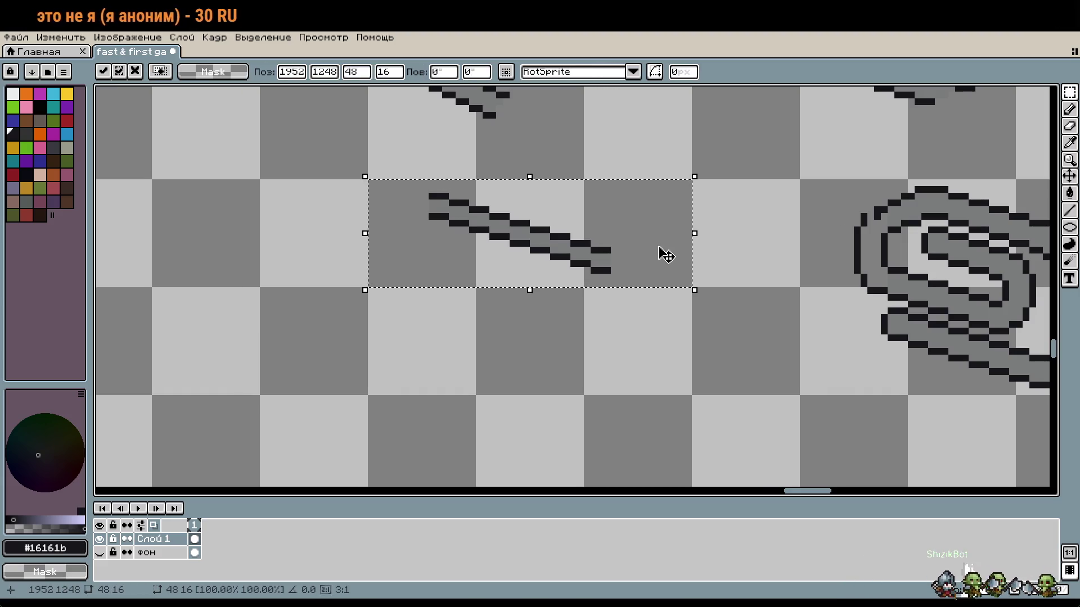
{"action": "key", "text": "Down"}
{"action": "key", "text": "Down"}
{"action": "key", "text": "Down"}
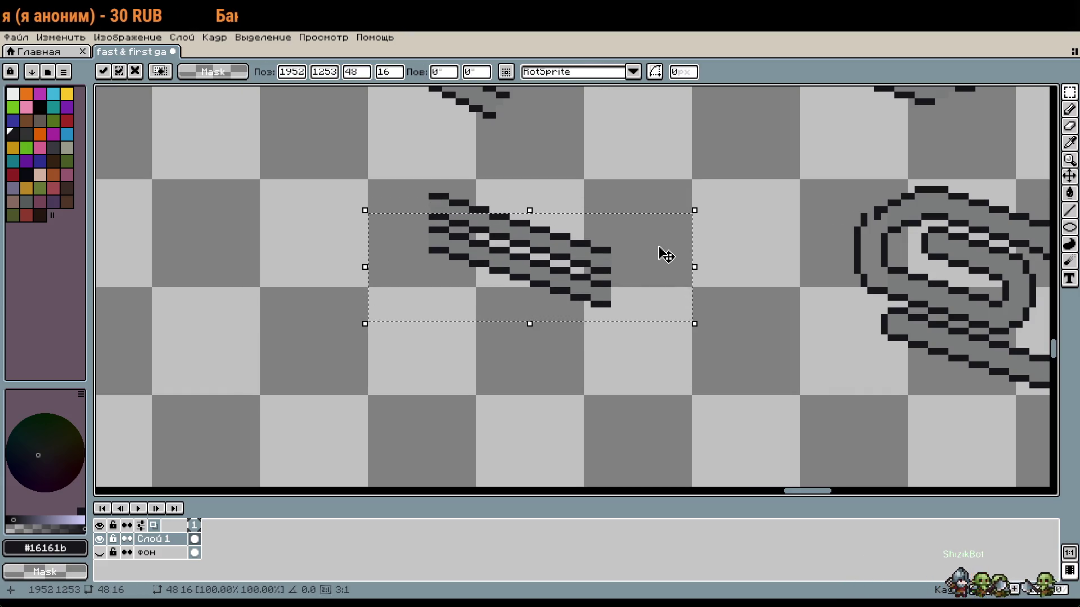
{"action": "scroll", "coordinate": [655, 274], "scroll_direction": "down", "scroll_amount": 2}
{"action": "key", "text": "Down"}
{"action": "key", "text": "Up"}
{"action": "key", "text": "Return"}
Nudge further copies lower and drop them to stack more stripes
{"action": "key", "text": "Down"}
{"action": "key", "text": "Down"}
{"action": "key", "text": "Down"}
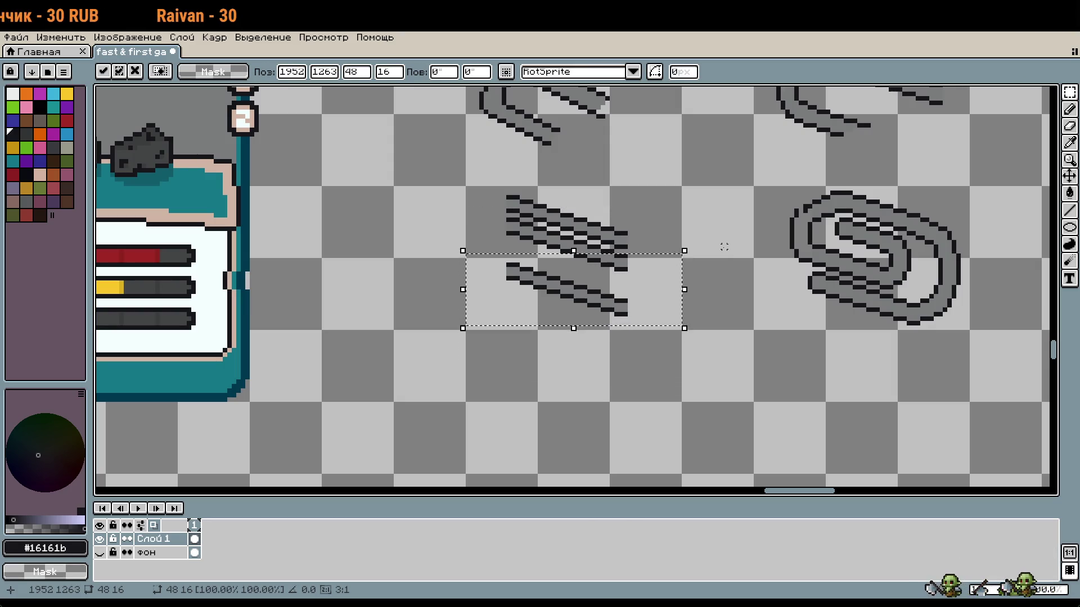
{"action": "key", "text": "Down"}
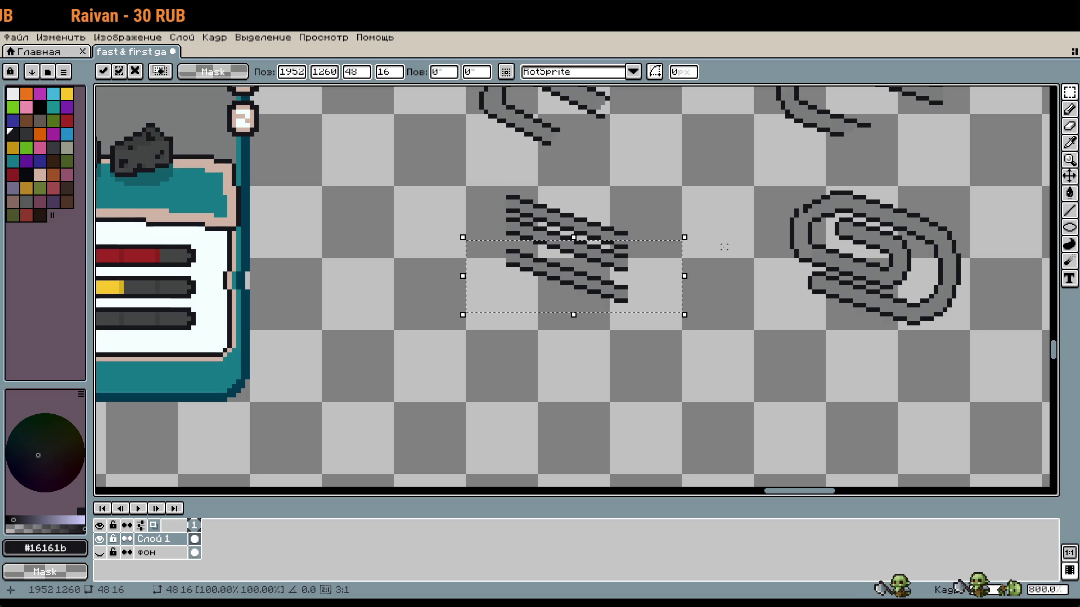
{"action": "scroll", "coordinate": [625, 239], "scroll_direction": "up", "scroll_amount": 2}
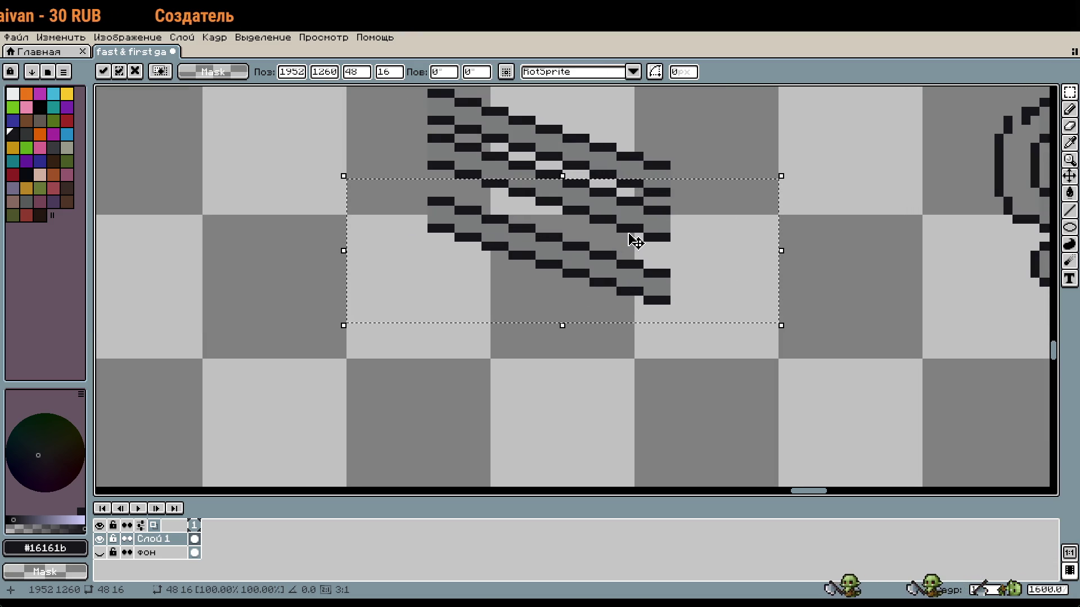
{"action": "key", "text": "Down"}
{"action": "key", "text": "Down"}
{"action": "key", "text": "Down"}
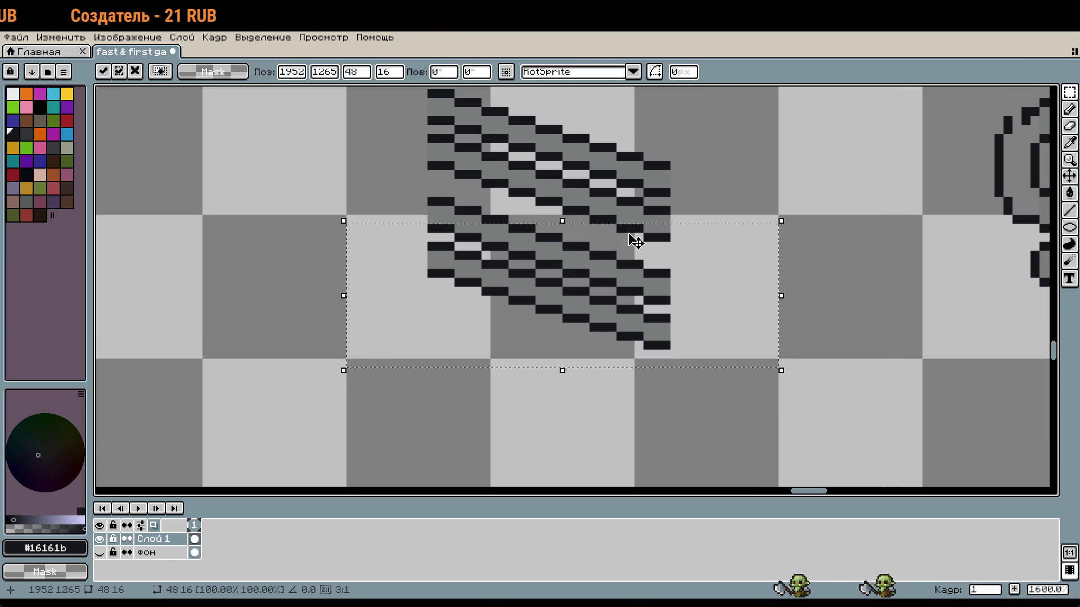
{"action": "left_click", "coordinate": [818, 204]}
{"action": "scroll", "coordinate": [819, 204], "scroll_direction": "down", "scroll_amount": 2}
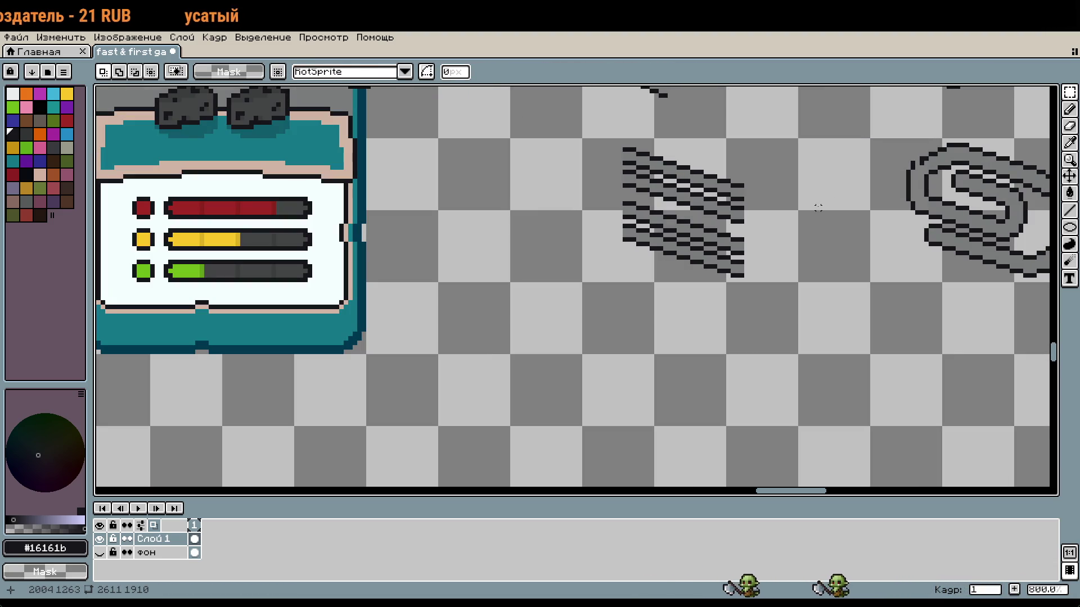
Marquee a vertical column of the striped block and delete its pixels
{"action": "scroll", "coordinate": [778, 230], "scroll_direction": "down", "scroll_amount": 1}
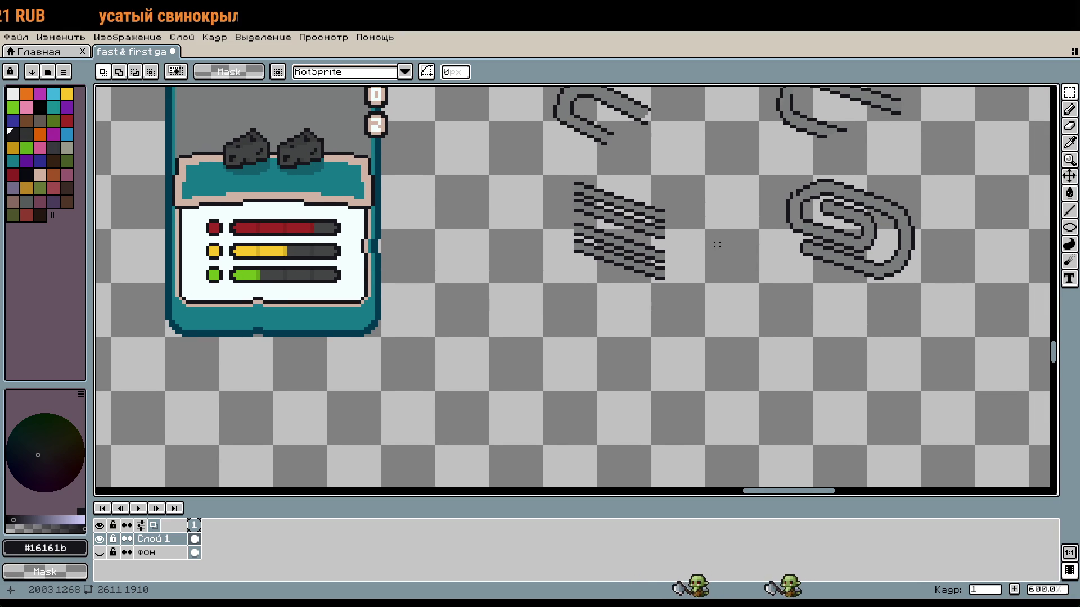
{"action": "scroll", "coordinate": [599, 228], "scroll_direction": "up", "scroll_amount": 1}
{"action": "scroll", "coordinate": [677, 250], "scroll_direction": "up", "scroll_amount": 2}
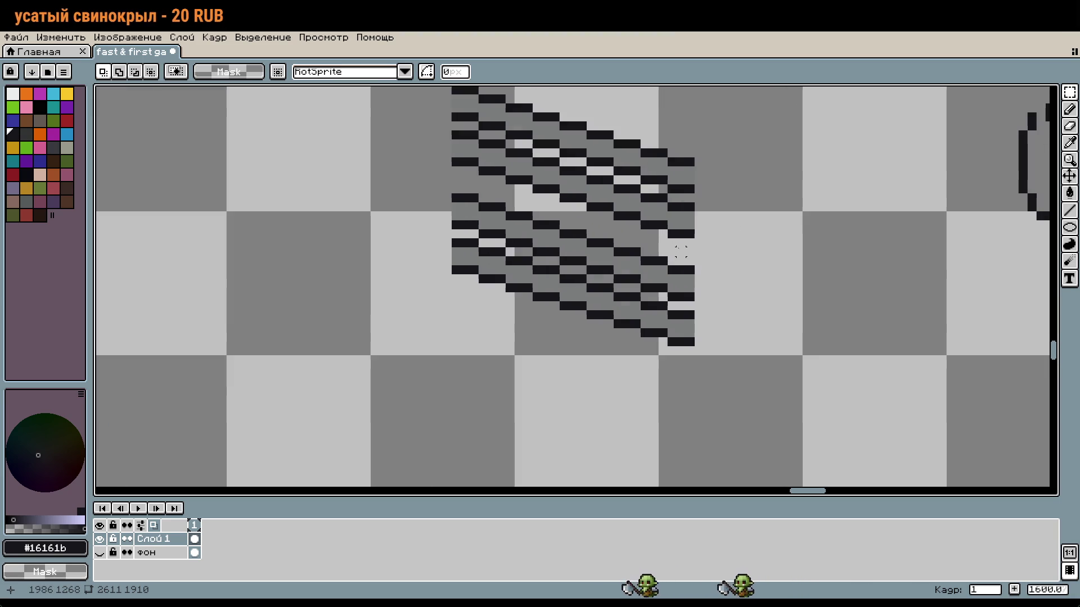
{"action": "key", "text": "b"}
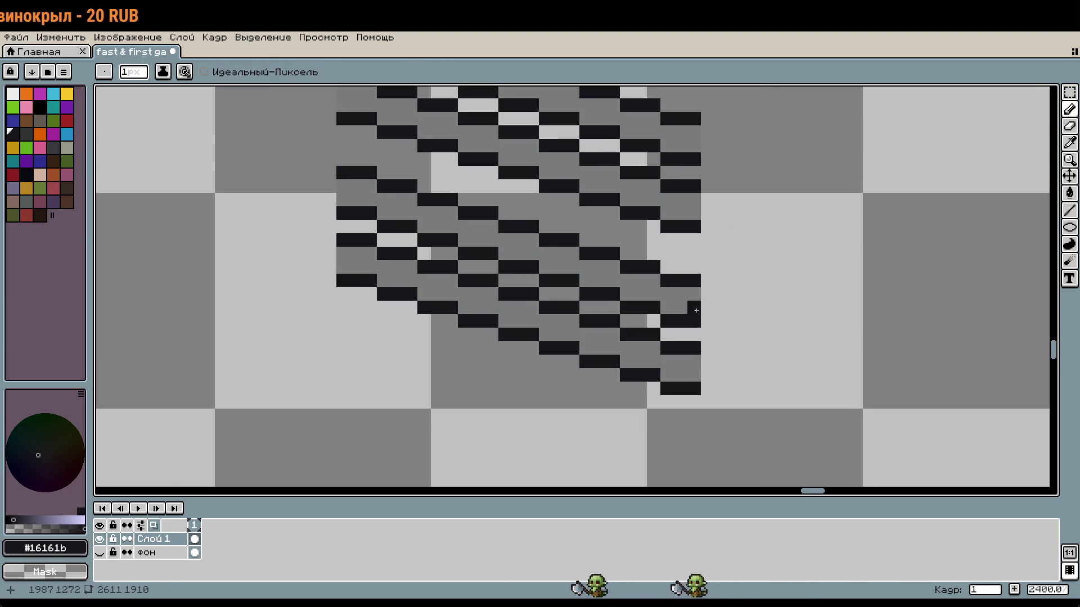
{"action": "key", "text": "m"}
{"action": "mouse_move", "coordinate": [702, 330]}
{"action": "left_mouse_down"}
{"action": "mouse_move", "coordinate": [687, 321]}
{"action": "mouse_move", "coordinate": [659, 178]}
{"action": "mouse_move", "coordinate": [622, 279]}
{"action": "left_mouse_up"}
{"action": "left_click_drag", "start_coordinate": [621, 303], "coordinate": [577, 149]}
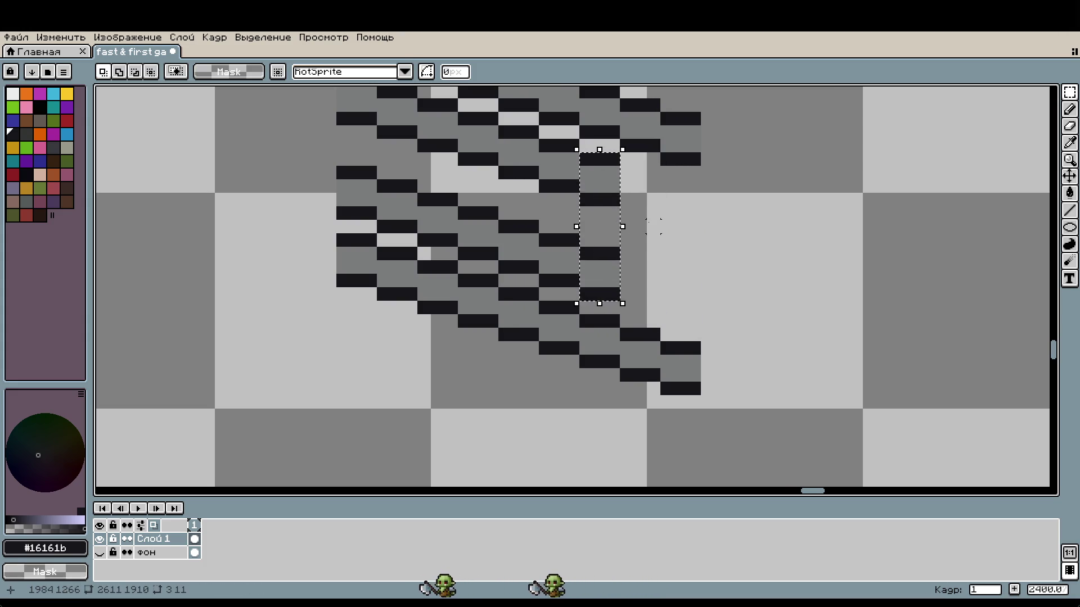
{"action": "key", "text": "Delete"}
Place dark pixels at the strip's end to start the right-end loop
{"action": "key", "text": "i"}
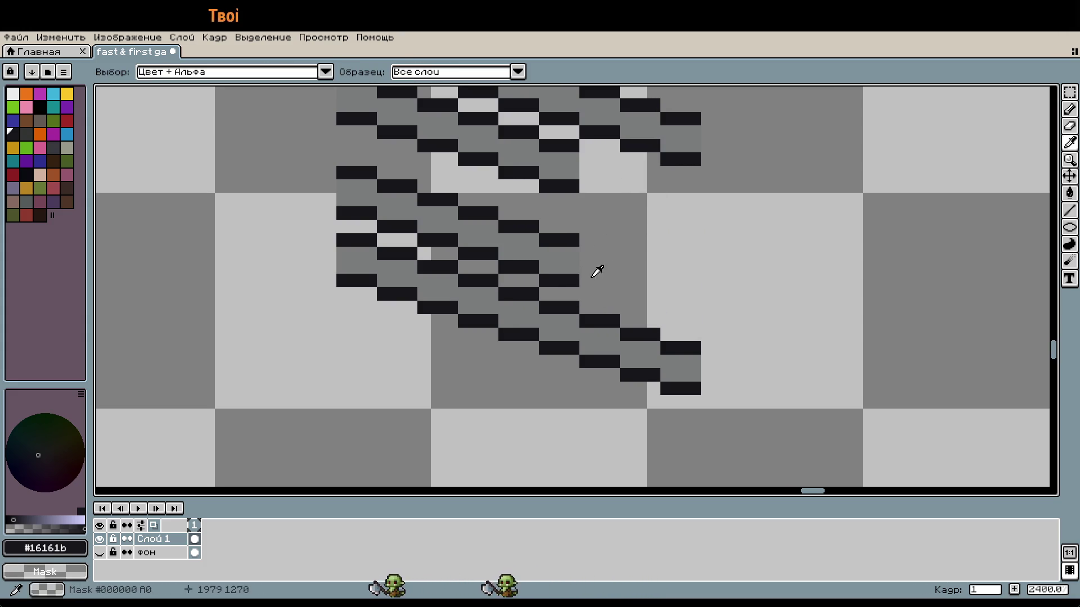
{"action": "key", "text": "b"}
{"action": "scroll", "coordinate": [579, 282], "scroll_direction": "up", "scroll_amount": 1}
{"action": "left_click", "coordinate": [586, 298]}
{"action": "scroll", "coordinate": [586, 298], "scroll_direction": "up", "scroll_amount": 3}
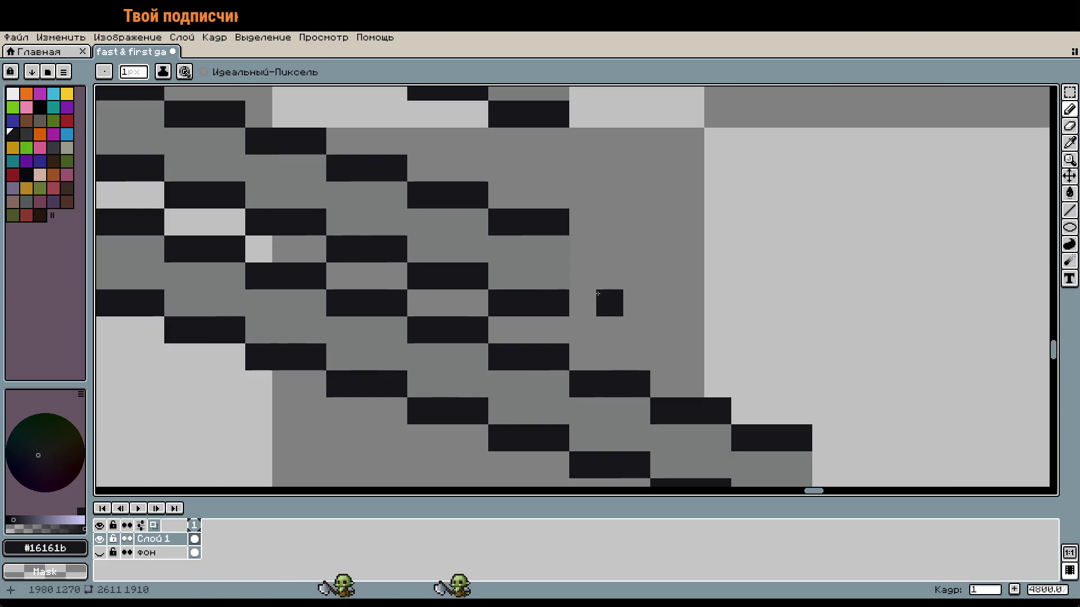
{"action": "scroll", "coordinate": [526, 292], "scroll_direction": "down", "scroll_amount": 3}
{"action": "mouse_move", "coordinate": [525, 291]}
{"action": "left_mouse_down"}
{"action": "mouse_move", "coordinate": [289, 239]}
{"action": "mouse_move", "coordinate": [605, 323]}
{"action": "left_mouse_up"}
{"action": "scroll", "coordinate": [434, 321], "scroll_direction": "up", "scroll_amount": 1}
{"action": "left_click_drag", "start_coordinate": [379, 321], "coordinate": [557, 310]}
{"action": "left_click", "coordinate": [540, 328]}
{"action": "right_click", "coordinate": [541, 310]}
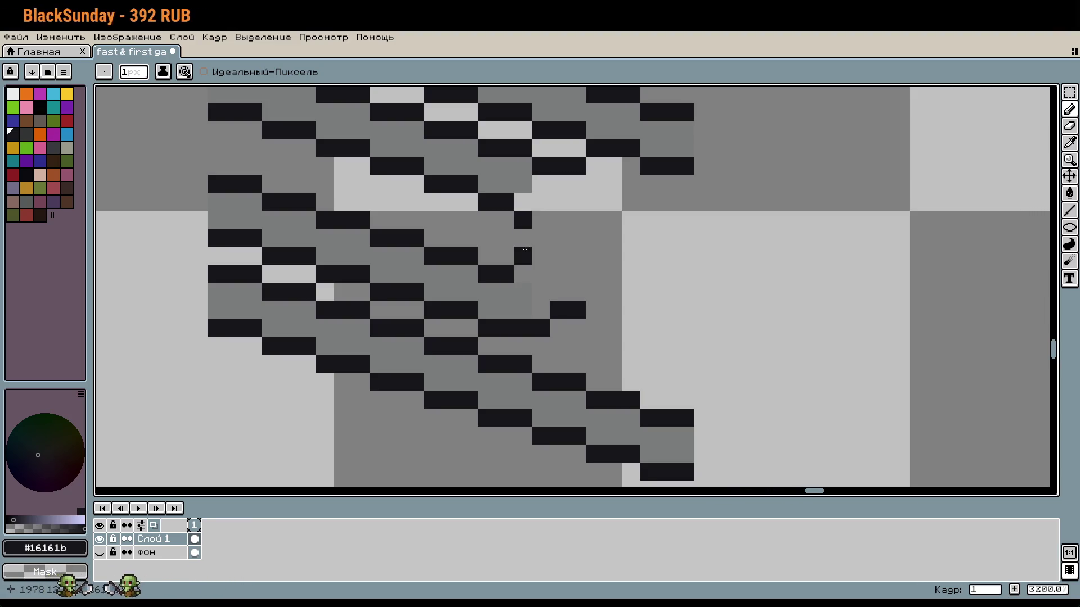
Draw dark pixel strokes bending the inner loop downward
{"action": "scroll", "coordinate": [569, 257], "scroll_direction": "down", "scroll_amount": 1}
{"action": "scroll", "coordinate": [540, 259], "scroll_direction": "up", "scroll_amount": 1}
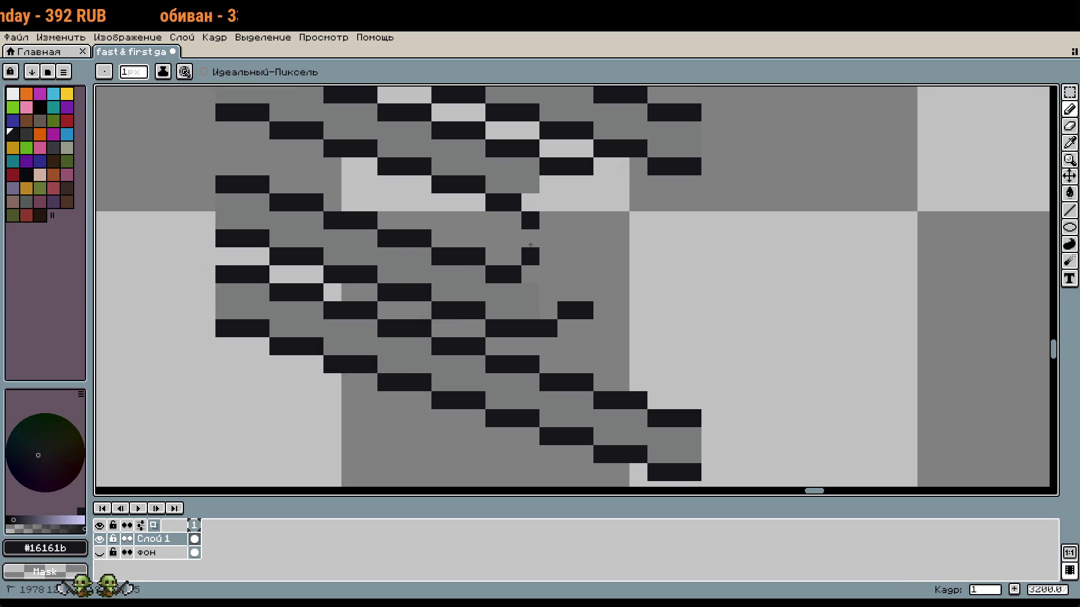
{"action": "left_click_drag", "start_coordinate": [548, 238], "coordinate": [549, 257]}
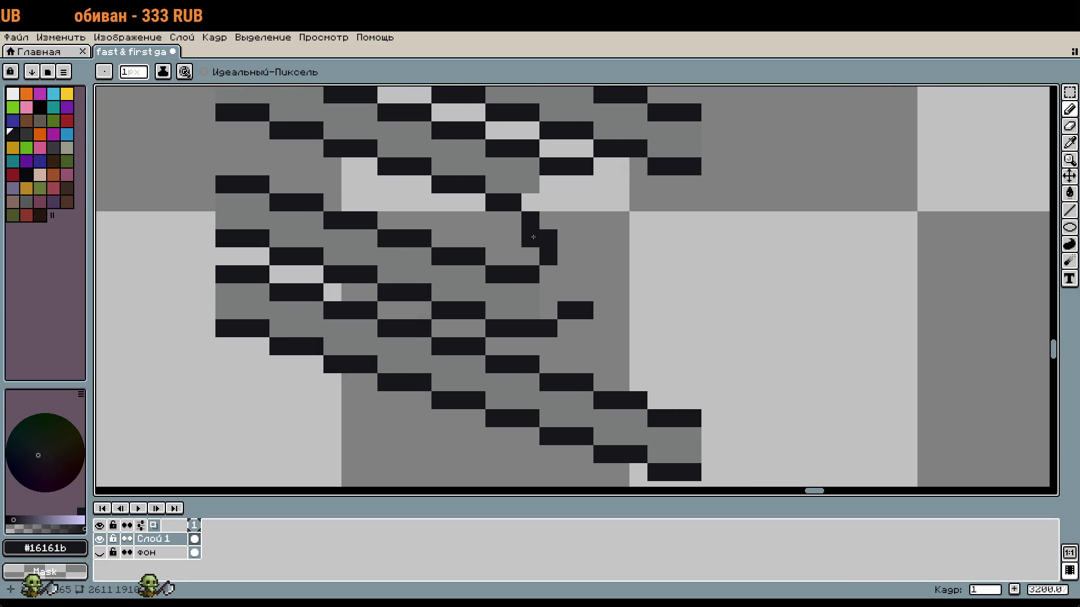
{"action": "key", "text": "ctrl+z"}
{"action": "key", "text": "ctrl+z"}
{"action": "key", "text": "ctrl+y"}
{"action": "key", "text": "ctrl+y"}
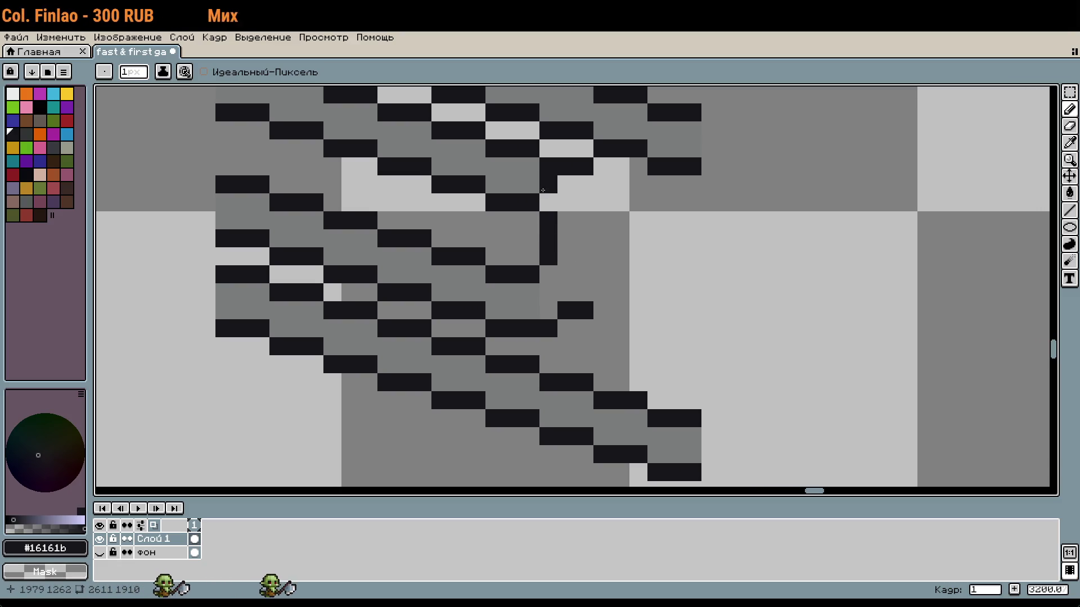
{"action": "left_click_drag", "start_coordinate": [590, 216], "coordinate": [541, 219]}
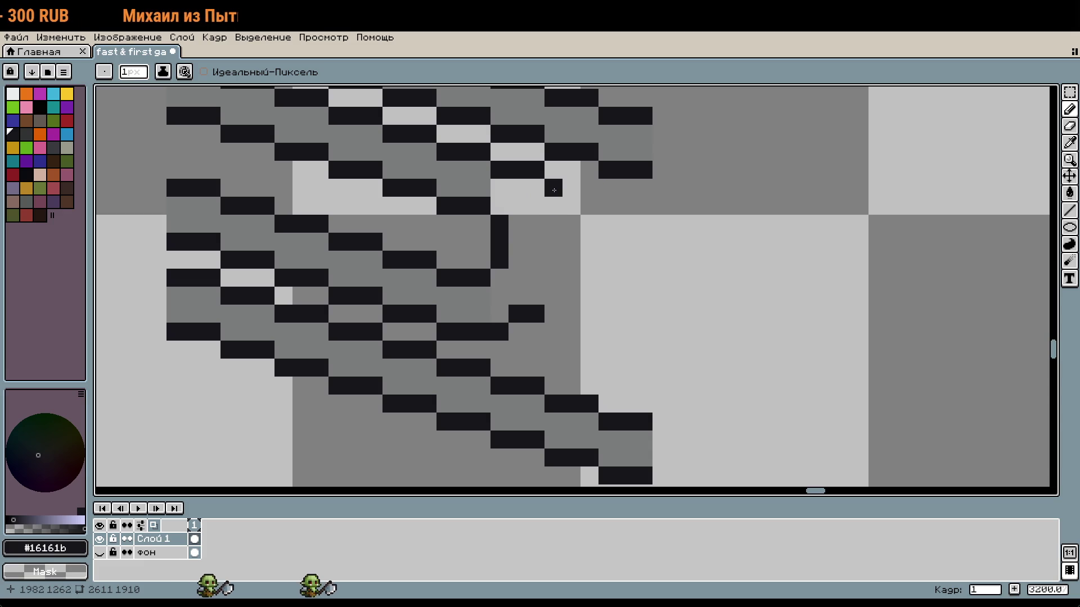
{"action": "left_click", "coordinate": [553, 332]}
{"action": "key", "text": "ctrl+z"}
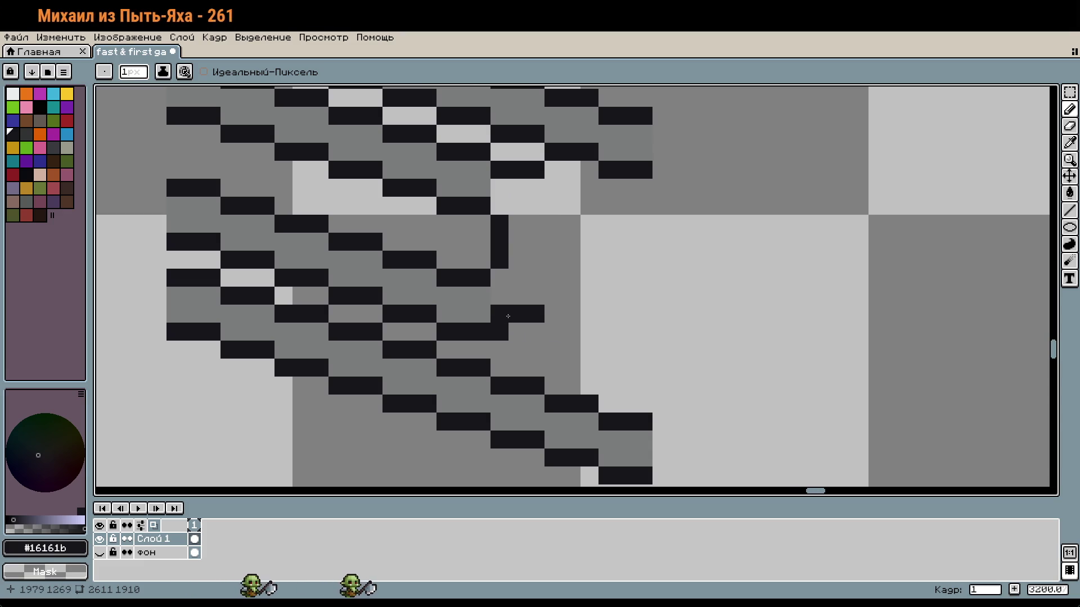
Add dark pixels to the loop's lower and upper curve and close it with a vertical line
{"action": "left_click", "coordinate": [587, 352]}
{"action": "left_click_drag", "start_coordinate": [590, 349], "coordinate": [638, 356]}
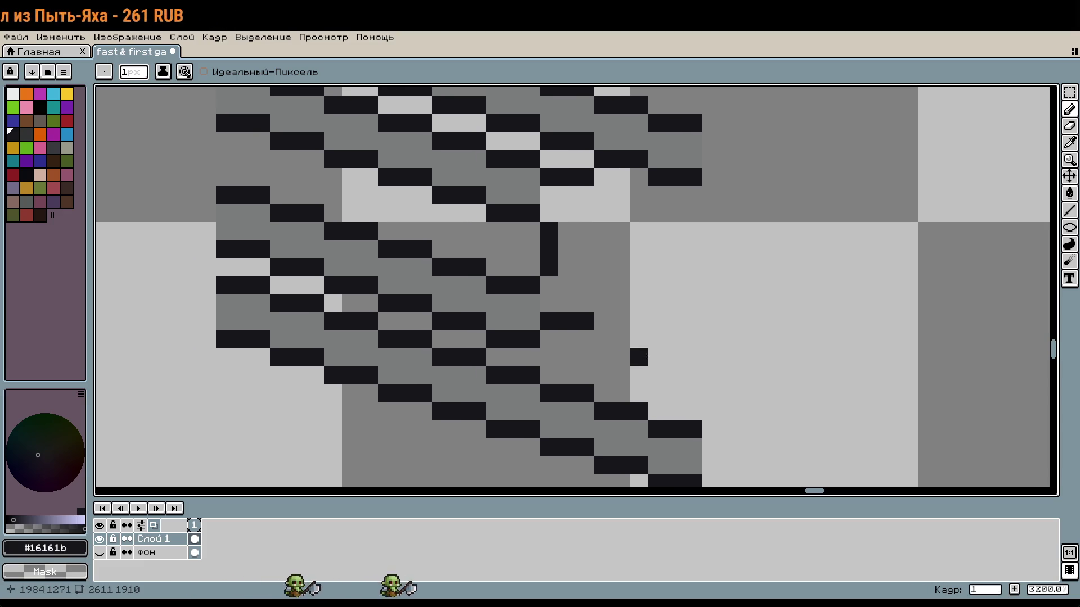
{"action": "key", "text": "ctrl+z"}
{"action": "key", "text": "ctrl+z"}
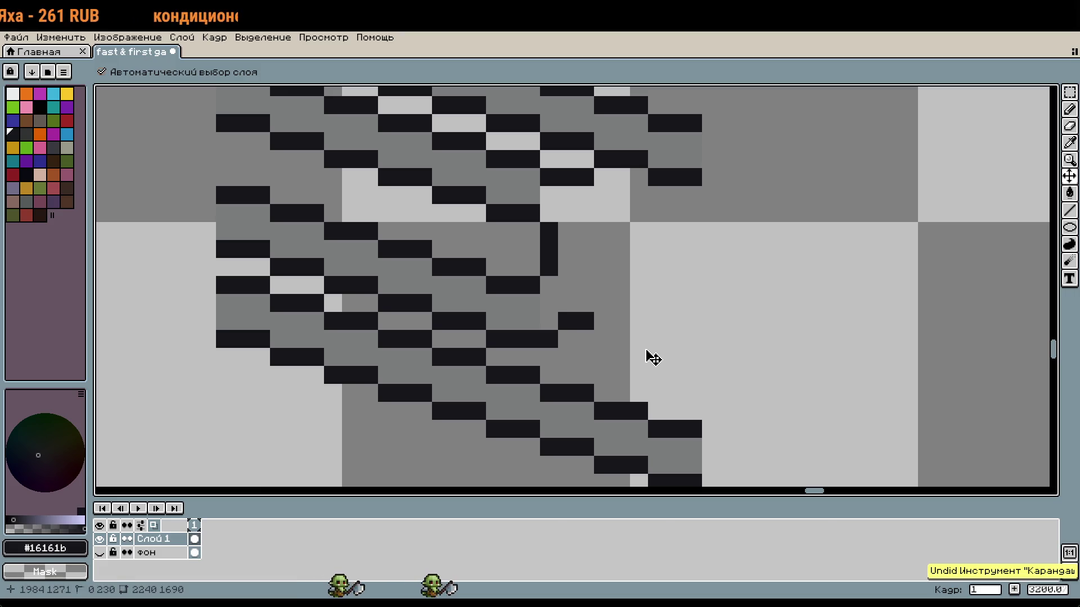
{"action": "key", "text": "b"}
{"action": "key", "text": "ctrl+y"}
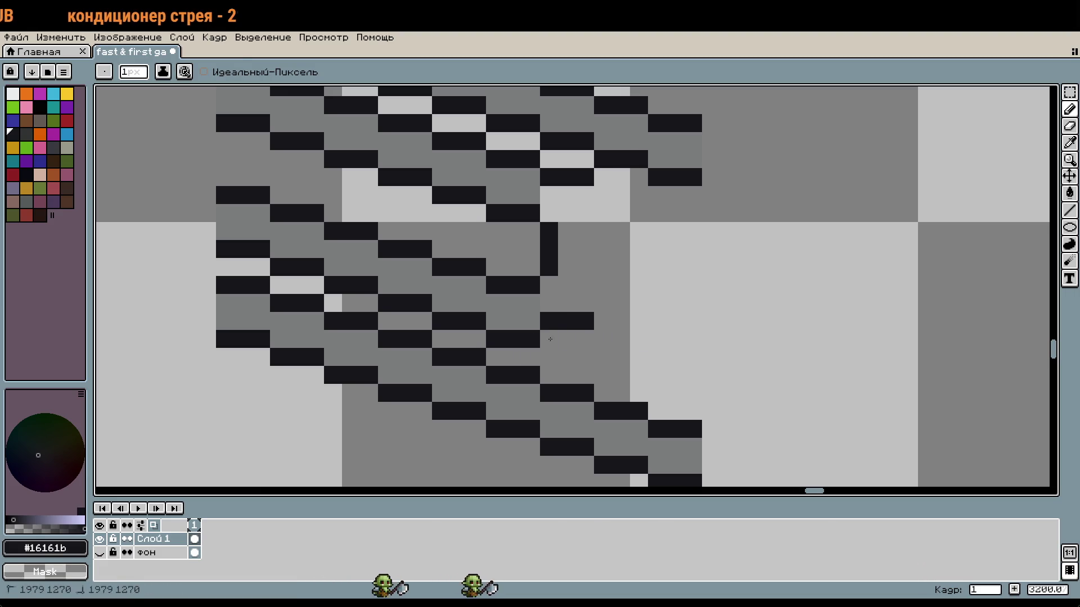
{"action": "left_click", "coordinate": [578, 299]}
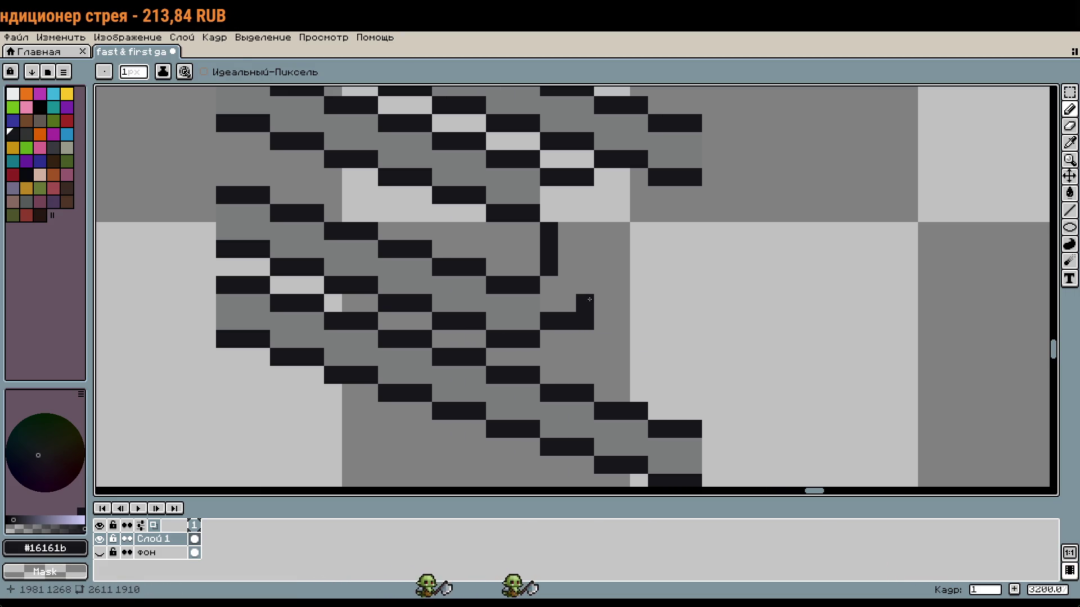
{"action": "key", "text": "ctrl+z"}
{"action": "left_click", "coordinate": [602, 198]}
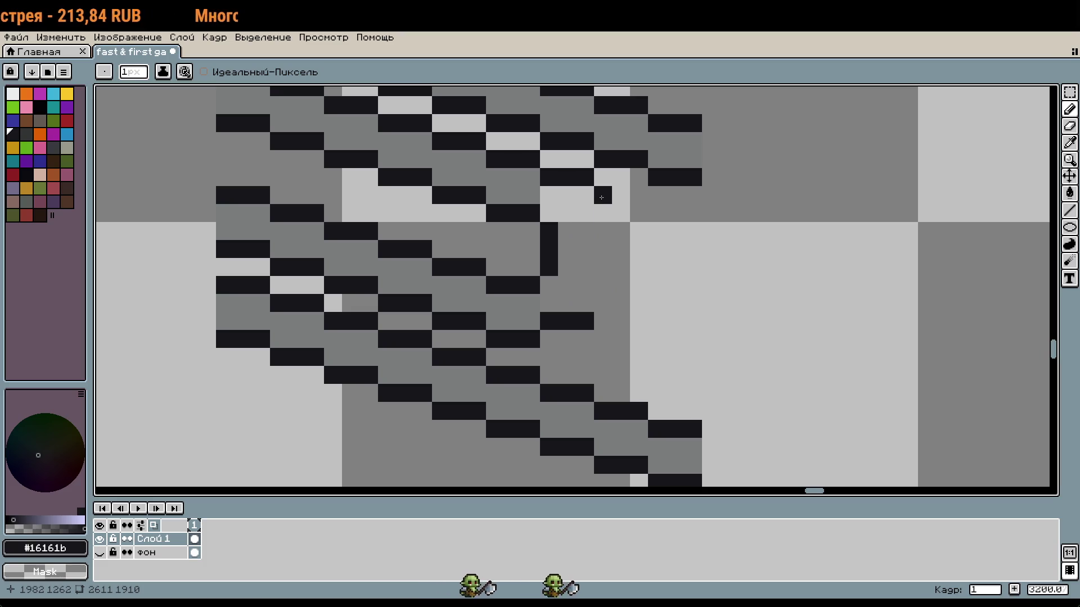
{"action": "key", "text": "ctrl+y"}
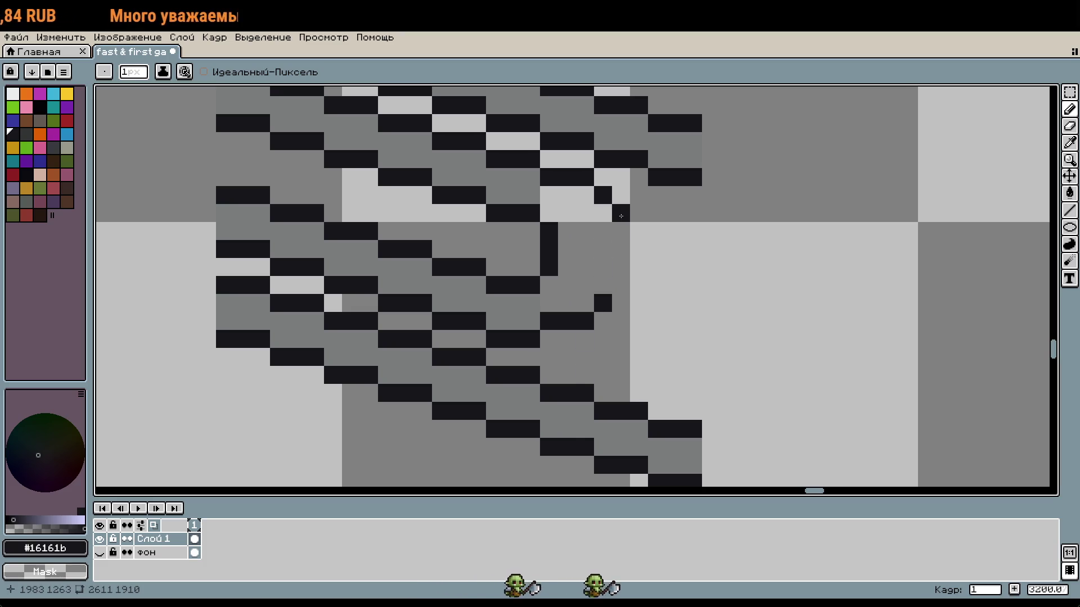
{"action": "left_click_drag", "start_coordinate": [621, 216], "coordinate": [621, 267]}
Sample the grey strip colour, then nudge the curve's vertical column one pixel left
{"action": "scroll", "coordinate": [617, 319], "scroll_direction": "up", "scroll_amount": 1}
{"action": "key", "text": "i"}
{"action": "left_click", "coordinate": [496, 302]}
{"action": "key", "text": "g"}
{"action": "scroll", "coordinate": [645, 315], "scroll_direction": "down", "scroll_amount": 5}
{"action": "scroll", "coordinate": [645, 316], "scroll_direction": "up", "scroll_amount": 3}
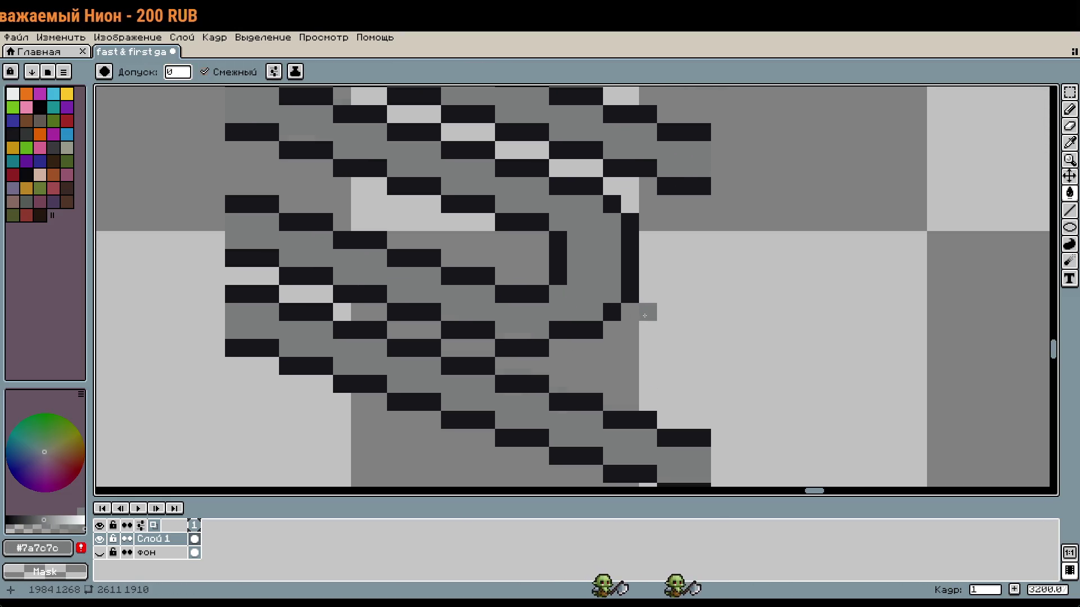
{"action": "key", "text": "m"}
{"action": "left_click_drag", "start_coordinate": [641, 341], "coordinate": [582, 174]}
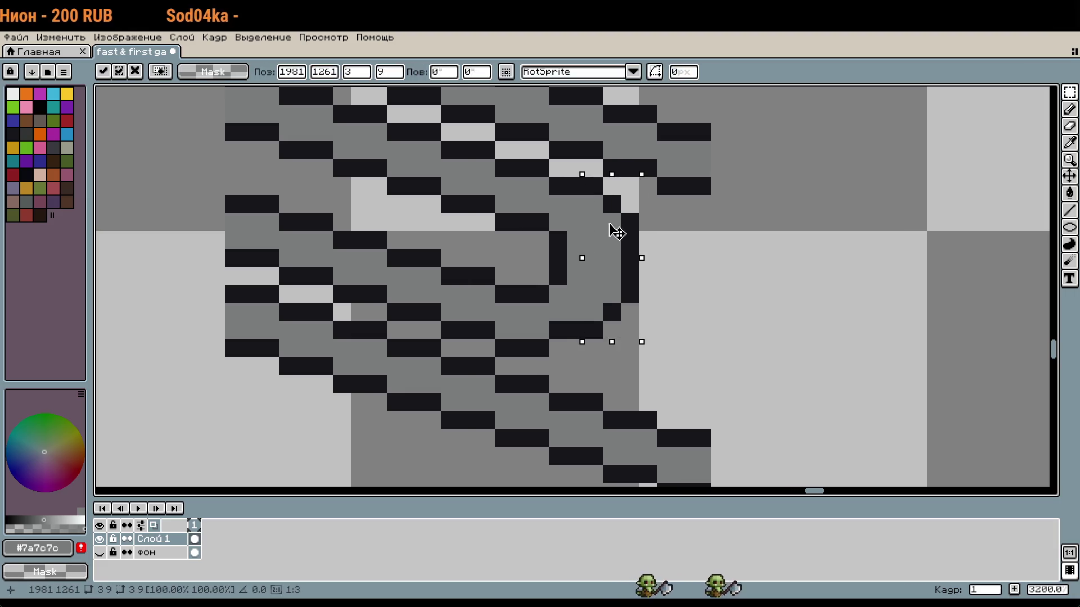
{"action": "key", "text": "Left"}
{"action": "key", "text": "Return"}
Select and delete the stray strip pixels at the upper left and beside the clip
{"action": "scroll", "coordinate": [667, 312], "scroll_direction": "down", "scroll_amount": 1}
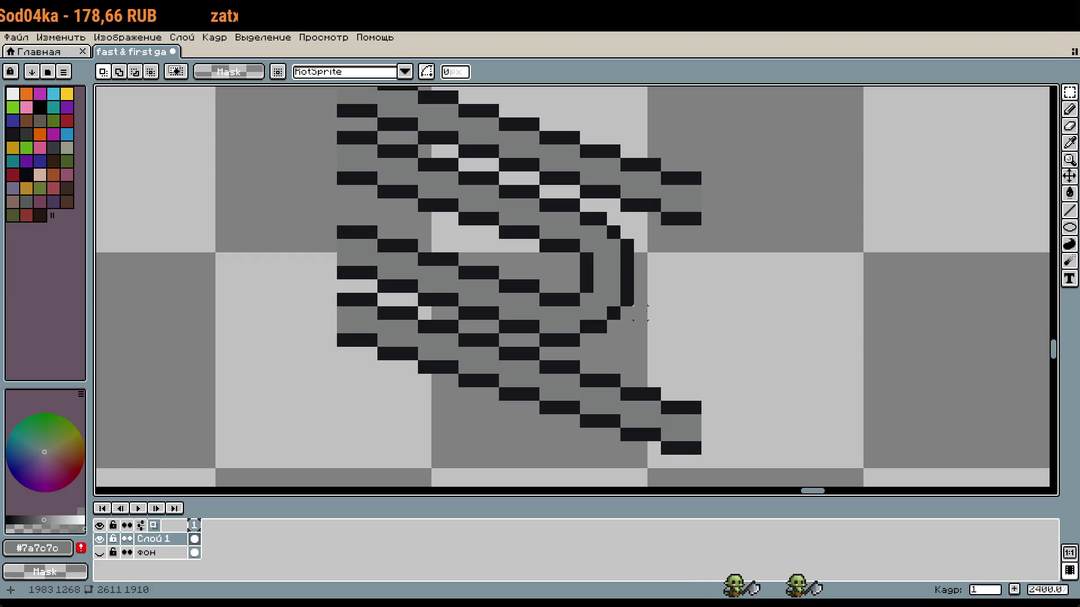
{"action": "scroll", "coordinate": [640, 298], "scroll_direction": "down", "scroll_amount": 1}
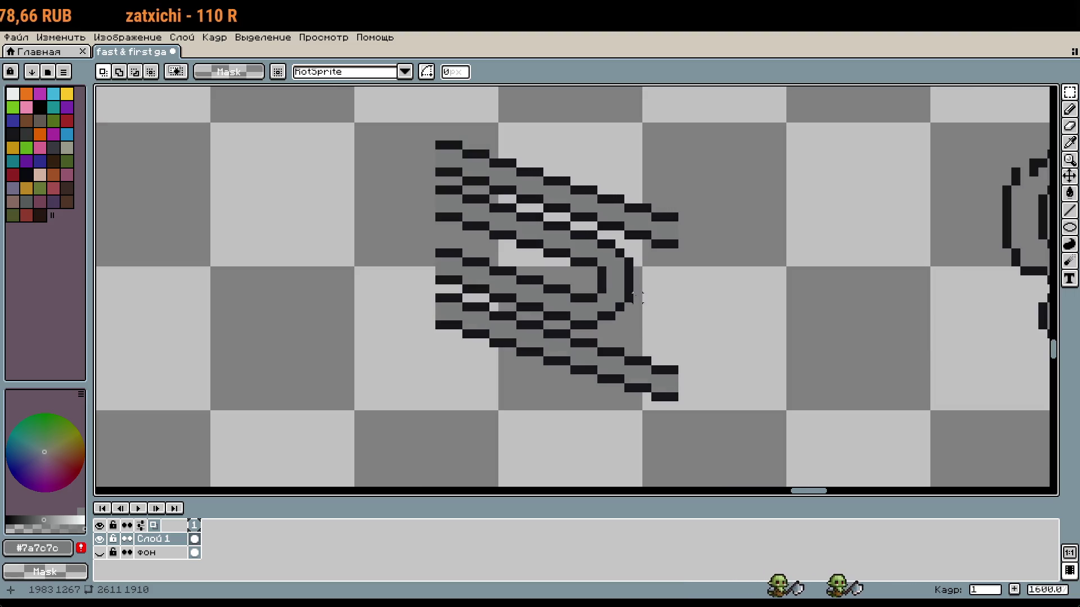
{"action": "scroll", "coordinate": [471, 190], "scroll_direction": "up", "scroll_amount": 1}
{"action": "left_click_drag", "start_coordinate": [503, 194], "coordinate": [364, 253]}
{"action": "key", "text": "Delete"}
{"action": "left_click_drag", "start_coordinate": [465, 177], "coordinate": [397, 193]}
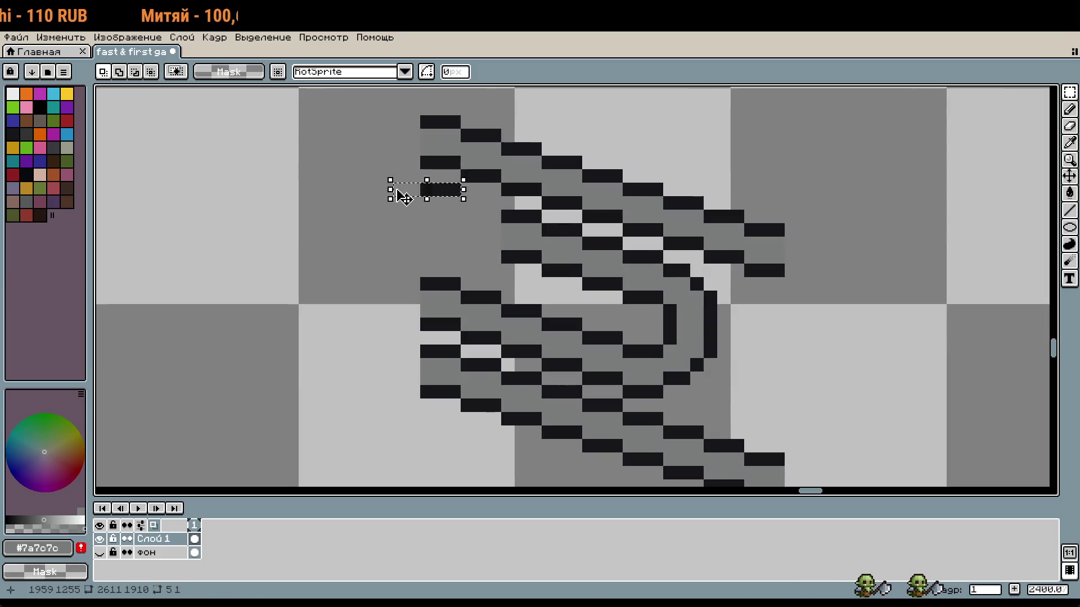
{"action": "key", "text": "Delete"}
{"action": "left_click_drag", "start_coordinate": [506, 215], "coordinate": [529, 260]}
{"action": "left_click_drag", "start_coordinate": [542, 224], "coordinate": [583, 278]}
{"action": "key", "text": "Delete"}
Pick the dark outline colour and add a dark pixel on the strip
{"action": "scroll", "coordinate": [585, 253], "scroll_direction": "up", "scroll_amount": 1}
{"action": "key", "text": "b"}
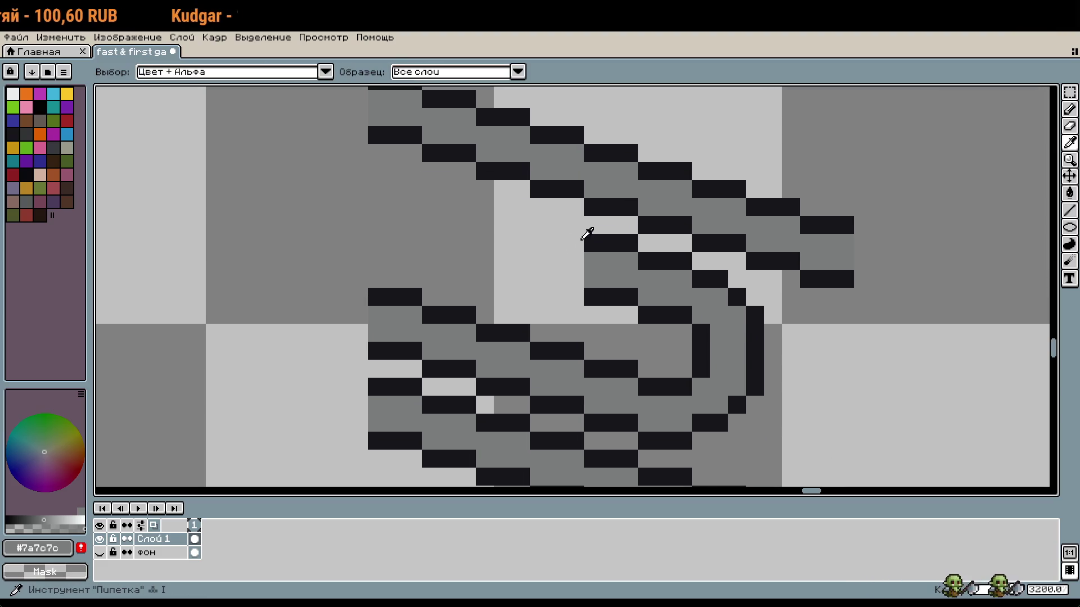
{"action": "left_click", "coordinate": [585, 236], "text": "alt"}
{"action": "left_click", "coordinate": [574, 264]}
{"action": "scroll", "coordinate": [574, 266], "scroll_direction": "down", "scroll_amount": 3}
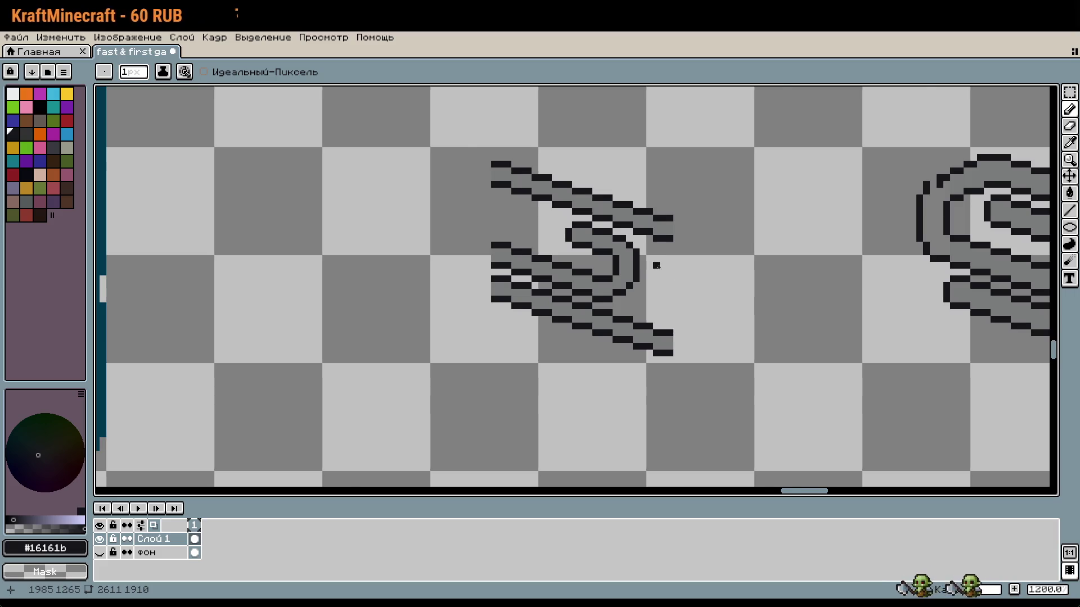
Move the whole strip paperclip one pixel up and one left, then return to the Pencil
{"action": "scroll", "coordinate": [678, 277], "scroll_direction": "up", "scroll_amount": 1}
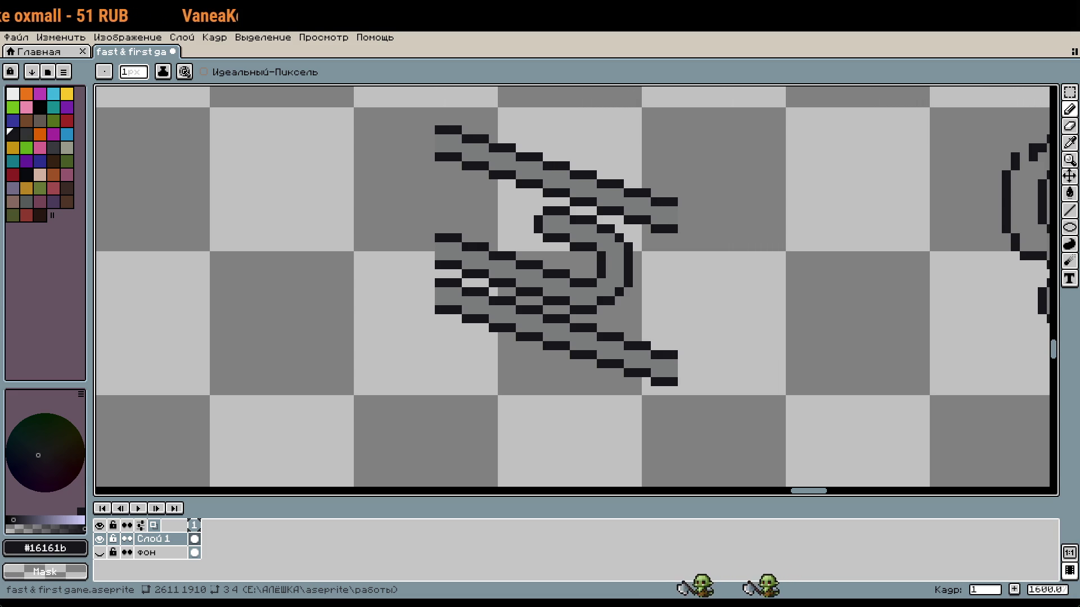
{"action": "left_click_drag", "start_coordinate": [748, 285], "coordinate": [711, 262]}
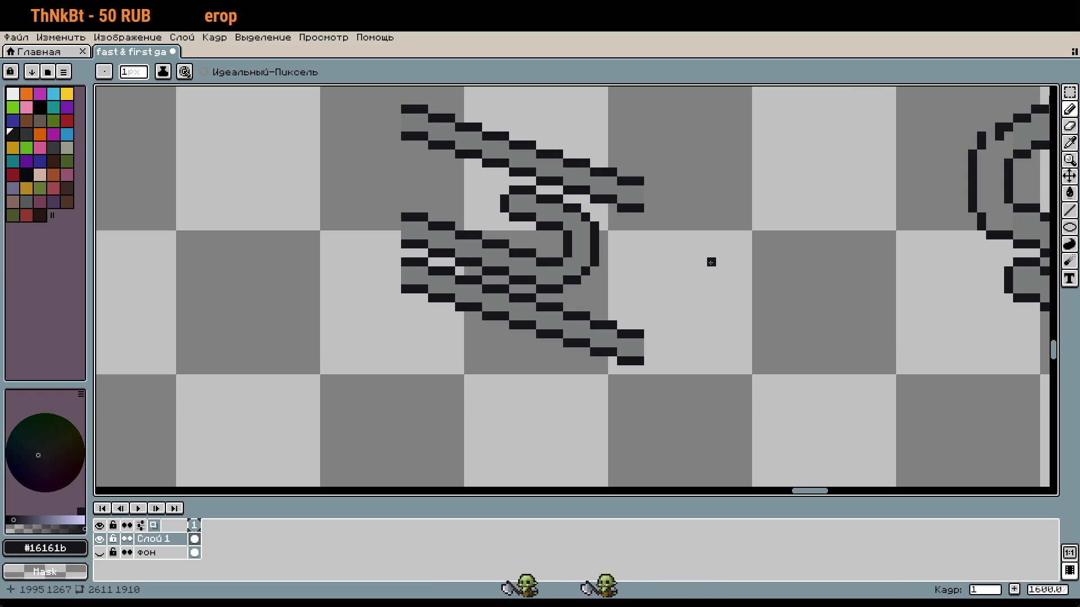
{"action": "scroll", "coordinate": [809, 208], "scroll_direction": "down", "scroll_amount": 2}
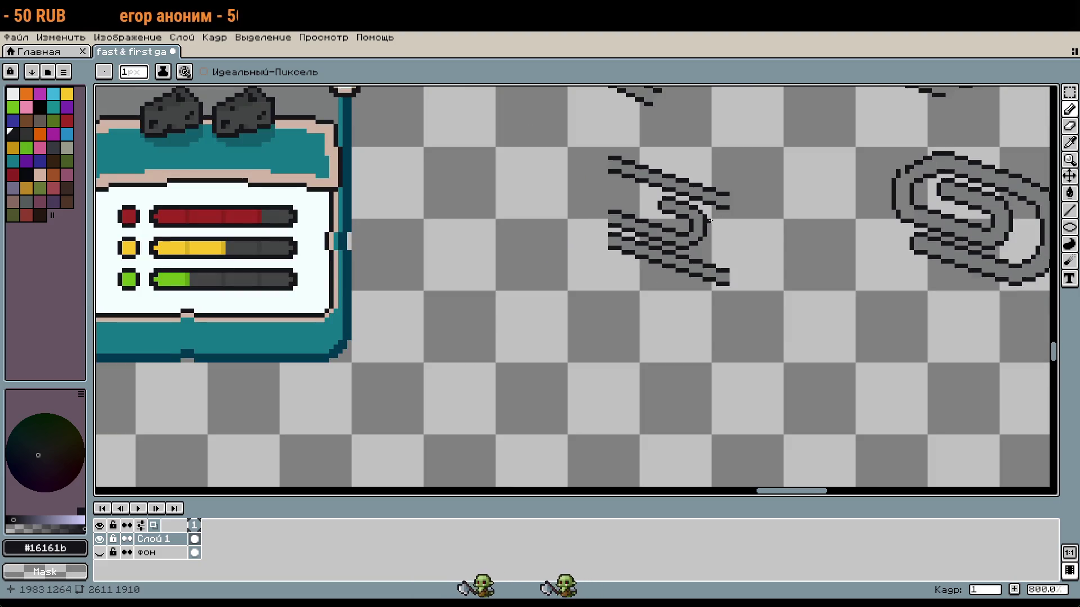
{"action": "scroll", "coordinate": [685, 318], "scroll_direction": "up", "scroll_amount": 1}
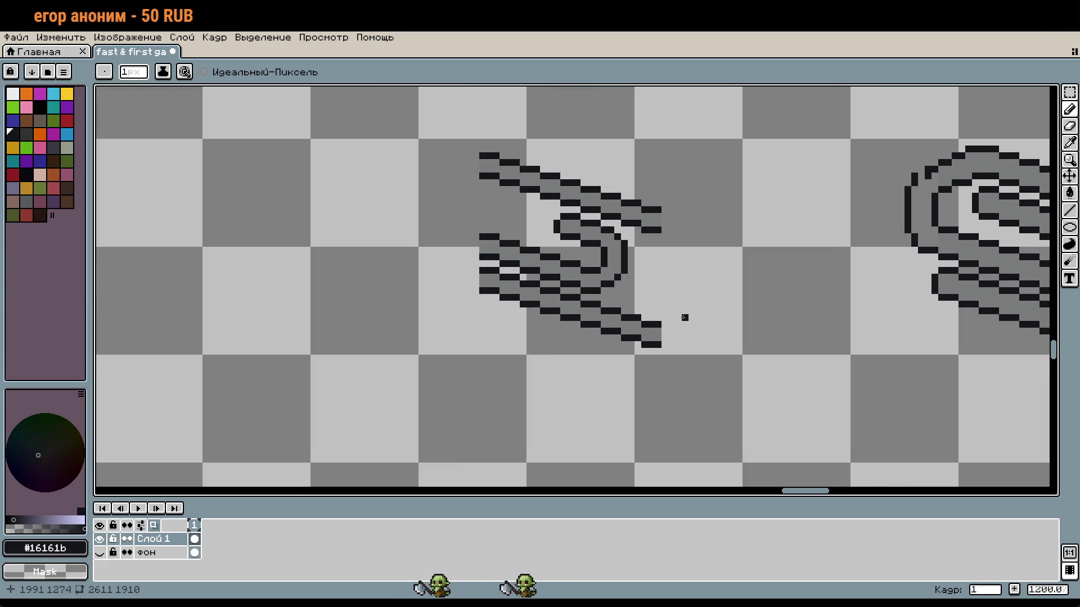
{"action": "scroll", "coordinate": [684, 318], "scroll_direction": "up", "scroll_amount": 1}
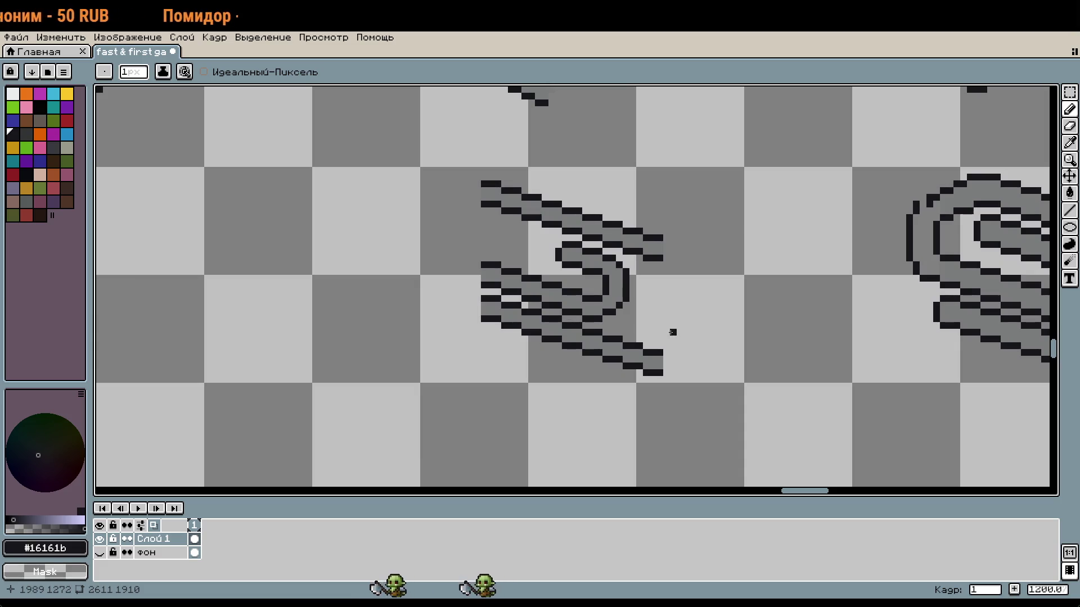
{"action": "key", "text": "m"}
{"action": "mouse_move", "coordinate": [482, 176]}
{"action": "left_mouse_down"}
{"action": "mouse_move", "coordinate": [694, 345]}
{"action": "mouse_move", "coordinate": [702, 375]}
{"action": "mouse_move", "coordinate": [684, 352]}
{"action": "mouse_move", "coordinate": [754, 358]}
{"action": "left_mouse_up"}
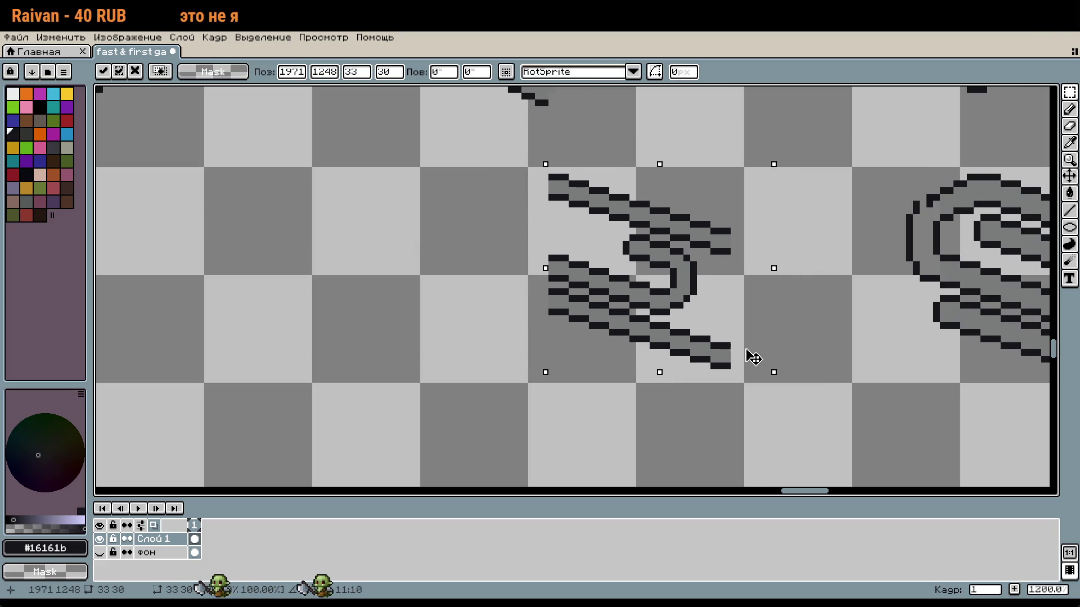
{"action": "key", "text": "Left"}
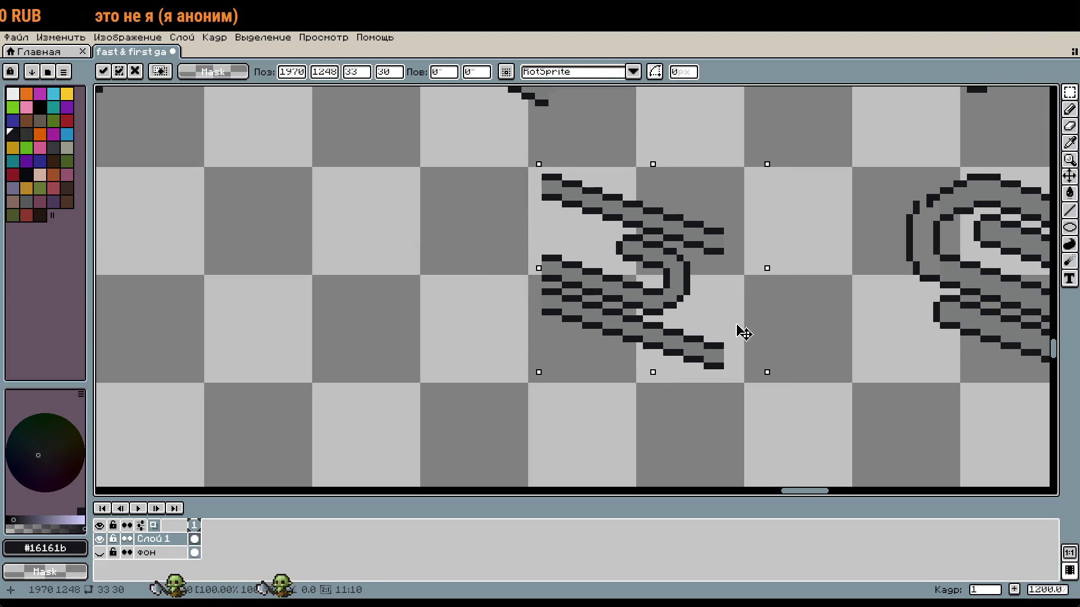
{"action": "left_click", "coordinate": [814, 325]}
{"action": "key", "text": "v"}
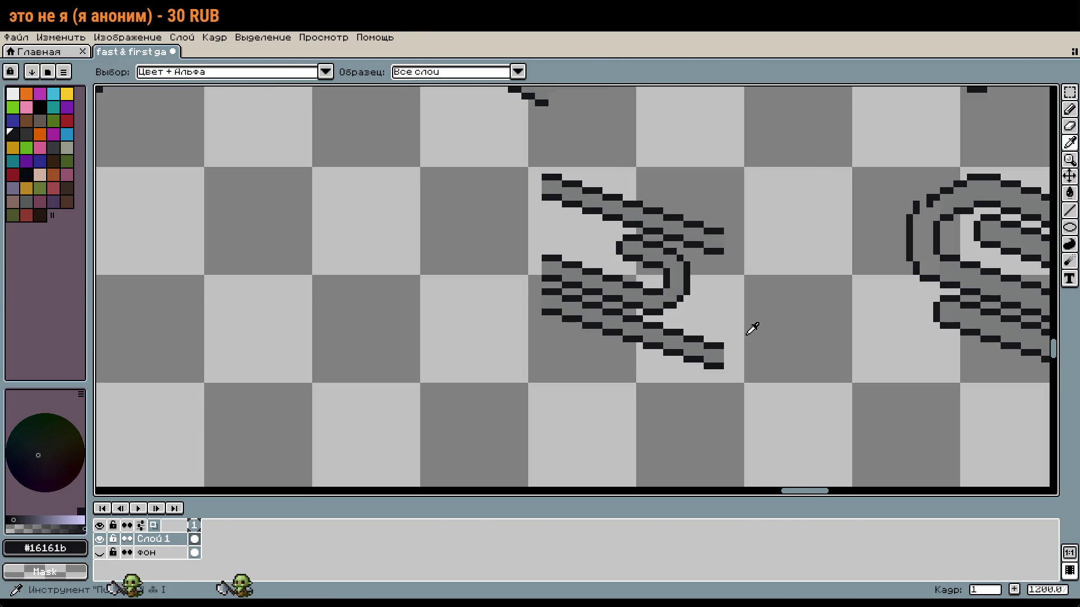
{"action": "key", "text": "b"}
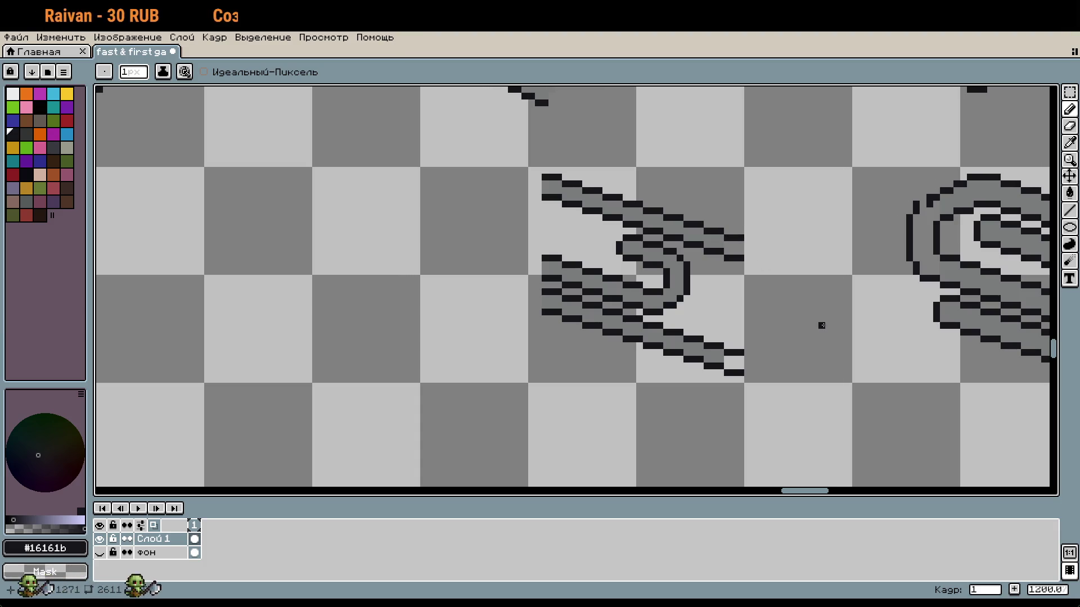
{"action": "scroll", "coordinate": [793, 320], "scroll_direction": "up", "scroll_amount": 1}
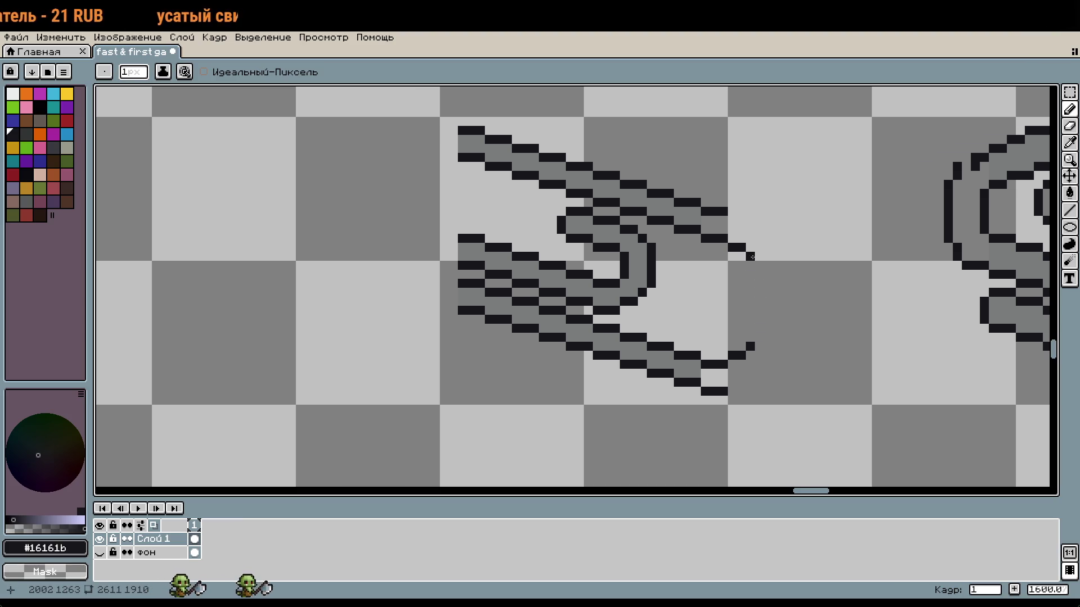
Draw a new dark outer outline down the curve of the looped end
{"action": "left_click_drag", "start_coordinate": [759, 266], "coordinate": [756, 340]}
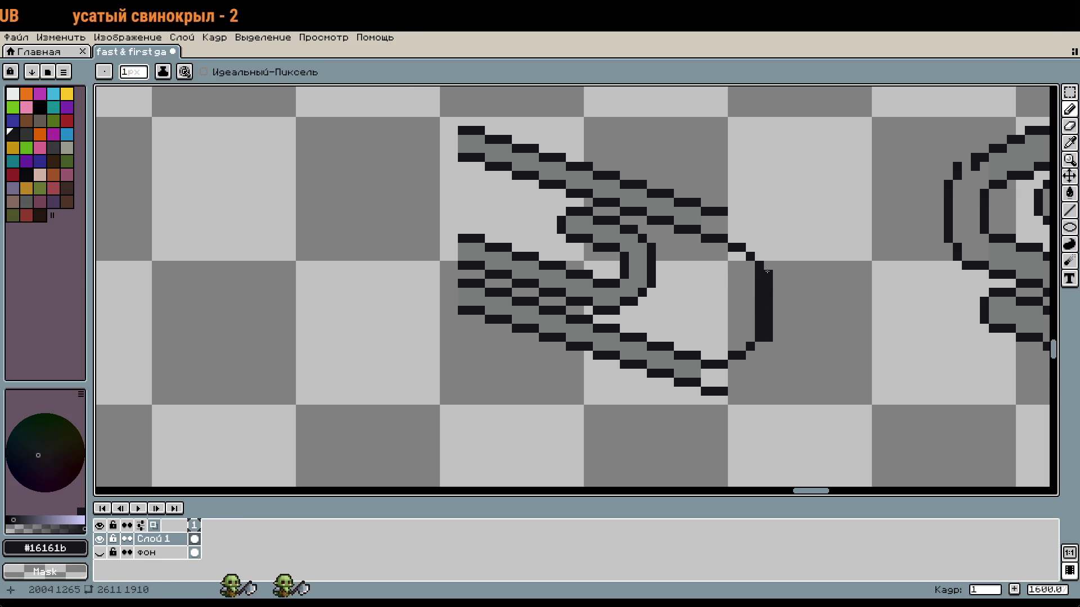
{"action": "scroll", "coordinate": [781, 343], "scroll_direction": "down", "scroll_amount": 1}
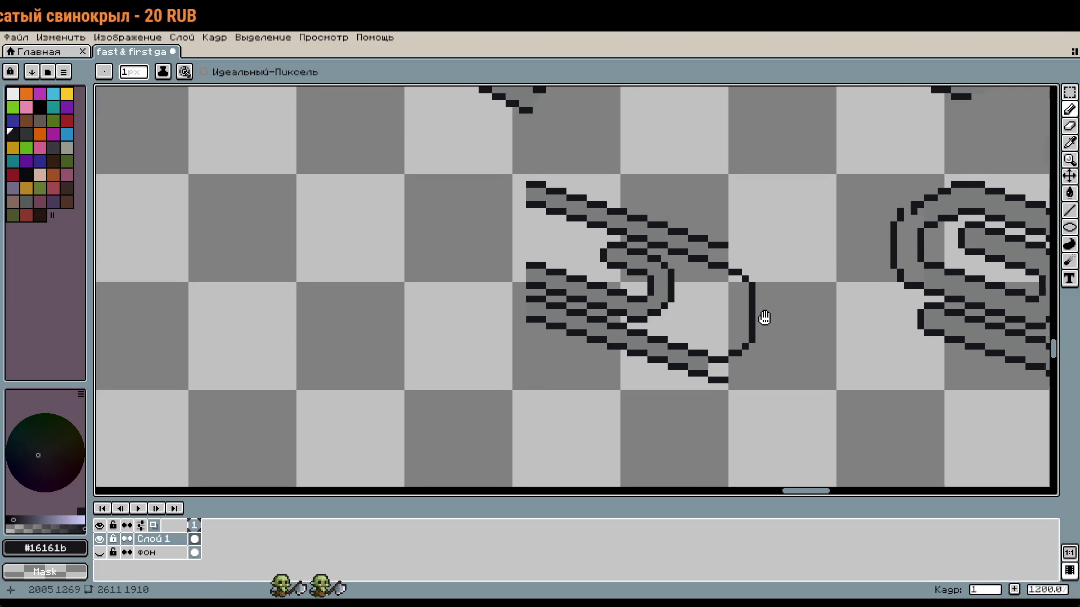
{"action": "scroll", "coordinate": [731, 253], "scroll_direction": "up", "scroll_amount": 1}
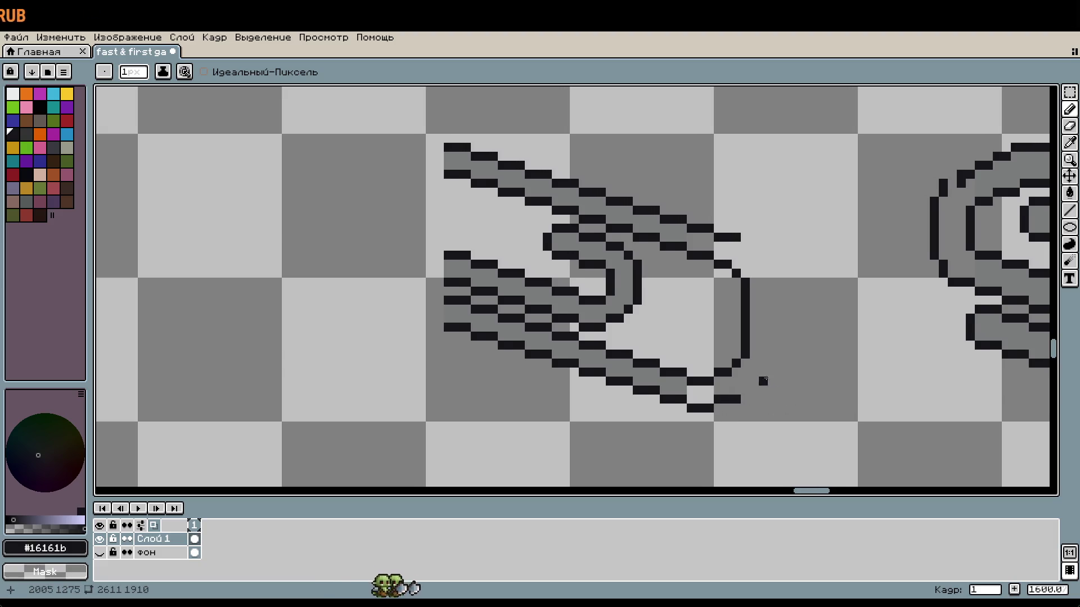
{"action": "scroll", "coordinate": [765, 380], "scroll_direction": "up", "scroll_amount": 1}
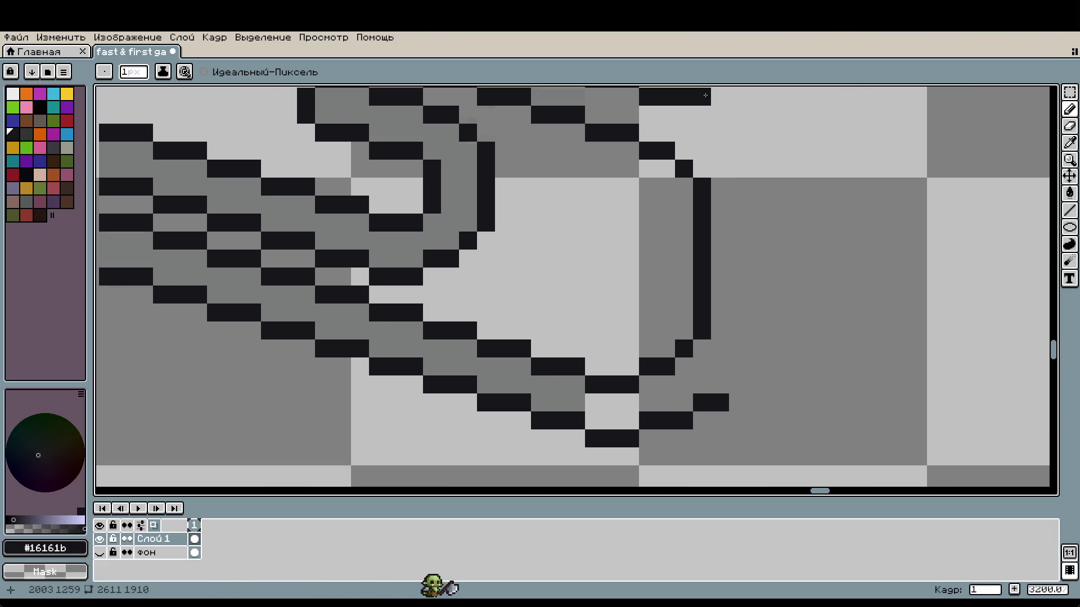
{"action": "left_click_drag", "start_coordinate": [702, 114], "coordinate": [723, 116]}
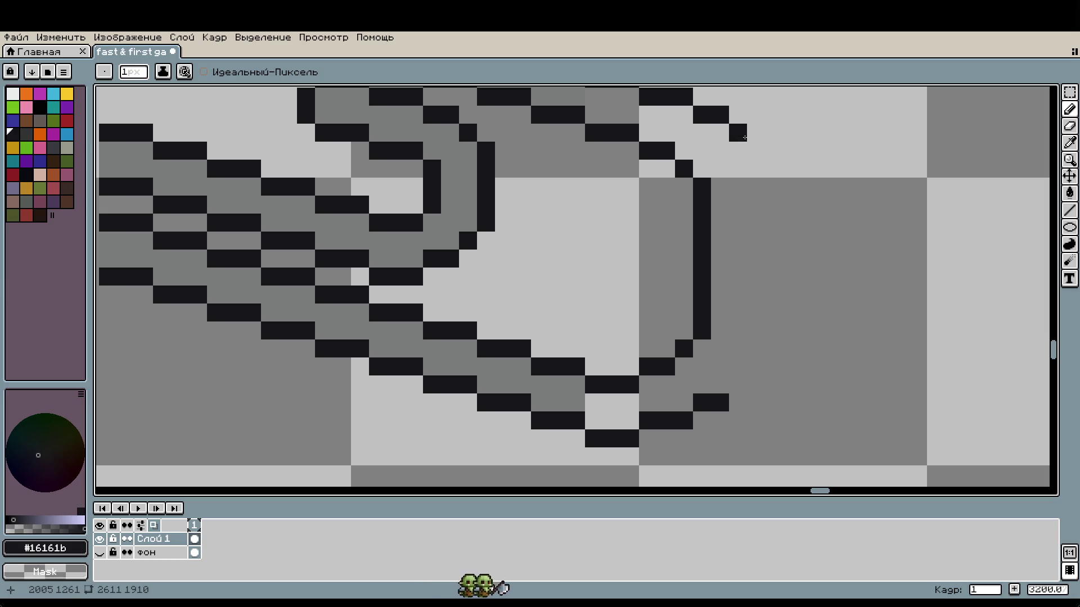
{"action": "mouse_move", "coordinate": [755, 156]}
{"action": "left_mouse_down"}
{"action": "mouse_move", "coordinate": [756, 376]}
{"action": "mouse_move", "coordinate": [737, 384]}
{"action": "mouse_move", "coordinate": [777, 360]}
{"action": "left_mouse_up"}
{"action": "scroll", "coordinate": [779, 357], "scroll_direction": "down", "scroll_amount": 1}
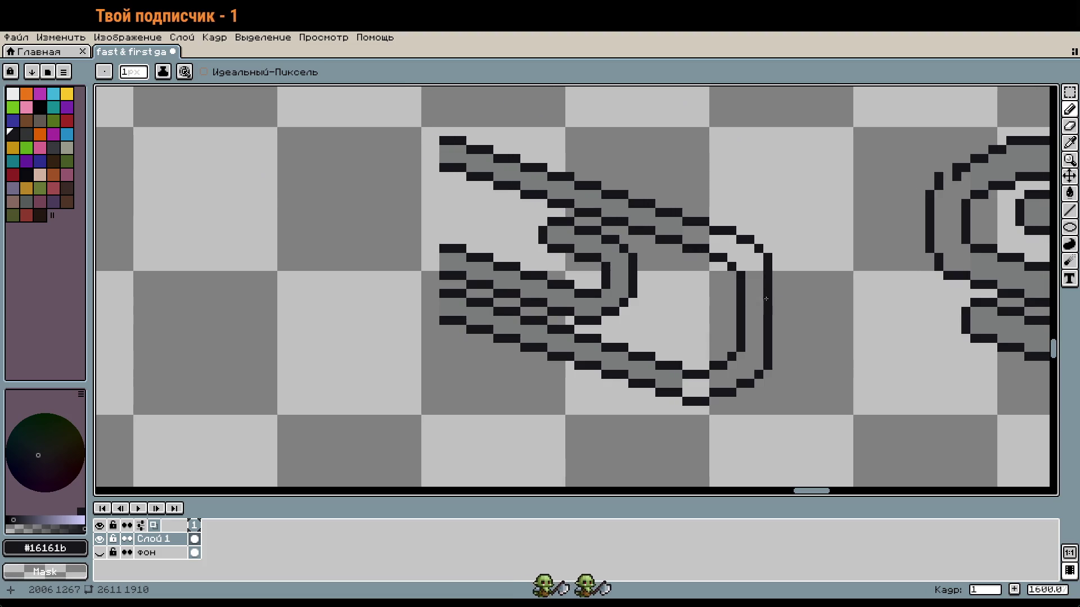
Fill the band between the new outline and the loop with grey #7a7c7c
{"action": "left_click", "coordinate": [728, 237], "text": "alt"}
{"action": "left_click", "coordinate": [698, 235], "text": "alt"}
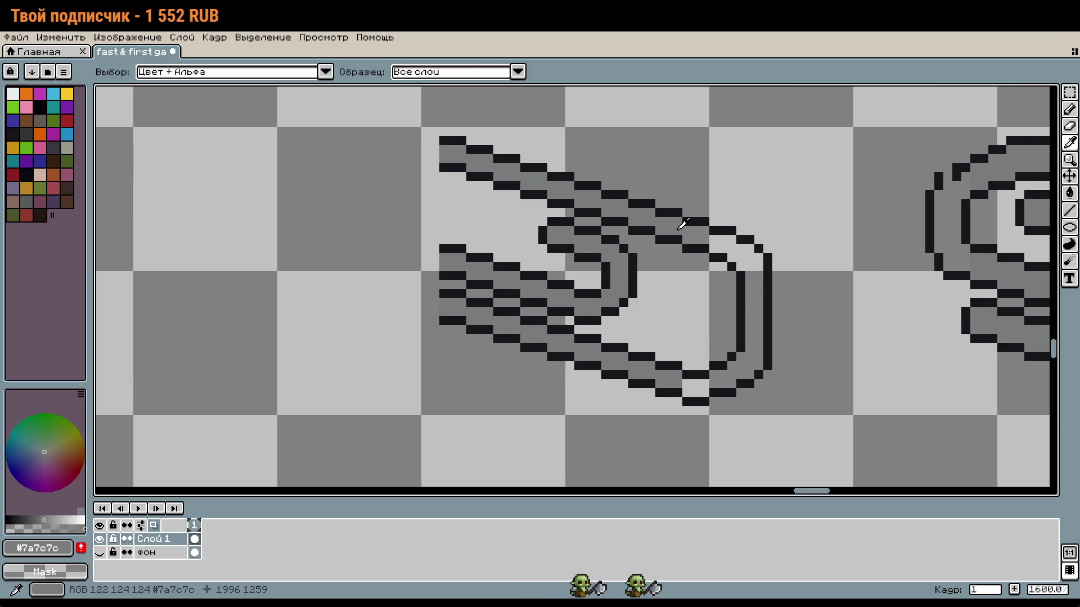
{"action": "key", "text": "g"}
{"action": "left_click", "coordinate": [725, 247]}
{"action": "scroll", "coordinate": [822, 326], "scroll_direction": "down", "scroll_amount": 1}
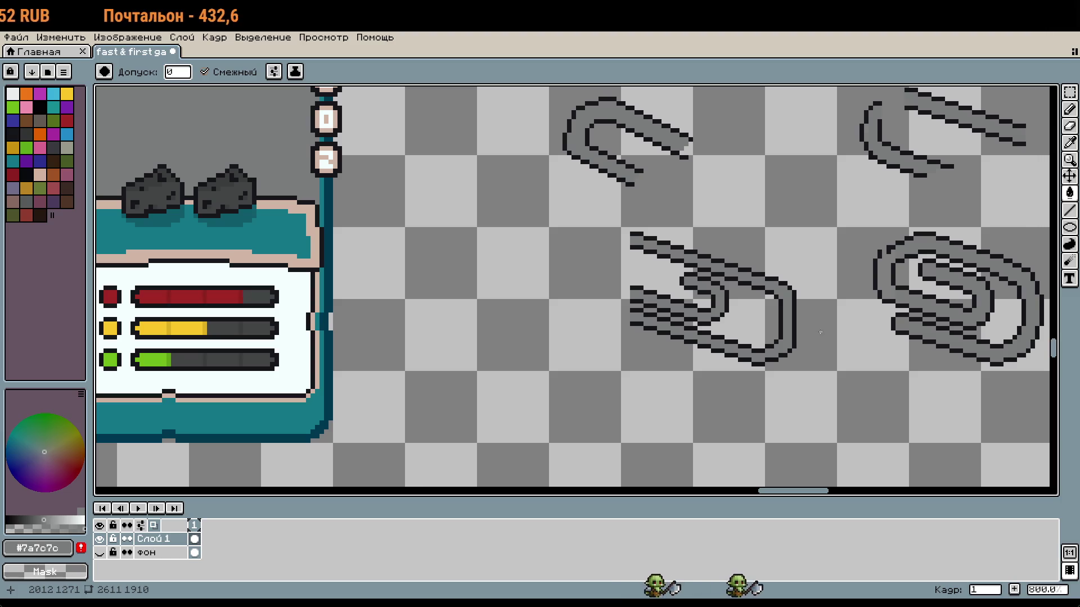
{"action": "scroll", "coordinate": [808, 358], "scroll_direction": "up", "scroll_amount": 2}
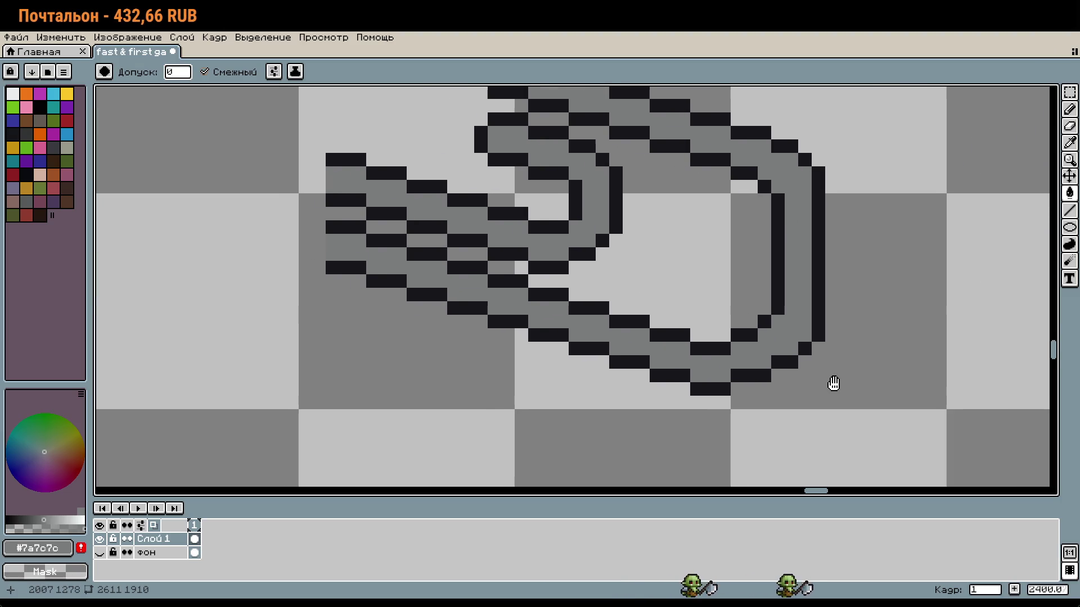
Add dark #16161b pixels at the outer ring's top, bottom and inner curve corners
{"action": "key", "text": "m"}
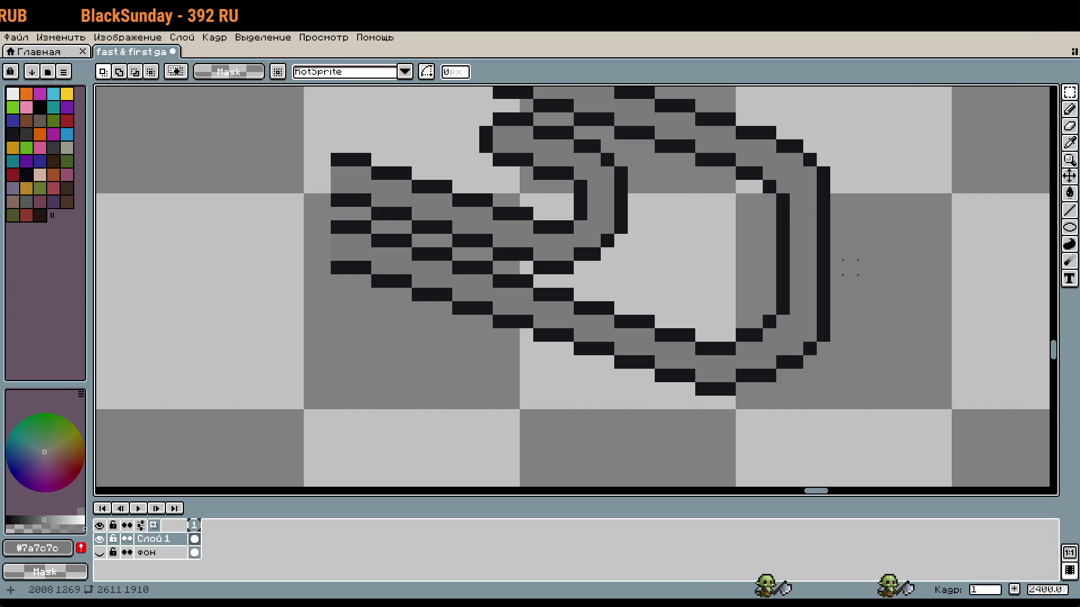
{"action": "key", "text": "i"}
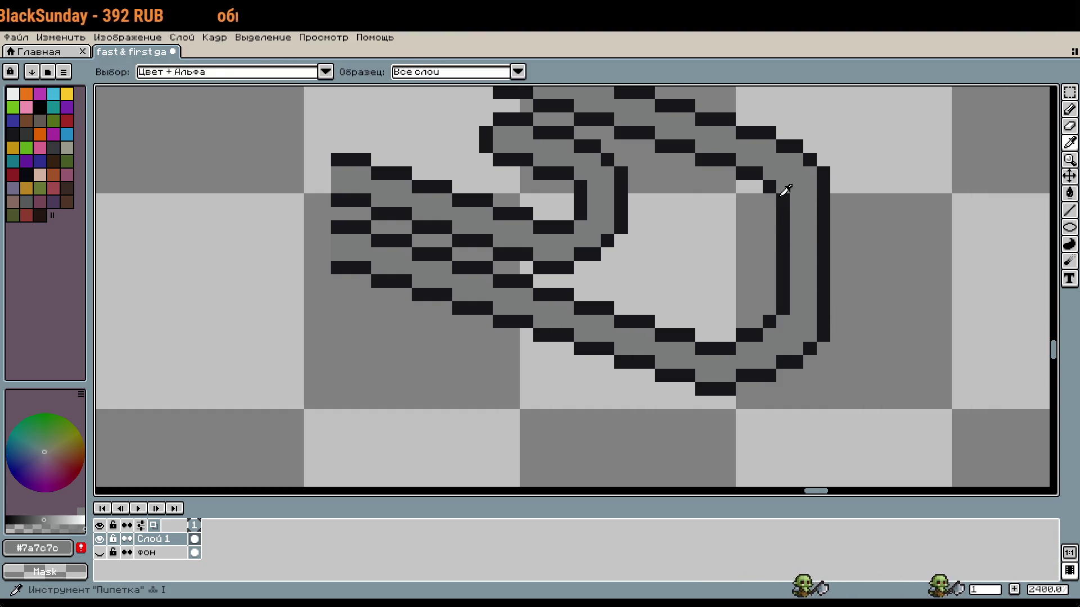
{"action": "left_click", "coordinate": [776, 186]}
{"action": "key", "text": "b"}
{"action": "left_click", "coordinate": [769, 200]}
{"action": "left_click", "coordinate": [809, 173]}
{"action": "left_click", "coordinate": [770, 308]}
{"action": "left_click", "coordinate": [810, 335]}
Sample grey #7a7c7c, then switch the pencil back to dark #16161b
{"action": "key", "text": "i"}
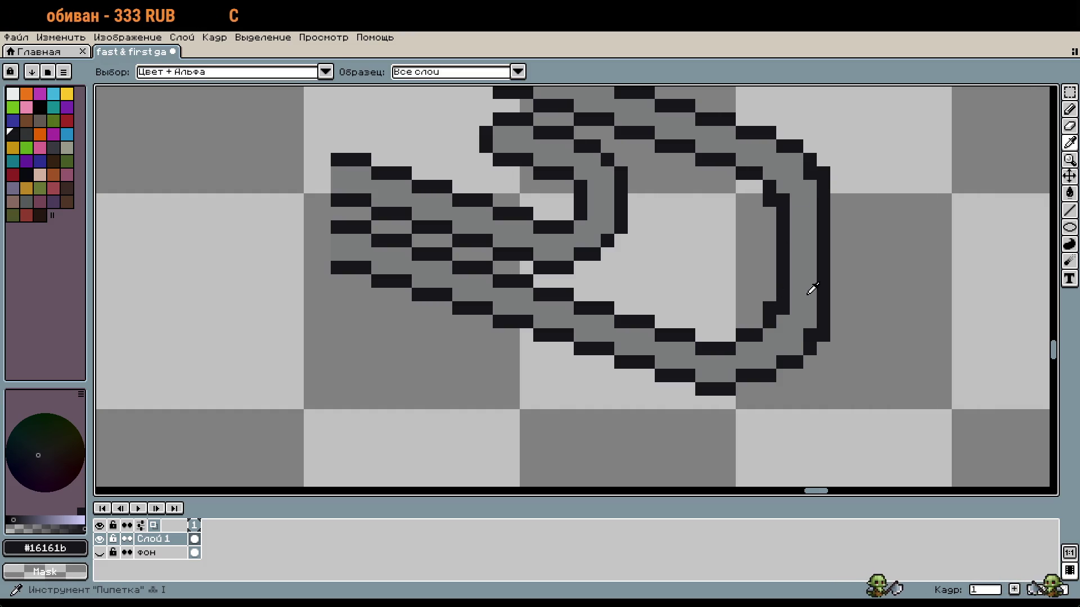
{"action": "left_click", "coordinate": [810, 293]}
{"action": "key", "text": "b"}
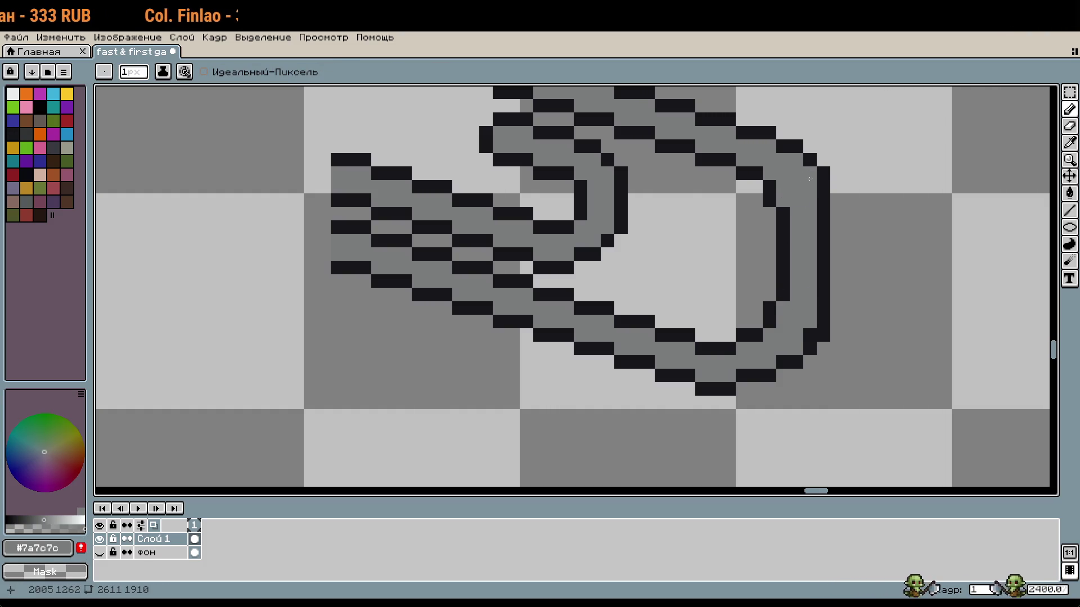
{"action": "scroll", "coordinate": [864, 356], "scroll_direction": "down", "scroll_amount": 2}
{"action": "key", "text": "i"}
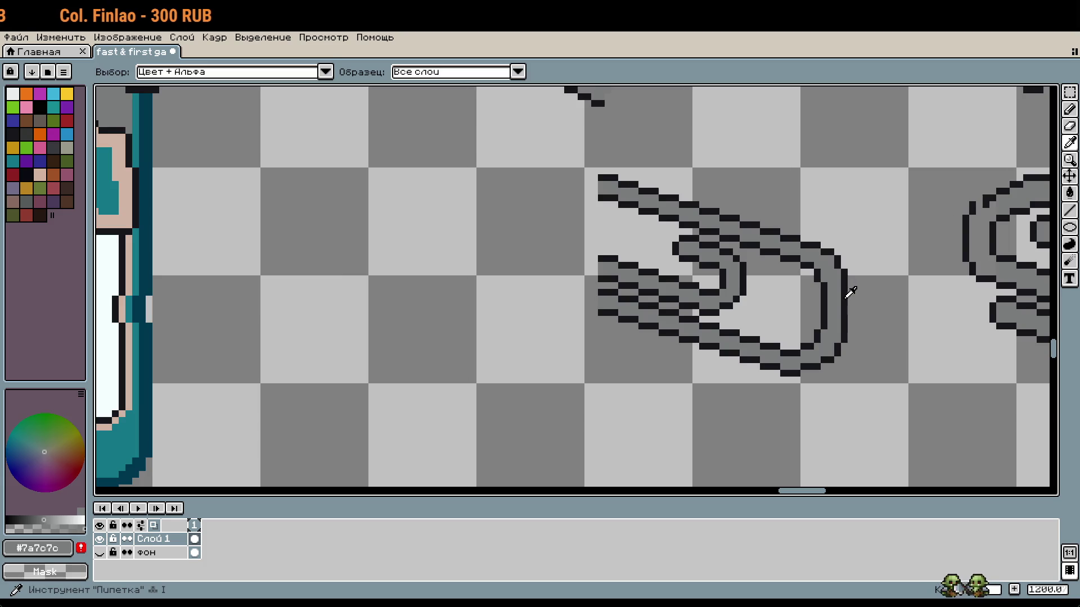
{"action": "left_click", "coordinate": [844, 289]}
{"action": "key", "text": "b"}
{"action": "scroll", "coordinate": [849, 292], "scroll_direction": "down", "scroll_amount": 3}
{"action": "scroll", "coordinate": [864, 315], "scroll_direction": "up", "scroll_amount": 2}
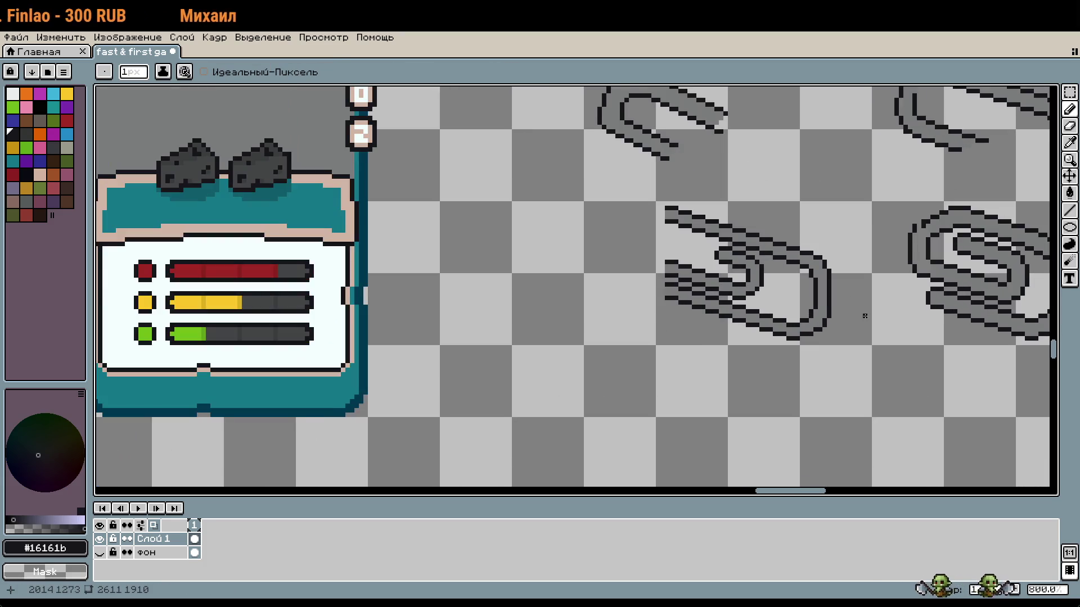
{"action": "scroll", "coordinate": [821, 298], "scroll_direction": "up", "scroll_amount": 1}
{"action": "scroll", "coordinate": [779, 303], "scroll_direction": "up", "scroll_amount": 1}
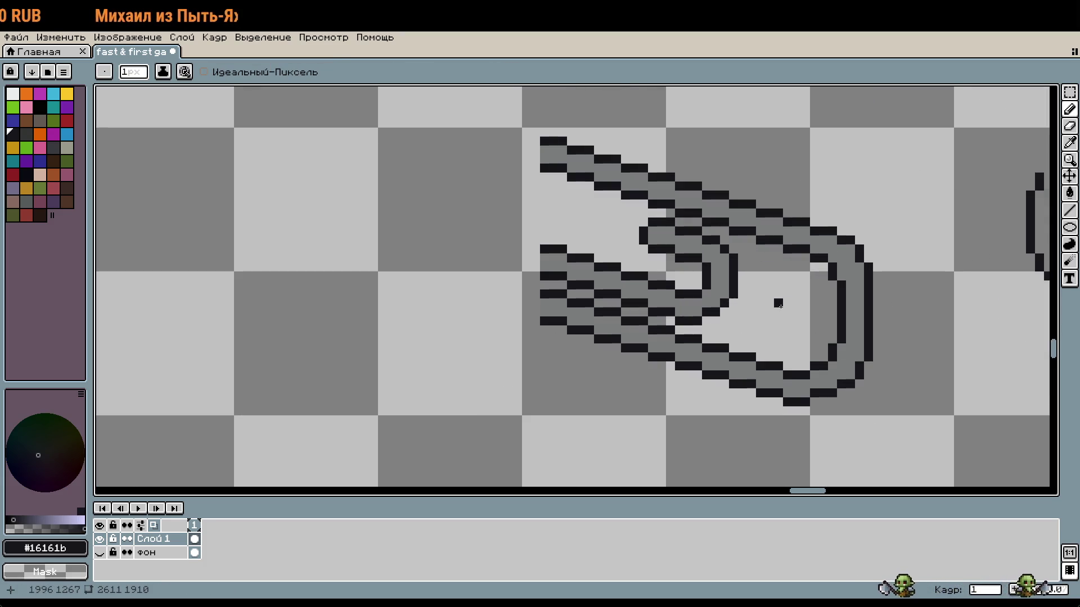
{"action": "scroll", "coordinate": [778, 304], "scroll_direction": "up", "scroll_amount": 1}
Marquee the inner loop pixels, shift them right and down, and commit the move
{"action": "key", "text": "m"}
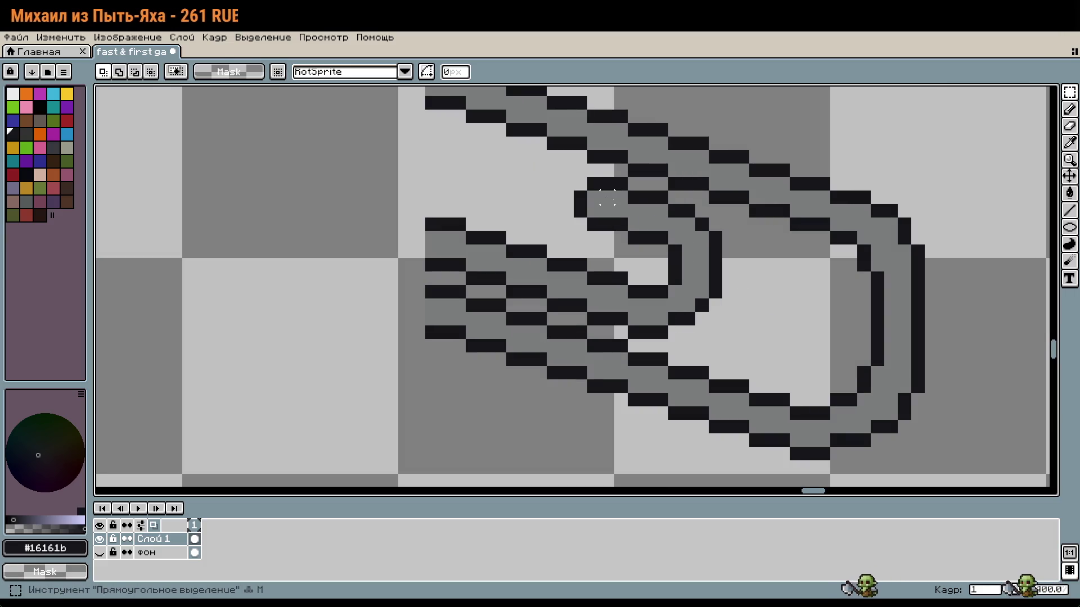
{"action": "left_click_drag", "start_coordinate": [581, 170], "coordinate": [619, 233]}
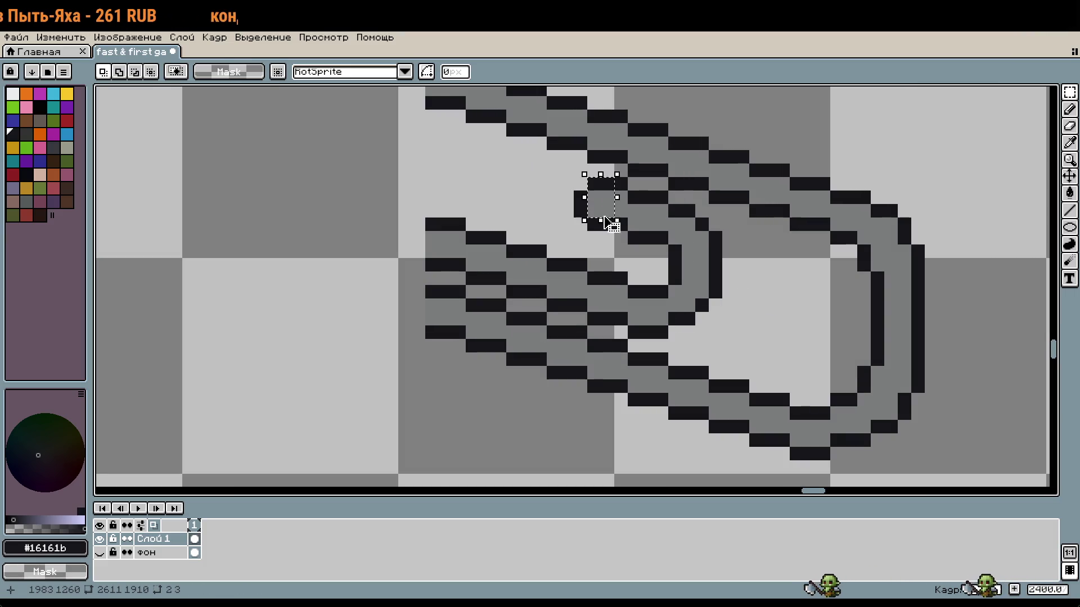
{"action": "mouse_move", "coordinate": [580, 181]}
{"action": "left_mouse_down"}
{"action": "mouse_move", "coordinate": [579, 208]}
{"action": "mouse_move", "coordinate": [622, 269]}
{"action": "mouse_move", "coordinate": [626, 327]}
{"action": "left_mouse_up"}
{"action": "key", "text": "ctrl+z"}
{"action": "mouse_move", "coordinate": [629, 191]}
{"action": "left_mouse_down"}
{"action": "mouse_move", "coordinate": [698, 284]}
{"action": "mouse_move", "coordinate": [708, 338]}
{"action": "left_mouse_up"}
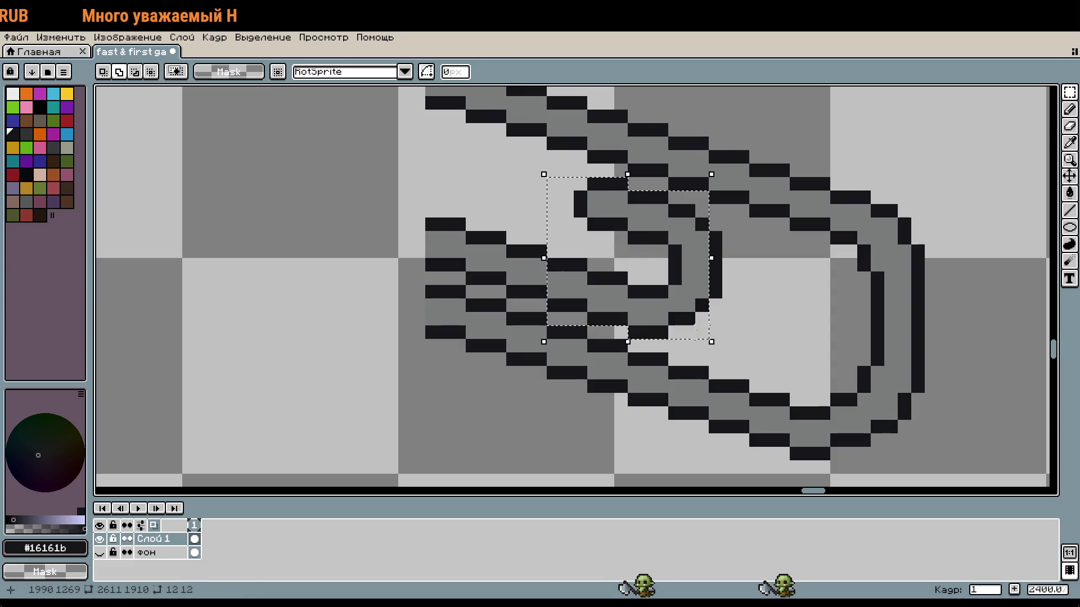
{"action": "mouse_move", "coordinate": [641, 260]}
{"action": "left_mouse_down"}
{"action": "mouse_move", "coordinate": [731, 289]}
{"action": "mouse_move", "coordinate": [721, 286]}
{"action": "left_mouse_up"}
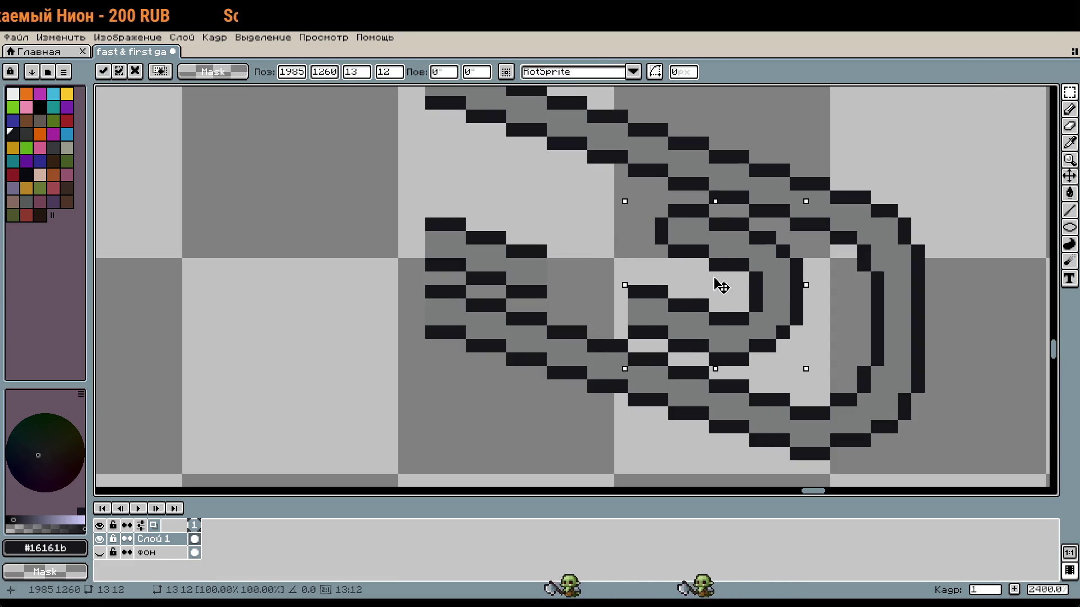
{"action": "key", "text": "Return"}
Extend the dark stepped stair lines along the lower diagonal wire
{"action": "key", "text": "b"}
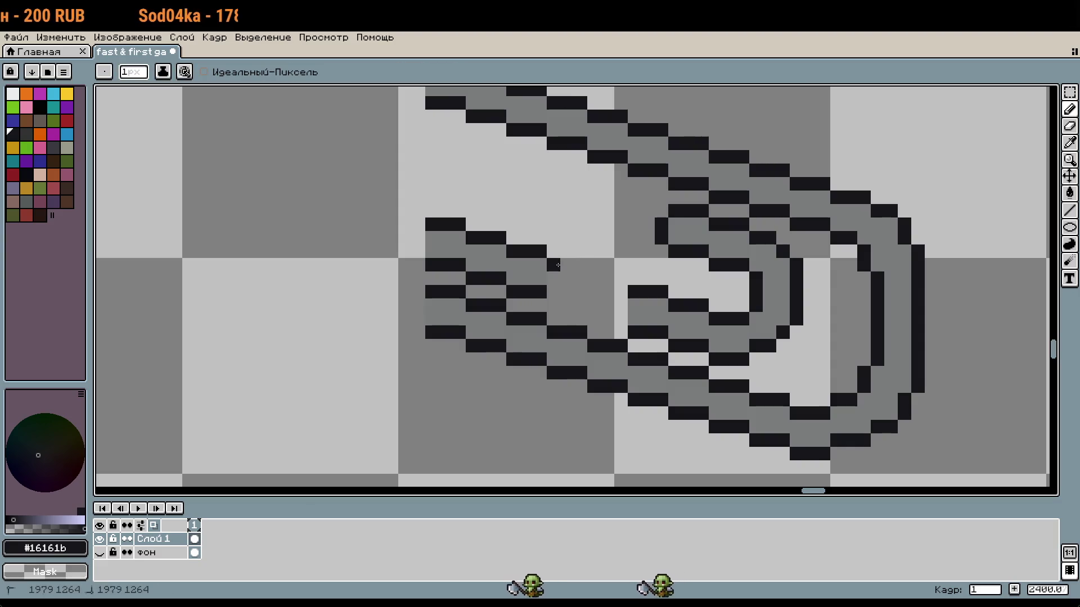
{"action": "left_click_drag", "start_coordinate": [573, 265], "coordinate": [622, 280]}
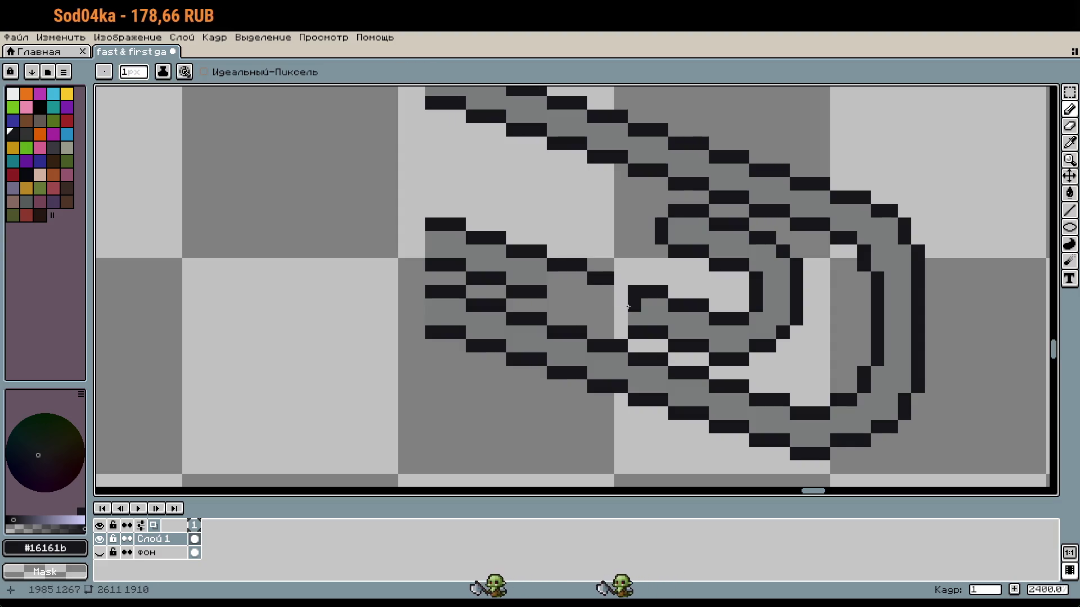
{"action": "left_click_drag", "start_coordinate": [551, 305], "coordinate": [624, 319]}
{"action": "left_click", "coordinate": [550, 277]}
{"action": "key", "text": "ctrl+z"}
{"action": "left_click", "coordinate": [566, 288], "text": "alt"}
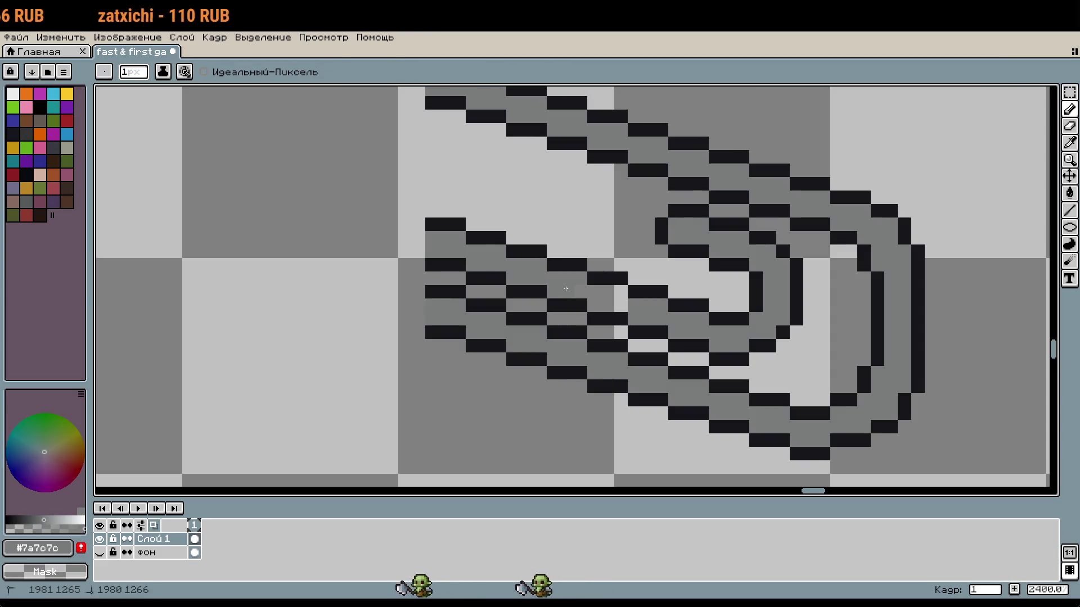
{"action": "scroll", "coordinate": [611, 296], "scroll_direction": "down", "scroll_amount": 2}
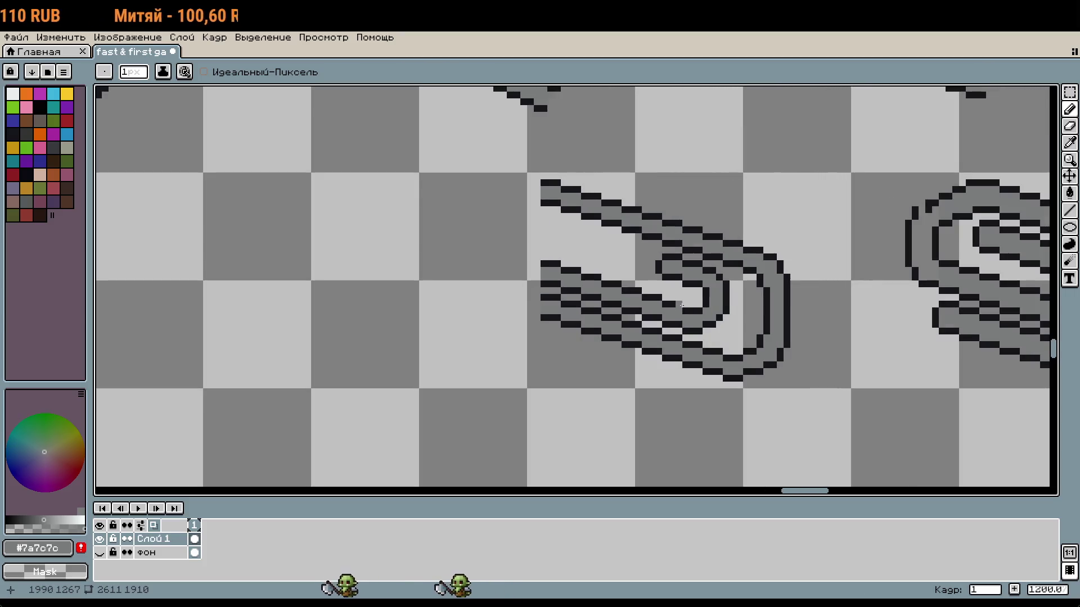
Pick the dark outline colour #16161b and centre the view on the paperclip loop
{"action": "left_click_drag", "start_coordinate": [846, 309], "coordinate": [884, 309]}
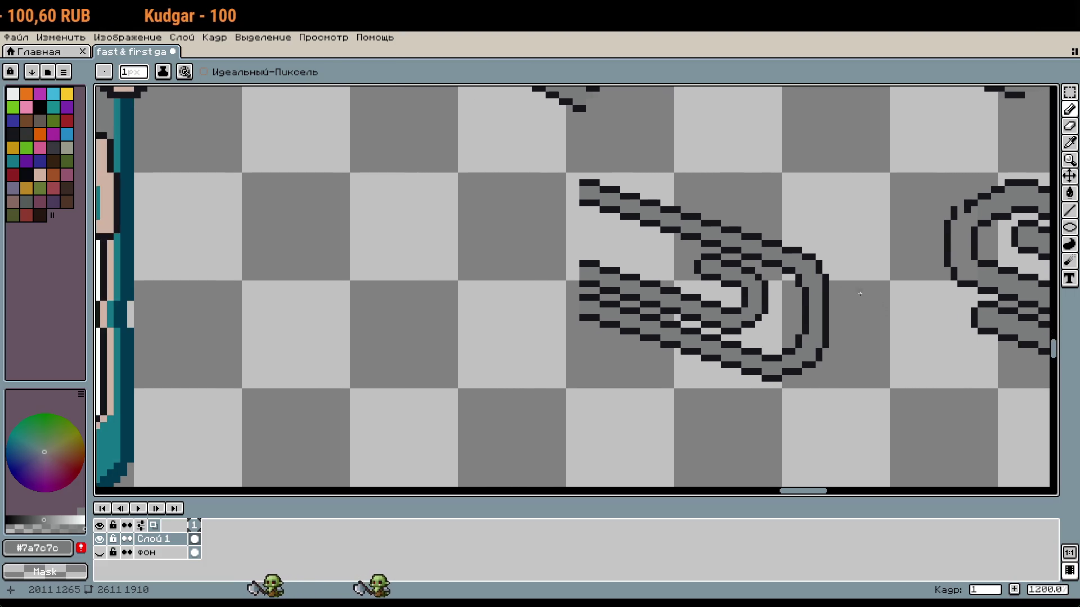
{"action": "scroll", "coordinate": [548, 278], "scroll_direction": "up", "scroll_amount": 3}
{"action": "left_click_drag", "start_coordinate": [857, 397], "coordinate": [715, 325]}
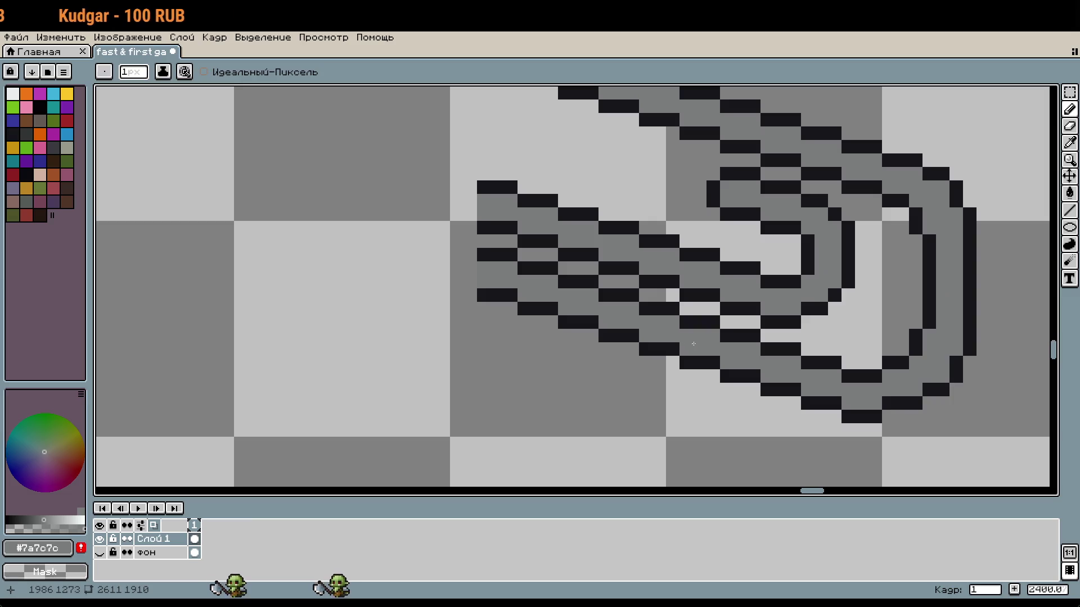
{"action": "left_click", "coordinate": [598, 294], "text": "alt"}
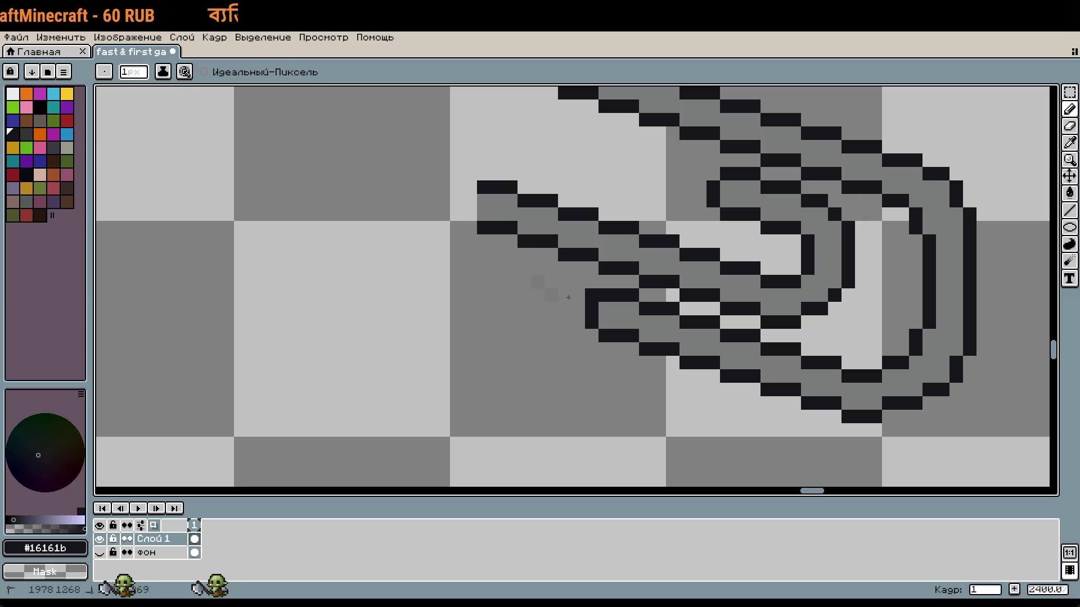
{"action": "scroll", "coordinate": [540, 281], "scroll_direction": "down", "scroll_amount": 2}
{"action": "scroll", "coordinate": [566, 295], "scroll_direction": "up", "scroll_amount": 2}
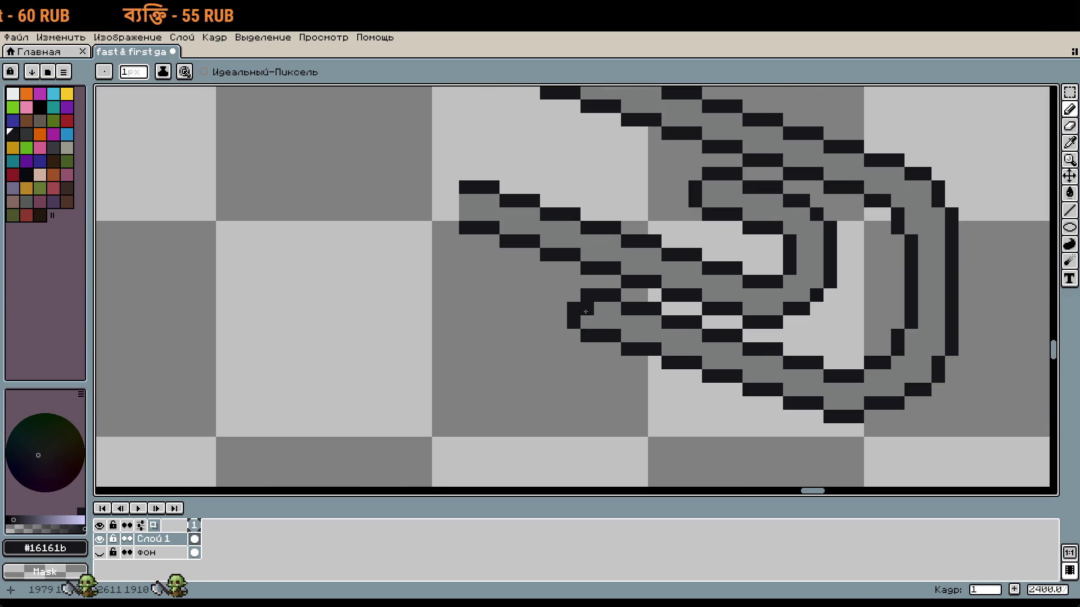
{"action": "scroll", "coordinate": [586, 312], "scroll_direction": "down", "scroll_amount": 3}
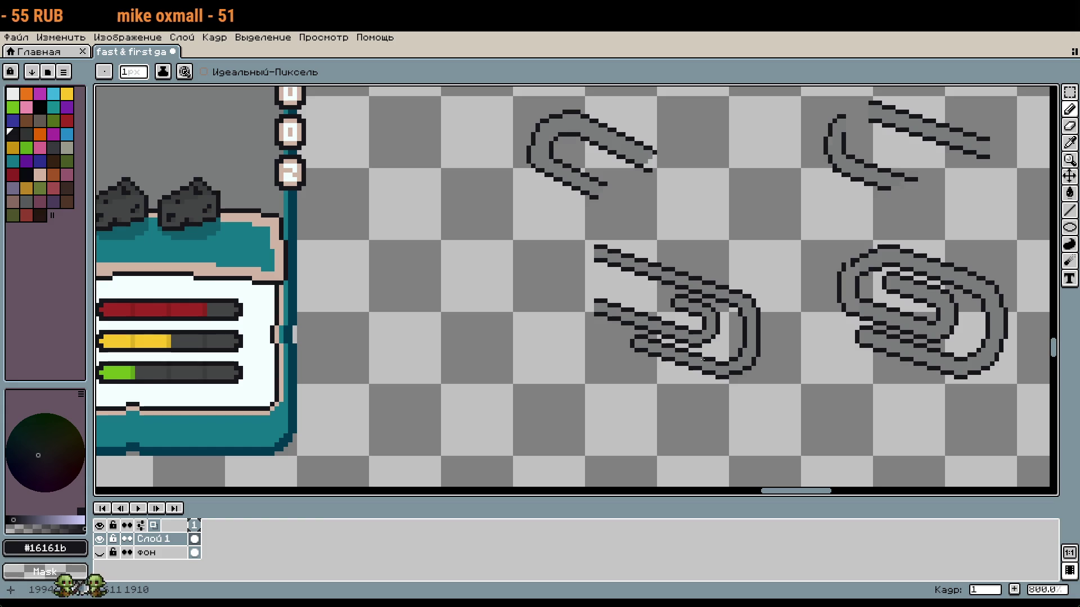
{"action": "scroll", "coordinate": [606, 266], "scroll_direction": "up", "scroll_amount": 2}
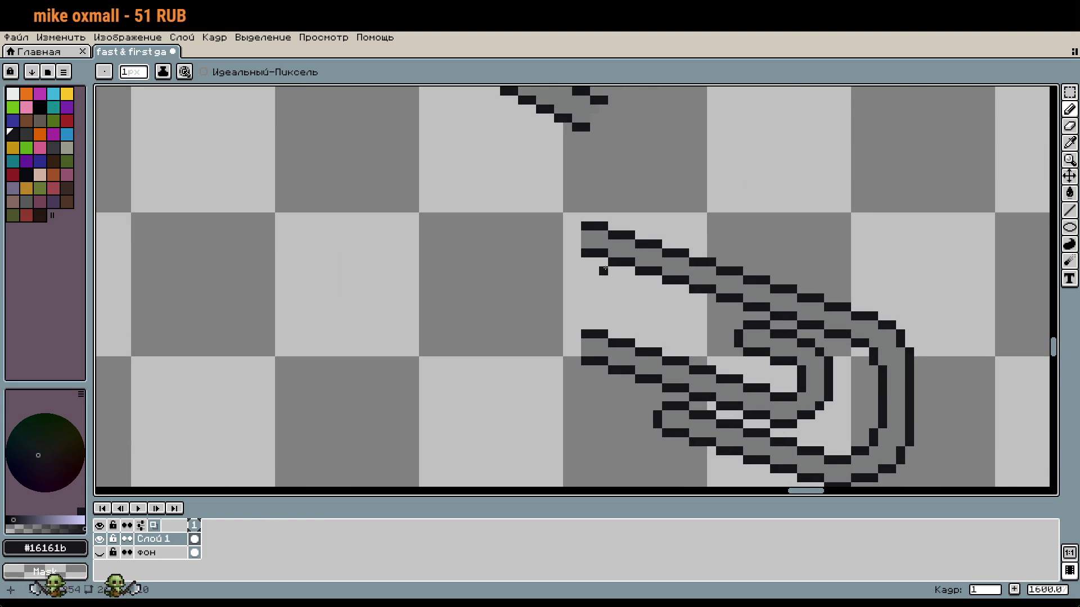
{"action": "left_click_drag", "start_coordinate": [711, 319], "coordinate": [642, 277]}
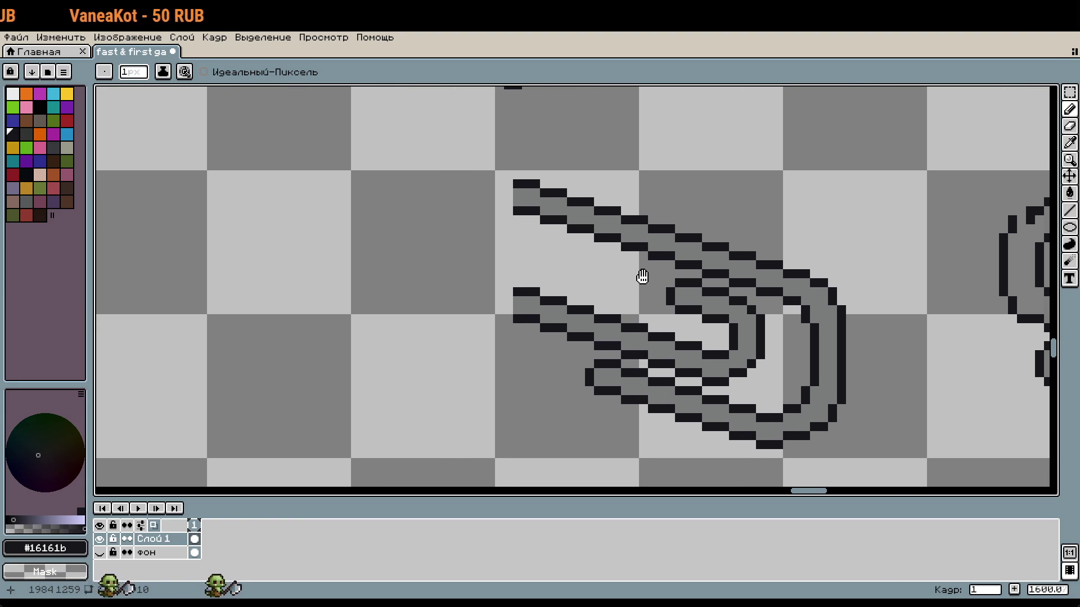
{"action": "scroll", "coordinate": [642, 277], "scroll_direction": "down", "scroll_amount": 2}
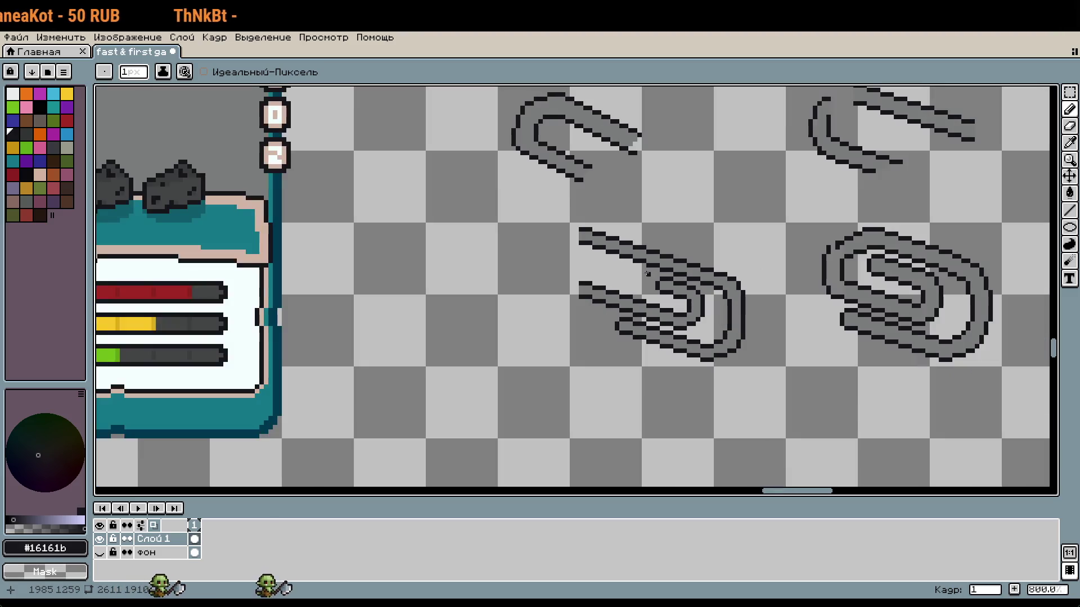
{"action": "scroll", "coordinate": [617, 253], "scroll_direction": "up", "scroll_amount": 2}
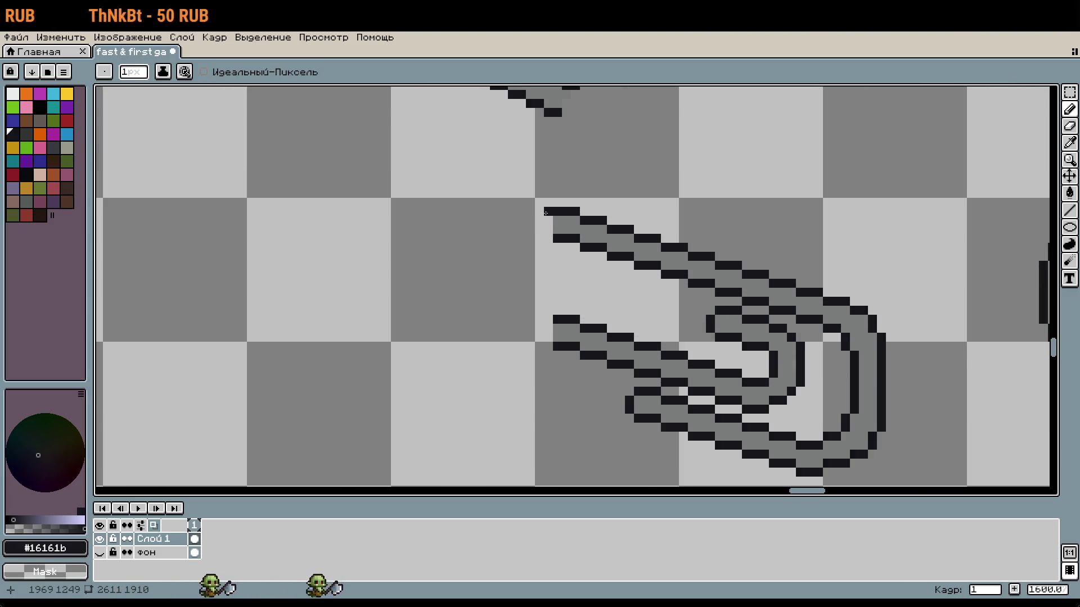
{"action": "scroll", "coordinate": [546, 213], "scroll_direction": "up", "scroll_amount": 1}
Pencil the left bend's stepped outline, extending both wire strips left and closing the end
{"action": "left_click_drag", "start_coordinate": [673, 375], "coordinate": [641, 375]}
{"action": "left_click_drag", "start_coordinate": [670, 334], "coordinate": [641, 334]}
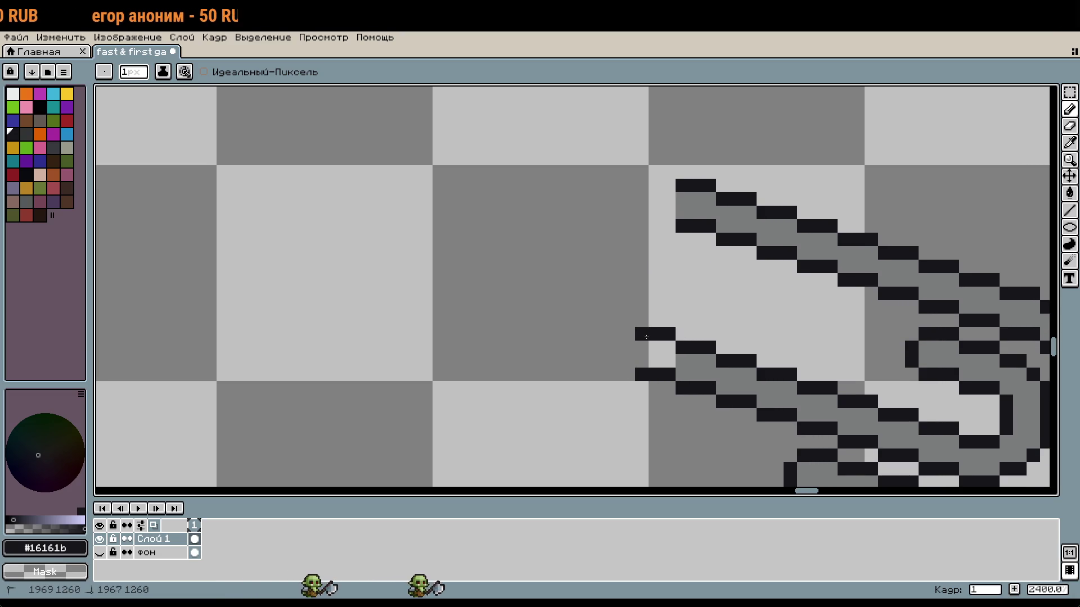
{"action": "left_click_drag", "start_coordinate": [669, 239], "coordinate": [645, 239]}
{"action": "left_click_drag", "start_coordinate": [668, 199], "coordinate": [629, 201]}
{"action": "left_click_drag", "start_coordinate": [625, 253], "coordinate": [613, 254]}
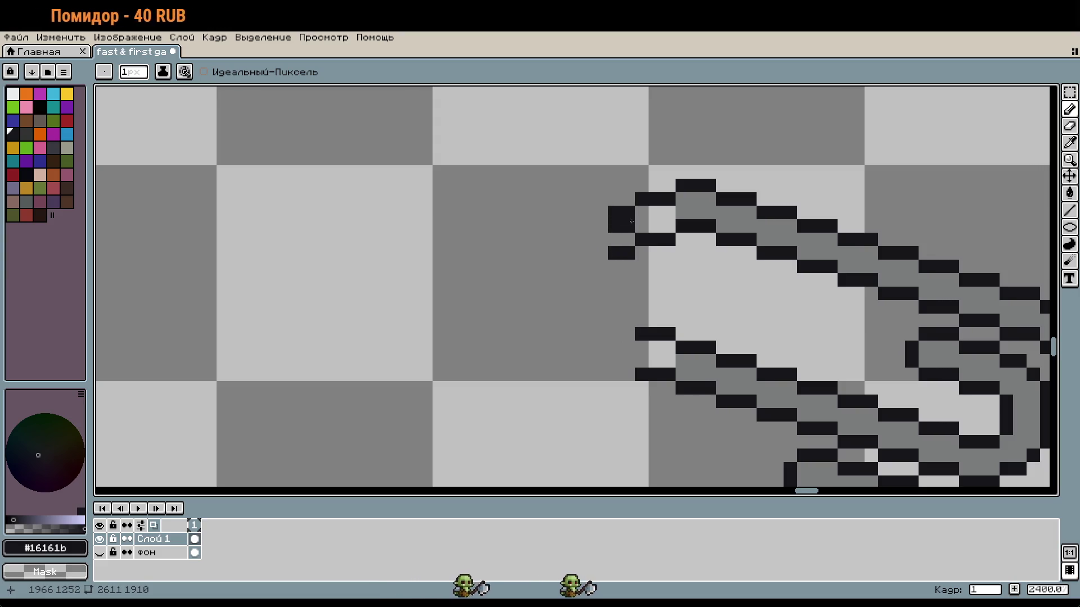
{"action": "left_click_drag", "start_coordinate": [628, 361], "coordinate": [602, 361]}
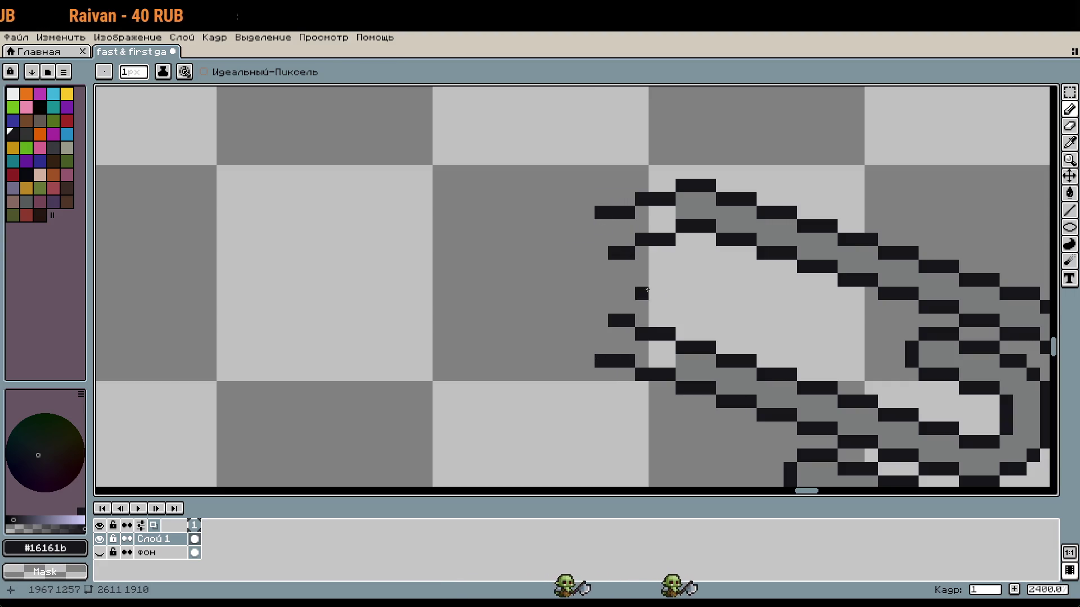
{"action": "left_click_drag", "start_coordinate": [598, 307], "coordinate": [599, 262]}
{"action": "left_click_drag", "start_coordinate": [579, 220], "coordinate": [588, 226]}
{"action": "mouse_move", "coordinate": [587, 348]}
{"action": "left_mouse_down"}
{"action": "mouse_move", "coordinate": [569, 333]}
{"action": "mouse_move", "coordinate": [562, 228]}
{"action": "mouse_move", "coordinate": [585, 146]}
{"action": "mouse_move", "coordinate": [612, 255]}
{"action": "left_mouse_up"}
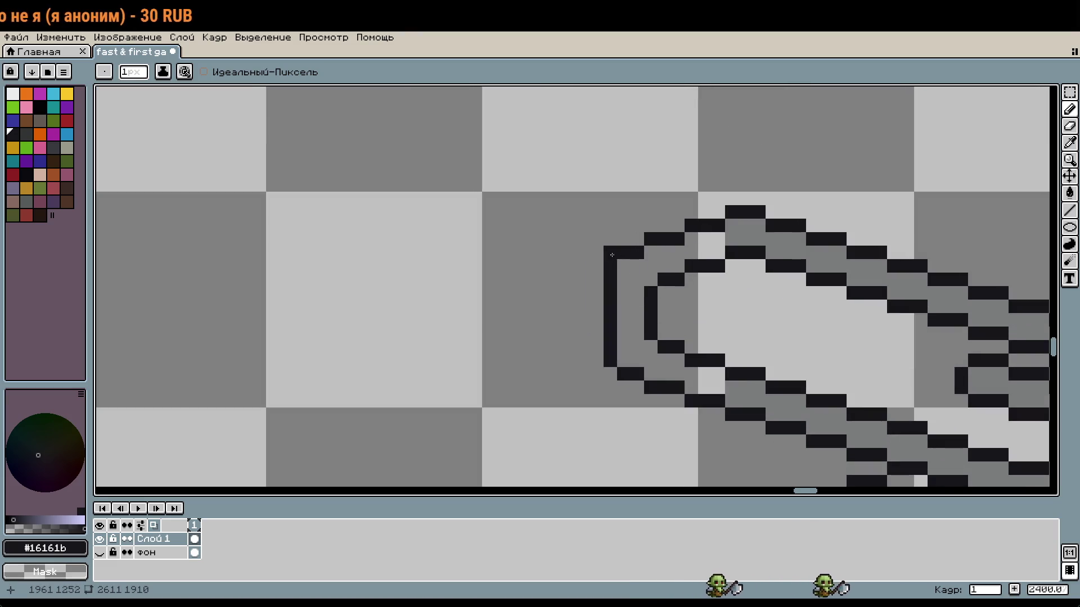
Bucket-fill the left bend's new wire band with grey #7a7c7c
{"action": "left_click", "coordinate": [748, 229], "text": "alt"}
{"action": "key", "text": "g"}
{"action": "left_click", "coordinate": [712, 380]}
{"action": "scroll", "coordinate": [807, 309], "scroll_direction": "down", "scroll_amount": 5}
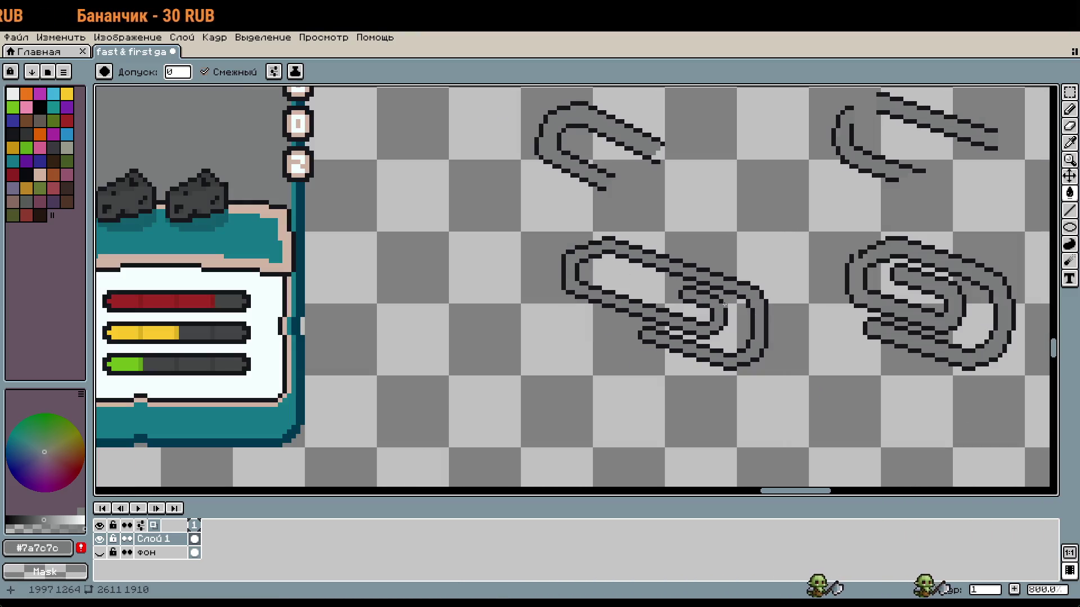
{"action": "scroll", "coordinate": [617, 265], "scroll_direction": "up", "scroll_amount": 5}
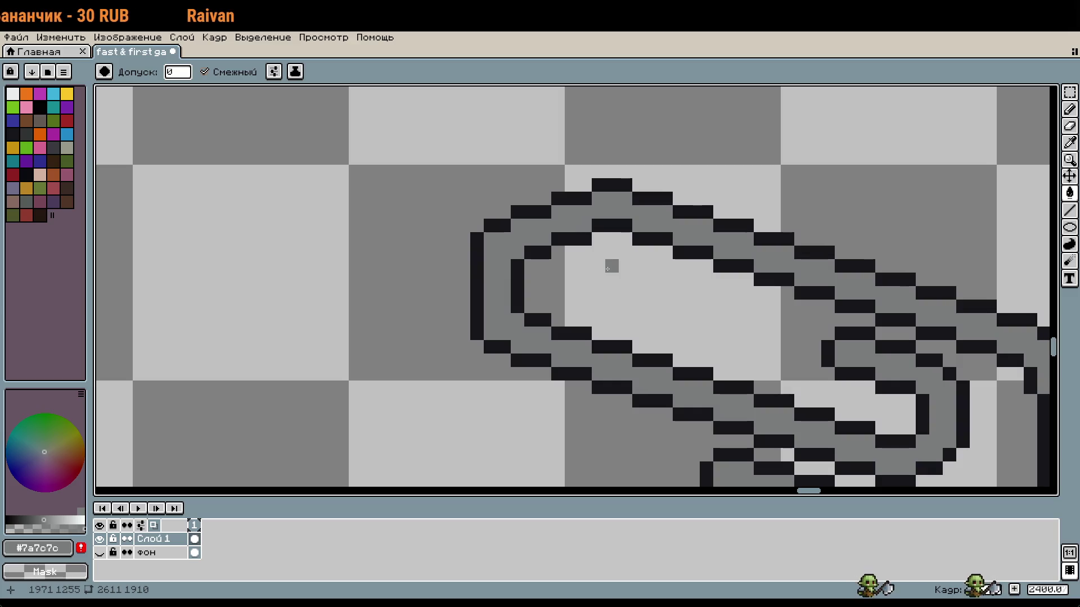
{"action": "scroll", "coordinate": [607, 269], "scroll_direction": "down", "scroll_amount": 2}
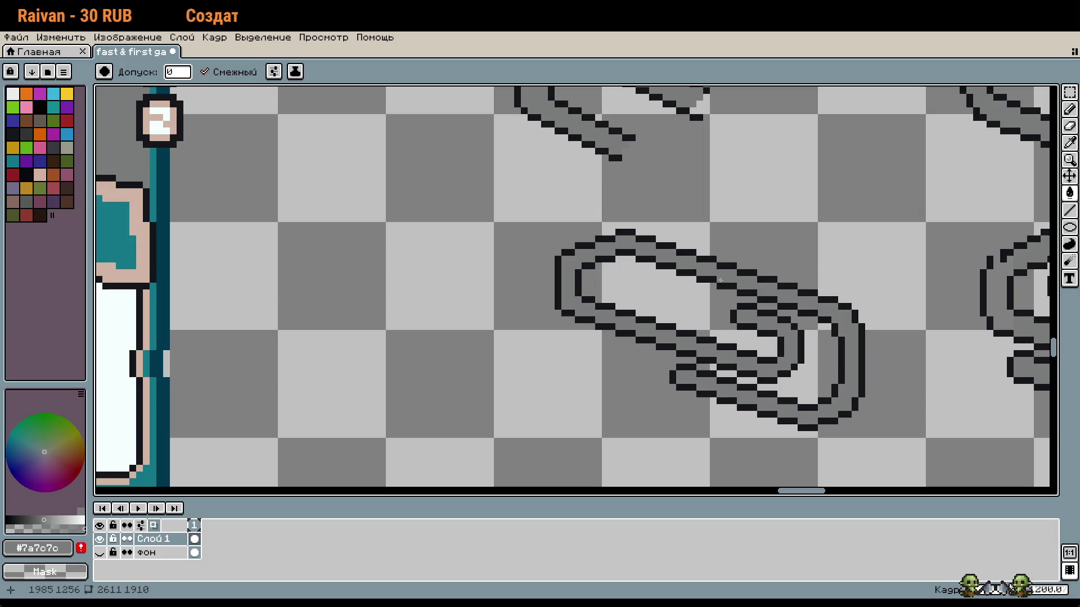
{"action": "scroll", "coordinate": [607, 284], "scroll_direction": "up", "scroll_amount": 3}
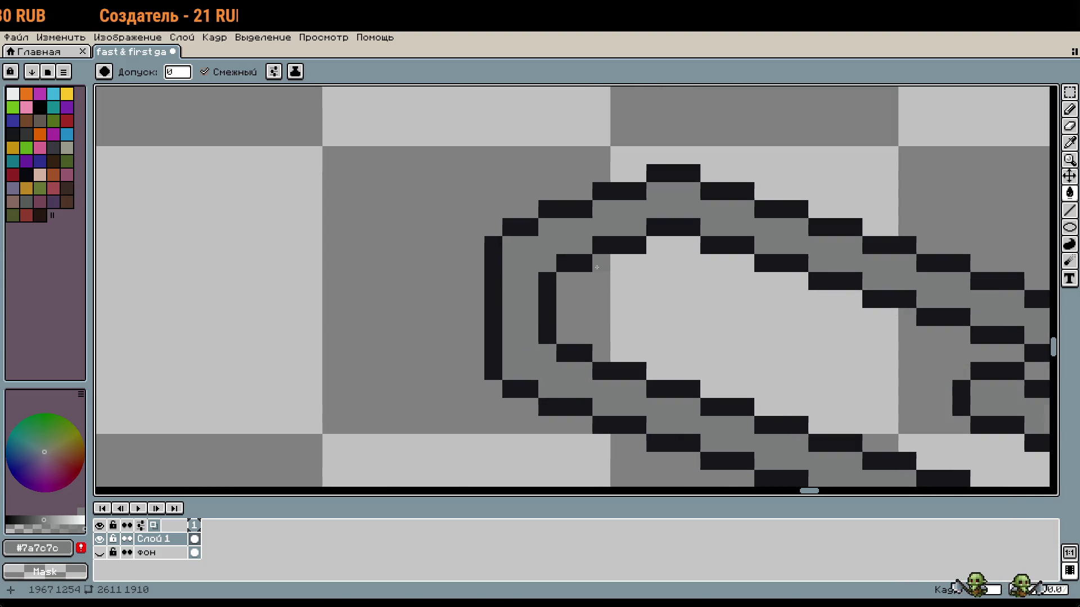
Sample the dark #16161b outline colour and undo a stray stroke at the loop's upper-left
{"action": "key", "text": "i"}
{"action": "left_click", "coordinate": [566, 202]}
{"action": "key", "text": "b"}
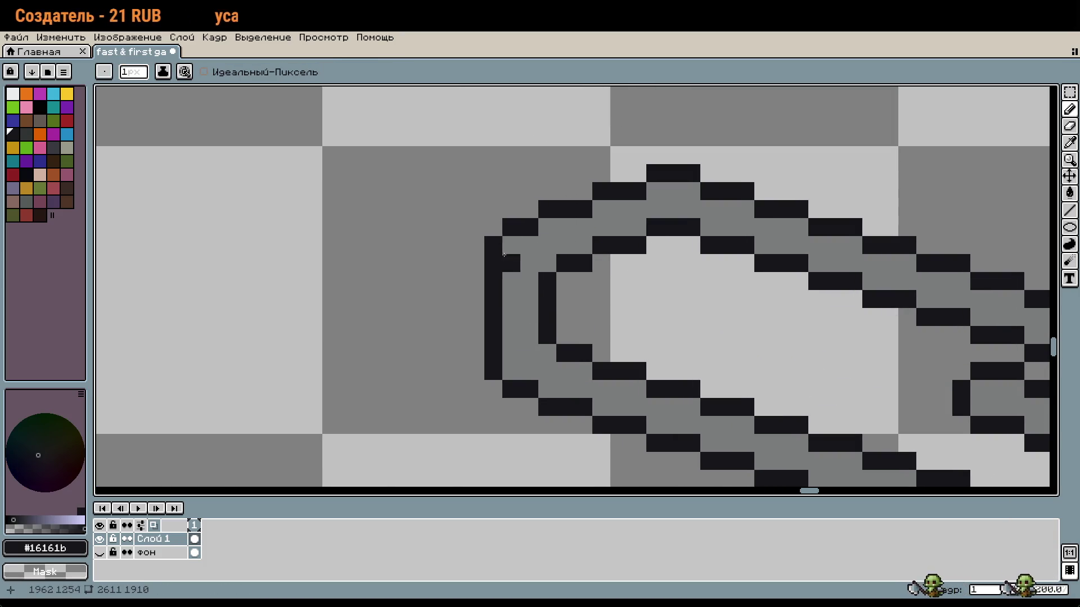
{"action": "mouse_move", "coordinate": [388, 253]}
{"action": "left_mouse_down"}
{"action": "mouse_move", "coordinate": [557, 130]}
{"action": "mouse_move", "coordinate": [680, 338]}
{"action": "left_mouse_up"}
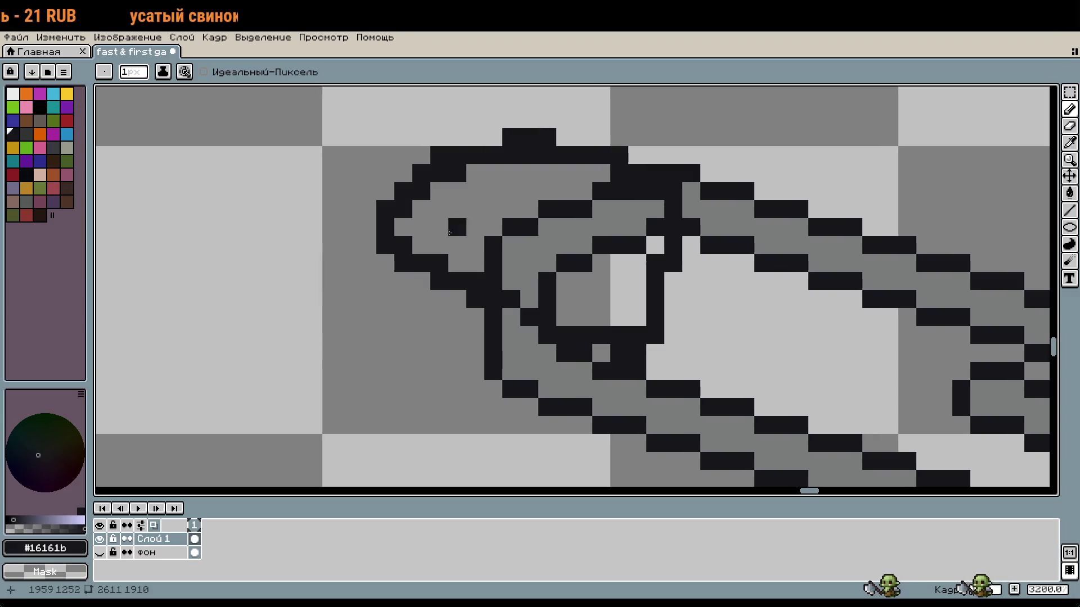
{"action": "key", "text": "ctrl+z"}
{"action": "scroll", "coordinate": [692, 337], "scroll_direction": "down", "scroll_amount": 1}
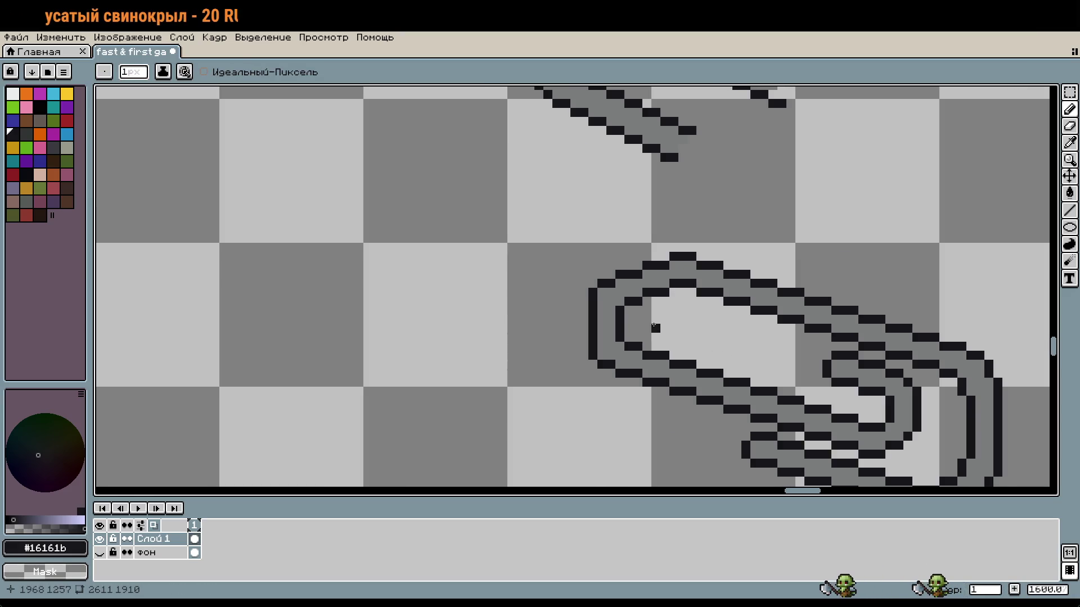
{"action": "scroll", "coordinate": [655, 328], "scroll_direction": "up", "scroll_amount": 3}
Round the loop's top-left corner pixel by pixel, undoing a stray pixel beside the left edge
{"action": "right_click", "coordinate": [542, 216]}
{"action": "right_click", "coordinate": [515, 243]}
{"action": "left_click", "coordinate": [542, 243]}
{"action": "scroll", "coordinate": [737, 335], "scroll_direction": "down", "scroll_amount": 3}
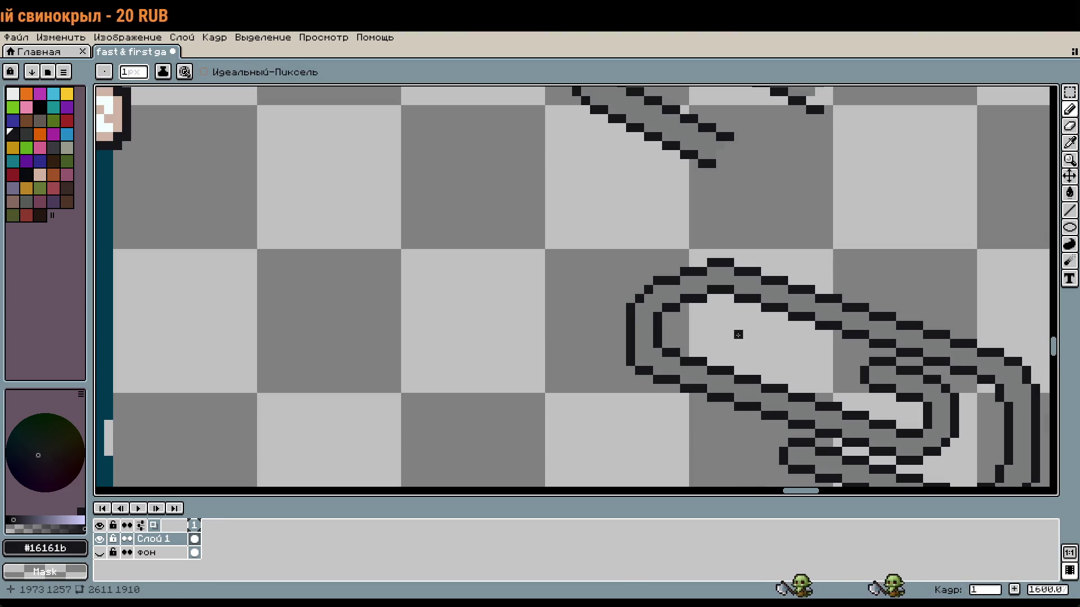
{"action": "scroll", "coordinate": [729, 335], "scroll_direction": "up", "scroll_amount": 2}
{"action": "left_click", "coordinate": [592, 282]}
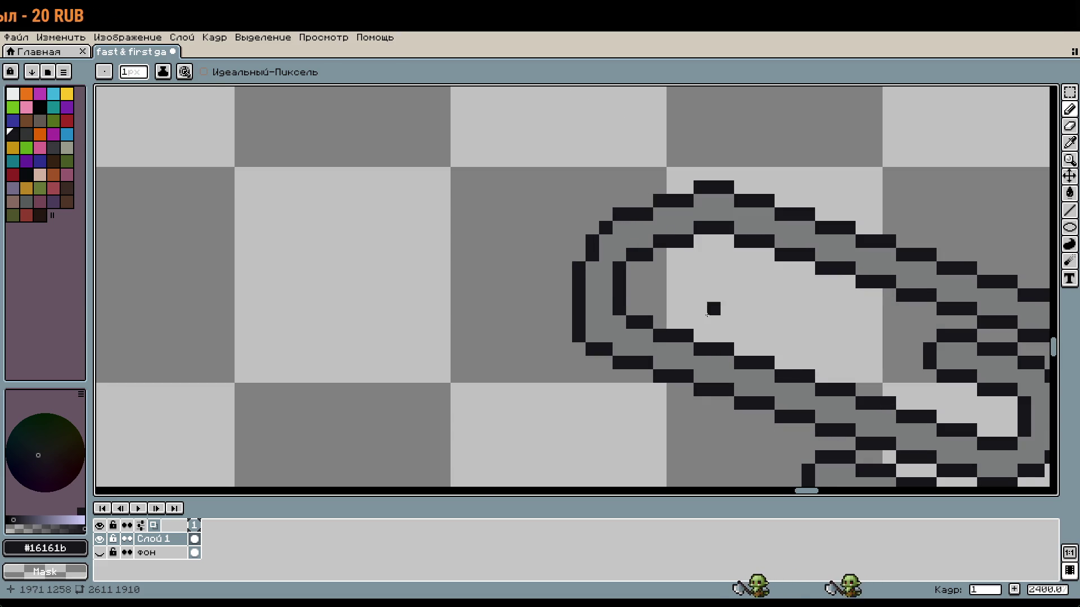
{"action": "scroll", "coordinate": [731, 287], "scroll_direction": "down", "scroll_amount": 2}
{"action": "key", "text": "ctrl+z"}
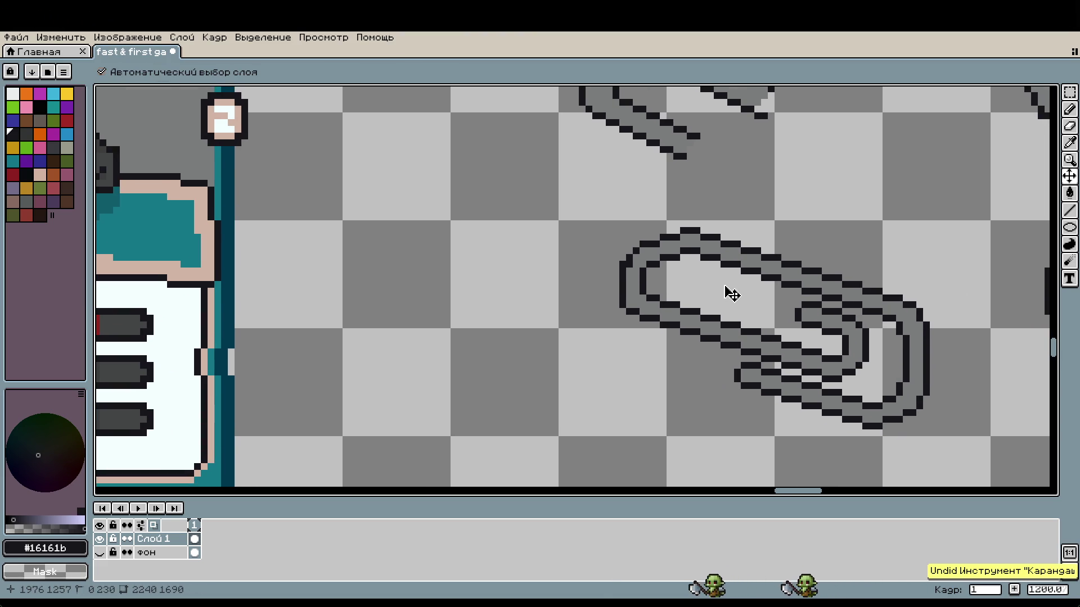
{"action": "scroll", "coordinate": [678, 281], "scroll_direction": "up", "scroll_amount": 2}
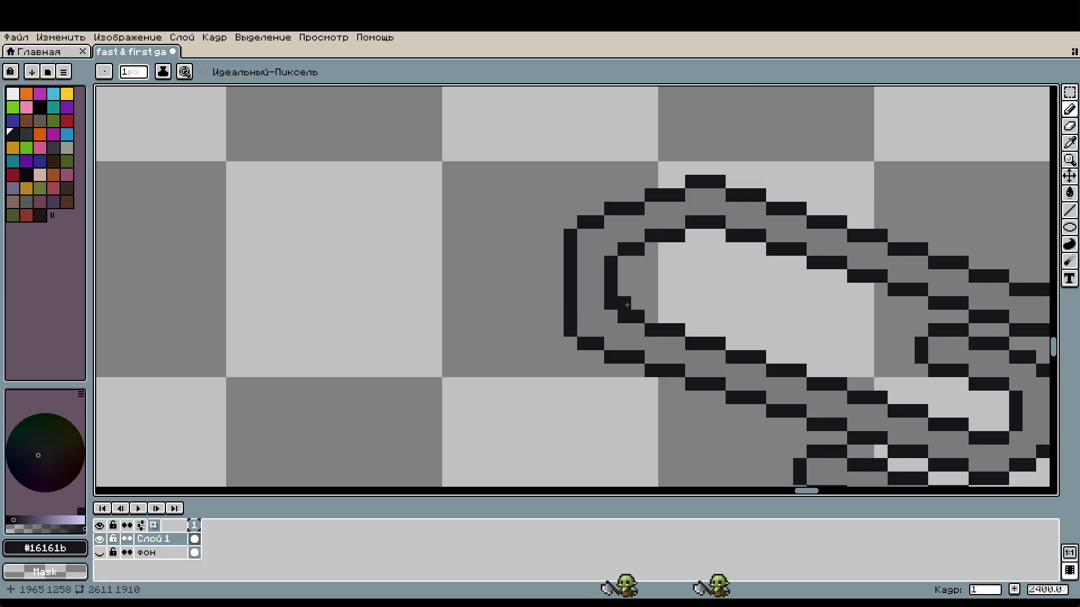
{"action": "scroll", "coordinate": [686, 298], "scroll_direction": "down", "scroll_amount": 3}
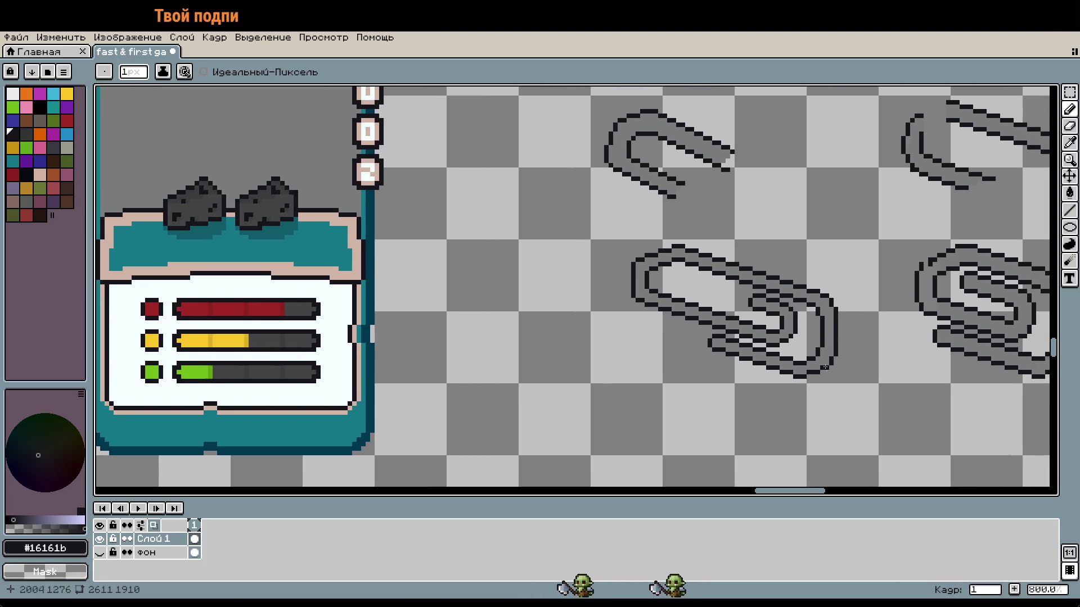
{"action": "scroll", "coordinate": [831, 382], "scroll_direction": "up", "scroll_amount": 2}
Marquee the clip's lower-right bend and shift it one pixel left
{"action": "key", "text": "m"}
{"action": "left_click_drag", "start_coordinate": [869, 390], "coordinate": [782, 286]}
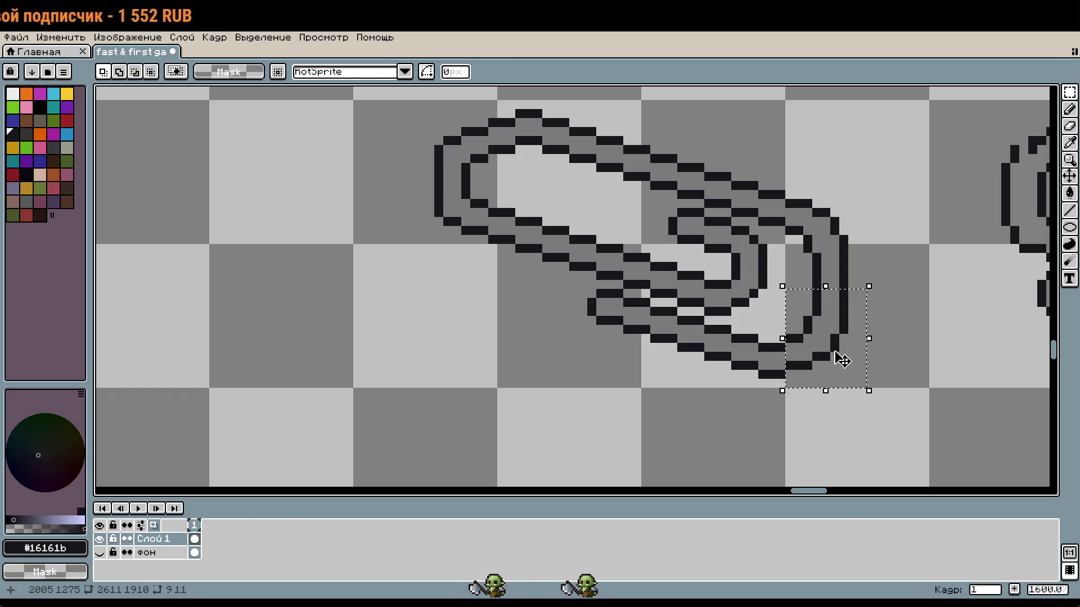
{"action": "key", "text": "Left"}
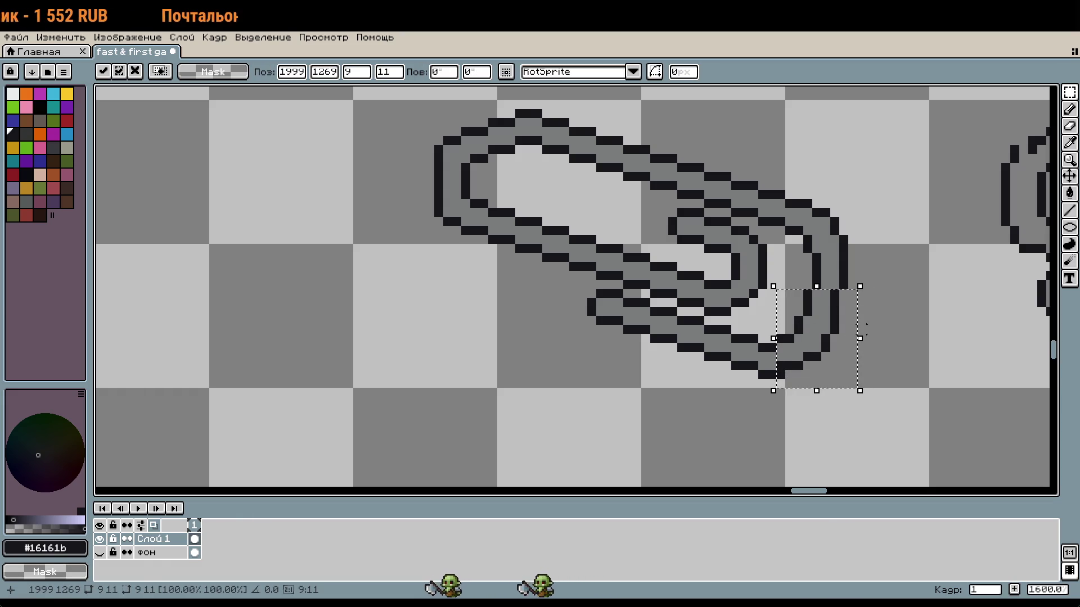
{"action": "left_click", "coordinate": [887, 301]}
{"action": "scroll", "coordinate": [825, 305], "scroll_direction": "up", "scroll_amount": 1}
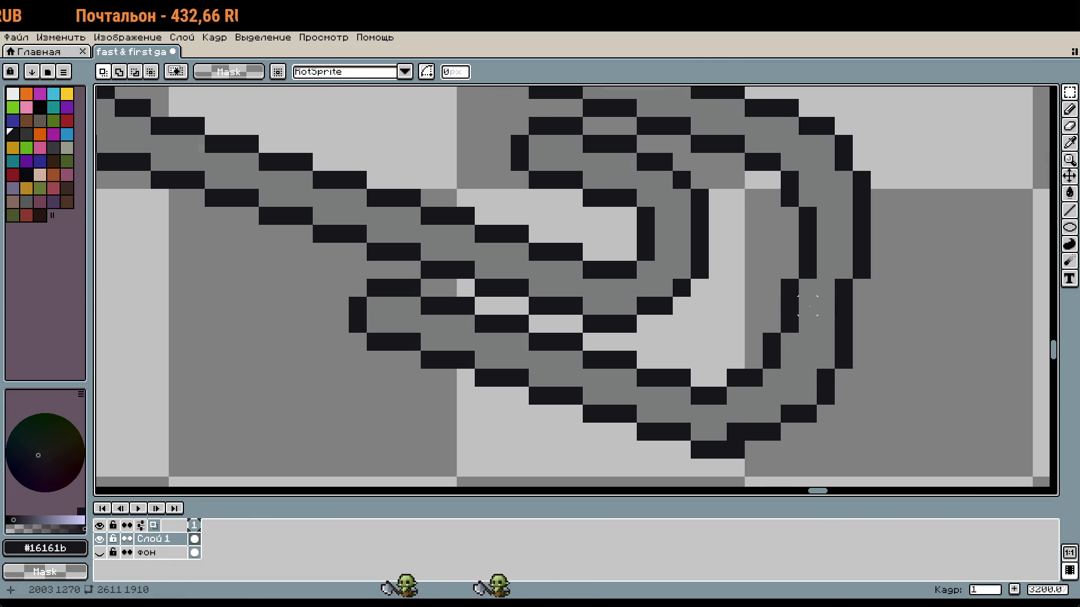
Sample the grey wire colour from the canvas and return to the pencil
{"action": "key", "text": "i"}
{"action": "left_click", "coordinate": [747, 403]}
{"action": "key", "text": "b"}
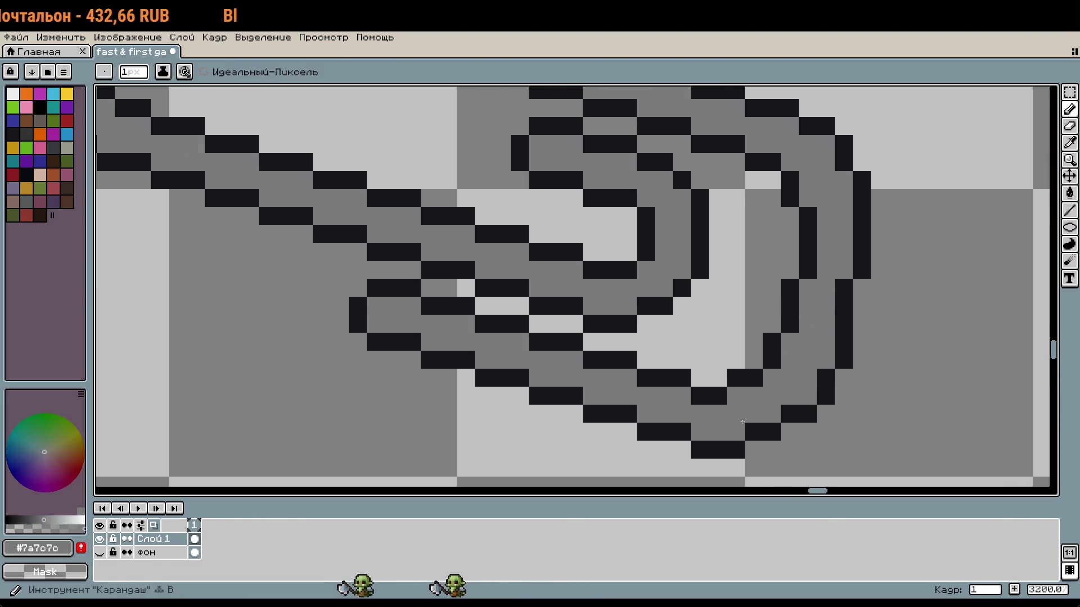
{"action": "scroll", "coordinate": [784, 421], "scroll_direction": "down", "scroll_amount": 3}
{"action": "scroll", "coordinate": [848, 417], "scroll_direction": "down", "scroll_amount": 1}
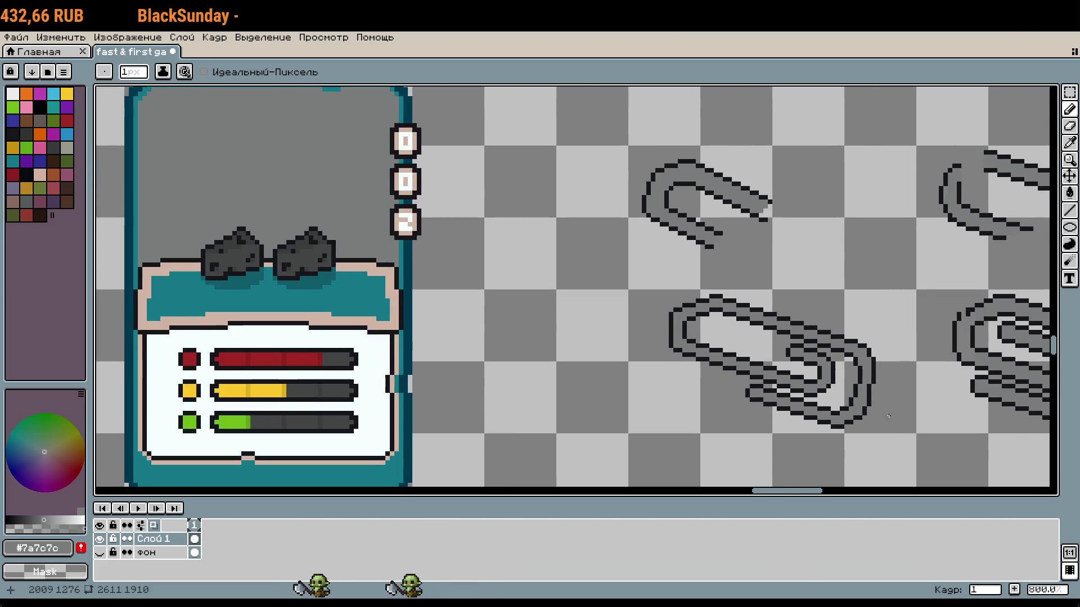
{"action": "scroll", "coordinate": [889, 417], "scroll_direction": "up", "scroll_amount": 2}
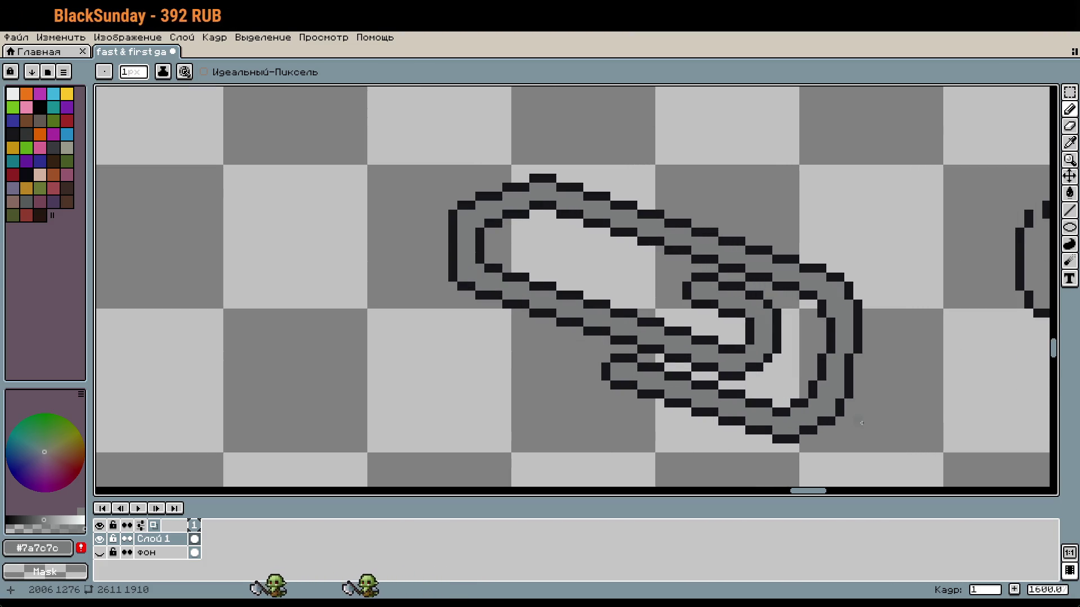
{"action": "scroll", "coordinate": [861, 420], "scroll_direction": "up", "scroll_amount": 3}
{"action": "key", "text": "i"}
{"action": "left_click", "coordinate": [862, 303]}
{"action": "key", "text": "b"}
{"action": "key", "text": "i"}
{"action": "left_click", "coordinate": [835, 308]}
{"action": "key", "text": "b"}
{"action": "scroll", "coordinate": [860, 307], "scroll_direction": "down", "scroll_amount": 4}
{"action": "scroll", "coordinate": [870, 304], "scroll_direction": "up", "scroll_amount": 3}
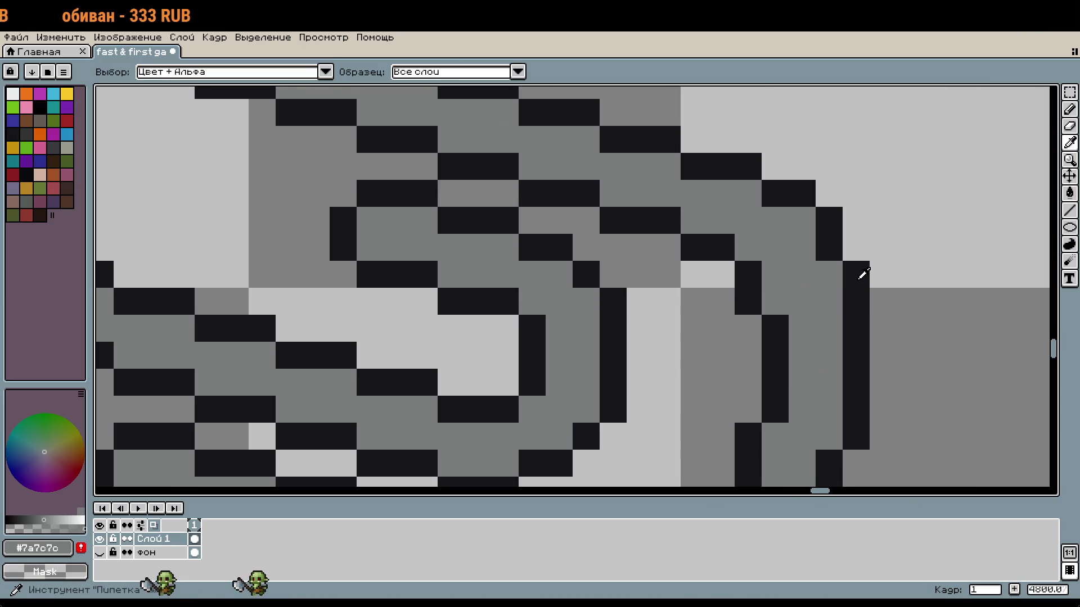
Pick the dark outline colour and undo the last pencil stroke
{"action": "left_click", "coordinate": [860, 274], "text": "alt"}
{"action": "scroll", "coordinate": [855, 281], "scroll_direction": "down", "scroll_amount": 3}
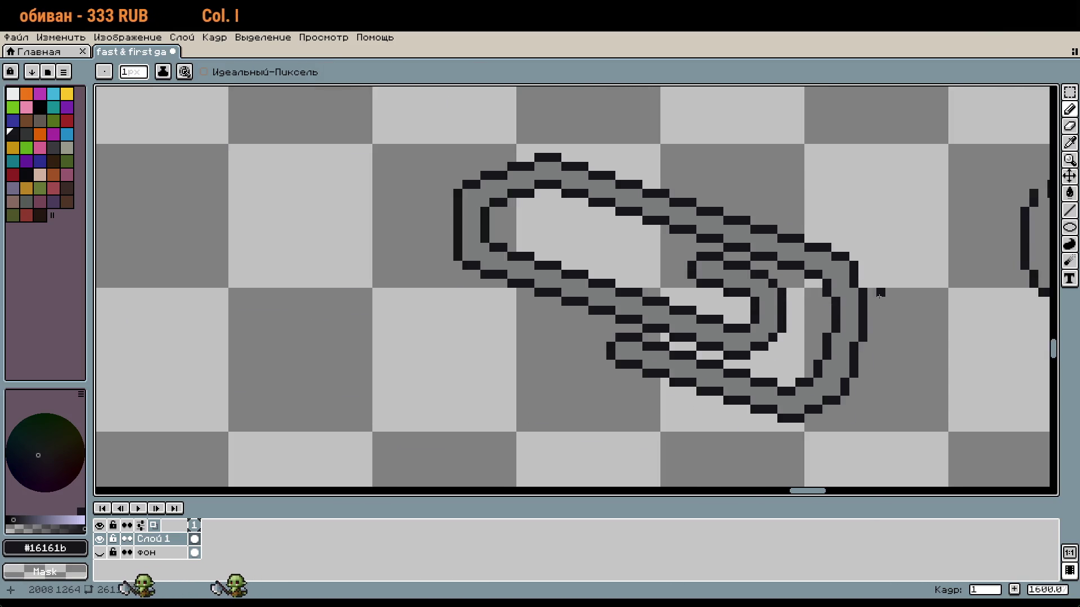
{"action": "key", "text": "ctrl"}
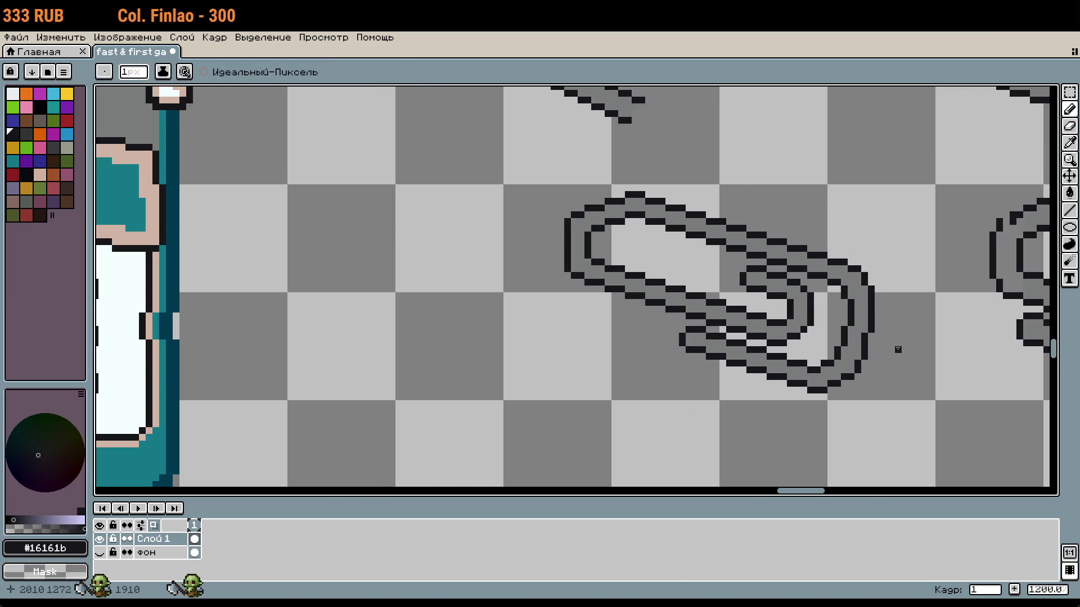
{"action": "scroll", "coordinate": [884, 376], "scroll_direction": "up", "scroll_amount": 3}
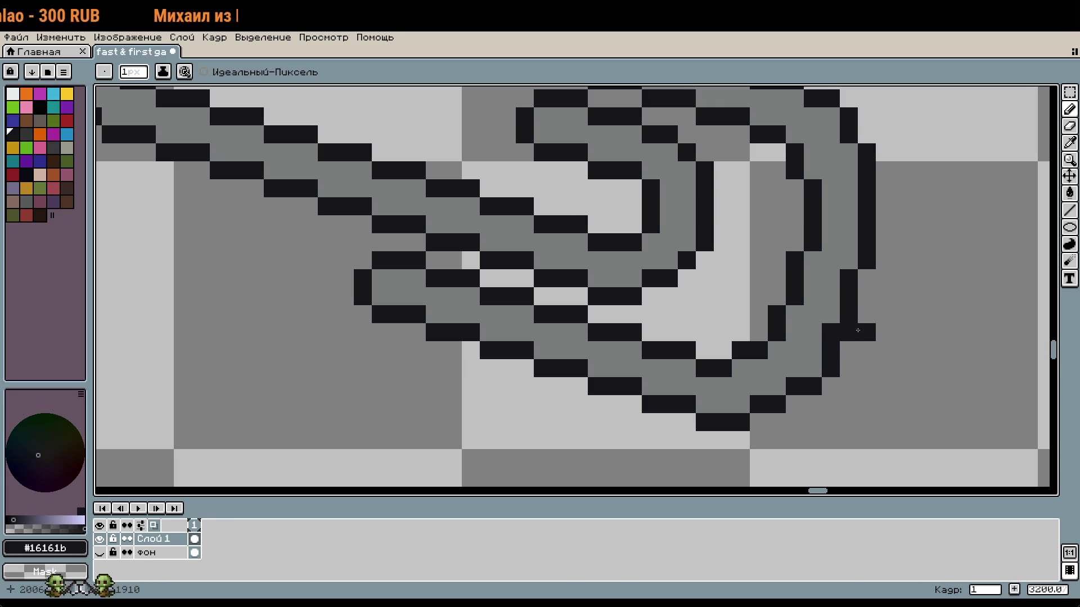
{"action": "scroll", "coordinate": [858, 330], "scroll_direction": "down", "scroll_amount": 3}
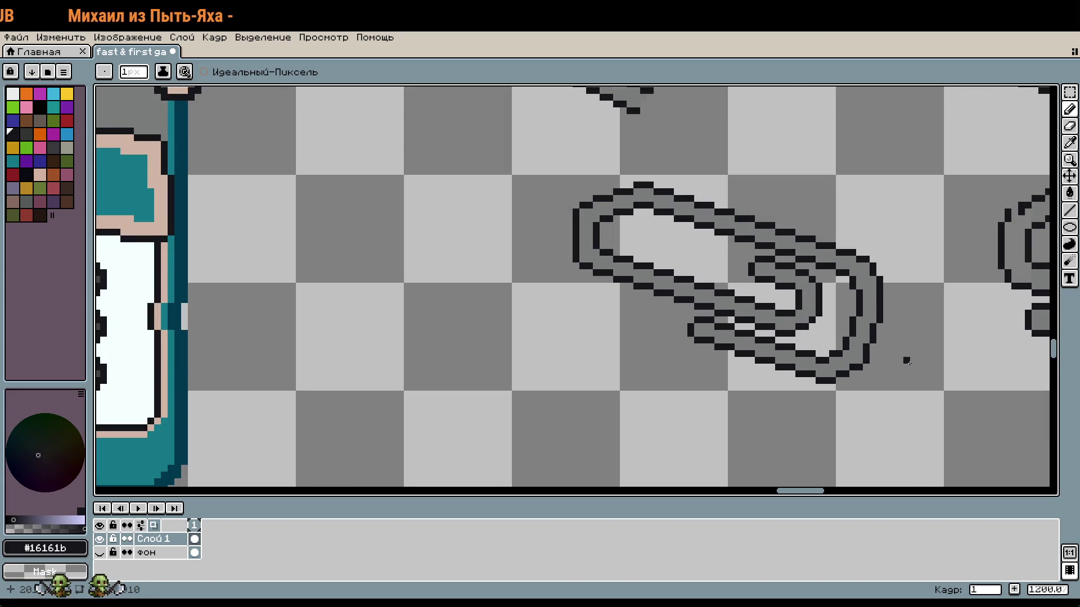
{"action": "key", "text": "ctrl+z"}
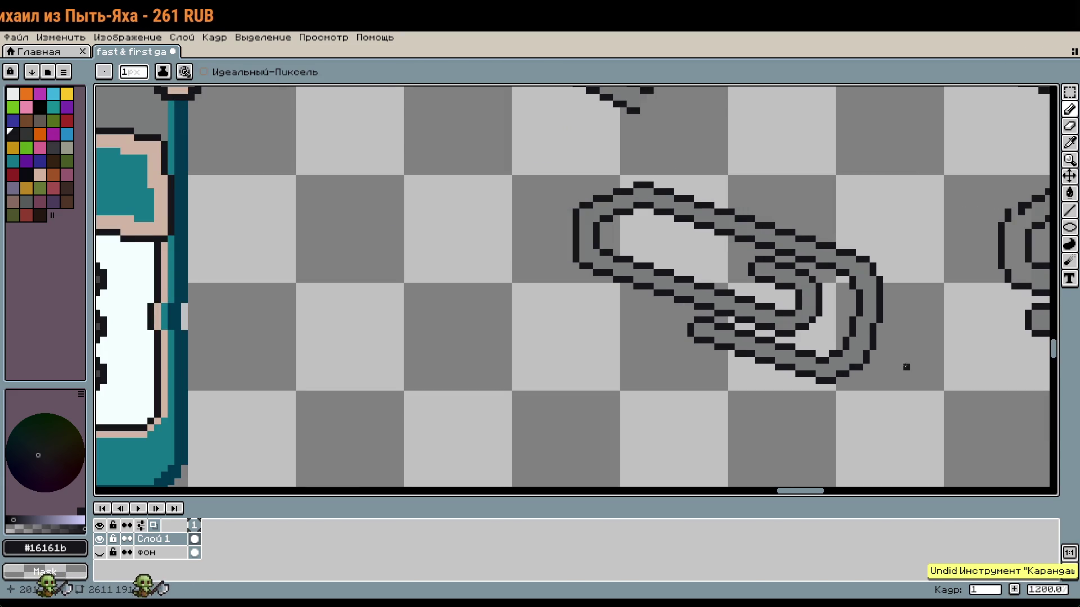
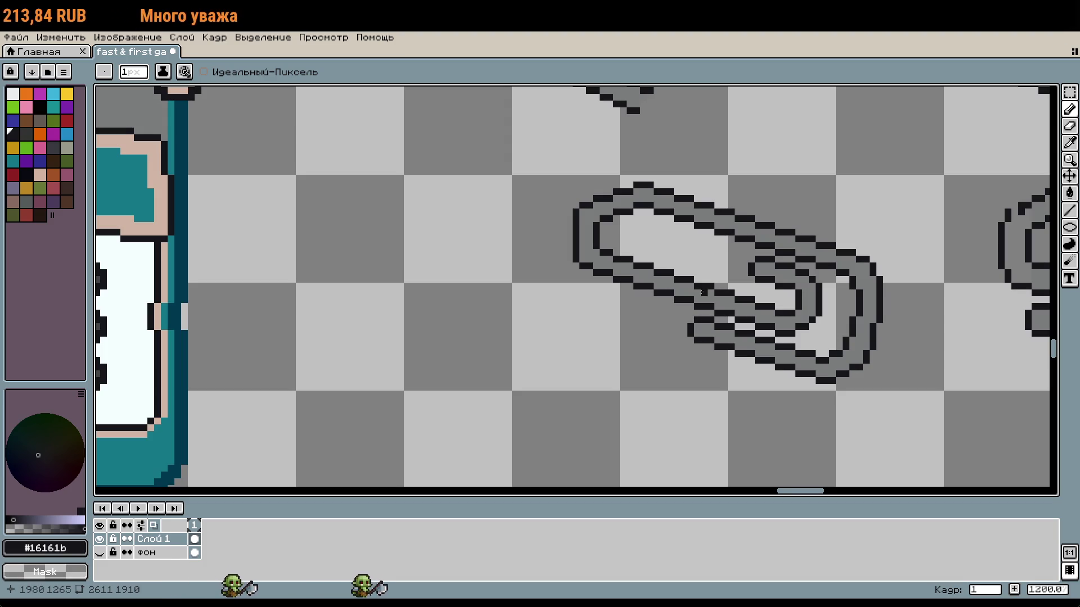
Redraw a few dark pixels at the inner bend of the paperclip's loop stroke
{"action": "scroll", "coordinate": [630, 232], "scroll_direction": "up", "scroll_amount": 4}
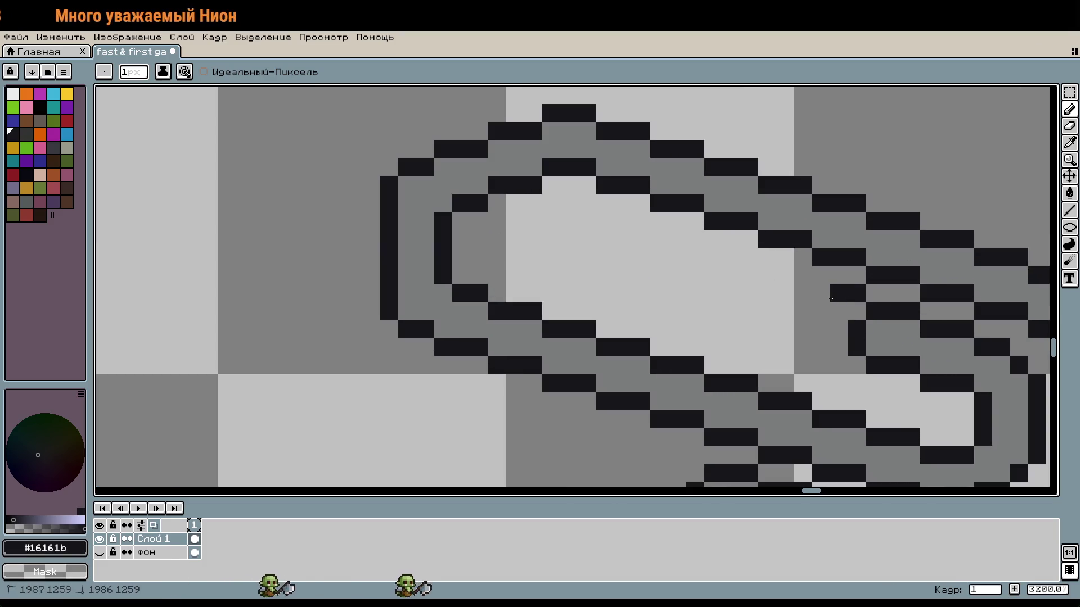
{"action": "key", "text": "ctrl+z"}
{"action": "left_click", "coordinate": [825, 298]}
{"action": "left_click_drag", "start_coordinate": [807, 279], "coordinate": [749, 275]}
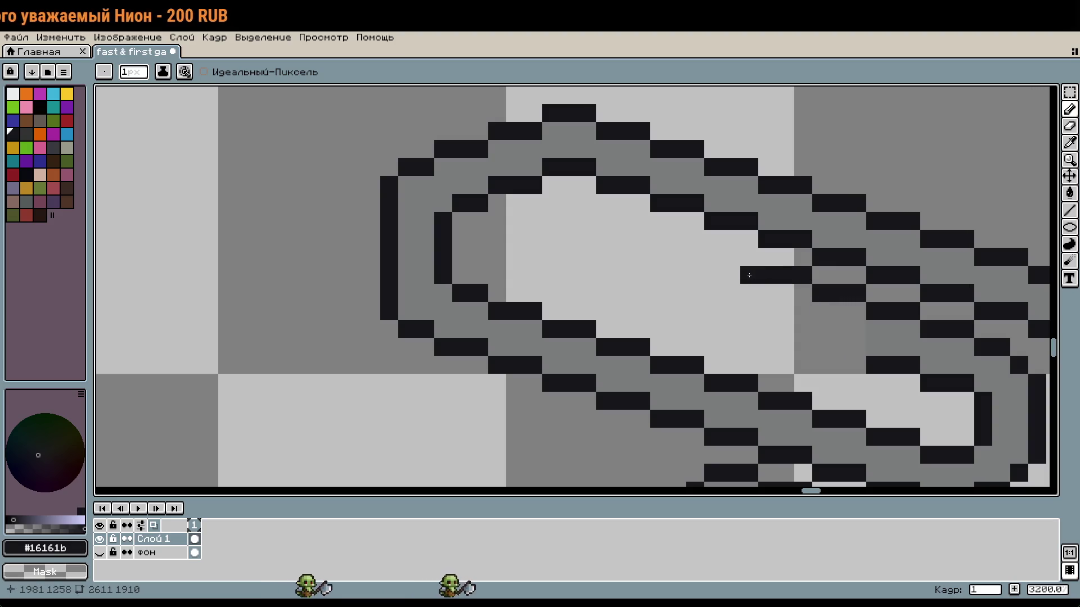
{"action": "key", "text": "ctrl+z"}
{"action": "left_click", "coordinate": [852, 353]}
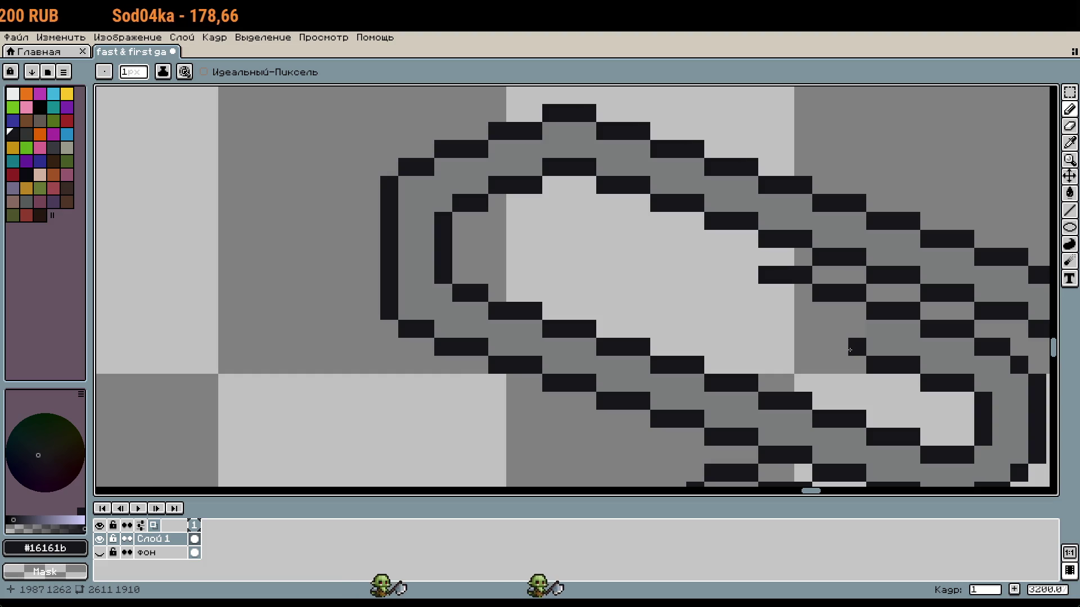
{"action": "left_click_drag", "start_coordinate": [850, 350], "coordinate": [705, 247]}
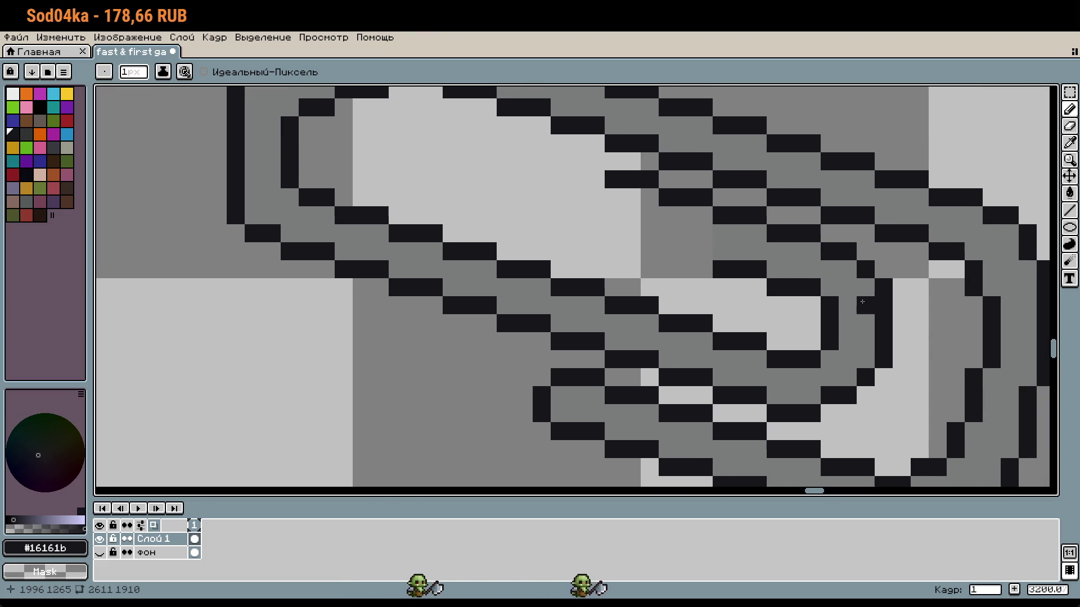
Shift the first stair-step block of the inner stroke one pixel down
{"action": "key", "text": "m"}
{"action": "left_click_drag", "start_coordinate": [886, 306], "coordinate": [731, 248]}
{"action": "left_click", "coordinate": [863, 292]}
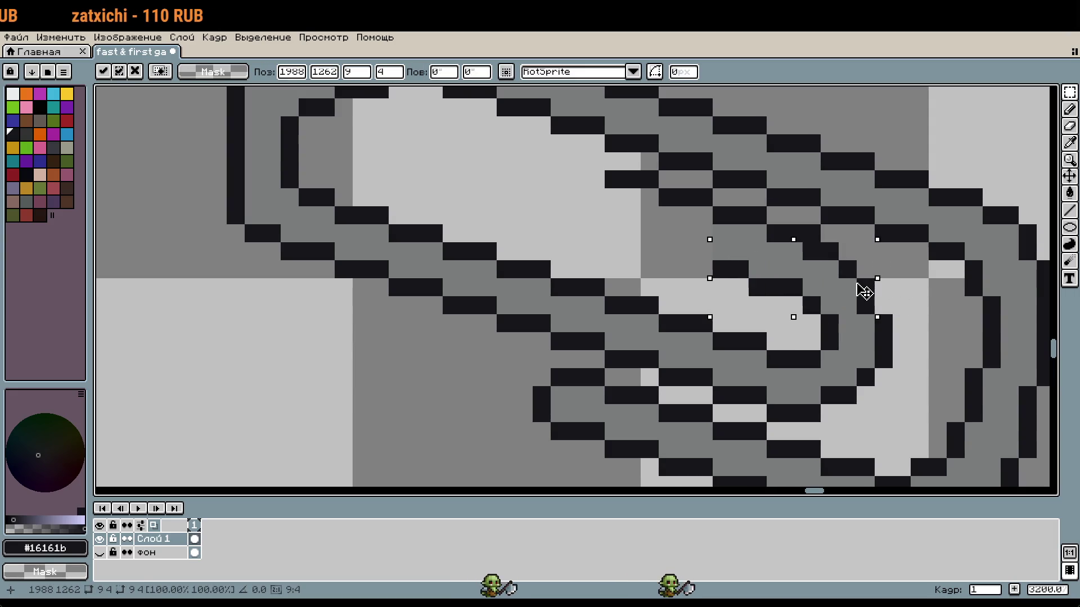
{"action": "key", "text": "Down"}
{"action": "key", "text": "Return"}
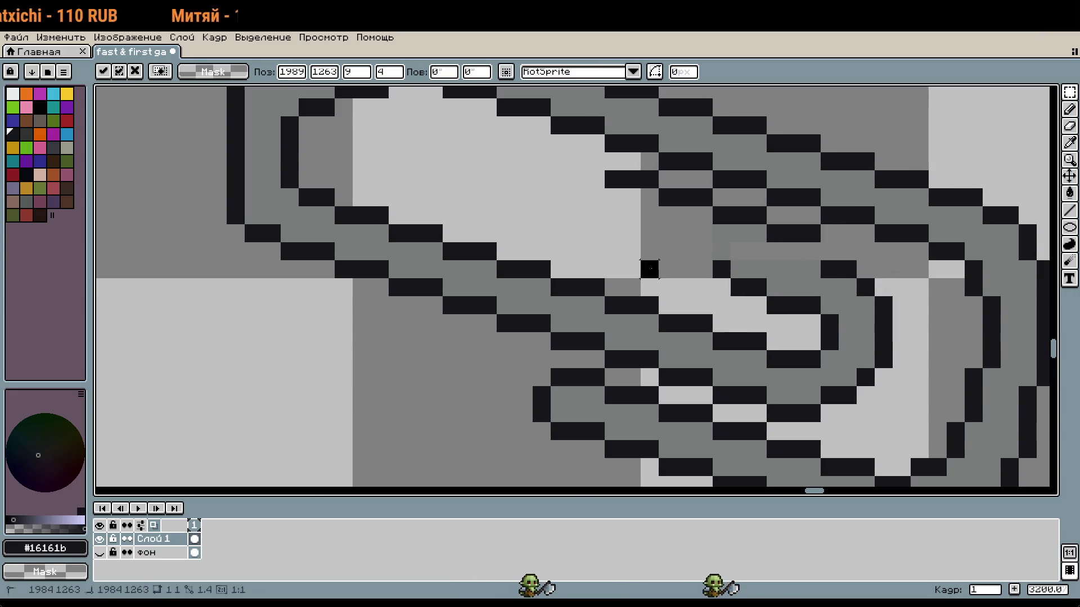
Move the next, wider stair segment of the stroke one pixel down
{"action": "left_click_drag", "start_coordinate": [804, 252], "coordinate": [641, 207]}
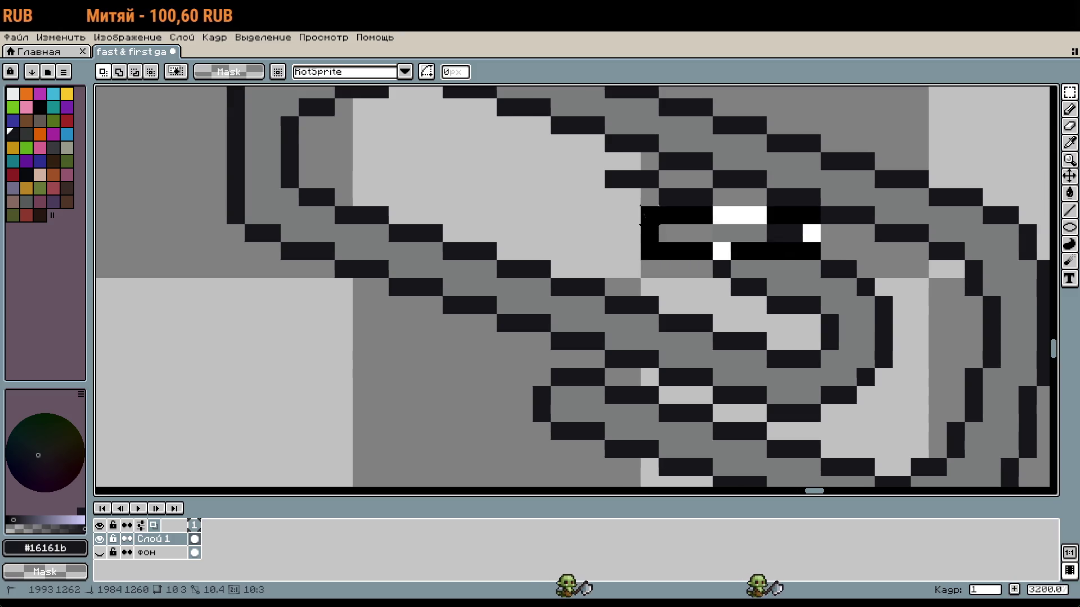
{"action": "left_click_drag", "start_coordinate": [748, 241], "coordinate": [753, 252]}
{"action": "key", "text": "Return"}
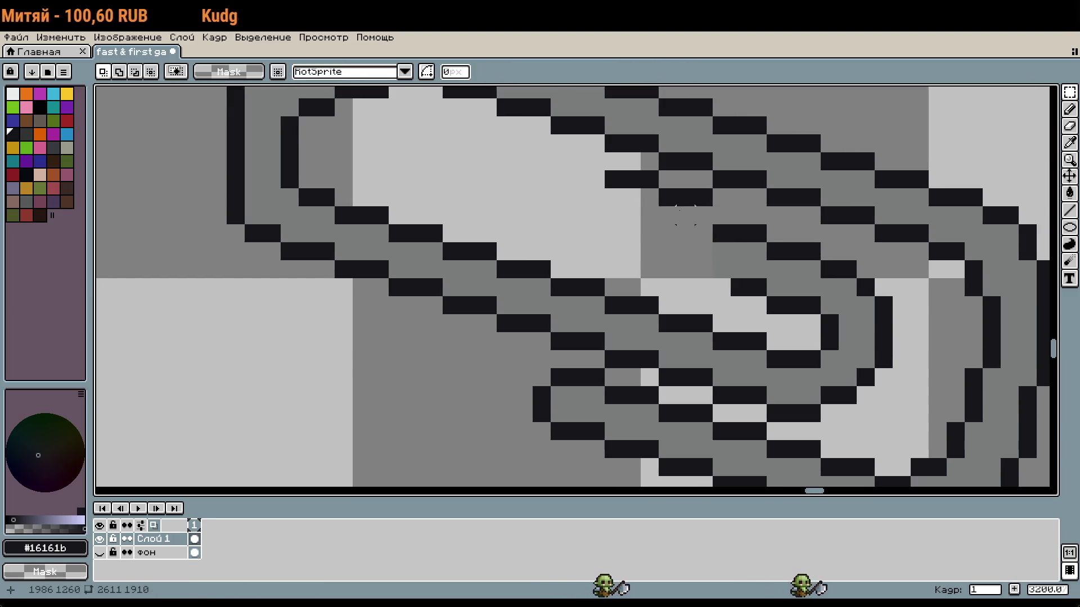
{"action": "left_click_drag", "start_coordinate": [706, 217], "coordinate": [604, 170]}
{"action": "key", "text": "Down"}
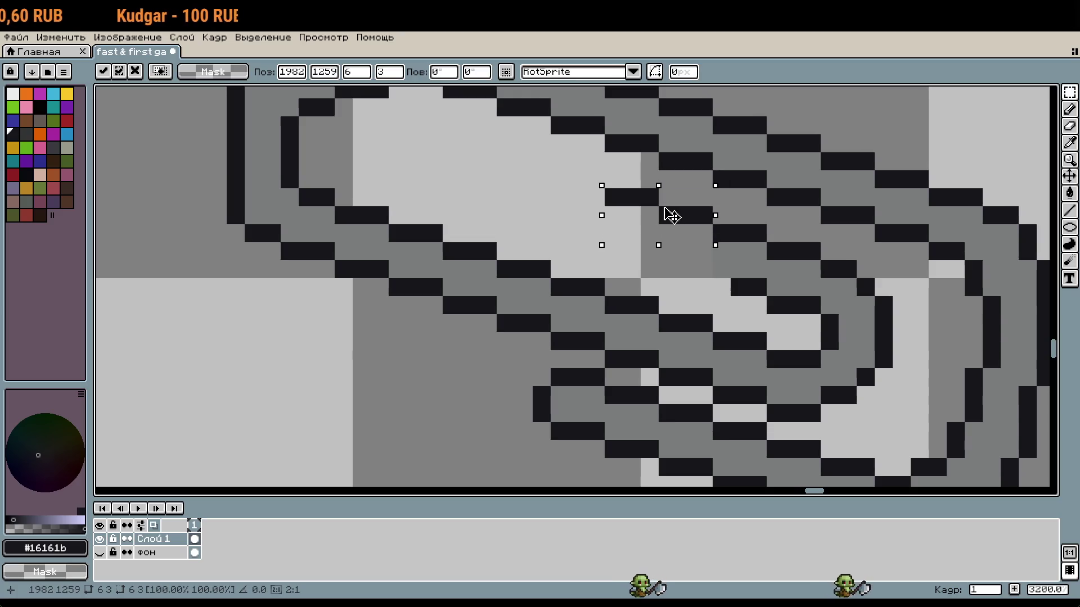
{"action": "key", "text": "Escape"}
{"action": "left_click_drag", "start_coordinate": [823, 262], "coordinate": [639, 205]}
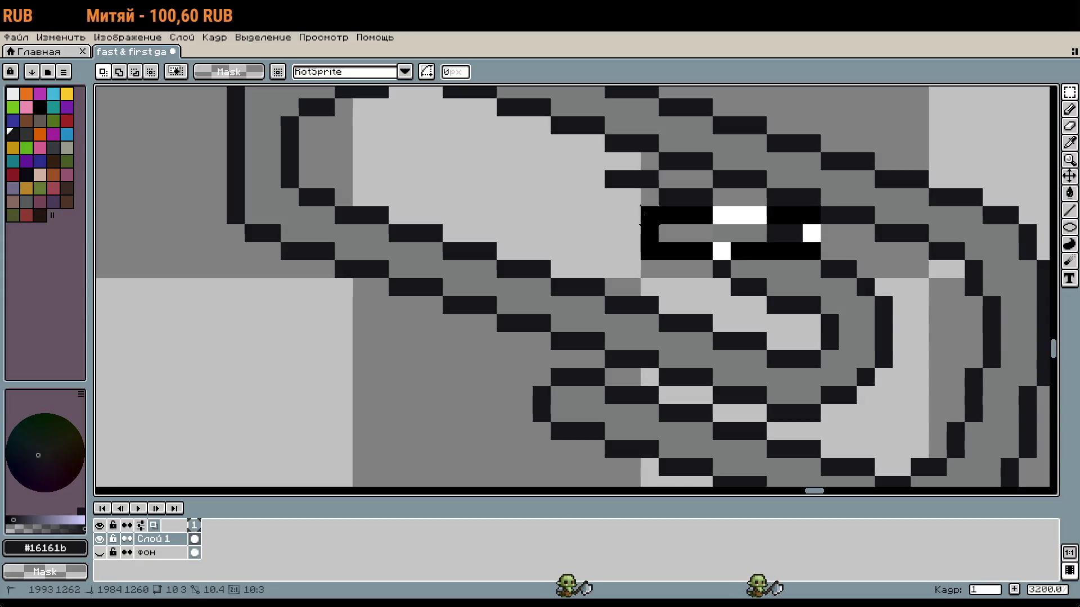
{"action": "left_click_drag", "start_coordinate": [746, 240], "coordinate": [753, 252]}
{"action": "key", "text": "Return"}
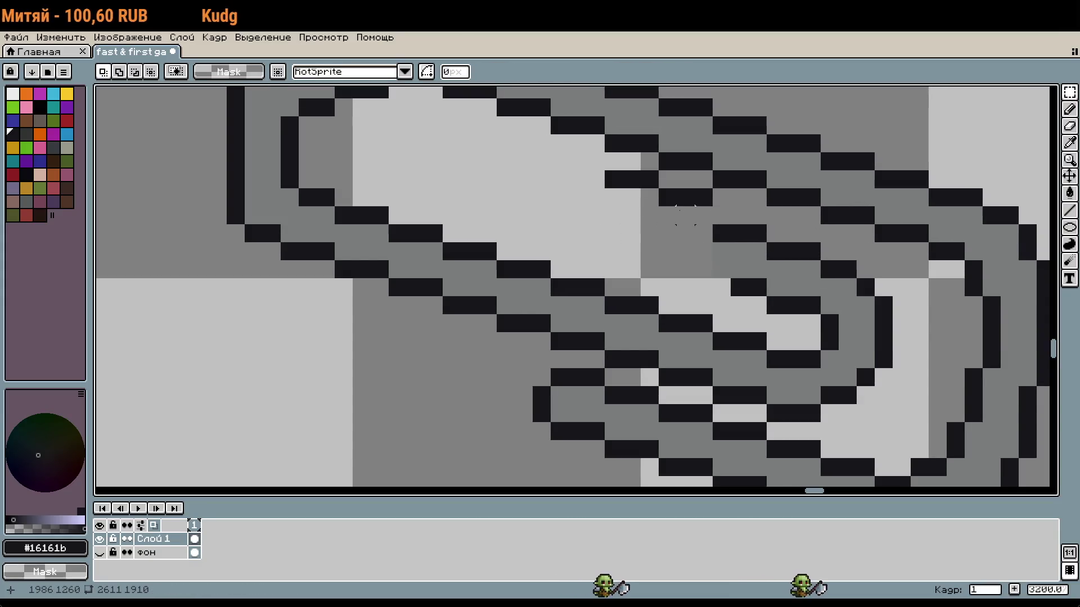
Lower the small stair block one pixel and add a single dark pixel to the stroke
{"action": "left_click_drag", "start_coordinate": [705, 216], "coordinate": [618, 179]}
{"action": "key", "text": "Down"}
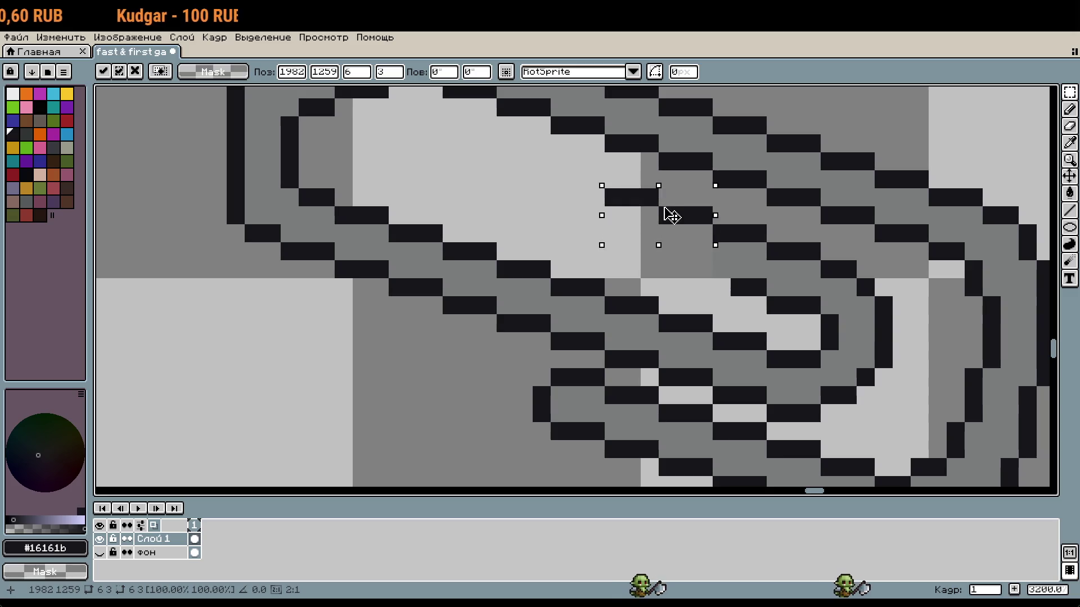
{"action": "key", "text": "b"}
{"action": "left_click", "coordinate": [703, 269]}
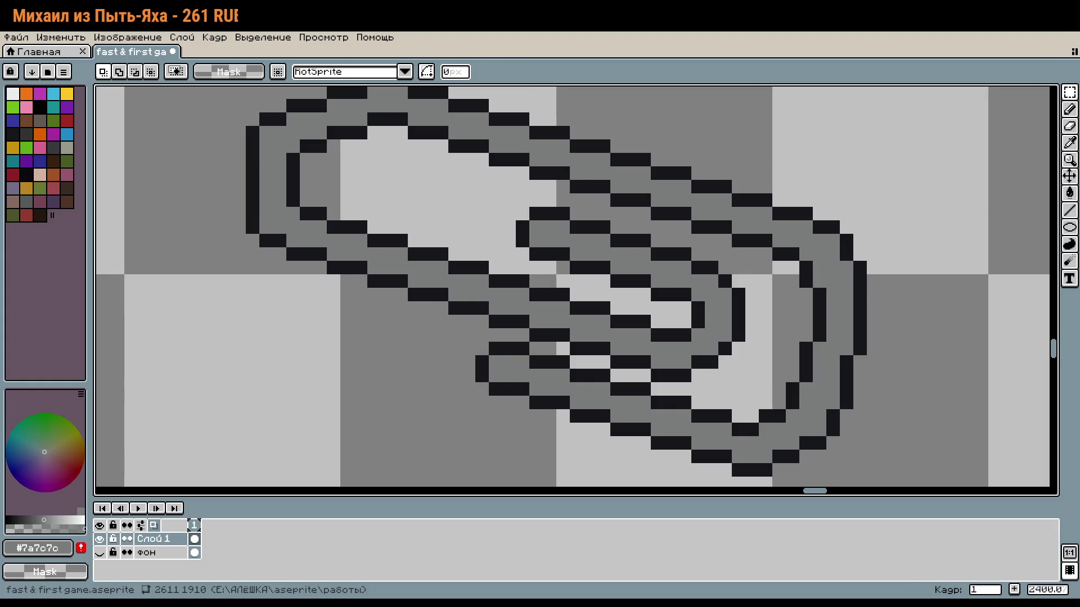
Scroll down over the redrawn double-stroke inner loops of the large paperclip
{"action": "scroll", "coordinate": [921, 301], "scroll_direction": "down", "scroll_amount": 3}
Undo the last straight-line stroke on the paperclip
{"action": "key", "text": "l"}
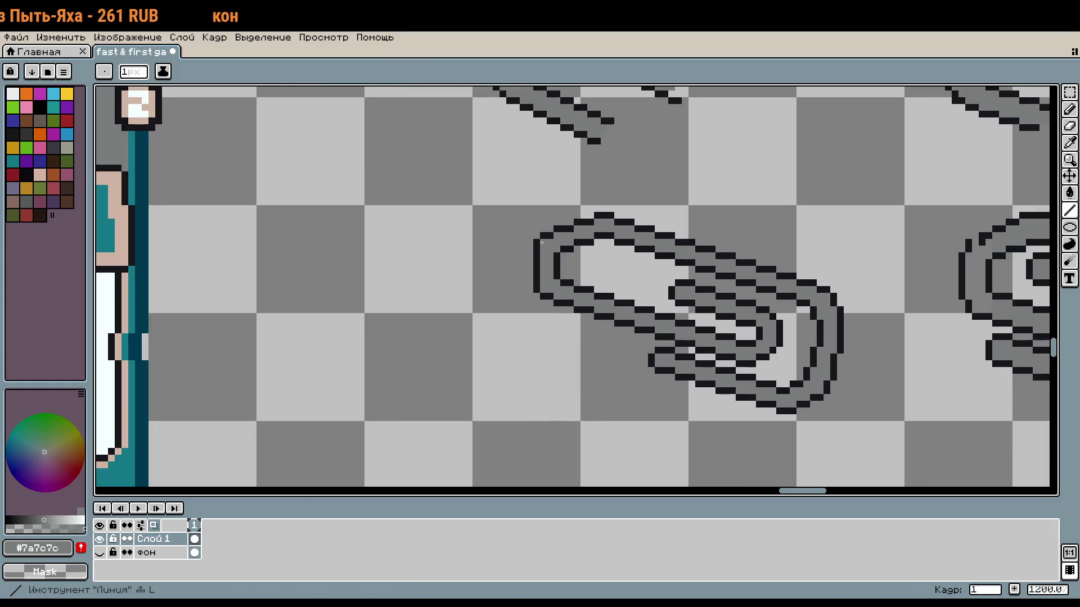
{"action": "key", "text": "ctrl+z"}
{"action": "key", "text": "v"}
Marquee-select the whole large paperclip, then drop the selection
{"action": "key", "text": "m"}
{"action": "mouse_move", "coordinate": [560, 284]}
{"action": "left_mouse_down"}
{"action": "mouse_move", "coordinate": [579, 225]}
{"action": "mouse_move", "coordinate": [764, 356]}
{"action": "mouse_move", "coordinate": [807, 361]}
{"action": "left_mouse_up"}
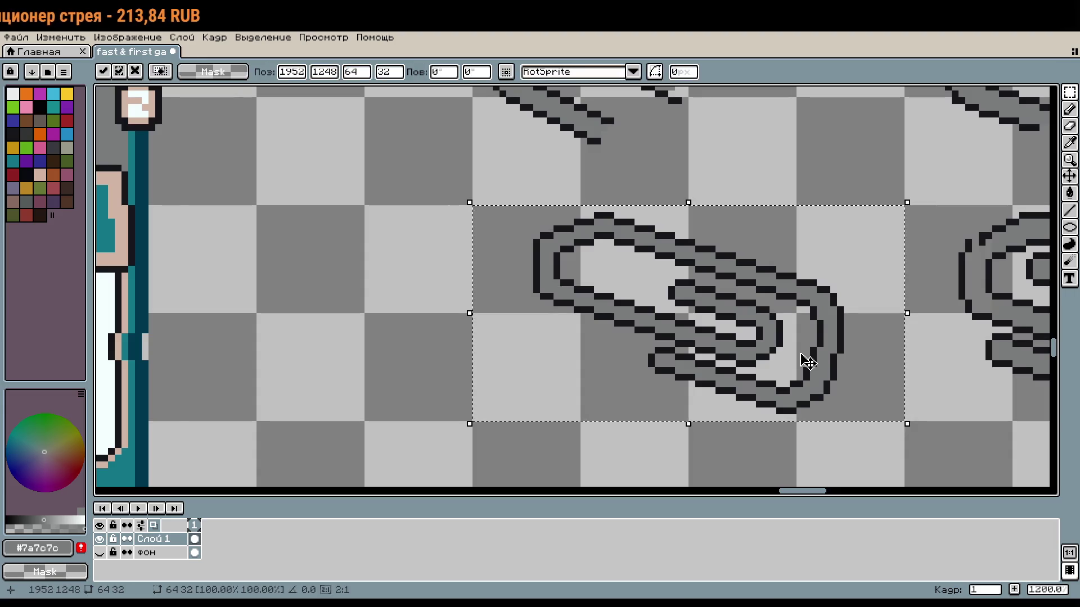
{"action": "key", "text": "ctrl+d"}
{"action": "key", "text": "i"}
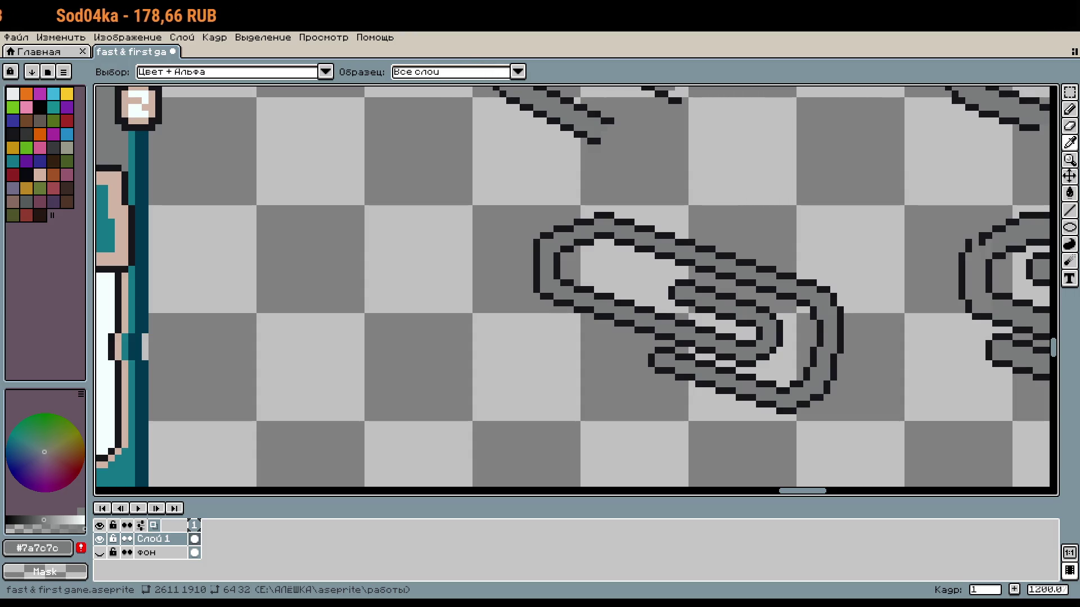
{"action": "key", "text": "m"}
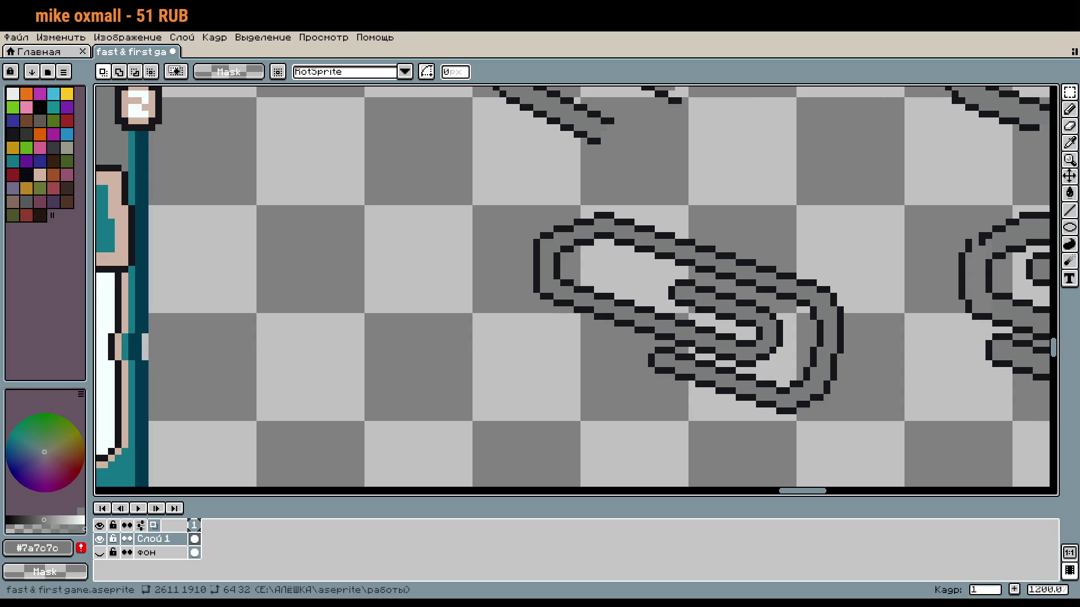
{"action": "scroll", "coordinate": [726, 287], "scroll_direction": "down", "scroll_amount": 2}
{"action": "left_click_drag", "start_coordinate": [501, 328], "coordinate": [715, 469]}
{"action": "left_click", "coordinate": [814, 405]}
{"action": "key", "text": "w"}
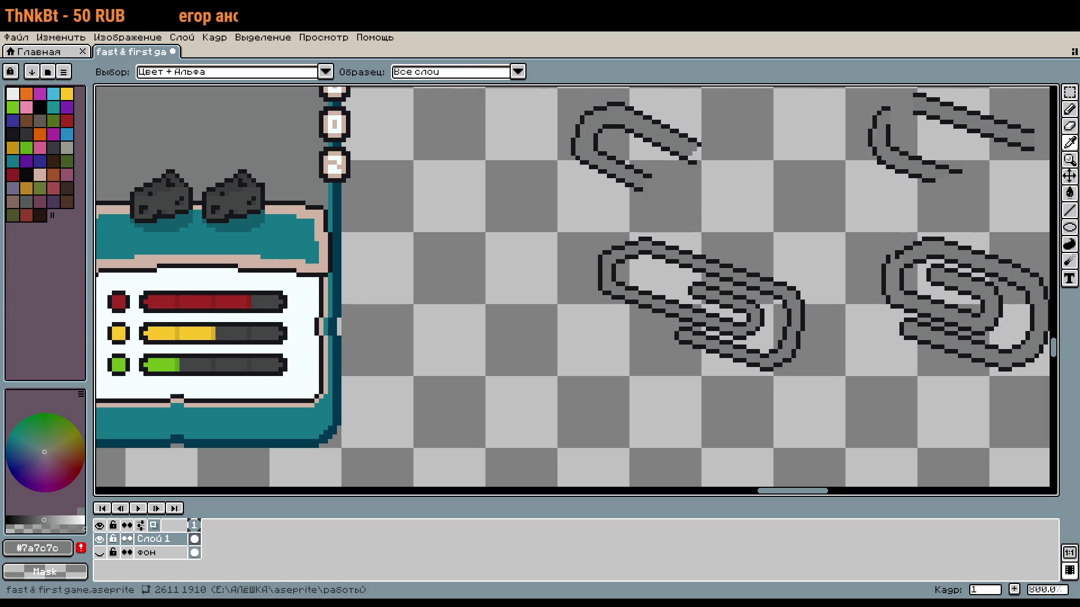
{"action": "key", "text": "m"}
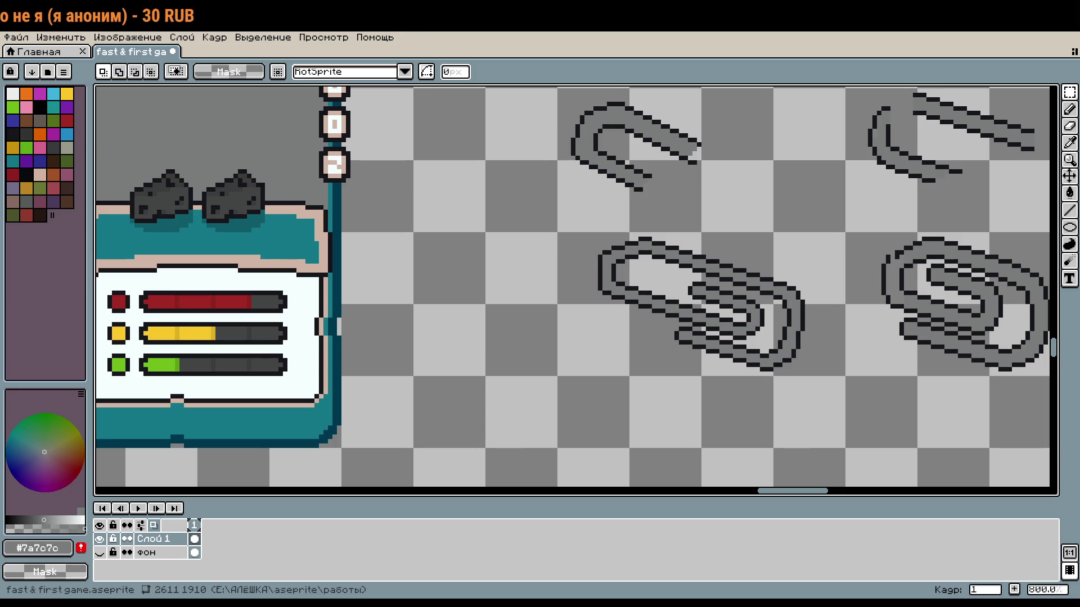
{"action": "left_click_drag", "start_coordinate": [762, 470], "coordinate": [673, 403]}
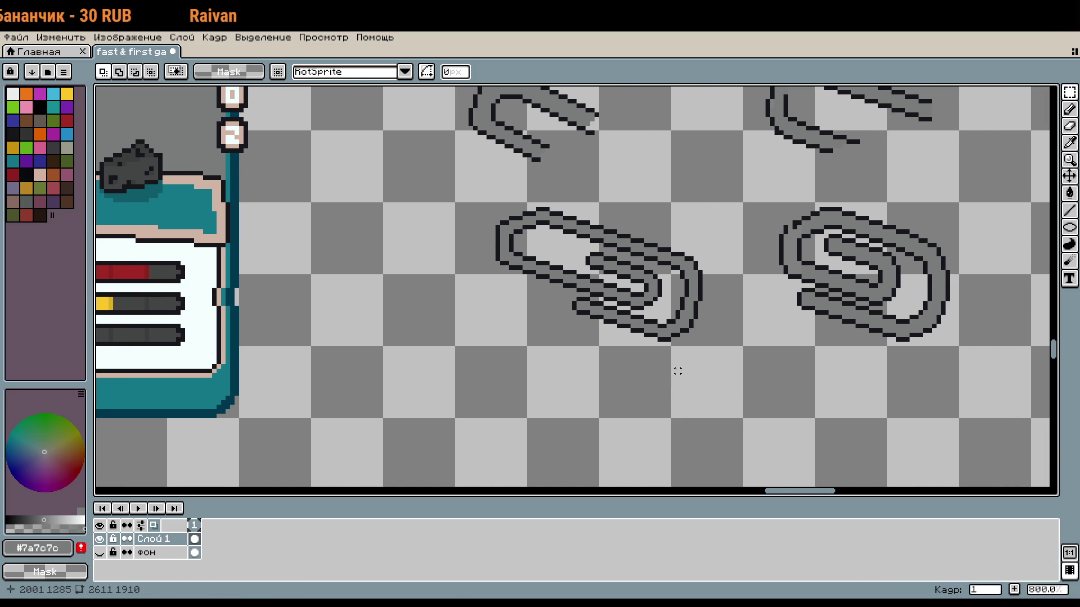
{"action": "scroll", "coordinate": [624, 253], "scroll_direction": "up", "scroll_amount": 1}
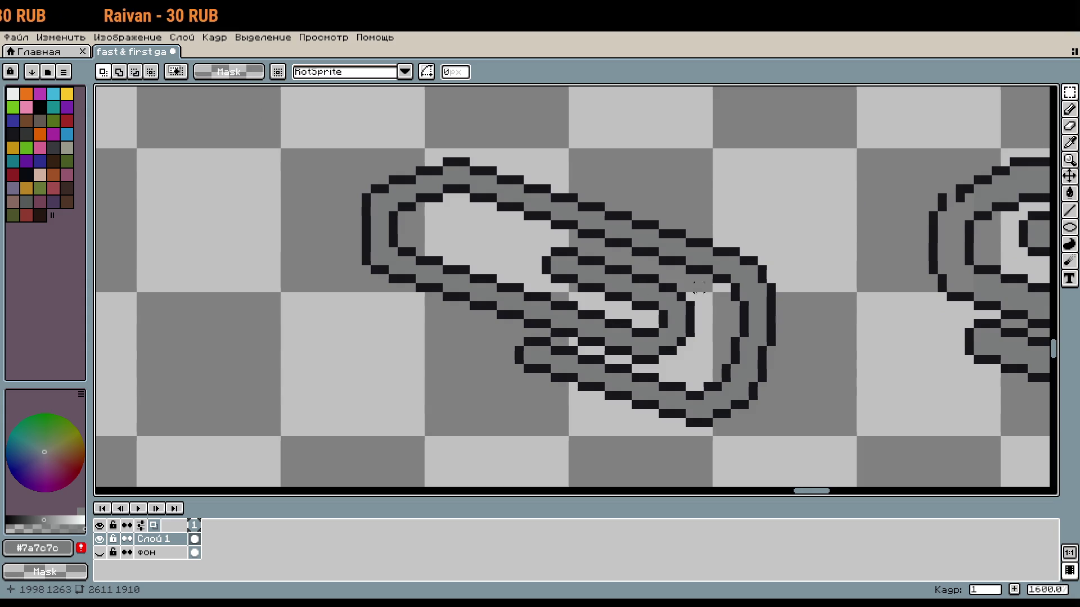
{"action": "scroll", "coordinate": [625, 253], "scroll_direction": "down", "scroll_amount": 2}
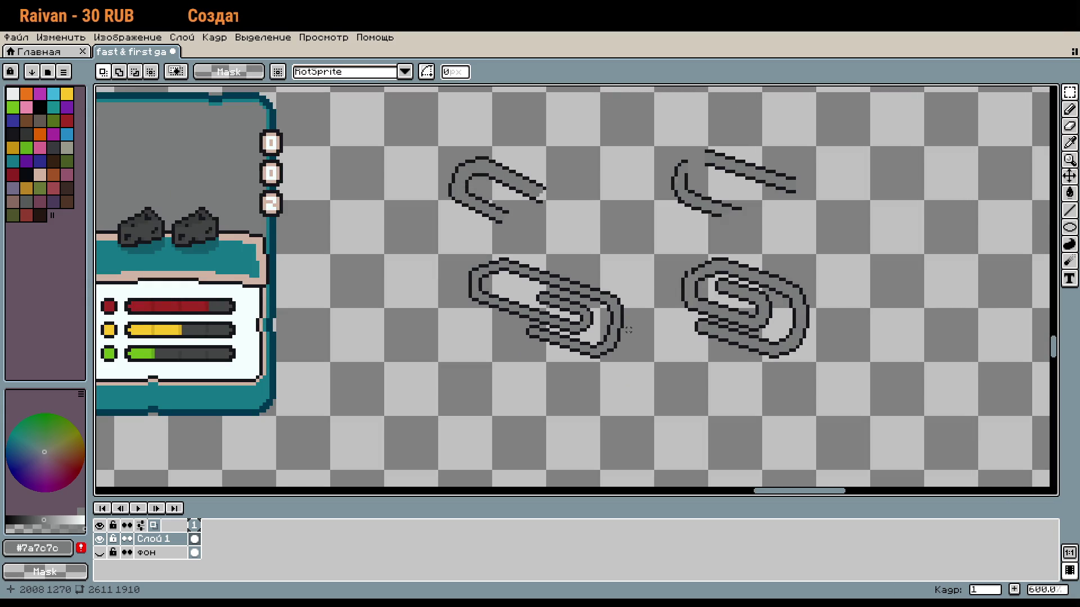
Move the upper arm of the right clip left and up into its new position
{"action": "scroll", "coordinate": [774, 158], "scroll_direction": "up", "scroll_amount": 1}
{"action": "left_click_drag", "start_coordinate": [628, 192], "coordinate": [778, 258]}
{"action": "mouse_move", "coordinate": [751, 363]}
{"action": "left_mouse_down"}
{"action": "mouse_move", "coordinate": [884, 205]}
{"action": "mouse_move", "coordinate": [744, 306]}
{"action": "mouse_move", "coordinate": [578, 137]}
{"action": "left_mouse_up"}
{"action": "scroll", "coordinate": [976, 309], "scroll_direction": "up", "scroll_amount": 1}
{"action": "mouse_move", "coordinate": [975, 309]}
{"action": "left_mouse_down"}
{"action": "mouse_move", "coordinate": [590, 266]}
{"action": "mouse_move", "coordinate": [604, 248]}
{"action": "left_mouse_up"}
{"action": "left_click_drag", "start_coordinate": [683, 251], "coordinate": [634, 316]}
{"action": "scroll", "coordinate": [637, 334], "scroll_direction": "up", "scroll_amount": 2}
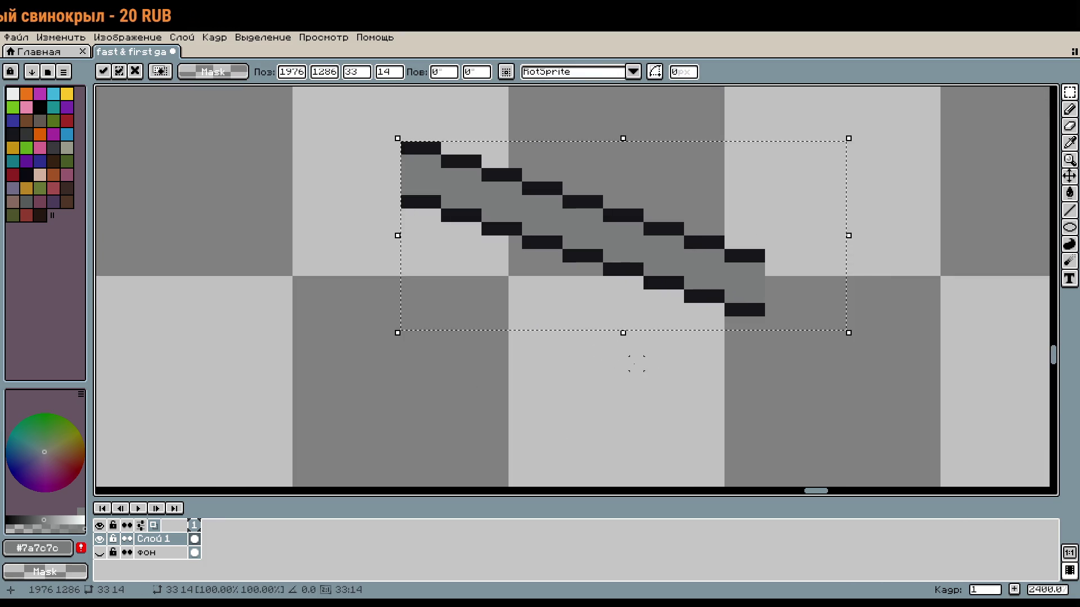
{"action": "left_click", "coordinate": [636, 363]}
Raise and lower the stair segments along the arm one pixel each to even them out
{"action": "left_click_drag", "start_coordinate": [446, 157], "coordinate": [832, 361]}
{"action": "left_click_drag", "start_coordinate": [602, 255], "coordinate": [602, 242]}
{"action": "left_click", "coordinate": [581, 386]}
{"action": "left_click_drag", "start_coordinate": [456, 142], "coordinate": [818, 382]}
{"action": "left_click_drag", "start_coordinate": [588, 230], "coordinate": [589, 243]}
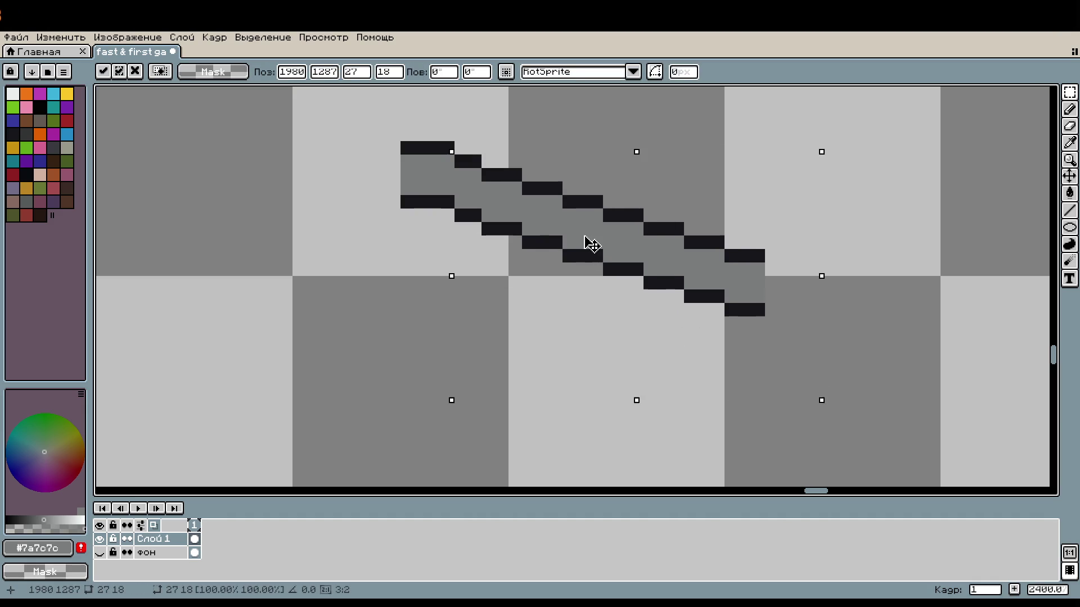
{"action": "left_click", "coordinate": [500, 161]}
{"action": "left_click_drag", "start_coordinate": [478, 164], "coordinate": [796, 345]}
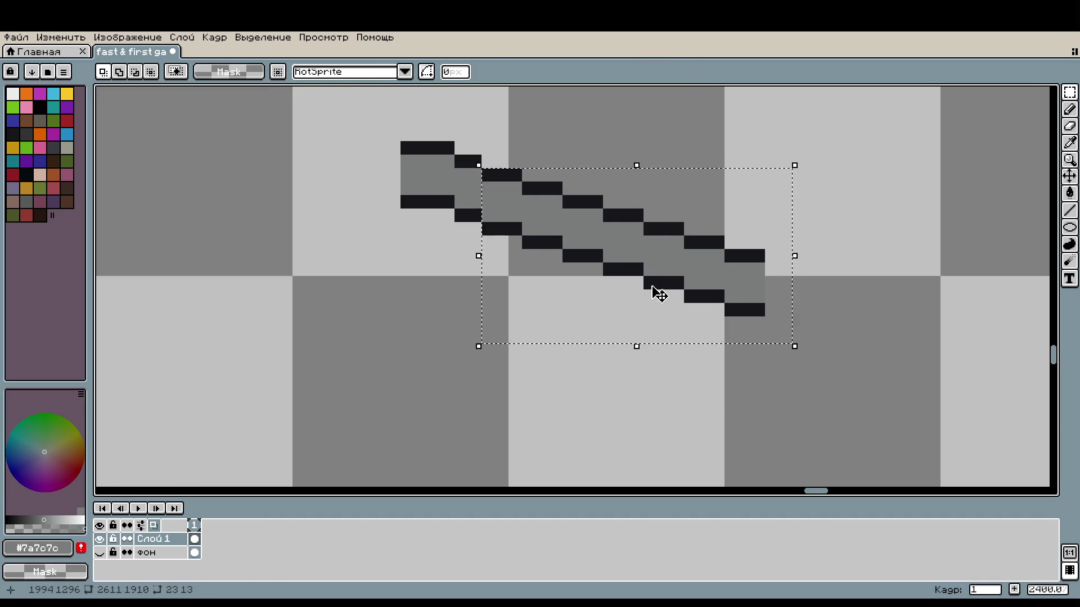
{"action": "left_click_drag", "start_coordinate": [656, 292], "coordinate": [656, 278]}
{"action": "left_click", "coordinate": [582, 349]}
{"action": "left_click_drag", "start_coordinate": [505, 152], "coordinate": [768, 319]}
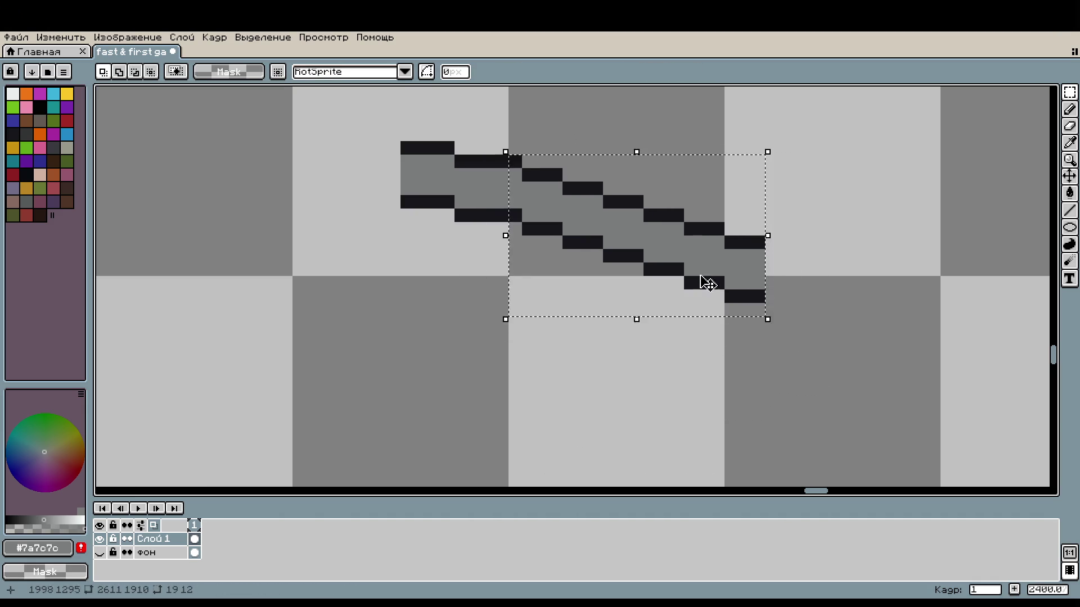
{"action": "left_click_drag", "start_coordinate": [623, 230], "coordinate": [622, 243]}
{"action": "left_click", "coordinate": [583, 160]}
Even out the steps toward the stroke's right end with one-pixel up and down nudges
{"action": "left_click_drag", "start_coordinate": [522, 180], "coordinate": [821, 387]}
{"action": "left_click_drag", "start_coordinate": [658, 316], "coordinate": [658, 302]}
{"action": "mouse_move", "coordinate": [600, 193]}
{"action": "left_mouse_down"}
{"action": "mouse_move", "coordinate": [765, 301]}
{"action": "mouse_move", "coordinate": [818, 357]}
{"action": "left_mouse_up"}
{"action": "left_click_drag", "start_coordinate": [735, 311], "coordinate": [736, 298]}
{"action": "left_click", "coordinate": [655, 169]}
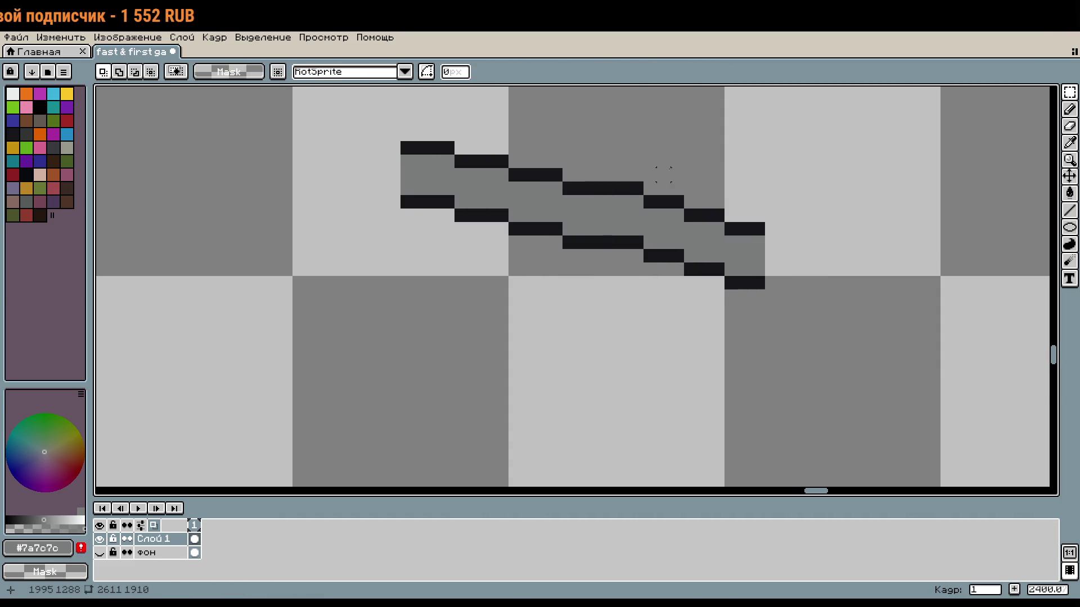
{"action": "left_click_drag", "start_coordinate": [618, 185], "coordinate": [790, 342]}
{"action": "left_click_drag", "start_coordinate": [730, 203], "coordinate": [730, 217]}
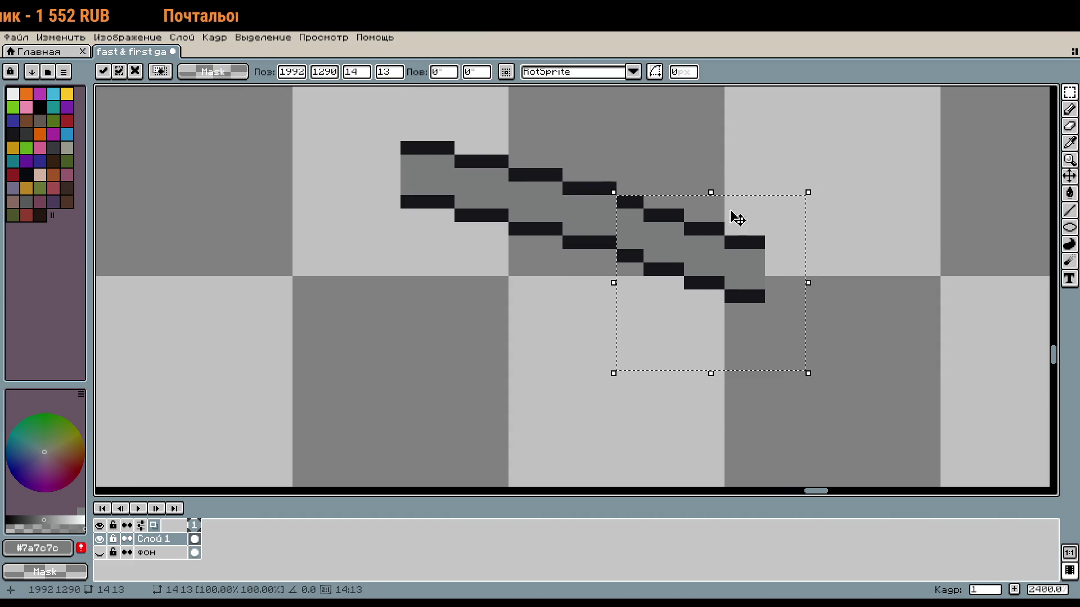
{"action": "left_click", "coordinate": [669, 215]}
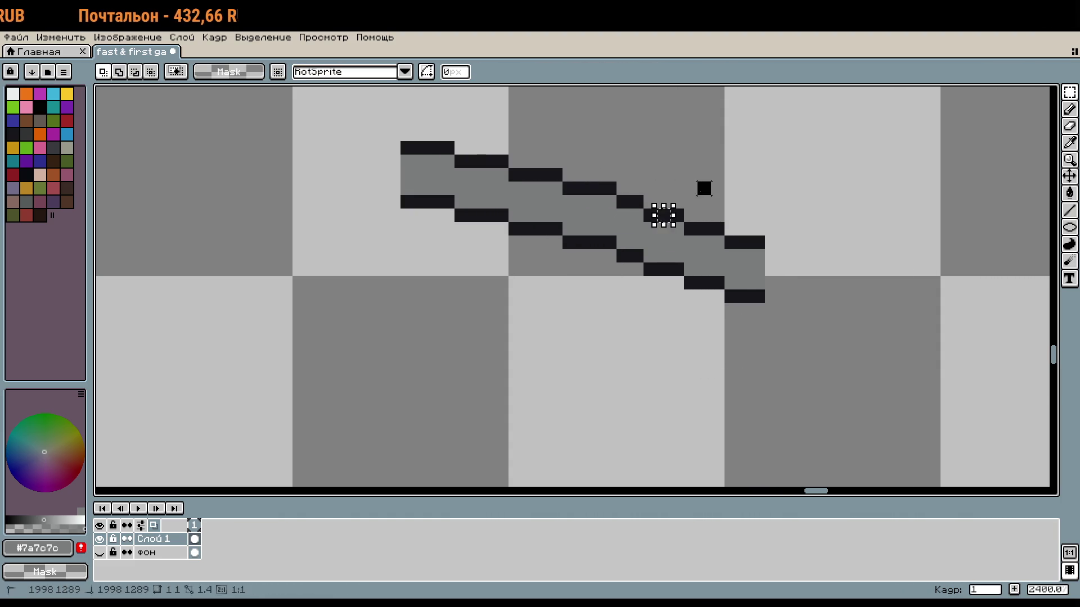
Adjust the lower row of stair steps by one pixel and clear the selection
{"action": "left_click_drag", "start_coordinate": [652, 214], "coordinate": [832, 330]}
{"action": "left_click_drag", "start_coordinate": [738, 295], "coordinate": [735, 282]}
{"action": "left_click", "coordinate": [728, 147]}
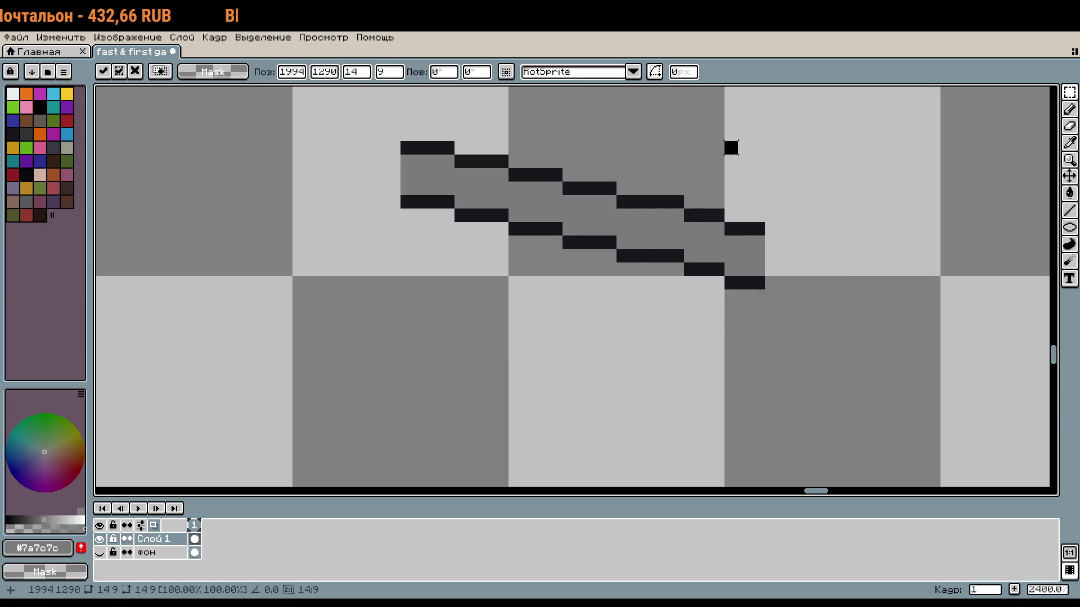
{"action": "left_click_drag", "start_coordinate": [669, 191], "coordinate": [860, 332]}
{"action": "left_click_drag", "start_coordinate": [771, 208], "coordinate": [771, 221]}
{"action": "key", "text": "Return"}
{"action": "left_click_drag", "start_coordinate": [683, 223], "coordinate": [762, 294]}
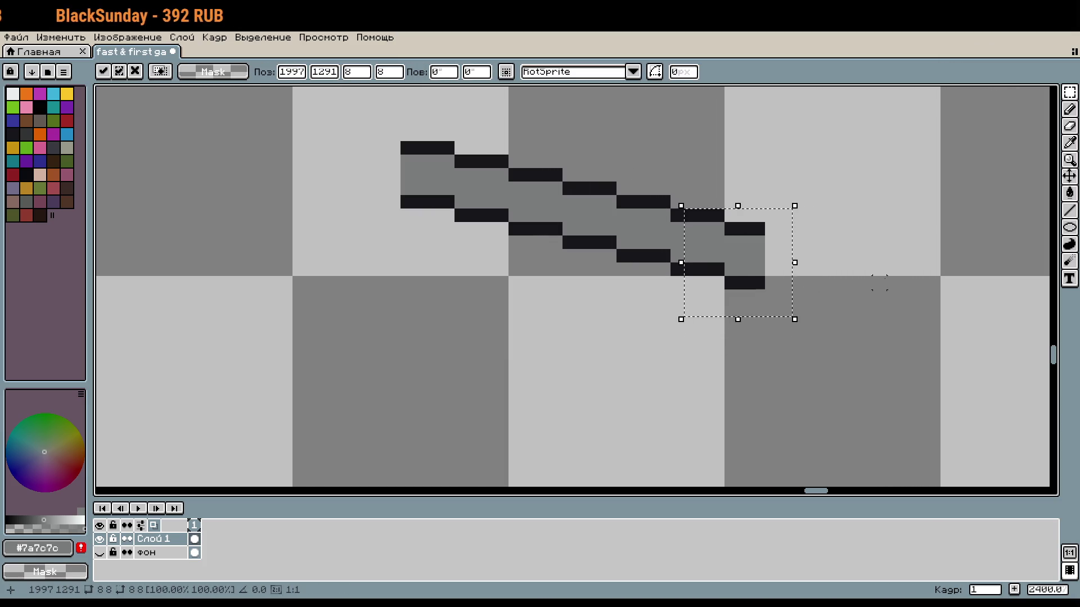
{"action": "left_click", "coordinate": [878, 285]}
Extend the bar's end by a pixel with dark outline and grey fill pixels
{"action": "scroll", "coordinate": [785, 338], "scroll_direction": "down", "scroll_amount": 1}
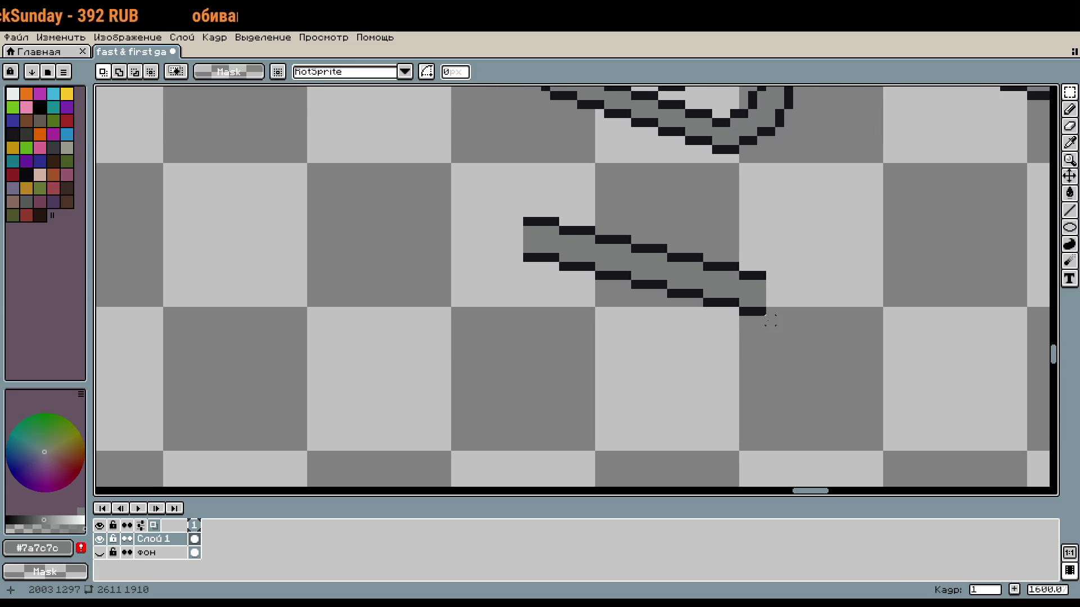
{"action": "scroll", "coordinate": [778, 305], "scroll_direction": "up", "scroll_amount": 2}
{"action": "key", "text": "u"}
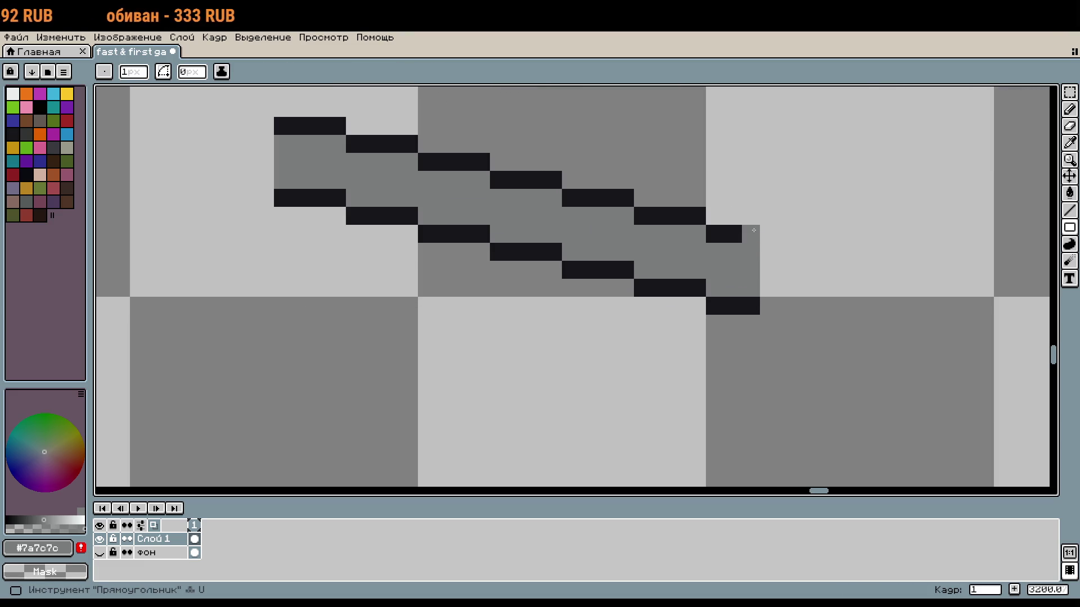
{"action": "left_click", "coordinate": [732, 234], "text": "alt"}
{"action": "key", "text": "b"}
{"action": "left_click_drag", "start_coordinate": [751, 233], "coordinate": [769, 233]}
{"action": "left_click", "coordinate": [769, 306]}
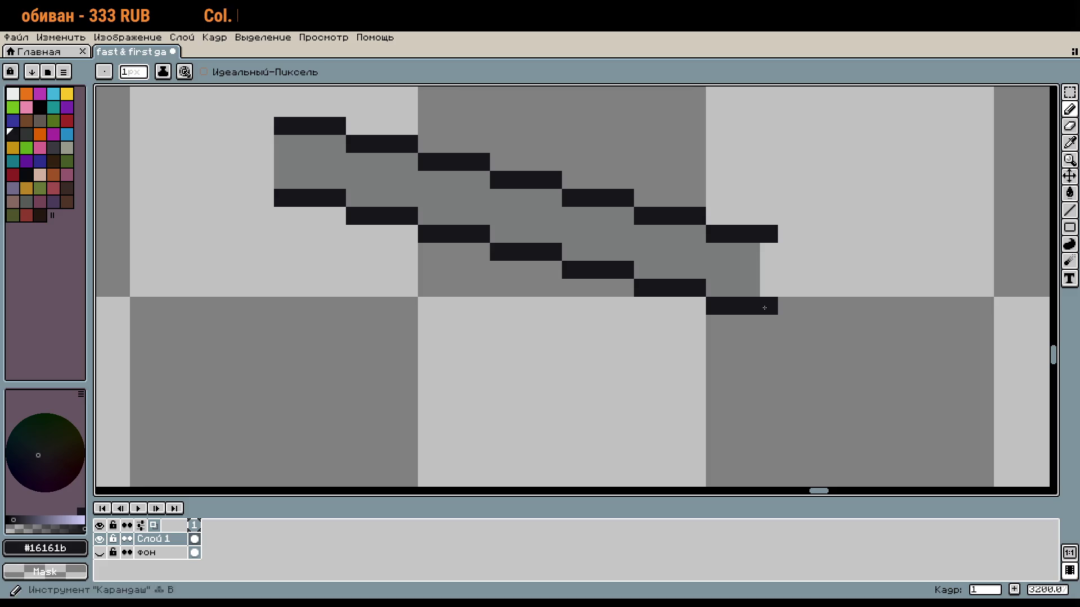
{"action": "scroll", "coordinate": [800, 337], "scroll_direction": "down", "scroll_amount": 3}
{"action": "scroll", "coordinate": [812, 330], "scroll_direction": "up", "scroll_amount": 1}
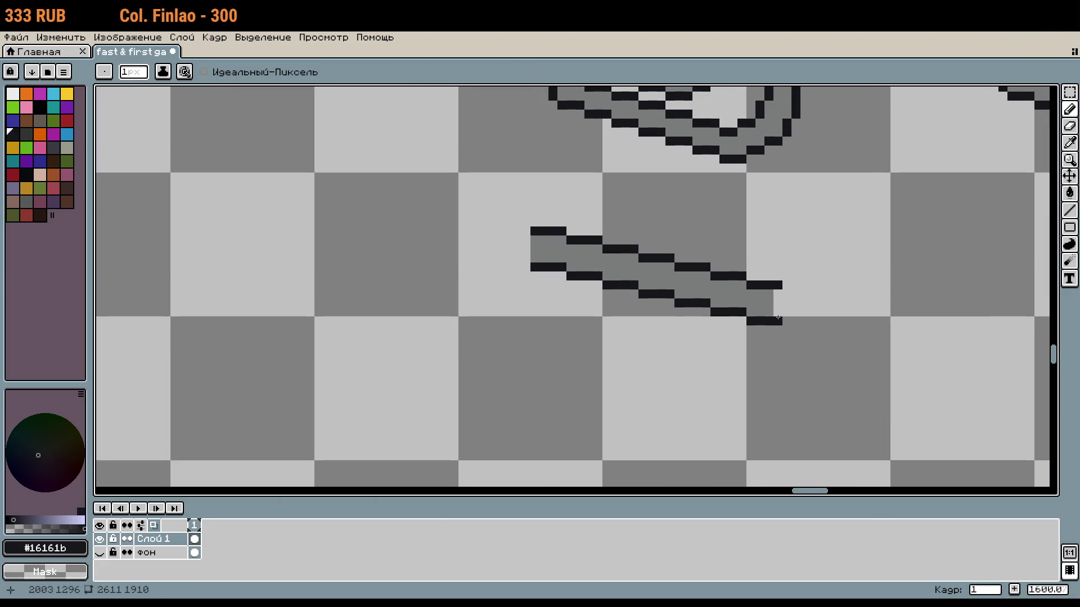
{"action": "left_click", "coordinate": [771, 302], "text": "alt"}
{"action": "mouse_move", "coordinate": [778, 293]}
{"action": "left_mouse_down"}
{"action": "mouse_move", "coordinate": [778, 313]}
{"action": "mouse_move", "coordinate": [532, 228]}
{"action": "left_mouse_up"}
Select the whole diagonal stroke and place a copy just below it
{"action": "key", "text": "m"}
{"action": "left_click_drag", "start_coordinate": [628, 273], "coordinate": [631, 237]}
{"action": "left_click_drag", "start_coordinate": [704, 253], "coordinate": [703, 304]}
Position the copied stroke one pixel left and down beneath the original, then commit it
{"action": "scroll", "coordinate": [706, 301], "scroll_direction": "down", "scroll_amount": 2}
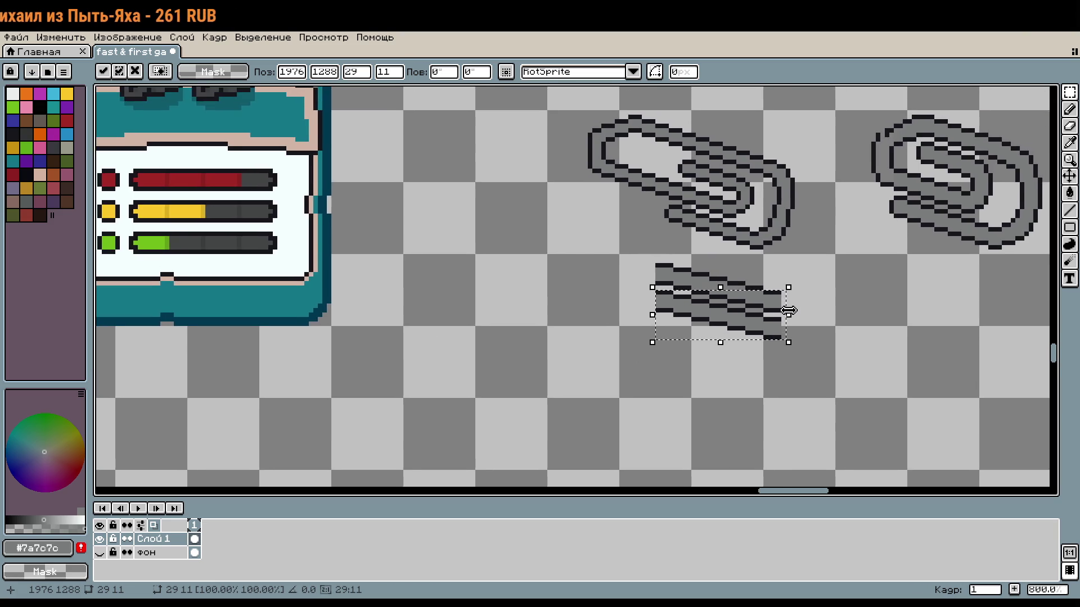
{"action": "scroll", "coordinate": [788, 298], "scroll_direction": "up", "scroll_amount": 1}
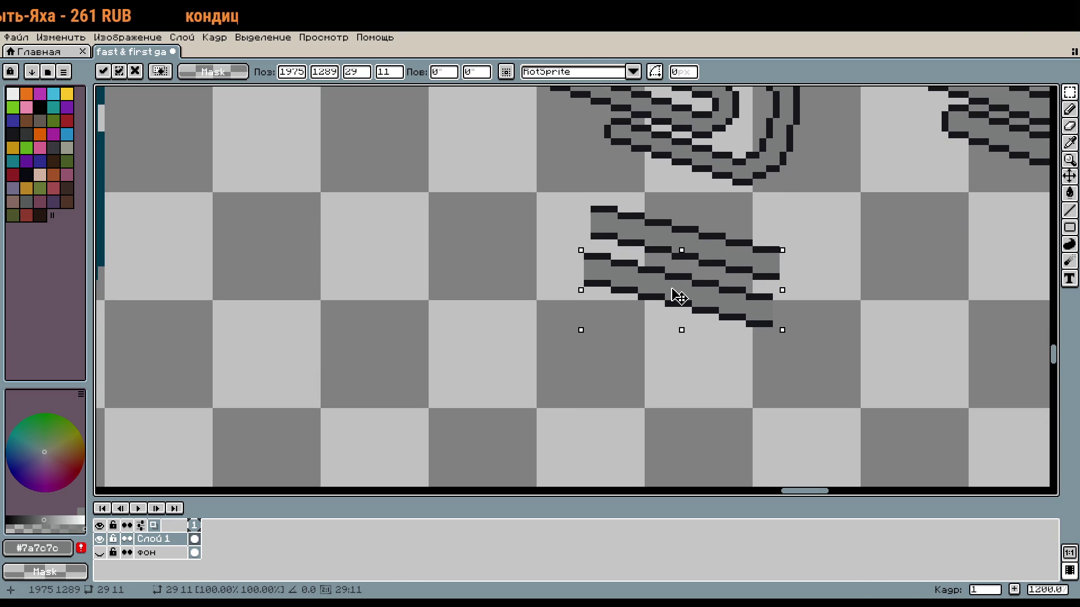
{"action": "left_click_drag", "start_coordinate": [679, 292], "coordinate": [711, 316]}
{"action": "scroll", "coordinate": [677, 292], "scroll_direction": "down", "scroll_amount": 1}
{"action": "mouse_move", "coordinate": [844, 239]}
{"action": "left_mouse_down"}
{"action": "mouse_move", "coordinate": [842, 266]}
{"action": "mouse_move", "coordinate": [845, 256]}
{"action": "left_mouse_up"}
{"action": "key", "text": "Escape"}
{"action": "left_click", "coordinate": [616, 198]}
Select both stacked strokes and drop a copy of them just below
{"action": "left_click_drag", "start_coordinate": [594, 184], "coordinate": [815, 323]}
{"action": "key", "text": "i"}
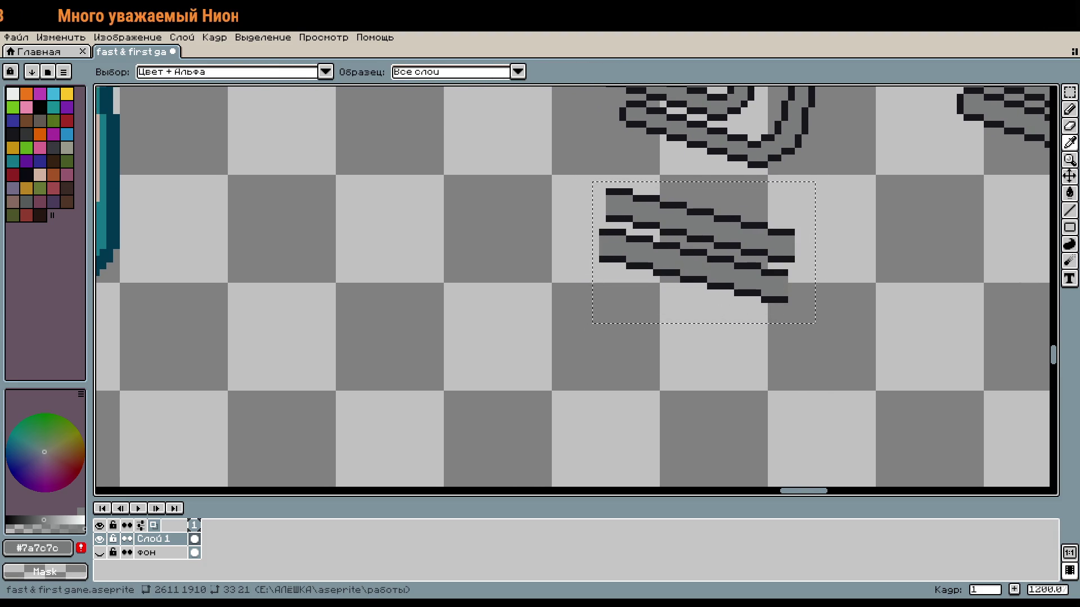
{"action": "key", "text": "m"}
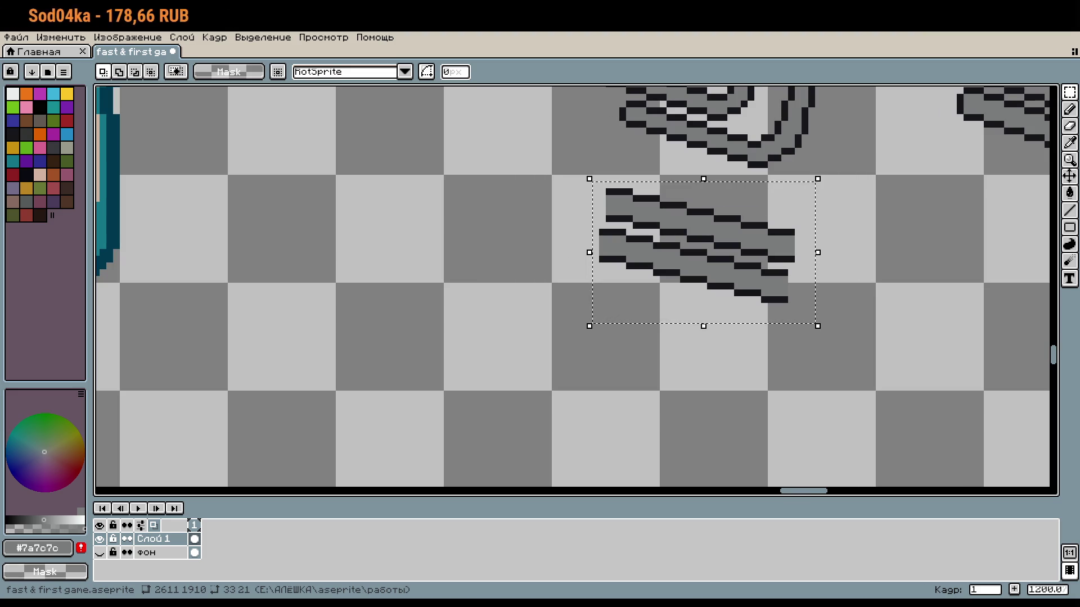
{"action": "left_click_drag", "start_coordinate": [687, 265], "coordinate": [673, 353]}
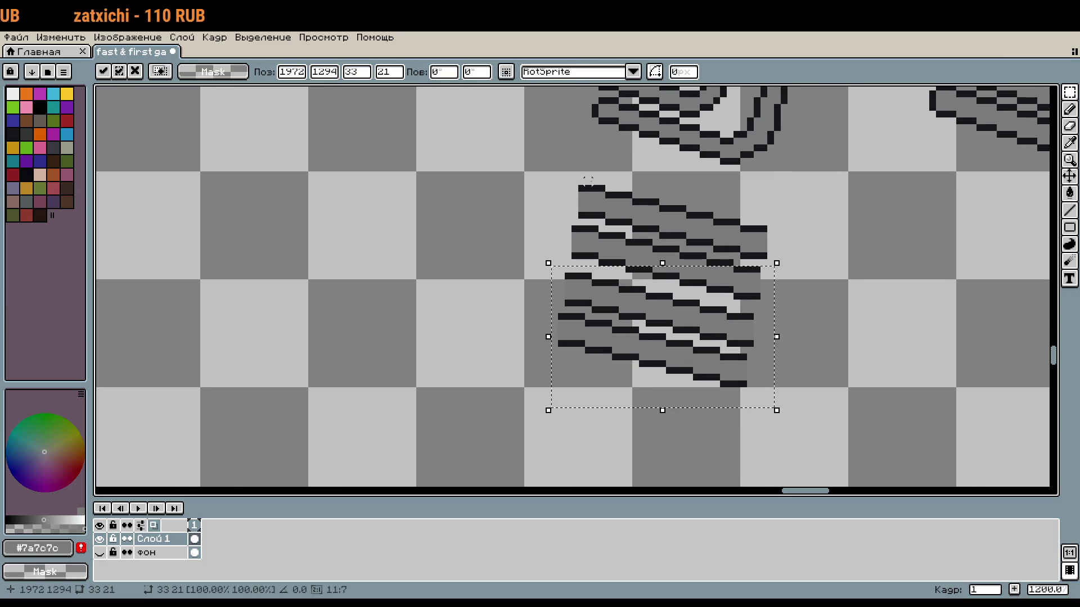
{"action": "left_click_drag", "start_coordinate": [557, 177], "coordinate": [688, 247]}
{"action": "key", "text": "ctrl+z"}
{"action": "key", "text": "ctrl+z"}
{"action": "key", "text": "ctrl+z"}
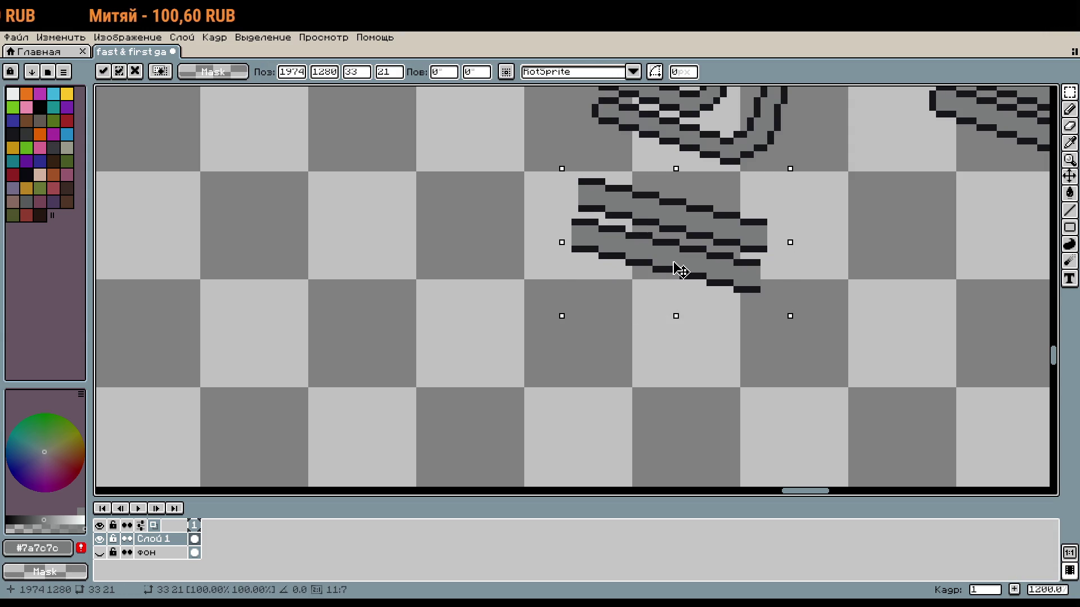
{"action": "mouse_move", "coordinate": [699, 282]}
{"action": "left_mouse_down"}
{"action": "mouse_move", "coordinate": [701, 345]}
{"action": "mouse_move", "coordinate": [671, 343]}
{"action": "left_mouse_up"}
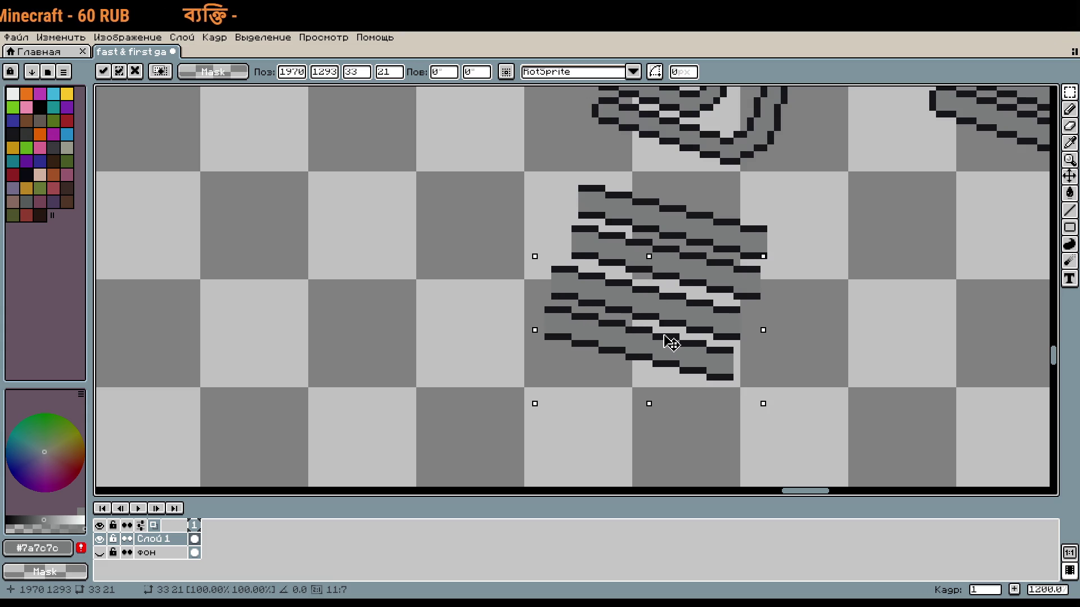
{"action": "left_click", "coordinate": [781, 328]}
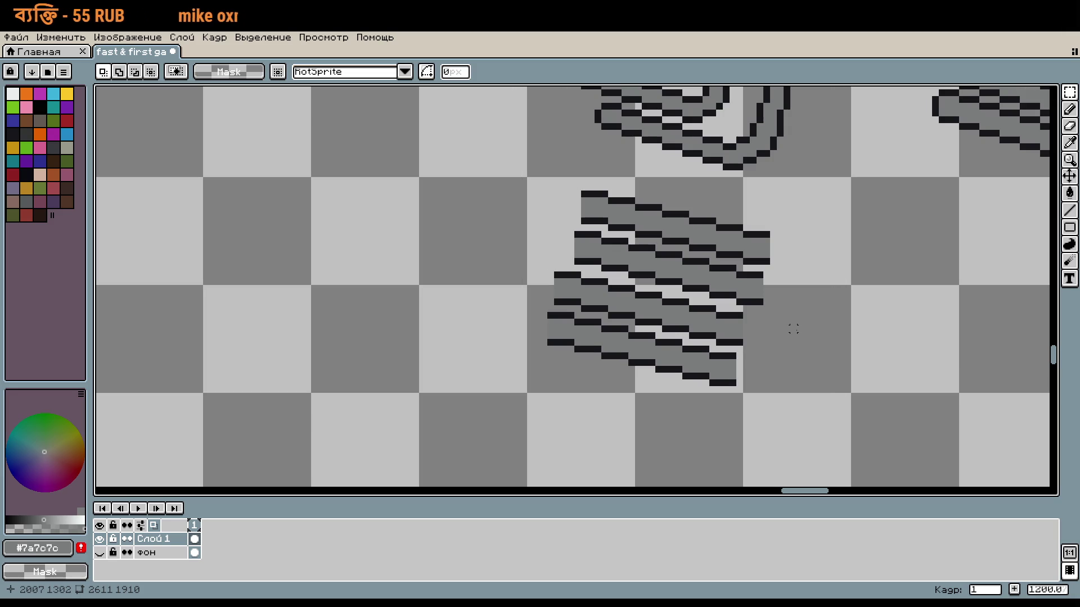
{"action": "scroll", "coordinate": [786, 349], "scroll_direction": "up", "scroll_amount": 5}
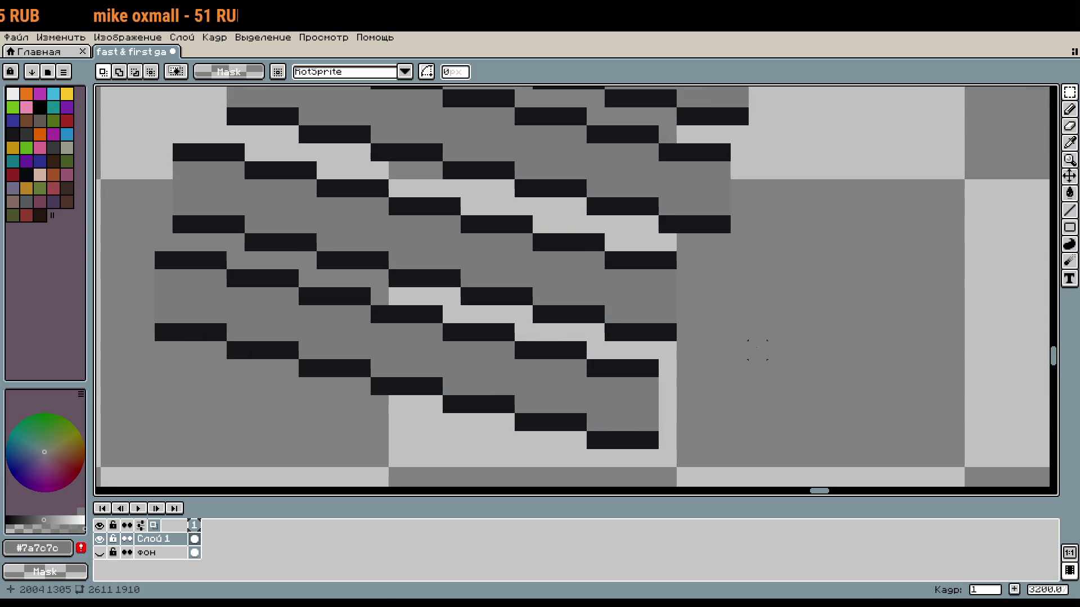
Pick the dark #16161b colour and try adding end pixels to the rows, undoing misplaced ones
{"action": "scroll", "coordinate": [721, 385], "scroll_direction": "down", "scroll_amount": 5}
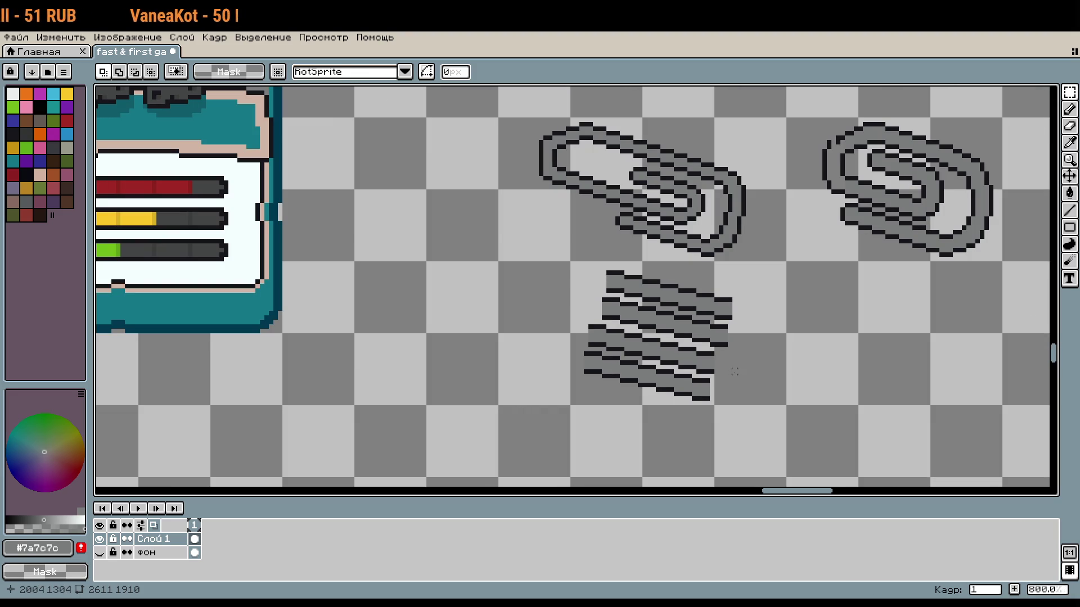
{"action": "scroll", "coordinate": [706, 338], "scroll_direction": "up", "scroll_amount": 3}
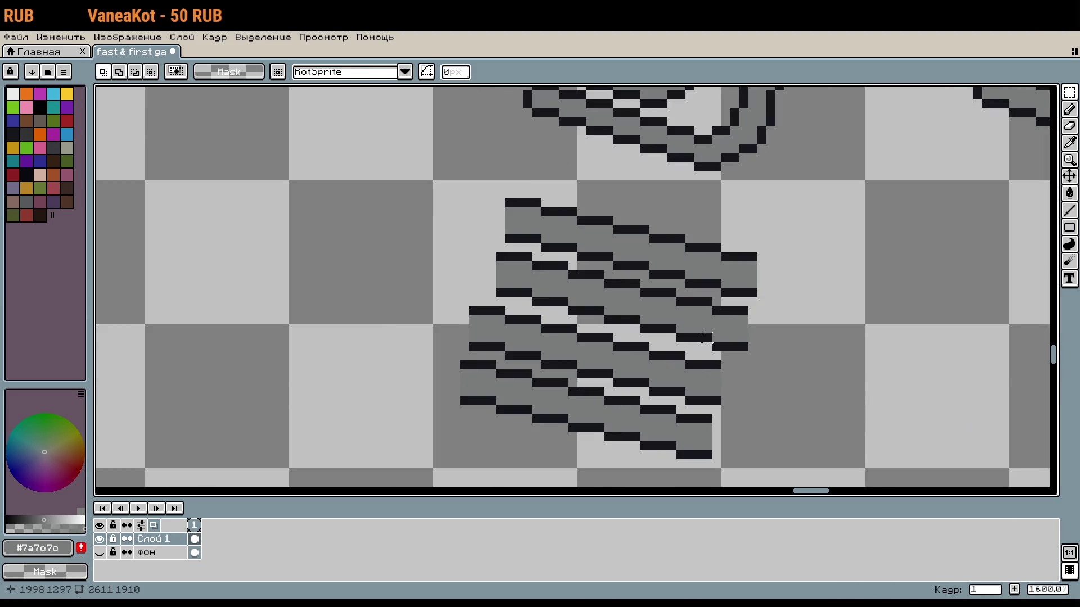
{"action": "key", "text": "i"}
{"action": "left_click", "coordinate": [741, 346]}
{"action": "key", "text": "b"}
{"action": "left_click", "coordinate": [727, 390]}
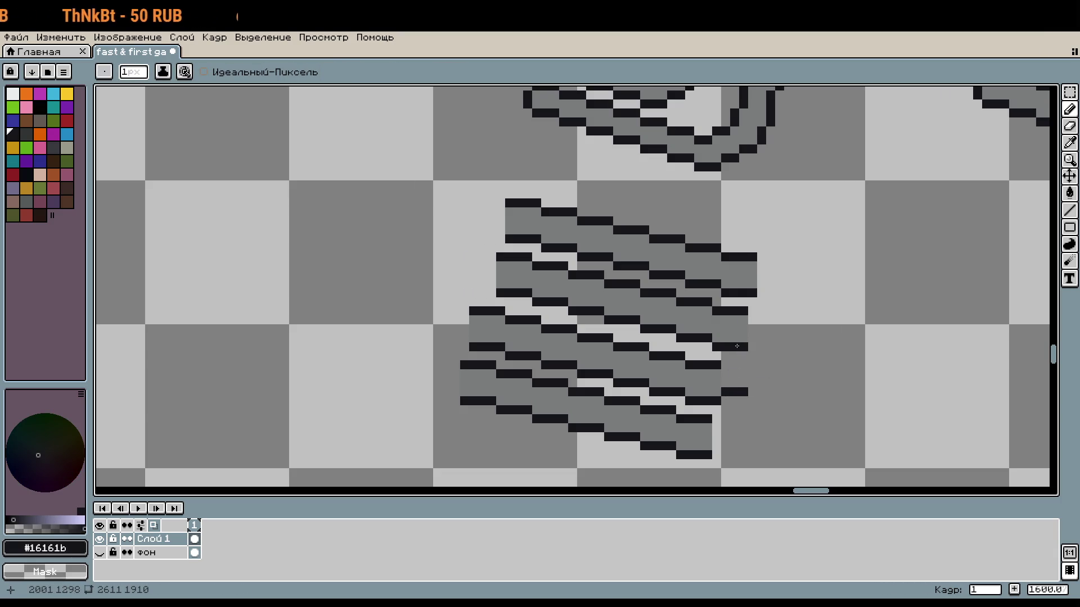
{"action": "left_click", "coordinate": [753, 346]}
{"action": "scroll", "coordinate": [753, 349], "scroll_direction": "up", "scroll_amount": 1}
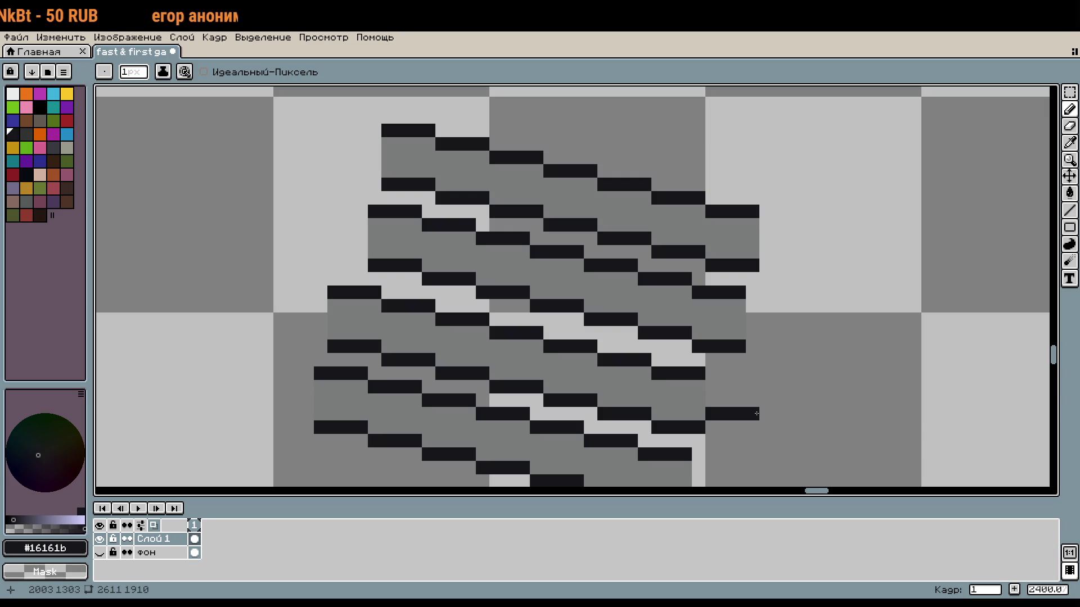
{"action": "key", "text": "ctrl+z"}
{"action": "left_click", "coordinate": [712, 360]}
{"action": "key", "text": "ctrl+z"}
{"action": "key", "text": "ctrl+z"}
Extend the upper row's right end with two dark pixels and select the upper strokes
{"action": "left_click_drag", "start_coordinate": [753, 387], "coordinate": [691, 358]}
{"action": "left_click", "coordinate": [676, 331]}
{"action": "left_click", "coordinate": [688, 332]}
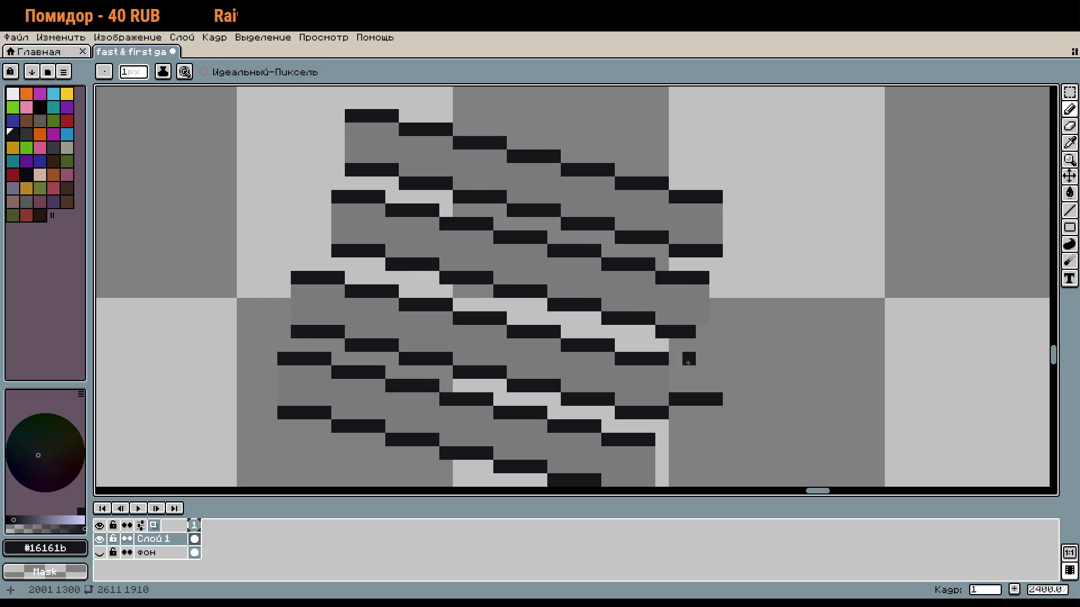
{"action": "scroll", "coordinate": [641, 465], "scroll_direction": "down", "scroll_amount": 1}
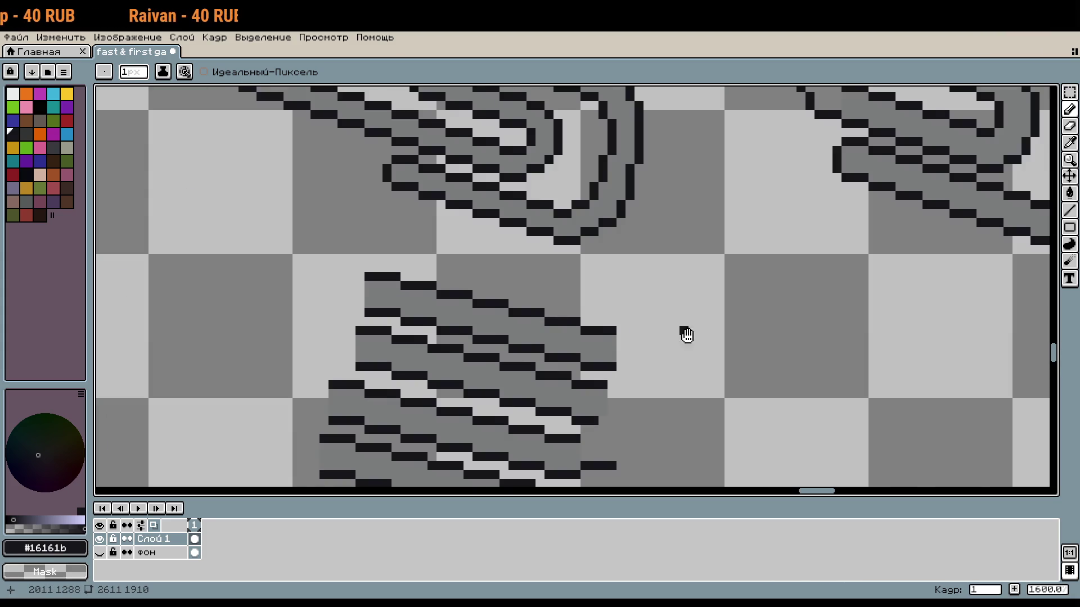
{"action": "mouse_move", "coordinate": [648, 375]}
{"action": "left_mouse_down"}
{"action": "mouse_move", "coordinate": [653, 272]}
{"action": "mouse_move", "coordinate": [680, 412]}
{"action": "mouse_move", "coordinate": [731, 308]}
{"action": "mouse_move", "coordinate": [737, 472]}
{"action": "mouse_move", "coordinate": [723, 312]}
{"action": "left_mouse_up"}
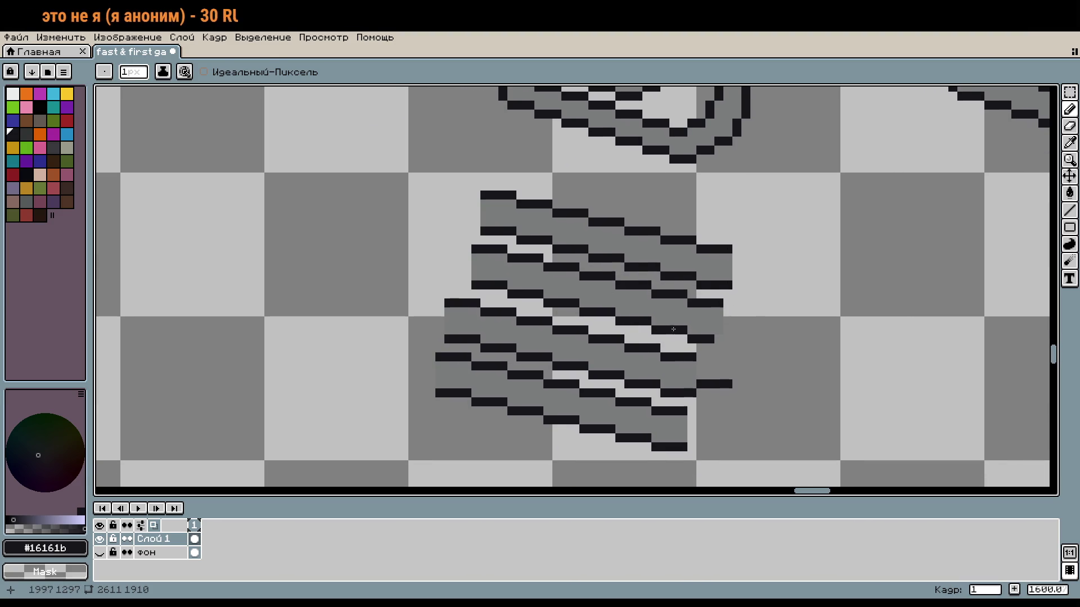
{"action": "key", "text": "m"}
{"action": "mouse_move", "coordinate": [720, 341]}
{"action": "left_mouse_down"}
{"action": "mouse_move", "coordinate": [662, 254]}
{"action": "mouse_move", "coordinate": [658, 224]}
{"action": "mouse_move", "coordinate": [426, 181]}
{"action": "left_mouse_up"}
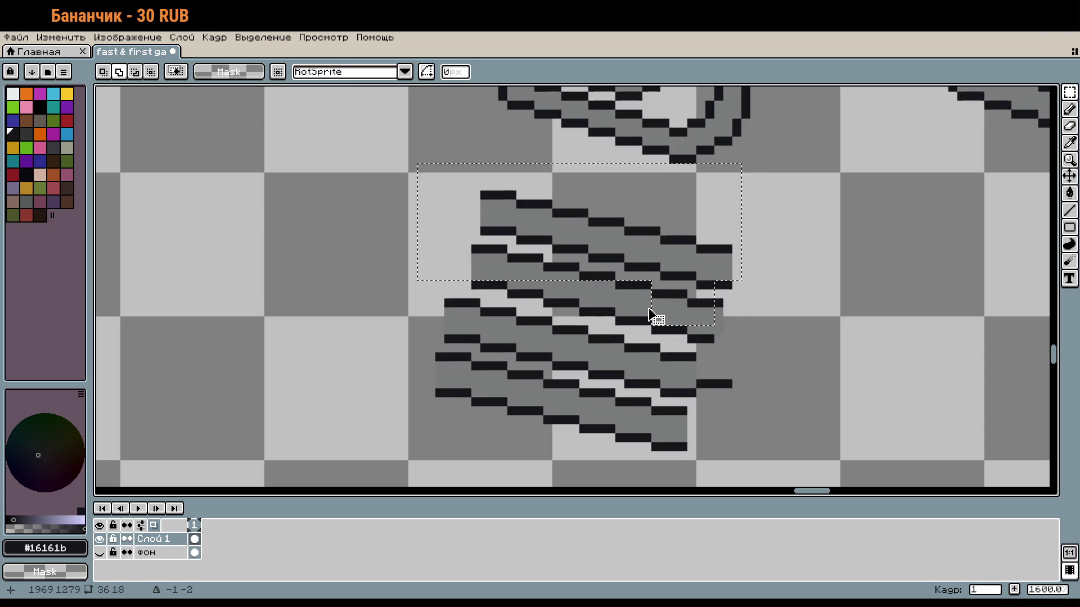
Reselect the upper stroke block, nudge it up one pixel, fine-tune horizontally, and commit
{"action": "key", "text": "ctrl+z"}
{"action": "left_click_drag", "start_coordinate": [656, 332], "coordinate": [617, 282]}
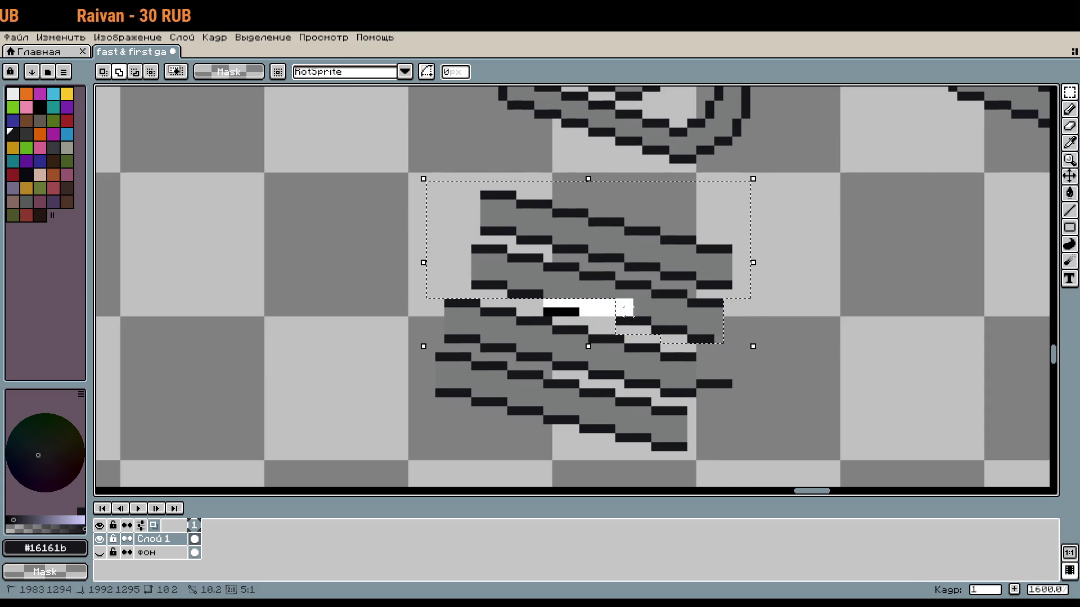
{"action": "left_click_drag", "start_coordinate": [663, 314], "coordinate": [664, 307]}
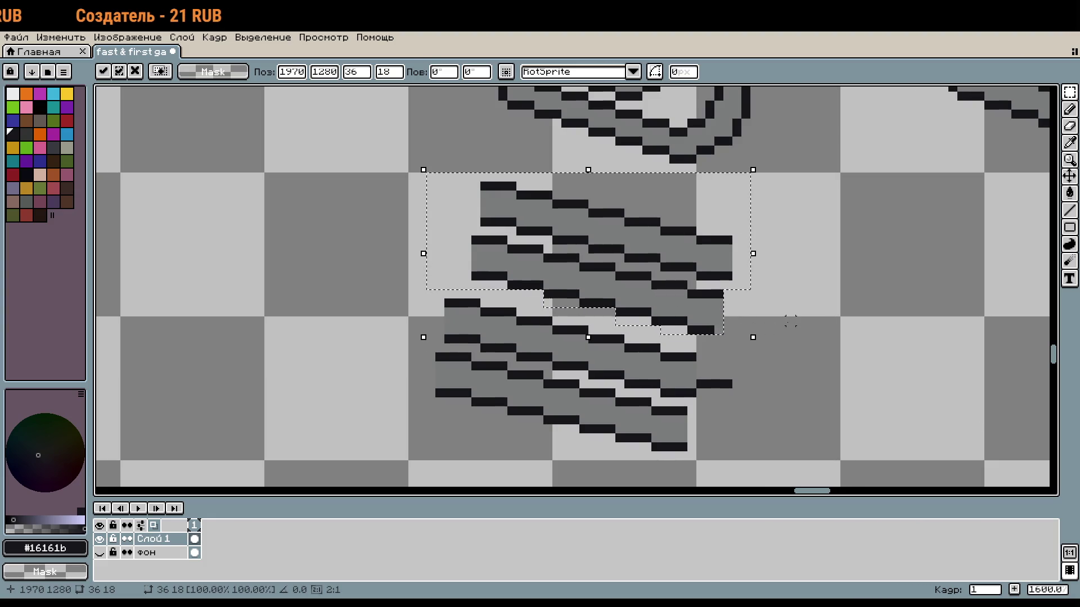
{"action": "left_click_drag", "start_coordinate": [687, 291], "coordinate": [670, 290]}
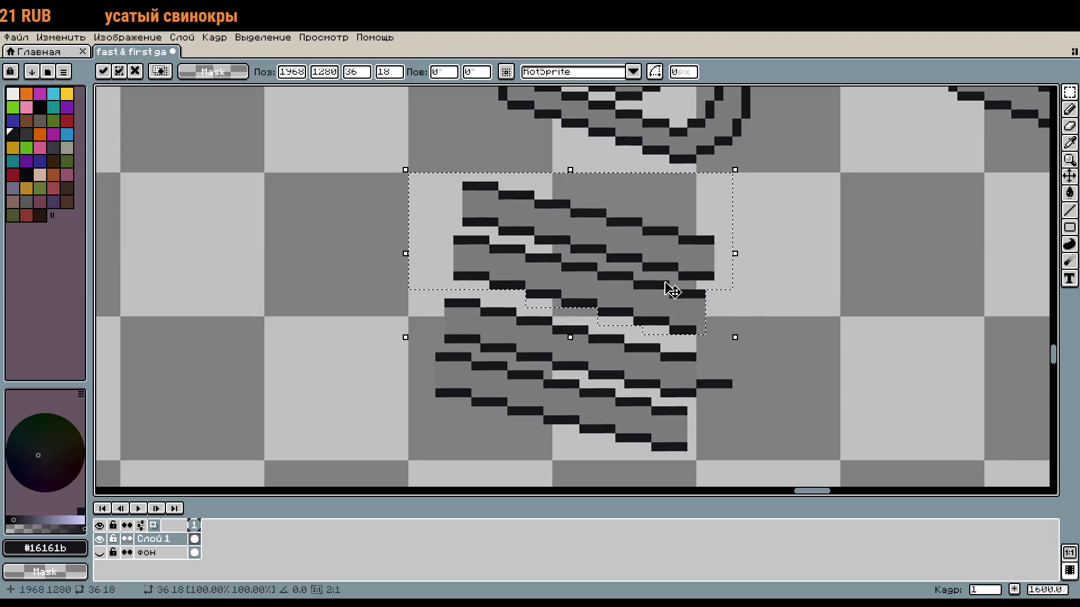
{"action": "left_click_drag", "start_coordinate": [669, 288], "coordinate": [678, 288]}
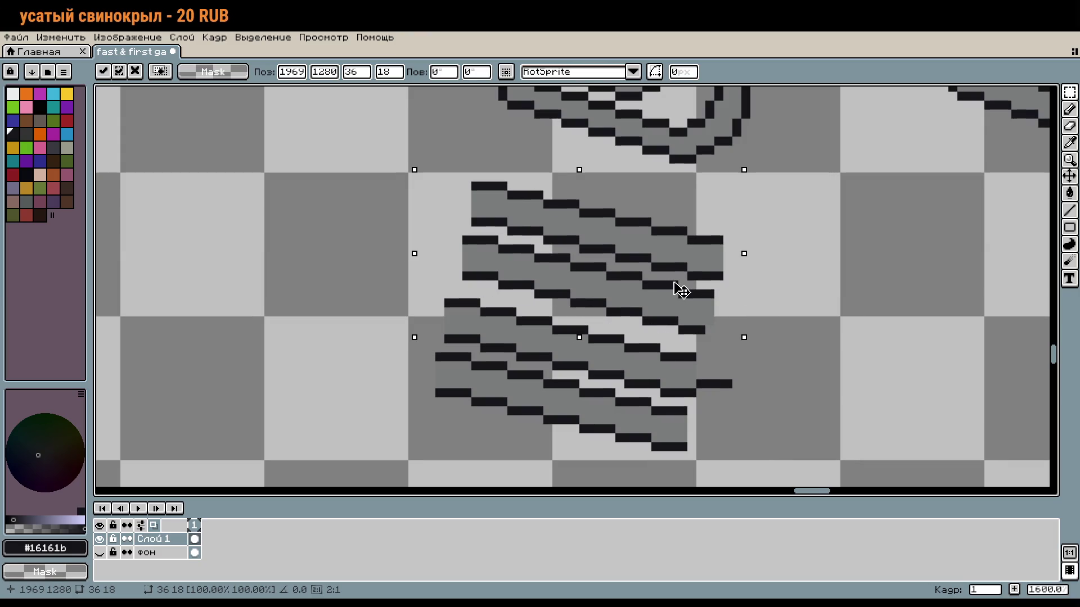
{"action": "key", "text": "Return"}
{"action": "scroll", "coordinate": [735, 302], "scroll_direction": "up", "scroll_amount": 1}
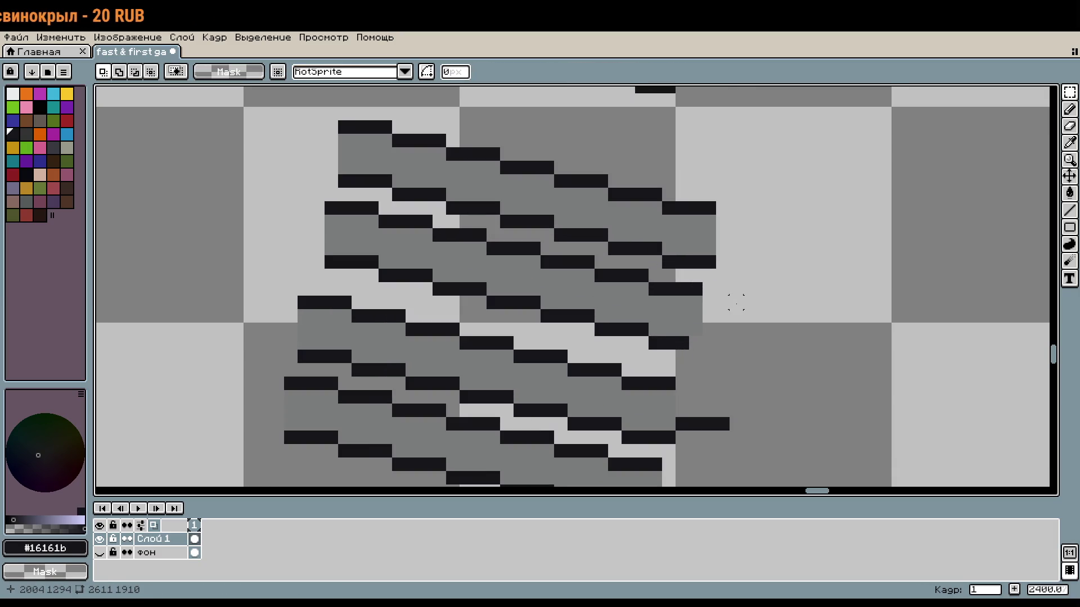
Place a first dark outline pixel at the right edge of the lower paperclip's bend
{"action": "key", "text": "b"}
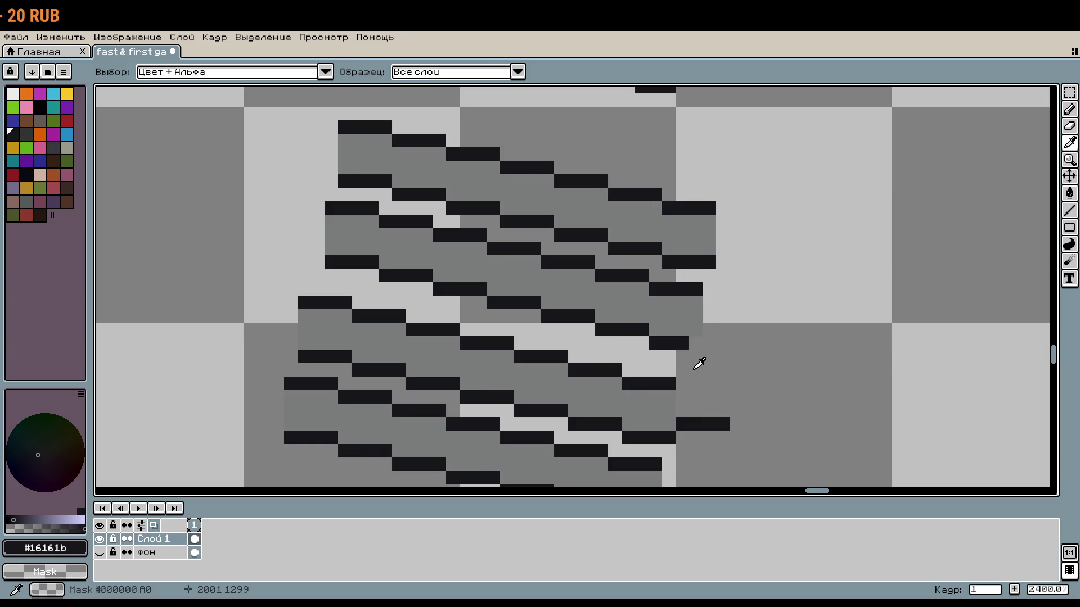
{"action": "key", "text": "v"}
{"action": "key", "text": "b"}
{"action": "left_click", "coordinate": [685, 355]}
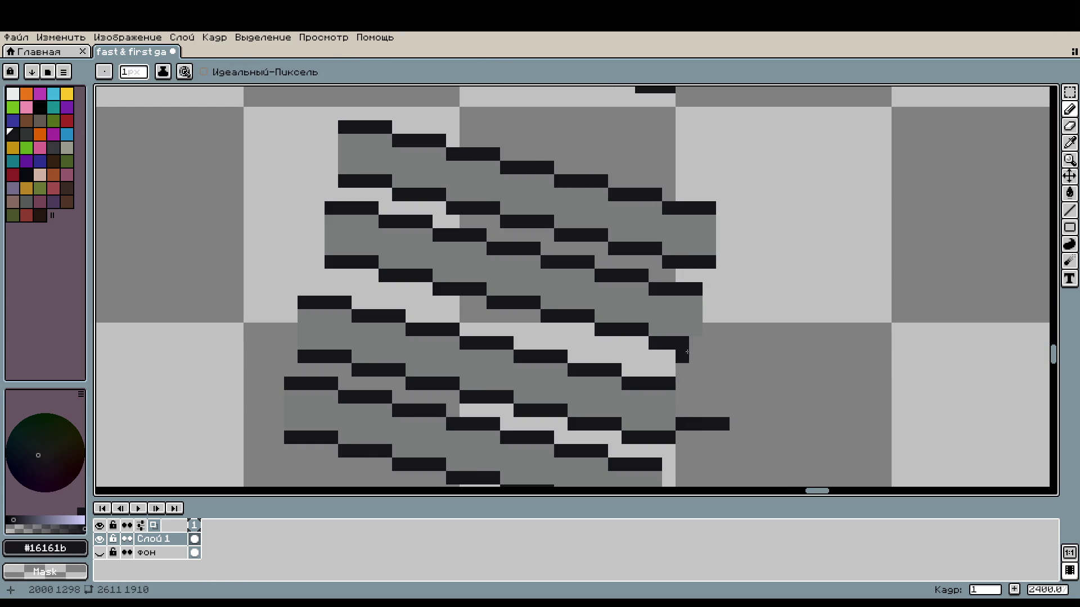
{"action": "scroll", "coordinate": [700, 361], "scroll_direction": "down", "scroll_amount": 3}
{"action": "scroll", "coordinate": [704, 429], "scroll_direction": "up", "scroll_amount": 2}
{"action": "left_click_drag", "start_coordinate": [704, 434], "coordinate": [681, 358]}
{"action": "scroll", "coordinate": [681, 359], "scroll_direction": "up", "scroll_amount": 1}
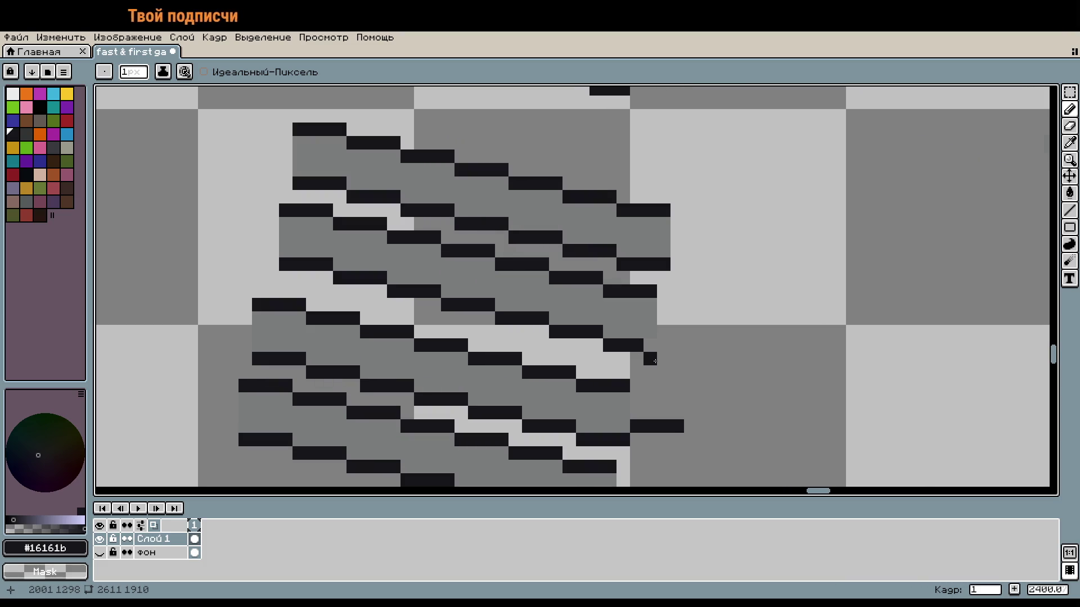
Draw the stepped dark outline down the bend and along its outer vertical edge
{"action": "left_click_drag", "start_coordinate": [636, 359], "coordinate": [636, 373]}
{"action": "left_click_drag", "start_coordinate": [656, 304], "coordinate": [678, 304]}
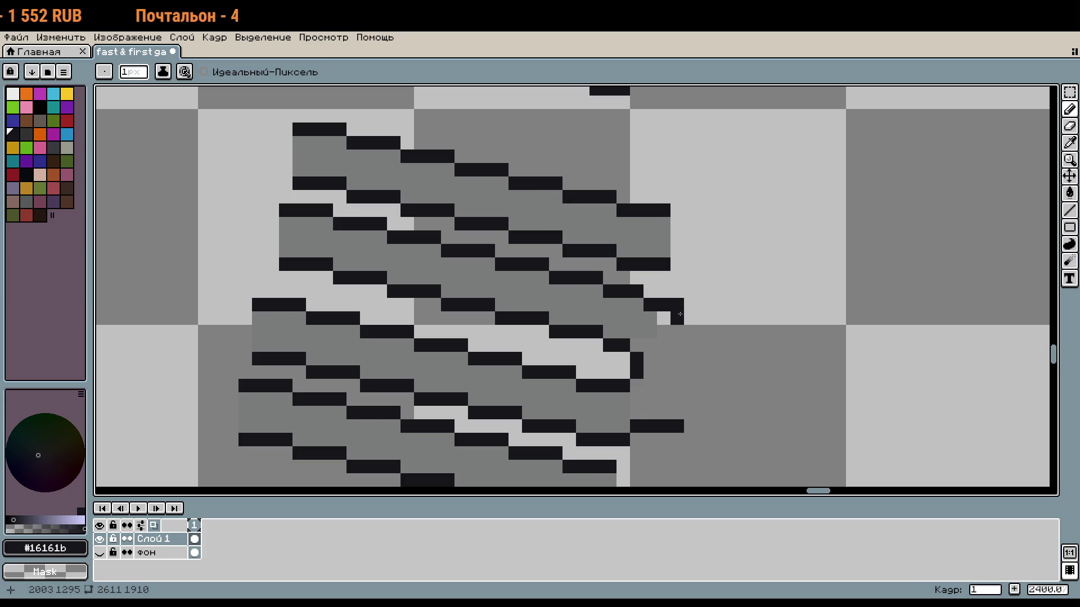
{"action": "left_click_drag", "start_coordinate": [690, 344], "coordinate": [690, 332]}
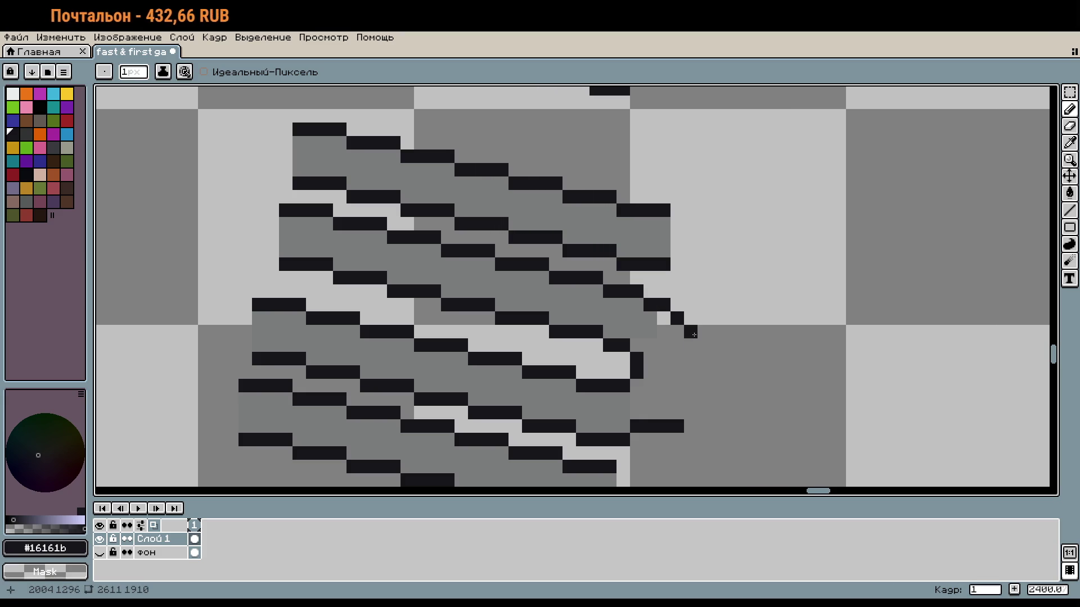
{"action": "scroll", "coordinate": [691, 374], "scroll_direction": "up", "scroll_amount": 2}
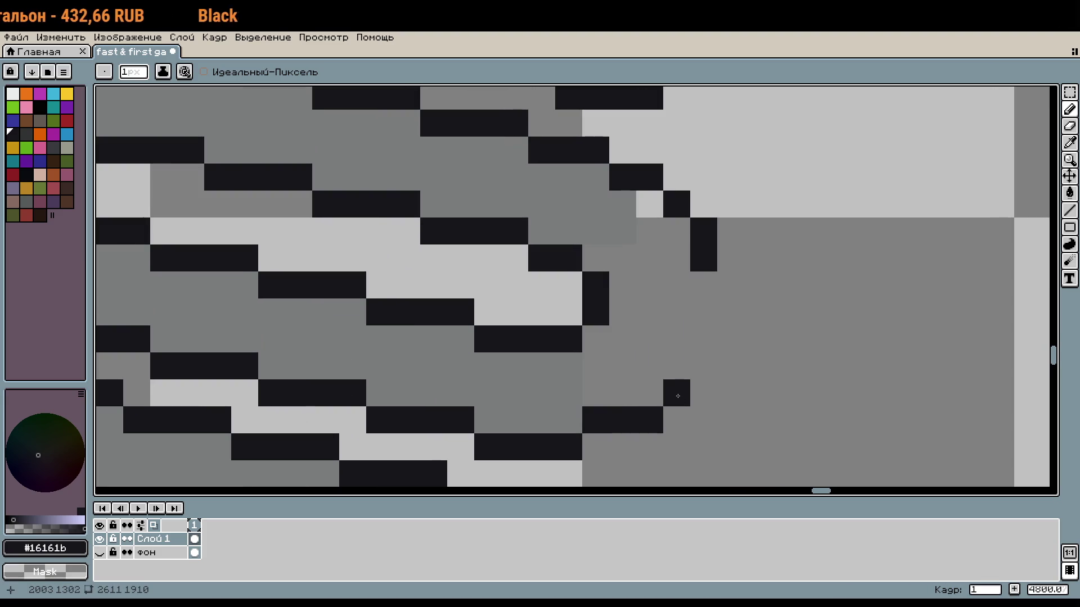
{"action": "left_click_drag", "start_coordinate": [678, 396], "coordinate": [703, 285]}
{"action": "scroll", "coordinate": [703, 285], "scroll_direction": "down", "scroll_amount": 4}
{"action": "scroll", "coordinate": [692, 364], "scroll_direction": "up", "scroll_amount": 4}
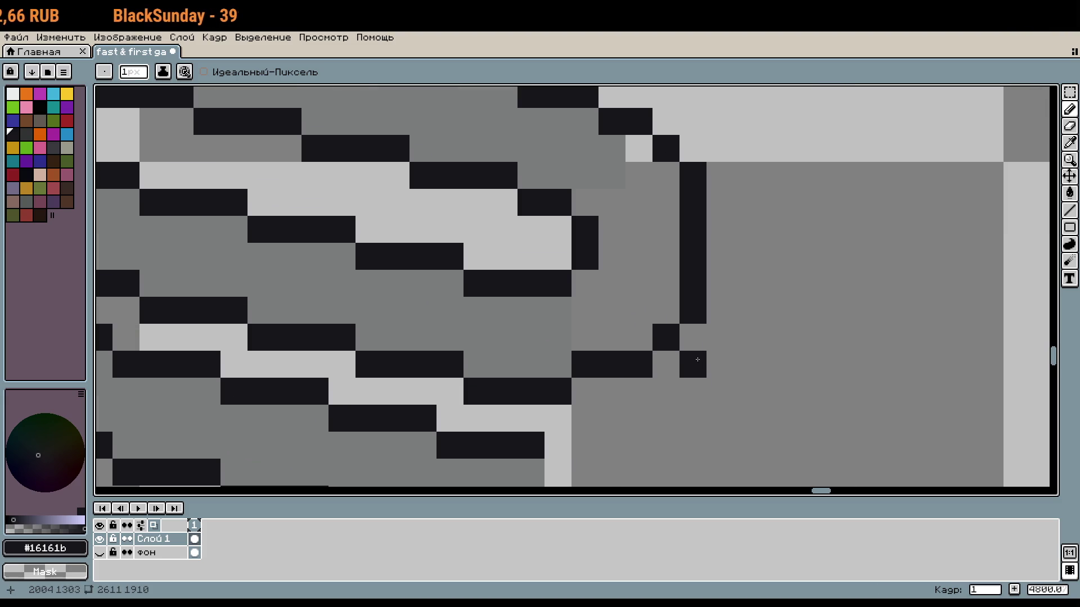
{"action": "left_click", "coordinate": [639, 337]}
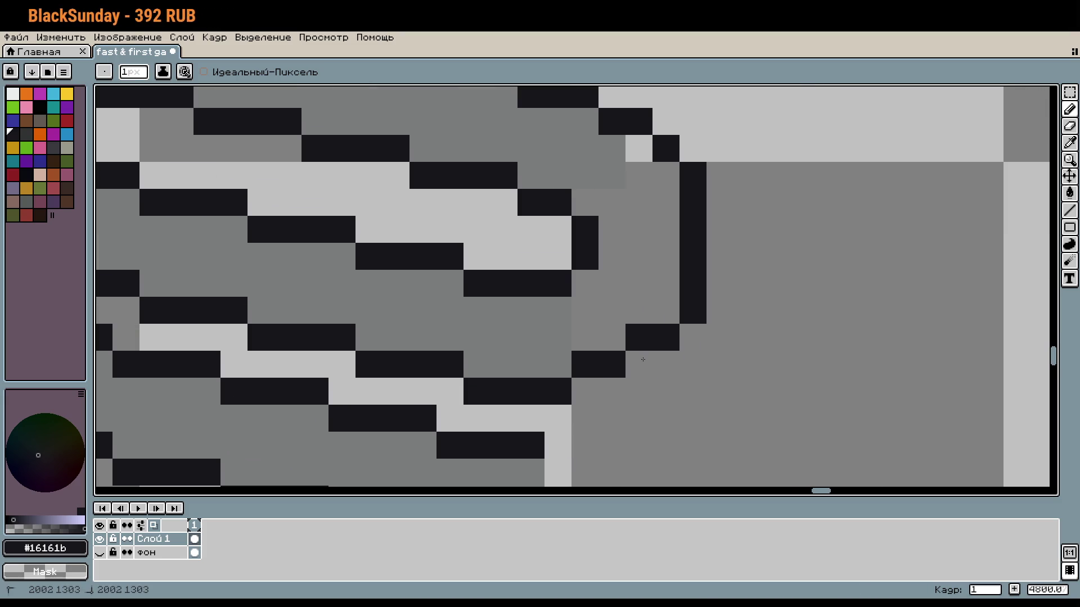
Recolour stray pixels in the bend grey, then return to the dark #16161b outline colour
{"action": "key", "text": "i"}
{"action": "left_click", "coordinate": [560, 332]}
{"action": "key", "text": "g"}
{"action": "left_click", "coordinate": [638, 149]}
{"action": "scroll", "coordinate": [737, 340], "scroll_direction": "down", "scroll_amount": 2}
{"action": "scroll", "coordinate": [741, 353], "scroll_direction": "up", "scroll_amount": 2}
{"action": "left_click", "coordinate": [672, 337]}
{"action": "key", "text": "ctrl+z"}
{"action": "left_click", "coordinate": [643, 338]}
{"action": "key", "text": "i"}
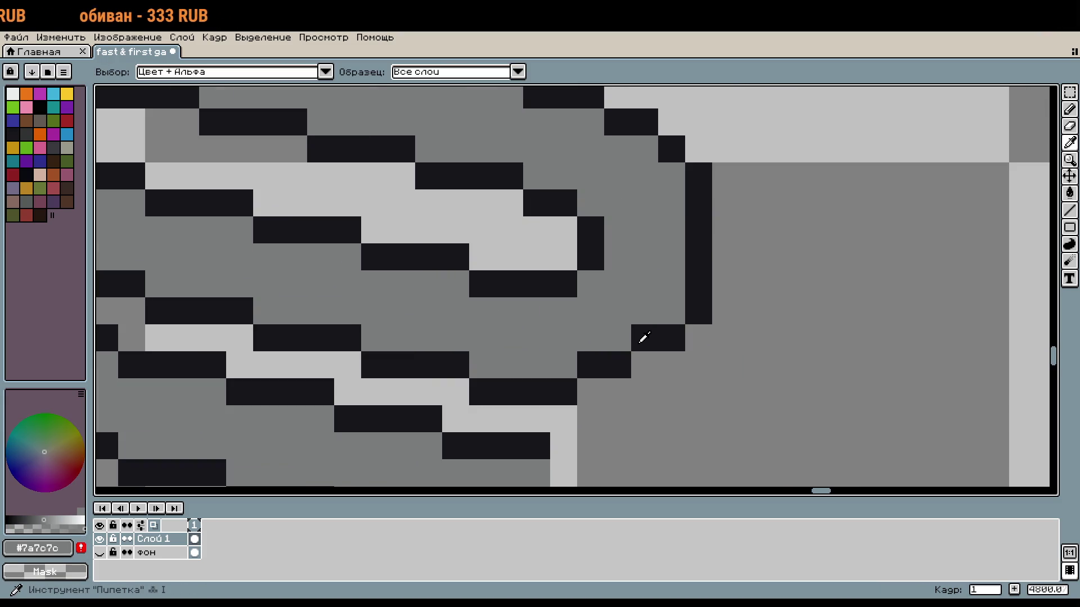
{"action": "key", "text": "b"}
{"action": "left_click", "coordinate": [671, 338], "text": "alt"}
Select the bend's right arc and shift it one pixel left
{"action": "scroll", "coordinate": [671, 338], "scroll_direction": "down", "scroll_amount": 4}
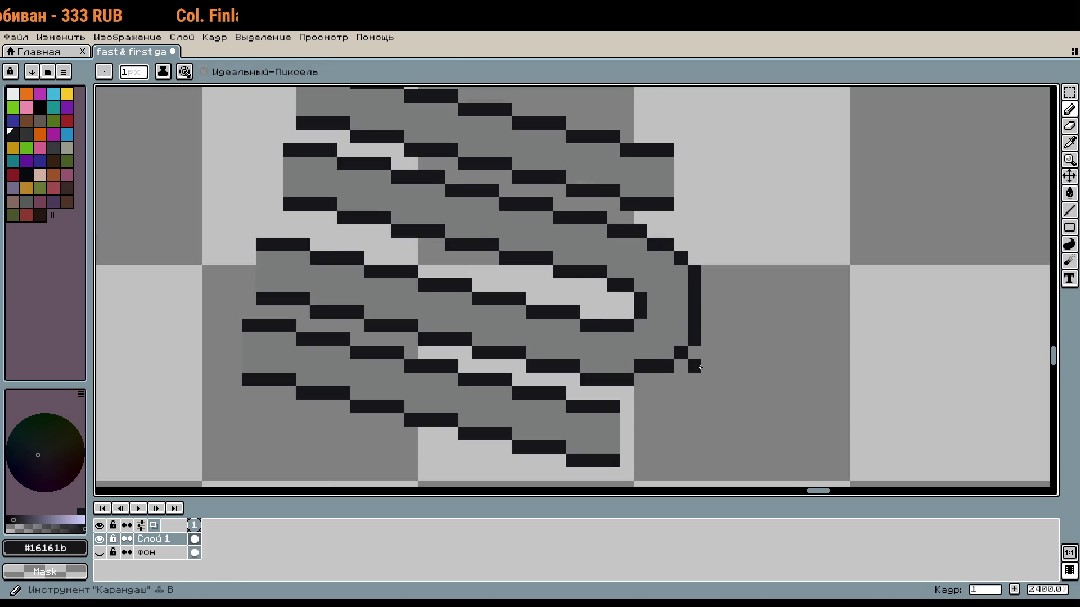
{"action": "left_click_drag", "start_coordinate": [755, 366], "coordinate": [813, 382]}
{"action": "scroll", "coordinate": [814, 383], "scroll_direction": "up", "scroll_amount": 1}
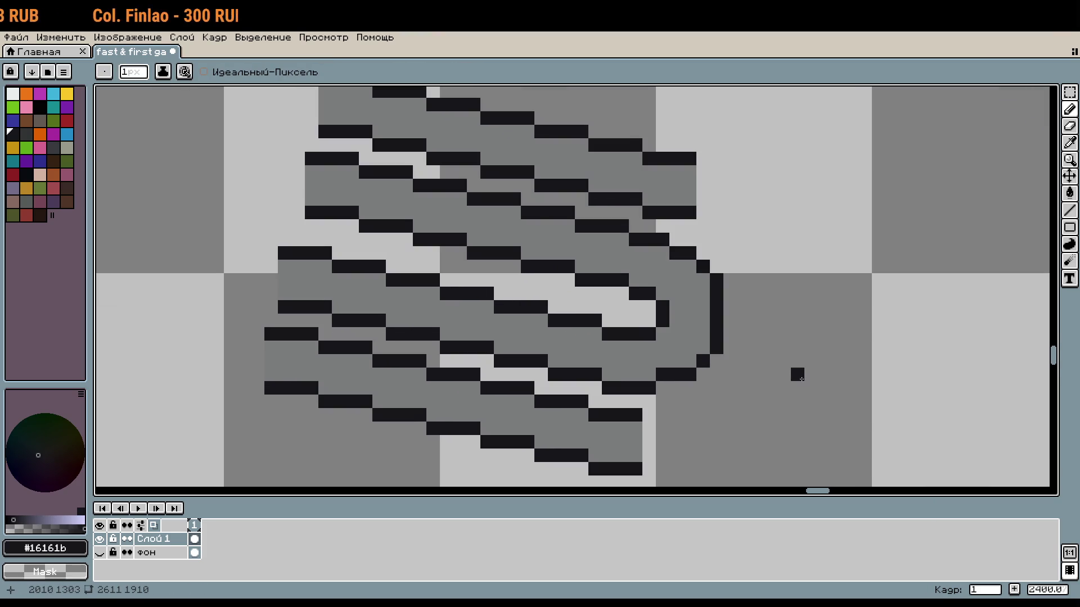
{"action": "scroll", "coordinate": [757, 374], "scroll_direction": "up", "scroll_amount": 1}
{"action": "key", "text": "m"}
{"action": "mouse_move", "coordinate": [747, 401]}
{"action": "left_mouse_down"}
{"action": "mouse_move", "coordinate": [675, 222]}
{"action": "mouse_move", "coordinate": [653, 200]}
{"action": "left_mouse_up"}
{"action": "left_click_drag", "start_coordinate": [695, 270], "coordinate": [677, 270]}
{"action": "left_click", "coordinate": [754, 318]}
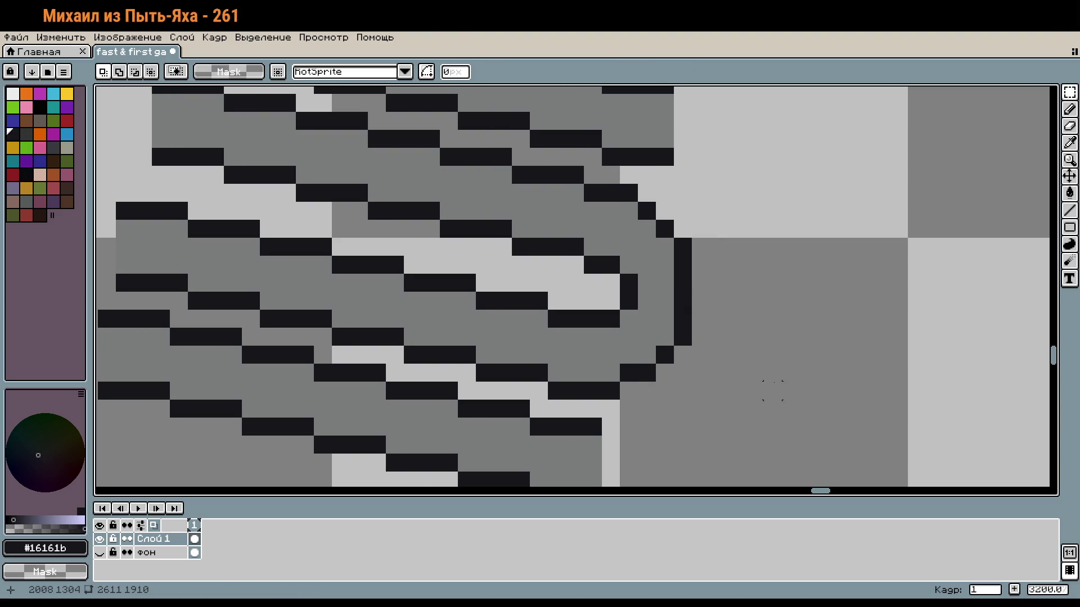
Marquee-select the top rows of the stacked diagonal stroke pixels
{"action": "scroll", "coordinate": [767, 386], "scroll_direction": "down", "scroll_amount": 1}
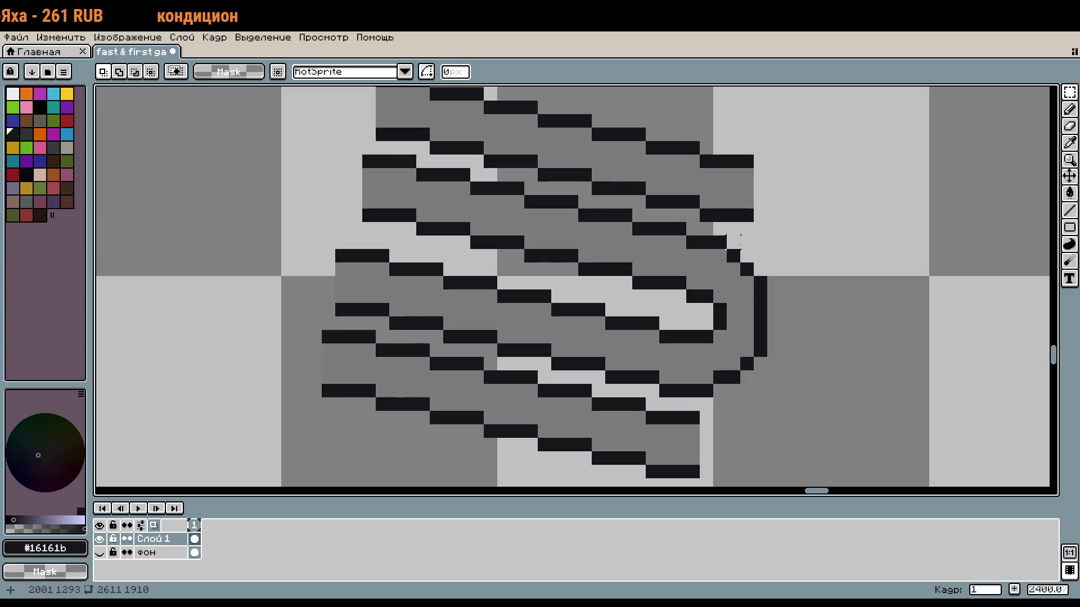
{"action": "scroll", "coordinate": [801, 286], "scroll_direction": "down", "scroll_amount": 3}
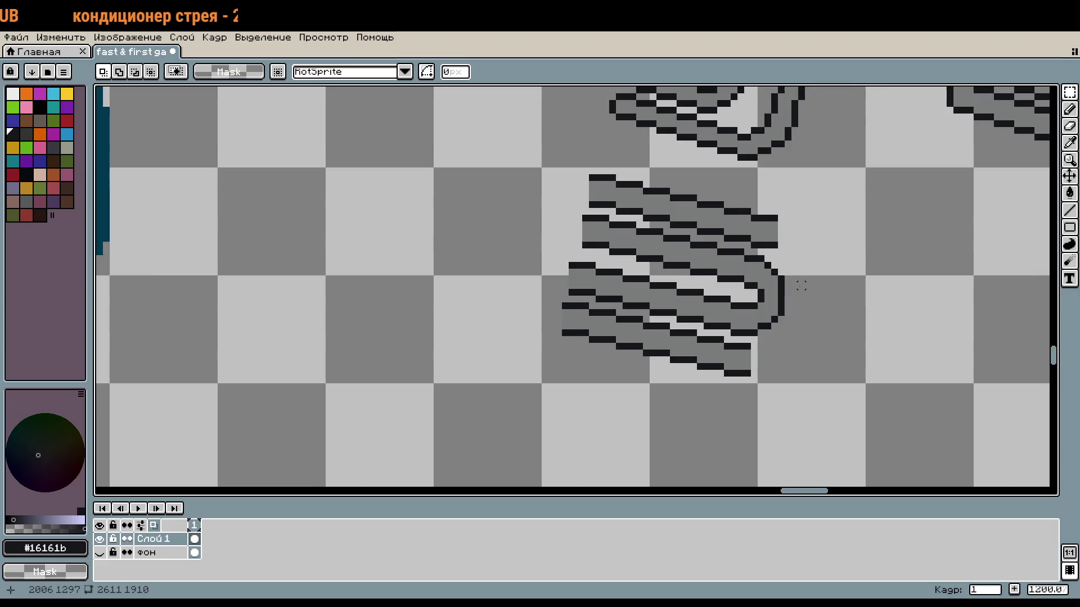
{"action": "scroll", "coordinate": [801, 286], "scroll_direction": "up", "scroll_amount": 3}
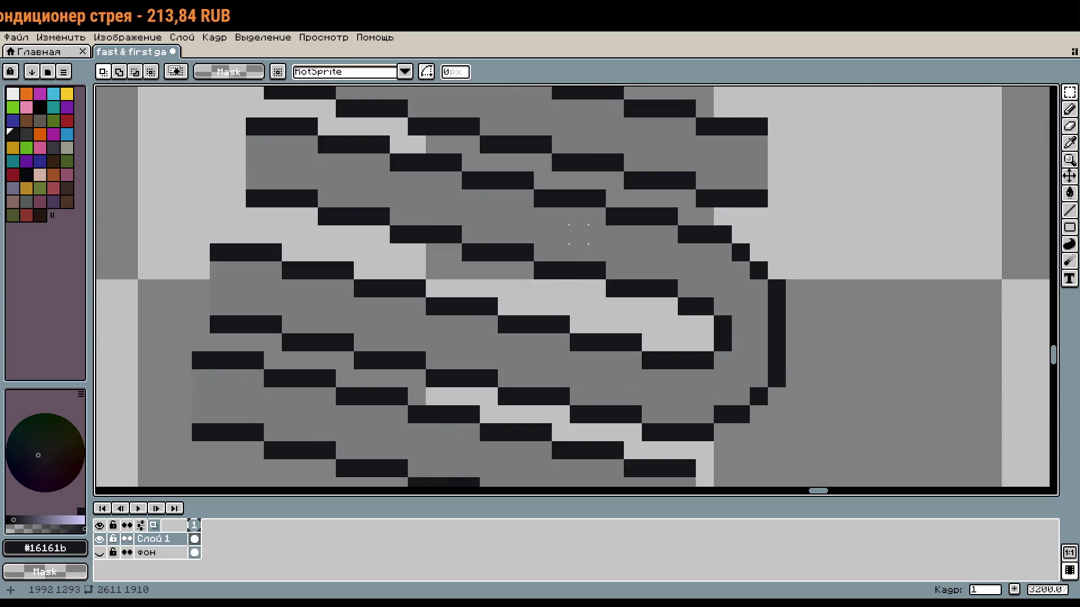
{"action": "scroll", "coordinate": [643, 225], "scroll_direction": "down", "scroll_amount": 3}
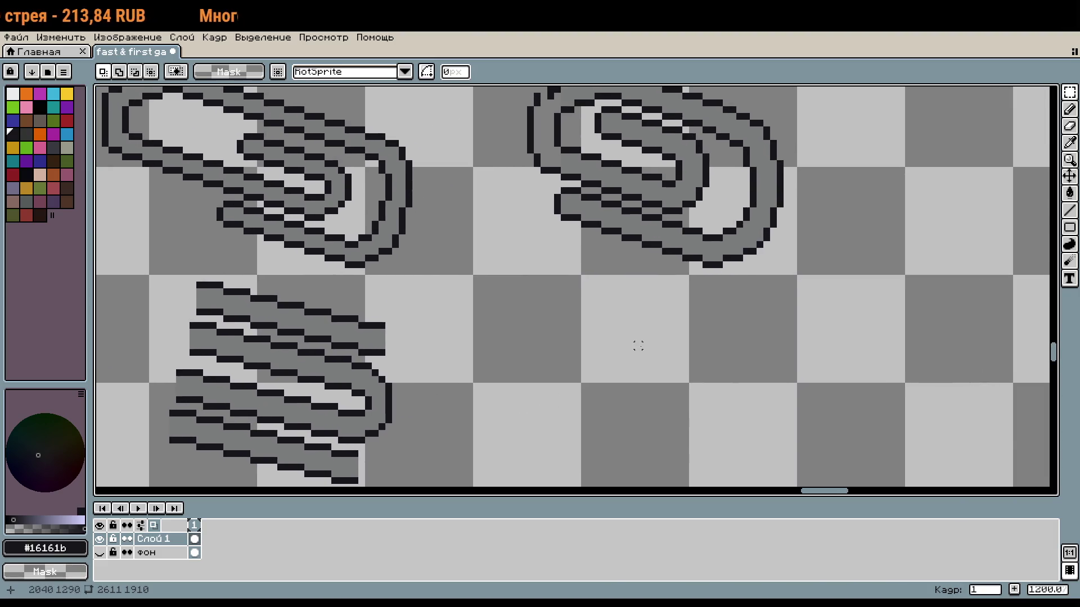
{"action": "scroll", "coordinate": [638, 345], "scroll_direction": "down", "scroll_amount": 1}
{"action": "left_click_drag", "start_coordinate": [637, 345], "coordinate": [718, 337]}
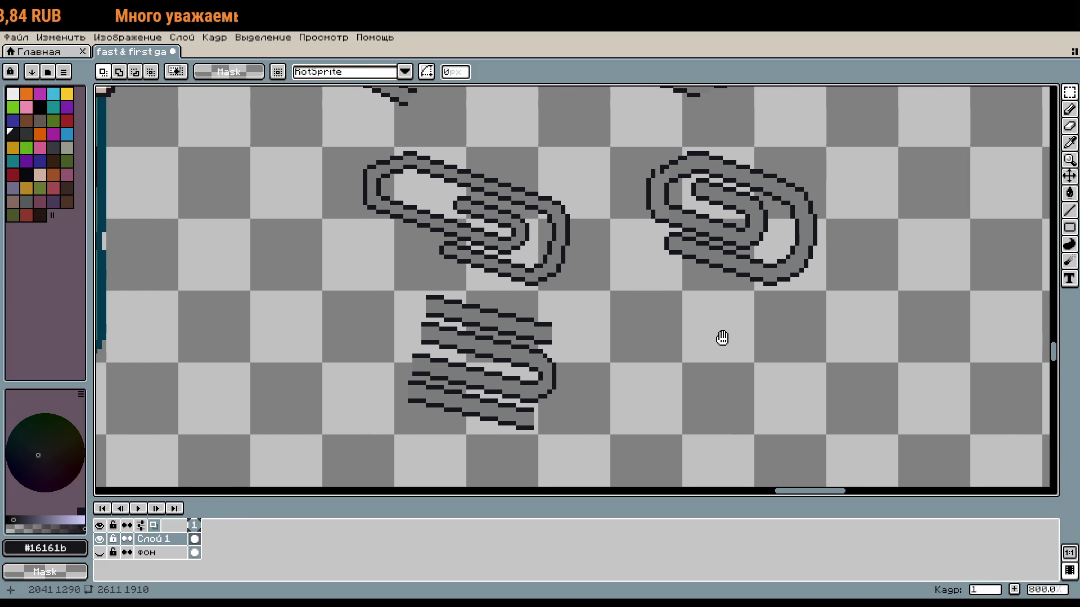
{"action": "scroll", "coordinate": [513, 365], "scroll_direction": "up", "scroll_amount": 4}
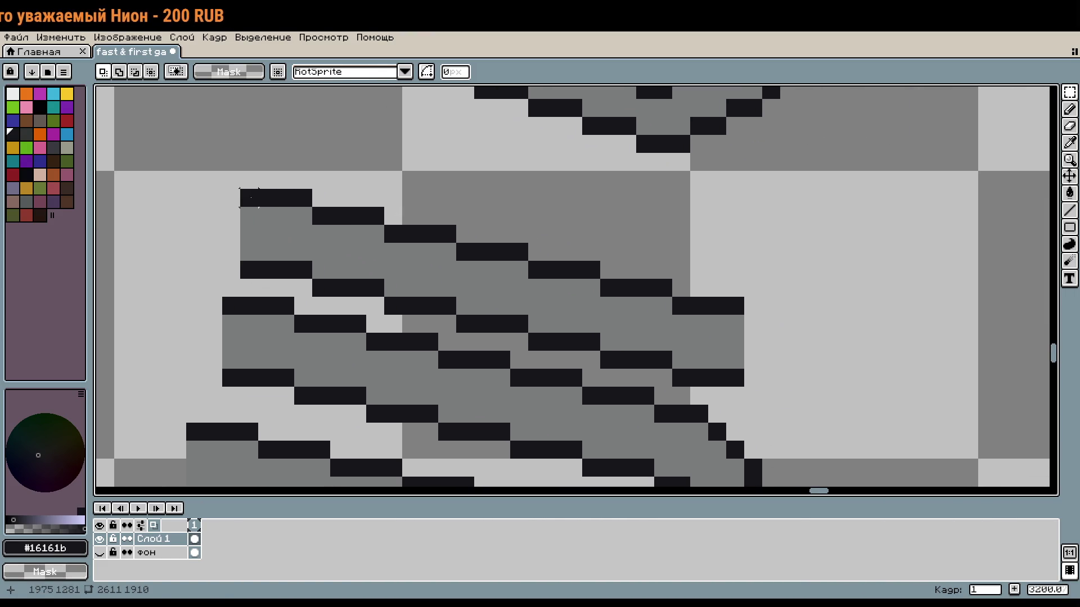
{"action": "left_click_drag", "start_coordinate": [249, 198], "coordinate": [557, 217]}
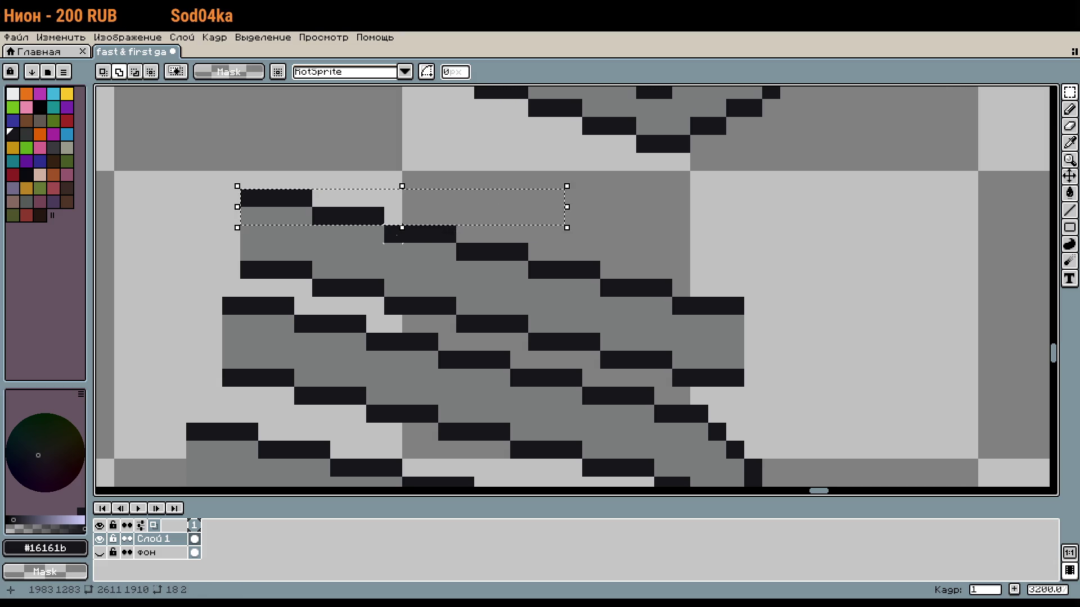
{"action": "left_click_drag", "start_coordinate": [320, 235], "coordinate": [568, 237]}
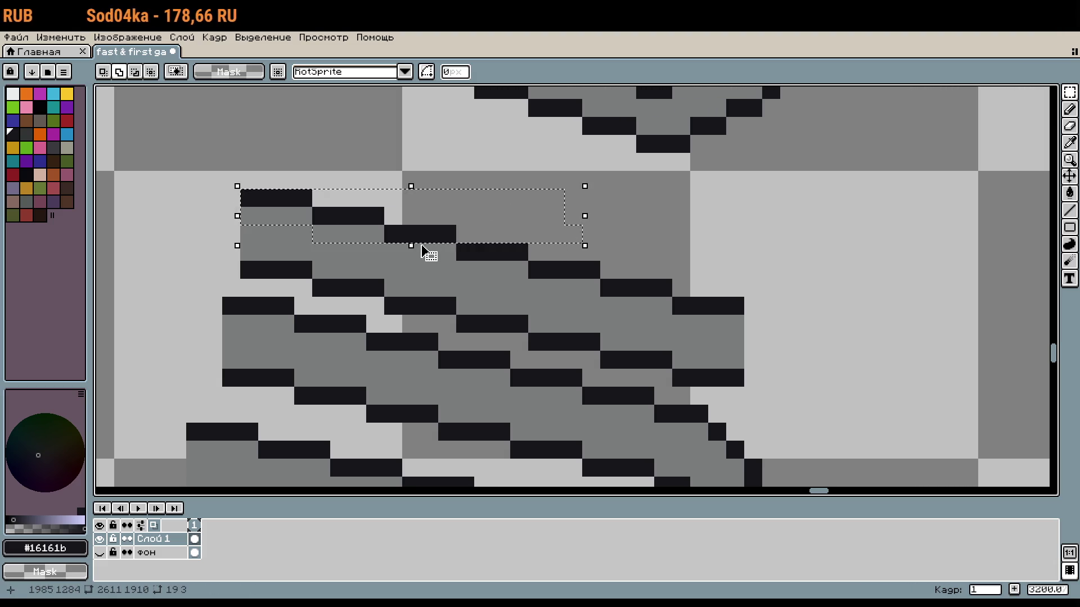
{"action": "left_click_drag", "start_coordinate": [392, 252], "coordinate": [616, 252]}
{"action": "left_click_drag", "start_coordinate": [461, 270], "coordinate": [723, 270]}
Add the lower stroke rows to the selection and nudge it down one pixel
{"action": "left_click_drag", "start_coordinate": [542, 288], "coordinate": [844, 288]}
{"action": "left_click_drag", "start_coordinate": [537, 306], "coordinate": [590, 306]}
{"action": "left_click_drag", "start_coordinate": [680, 323], "coordinate": [791, 340]}
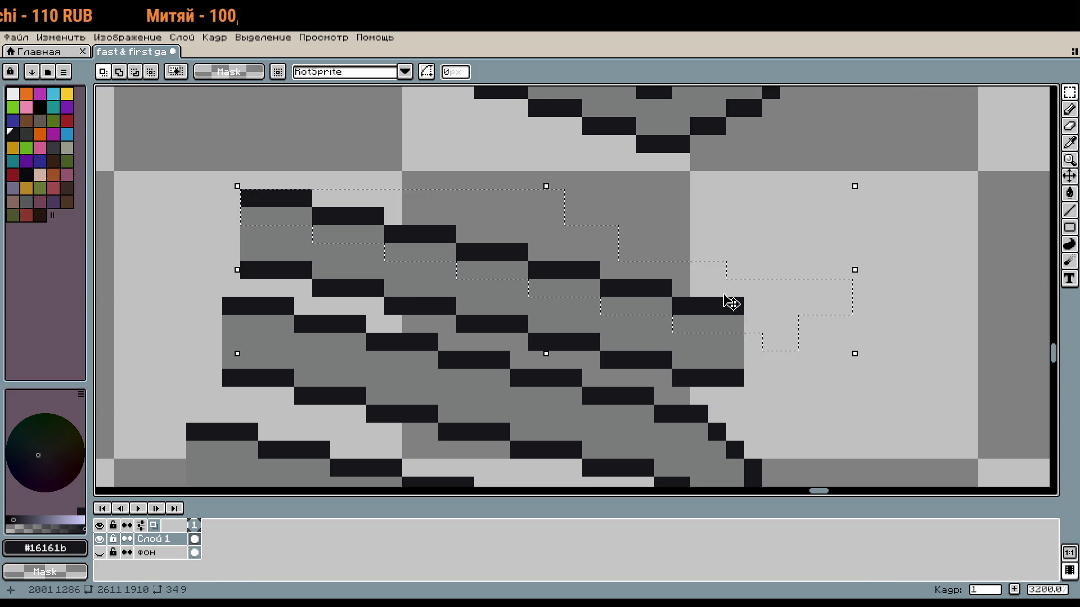
{"action": "key", "text": "Down"}
{"action": "scroll", "coordinate": [670, 355], "scroll_direction": "down", "scroll_amount": 3}
{"action": "key", "text": "Return"}
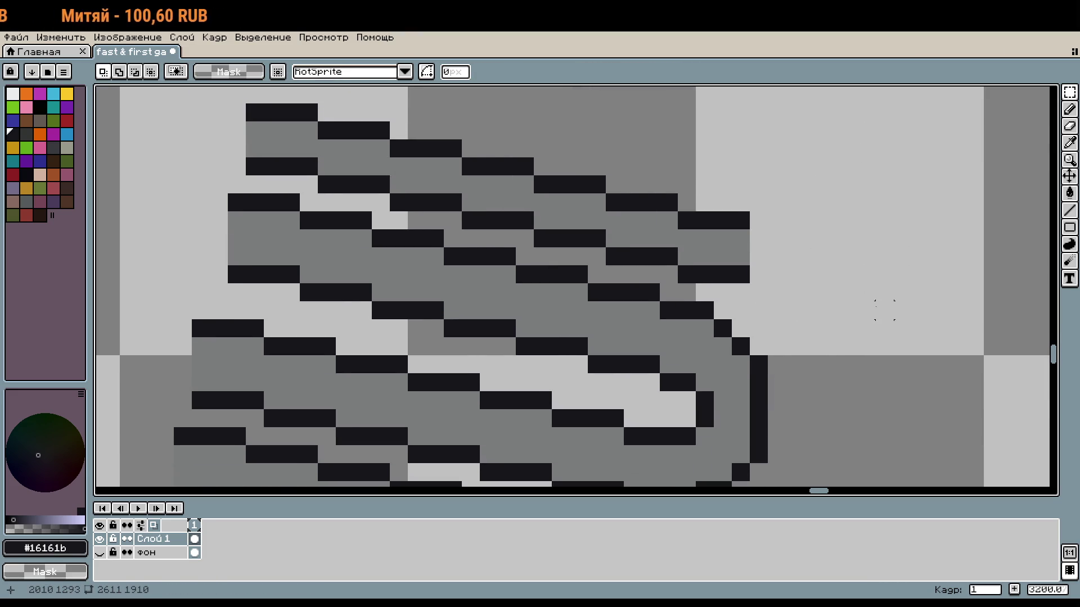
Delete the large blocks of excess stroke pixels from the lower loop
{"action": "scroll", "coordinate": [889, 279], "scroll_direction": "left", "scroll_amount": 1}
{"action": "scroll", "coordinate": [889, 280], "scroll_direction": "down", "scroll_amount": 2}
{"action": "mouse_move", "coordinate": [859, 423]}
{"action": "left_mouse_down"}
{"action": "mouse_move", "coordinate": [808, 408]}
{"action": "mouse_move", "coordinate": [630, 276]}
{"action": "left_mouse_up"}
{"action": "key", "text": "Delete"}
{"action": "left_click_drag", "start_coordinate": [493, 379], "coordinate": [638, 311]}
{"action": "key", "text": "Delete"}
{"action": "left_click_drag", "start_coordinate": [628, 390], "coordinate": [508, 270]}
{"action": "key", "text": "Delete"}
Clear the remaining stray rows and pixels, leaving one short diagonal double stroke
{"action": "mouse_move", "coordinate": [726, 308]}
{"action": "left_mouse_down"}
{"action": "mouse_move", "coordinate": [725, 258]}
{"action": "mouse_move", "coordinate": [750, 248]}
{"action": "left_mouse_up"}
{"action": "key", "text": "Delete"}
{"action": "left_click_drag", "start_coordinate": [708, 308], "coordinate": [572, 236]}
{"action": "key", "text": "Delete"}
{"action": "left_click_drag", "start_coordinate": [708, 247], "coordinate": [717, 280]}
{"action": "key", "text": "Delete"}
{"action": "left_click_drag", "start_coordinate": [652, 280], "coordinate": [557, 220]}
{"action": "key", "text": "Delete"}
{"action": "scroll", "coordinate": [707, 329], "scroll_direction": "down", "scroll_amount": 1}
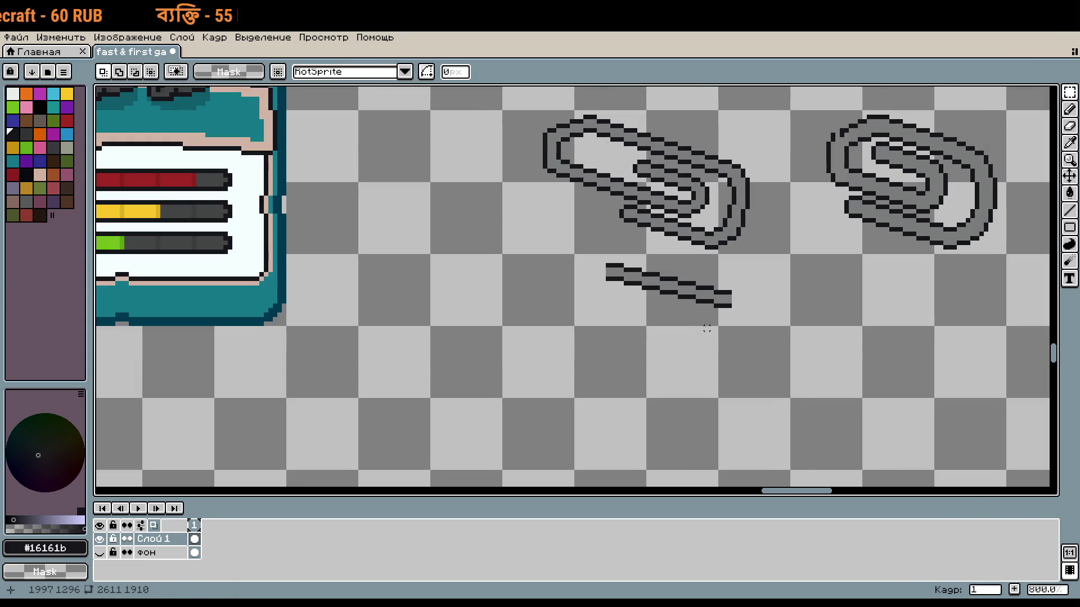
Copy the 16×16 small paperclip tile and paste it one tile below the original
{"action": "scroll", "coordinate": [707, 329], "scroll_direction": "down", "scroll_amount": 1}
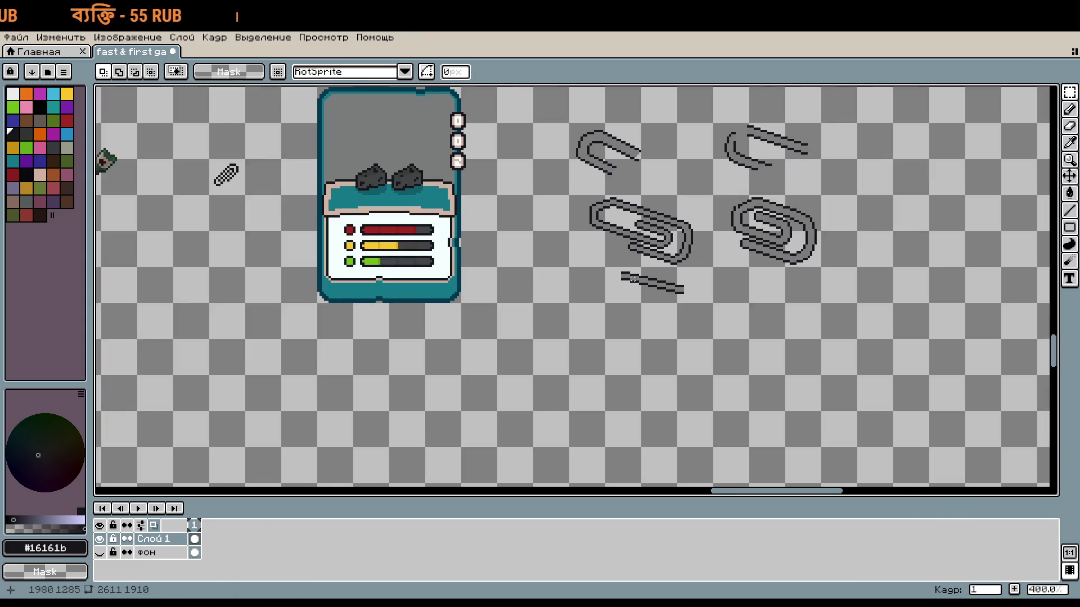
{"action": "scroll", "coordinate": [500, 229], "scroll_direction": "up", "scroll_amount": 5}
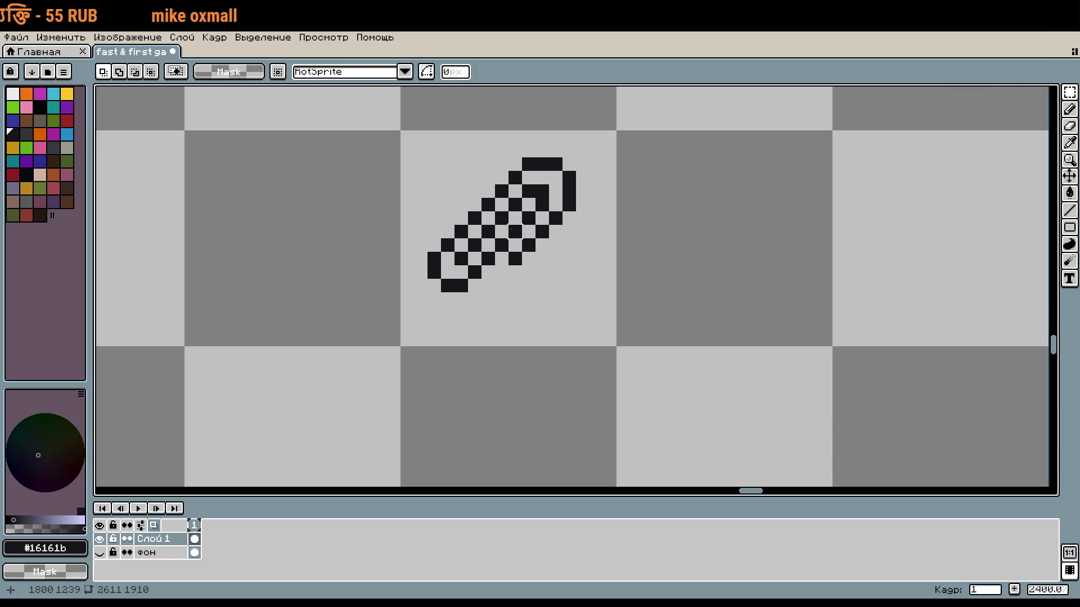
{"action": "scroll", "coordinate": [542, 231], "scroll_direction": "down", "scroll_amount": 3}
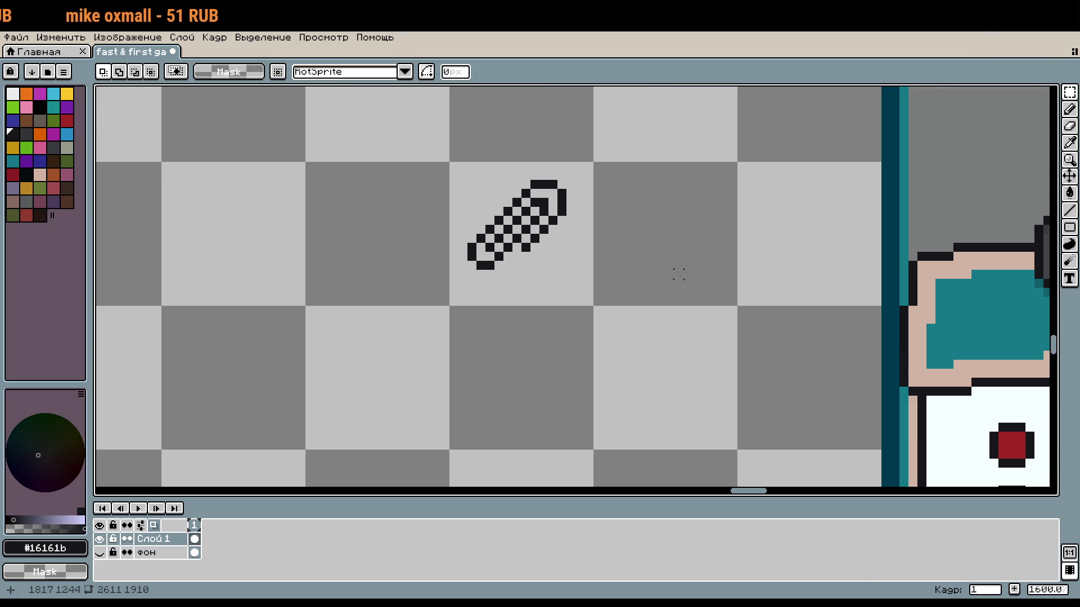
{"action": "scroll", "coordinate": [639, 259], "scroll_direction": "up", "scroll_amount": 4}
{"action": "left_click", "coordinate": [656, 294]}
{"action": "key", "text": "ctrl+c"}
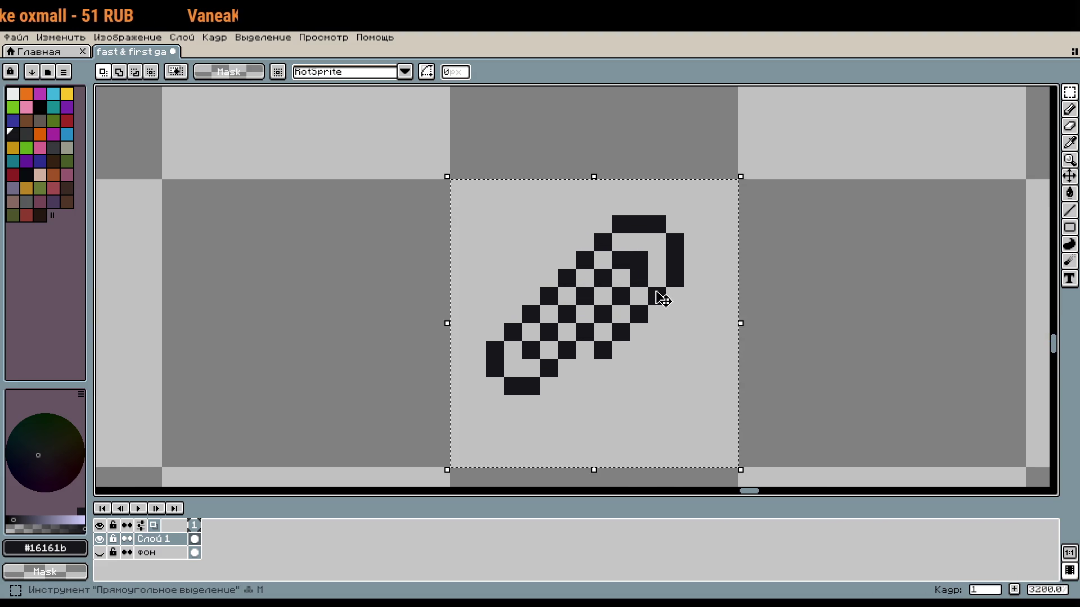
{"action": "scroll", "coordinate": [706, 168], "scroll_direction": "down", "scroll_amount": 3}
{"action": "key", "text": "ctrl+v"}
{"action": "key", "text": "Down"}
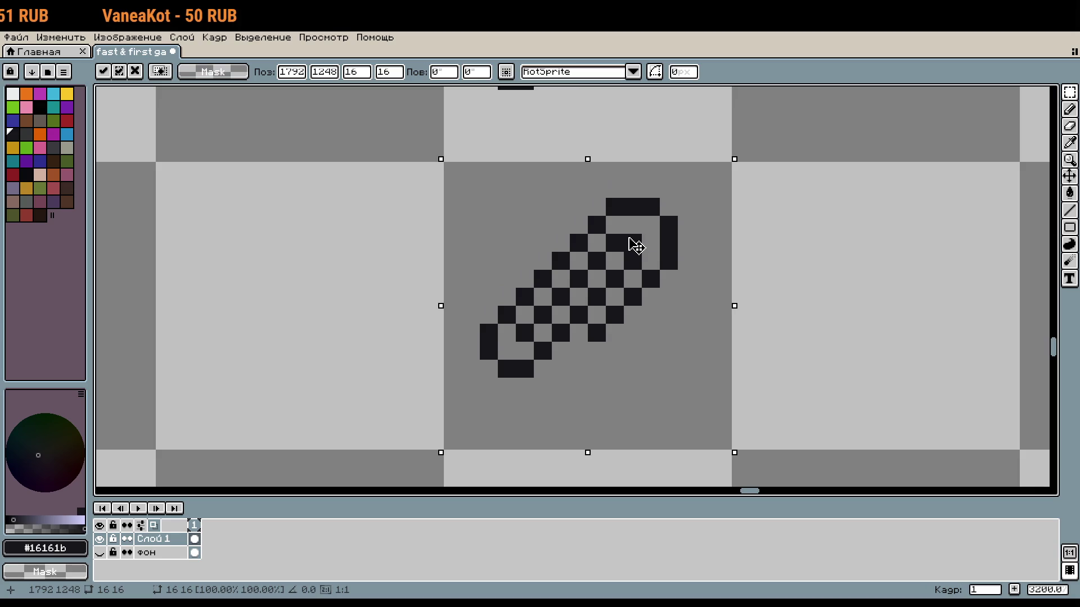
{"action": "scroll", "coordinate": [646, 247], "scroll_direction": "up", "scroll_amount": 2}
{"action": "key", "text": "Return"}
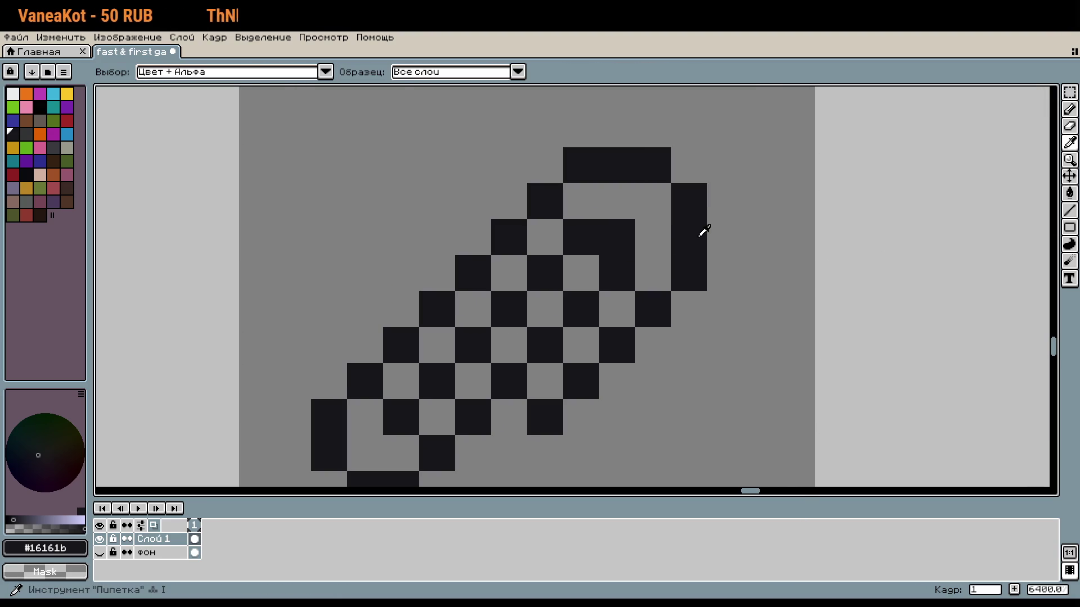
Redraw the copy's loop, adding outline pixels and erasing inner pixels to open it up
{"action": "key", "text": "b"}
{"action": "left_click", "coordinate": [689, 309]}
{"action": "mouse_move", "coordinate": [642, 363]}
{"action": "left_mouse_down"}
{"action": "mouse_move", "coordinate": [669, 293]}
{"action": "mouse_move", "coordinate": [583, 370]}
{"action": "mouse_move", "coordinate": [675, 277]}
{"action": "mouse_move", "coordinate": [619, 312]}
{"action": "mouse_move", "coordinate": [561, 325]}
{"action": "mouse_move", "coordinate": [717, 241]}
{"action": "left_mouse_up"}
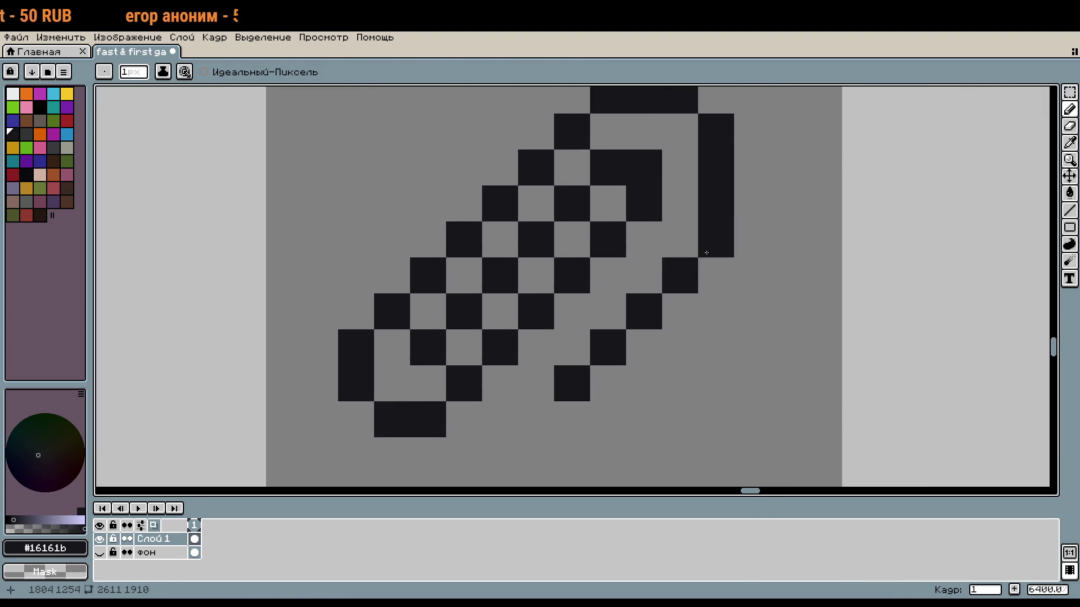
{"action": "scroll", "coordinate": [761, 285], "scroll_direction": "down", "scroll_amount": 2}
{"action": "right_click", "coordinate": [760, 303]}
{"action": "mouse_move", "coordinate": [667, 185]}
{"action": "left_mouse_down"}
{"action": "mouse_move", "coordinate": [613, 212]}
{"action": "mouse_move", "coordinate": [610, 237]}
{"action": "mouse_move", "coordinate": [505, 346]}
{"action": "mouse_move", "coordinate": [562, 318]}
{"action": "mouse_move", "coordinate": [641, 238]}
{"action": "left_mouse_up"}
{"action": "left_click", "coordinate": [680, 226]}
{"action": "scroll", "coordinate": [680, 225], "scroll_direction": "down", "scroll_amount": 2}
{"action": "scroll", "coordinate": [692, 270], "scroll_direction": "down", "scroll_amount": 1}
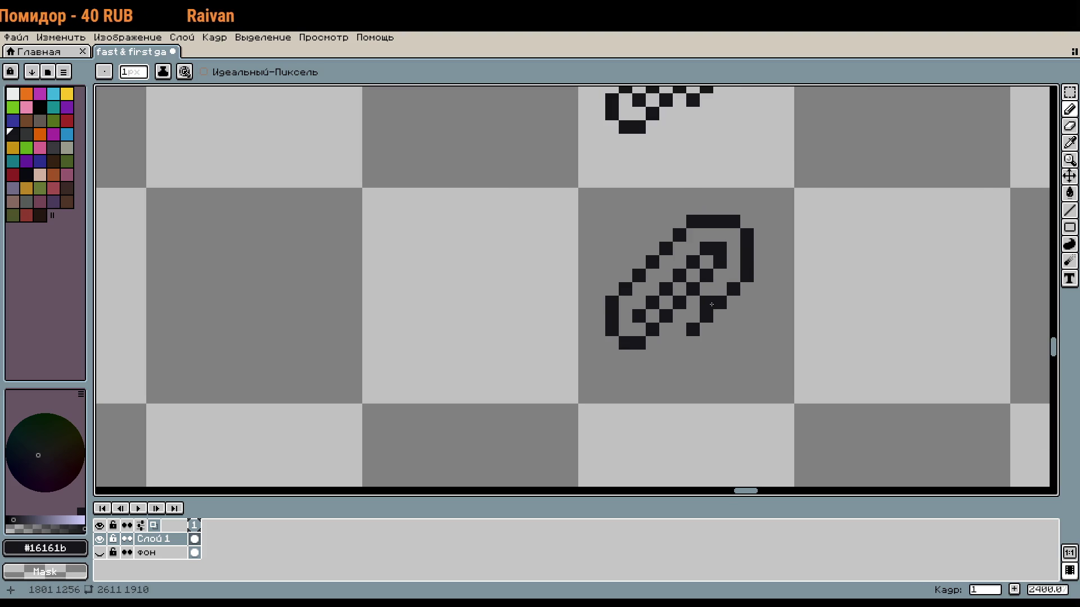
{"action": "scroll", "coordinate": [709, 315], "scroll_direction": "up", "scroll_amount": 1}
{"action": "scroll", "coordinate": [663, 355], "scroll_direction": "up", "scroll_amount": 1}
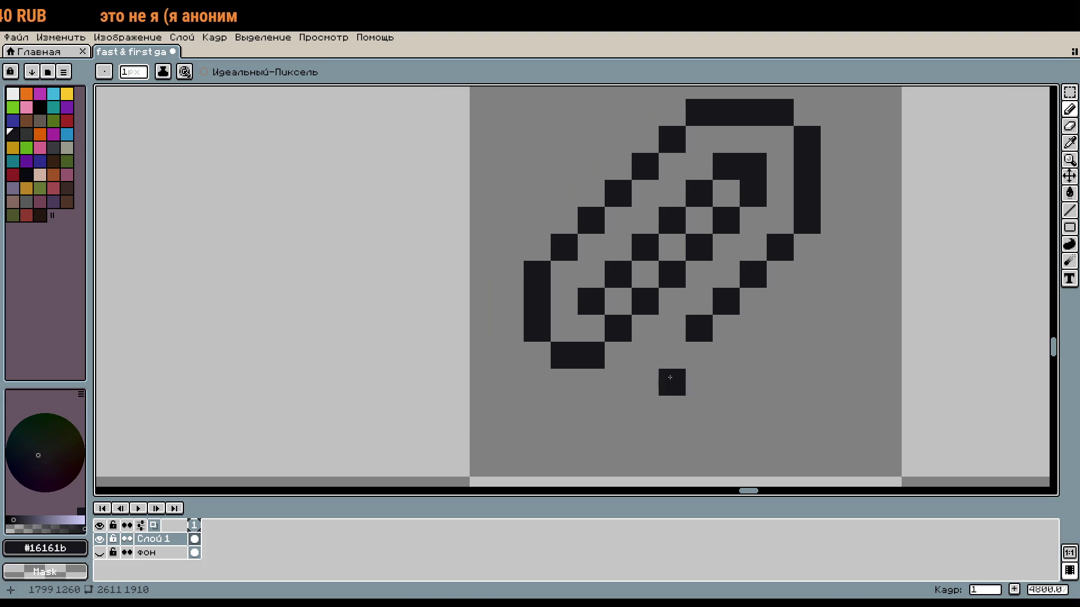
{"action": "left_click_drag", "start_coordinate": [590, 301], "coordinate": [618, 273]}
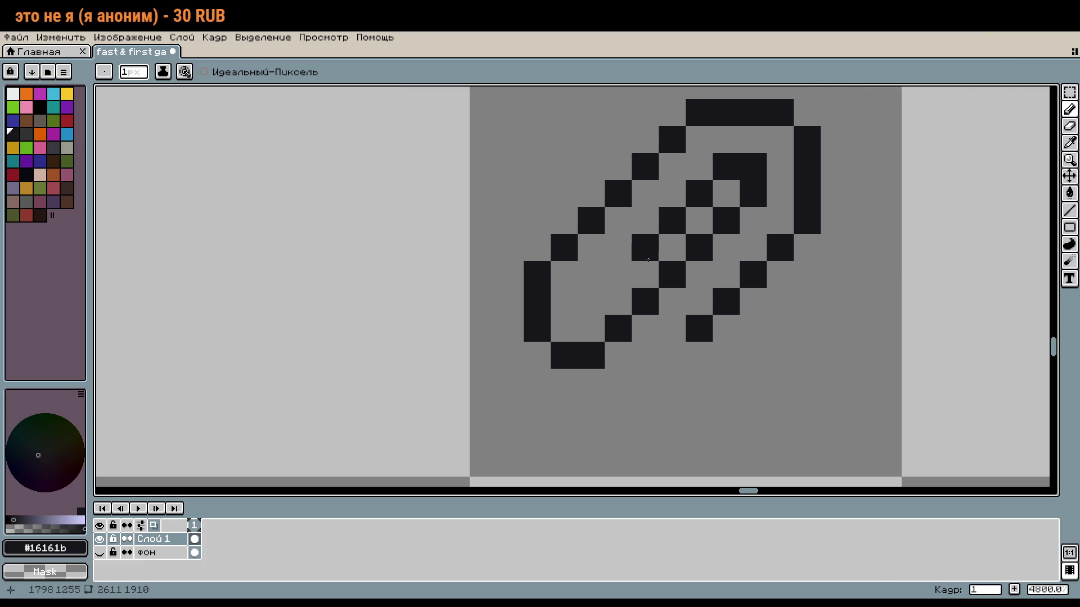
Select the upper small paperclip and place a copy below the rat sprites
{"action": "scroll", "coordinate": [648, 260], "scroll_direction": "down", "scroll_amount": 3}
{"action": "scroll", "coordinate": [703, 281], "scroll_direction": "up", "scroll_amount": 3}
{"action": "scroll", "coordinate": [729, 303], "scroll_direction": "down", "scroll_amount": 3}
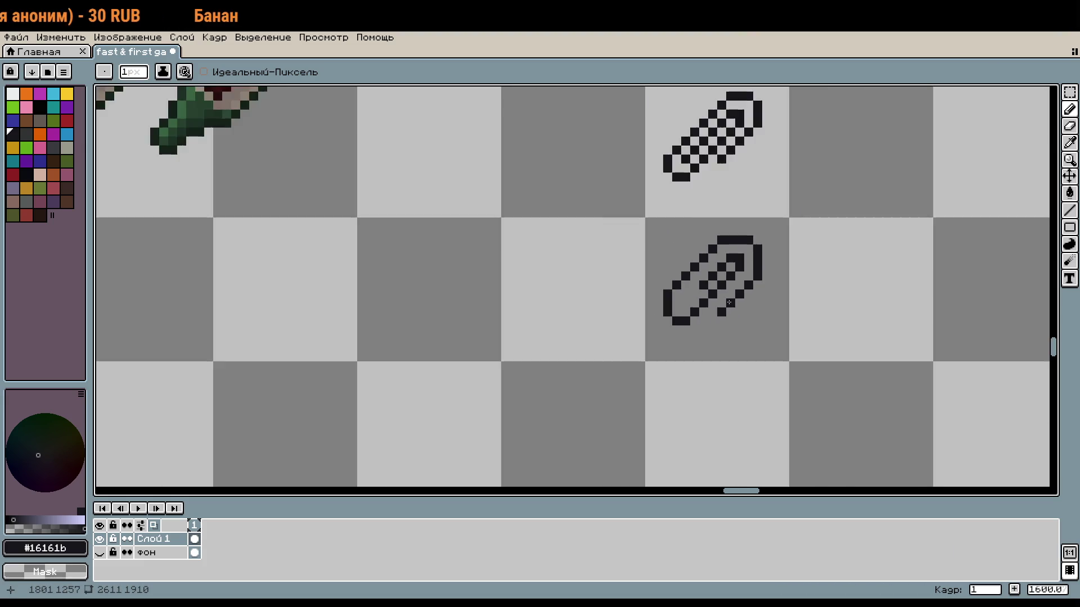
{"action": "scroll", "coordinate": [729, 303], "scroll_direction": "up", "scroll_amount": 1}
{"action": "scroll", "coordinate": [781, 324], "scroll_direction": "down", "scroll_amount": 5}
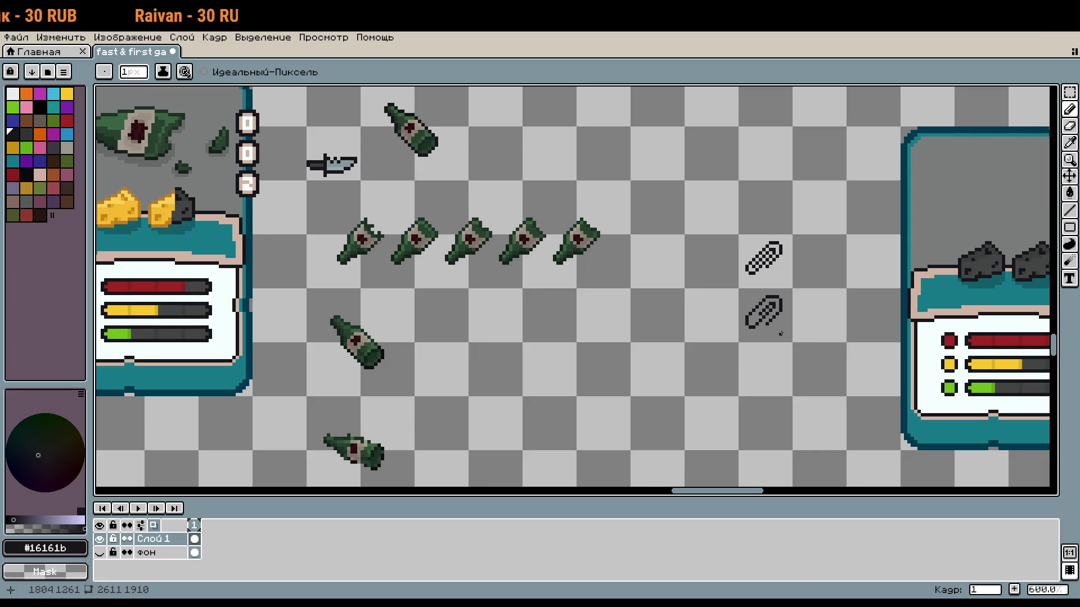
{"action": "key", "text": "m"}
{"action": "left_click_drag", "start_coordinate": [767, 266], "coordinate": [832, 330]}
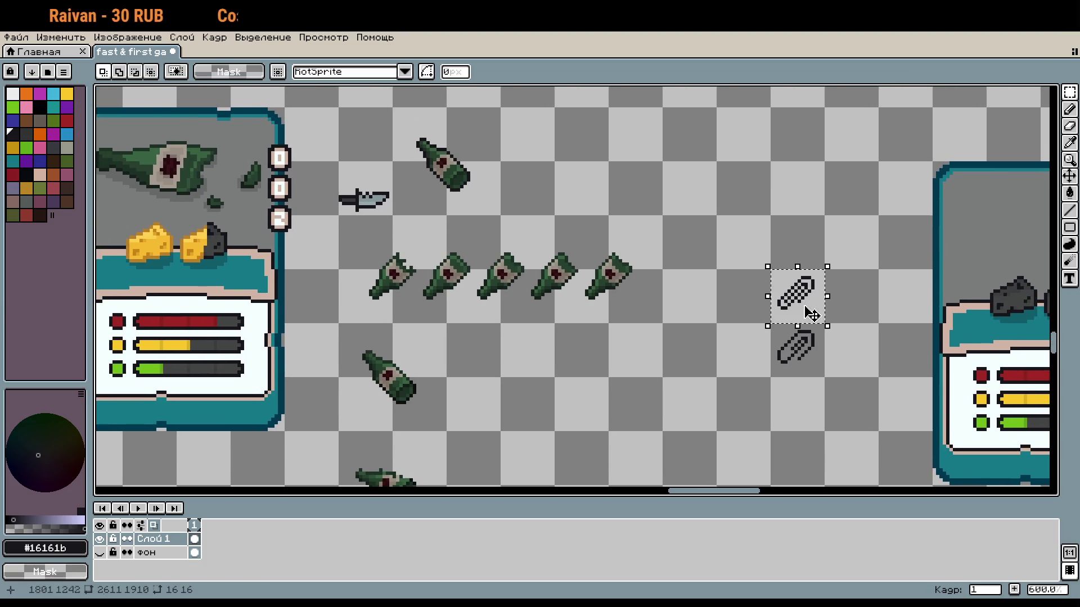
{"action": "scroll", "coordinate": [810, 309], "scroll_direction": "down", "scroll_amount": 2}
{"action": "scroll", "coordinate": [824, 447], "scroll_direction": "up", "scroll_amount": 5}
{"action": "scroll", "coordinate": [665, 284], "scroll_direction": "down", "scroll_amount": 1}
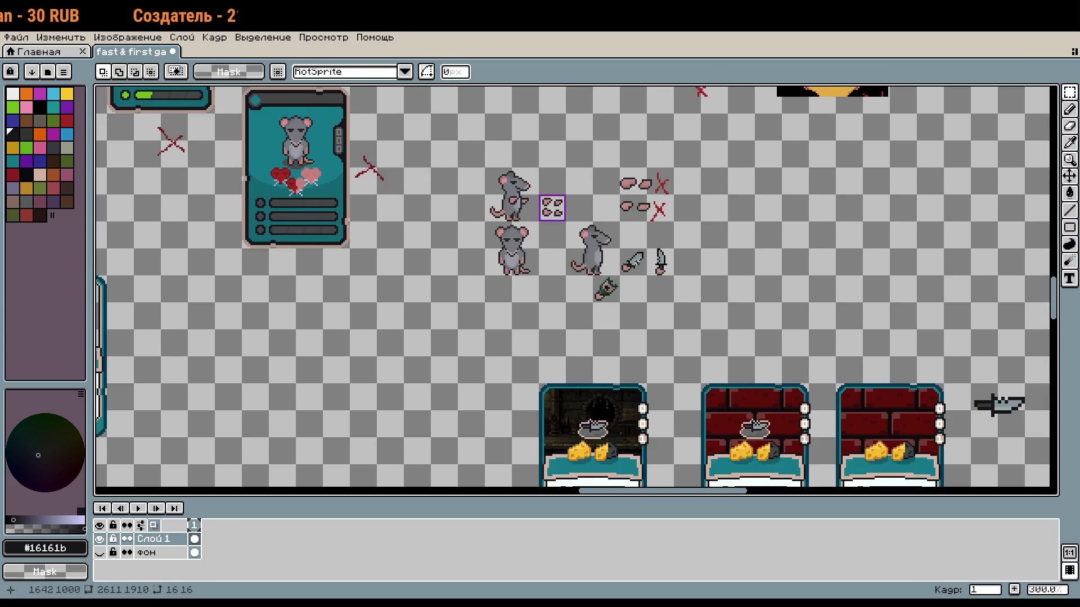
{"action": "scroll", "coordinate": [587, 296], "scroll_direction": "up", "scroll_amount": 3}
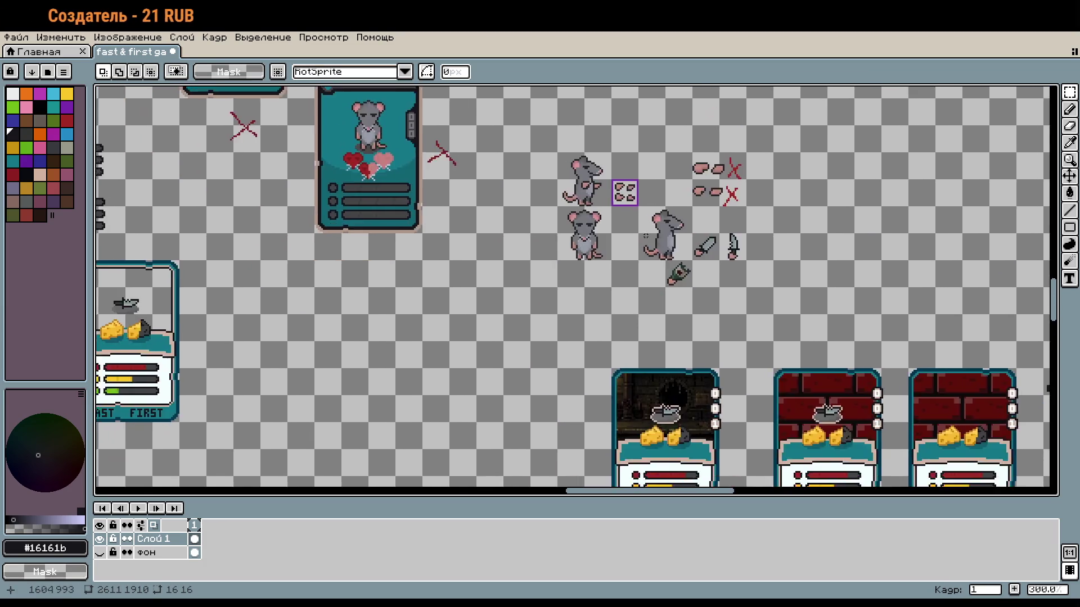
{"action": "mouse_move", "coordinate": [571, 287]}
{"action": "left_mouse_down"}
{"action": "mouse_move", "coordinate": [621, 323]}
{"action": "mouse_move", "coordinate": [650, 316]}
{"action": "left_mouse_up"}
Copy the pink hand from the bottle sprite and paste it gripping the clip's lower end
{"action": "scroll", "coordinate": [773, 408], "scroll_direction": "up", "scroll_amount": 2}
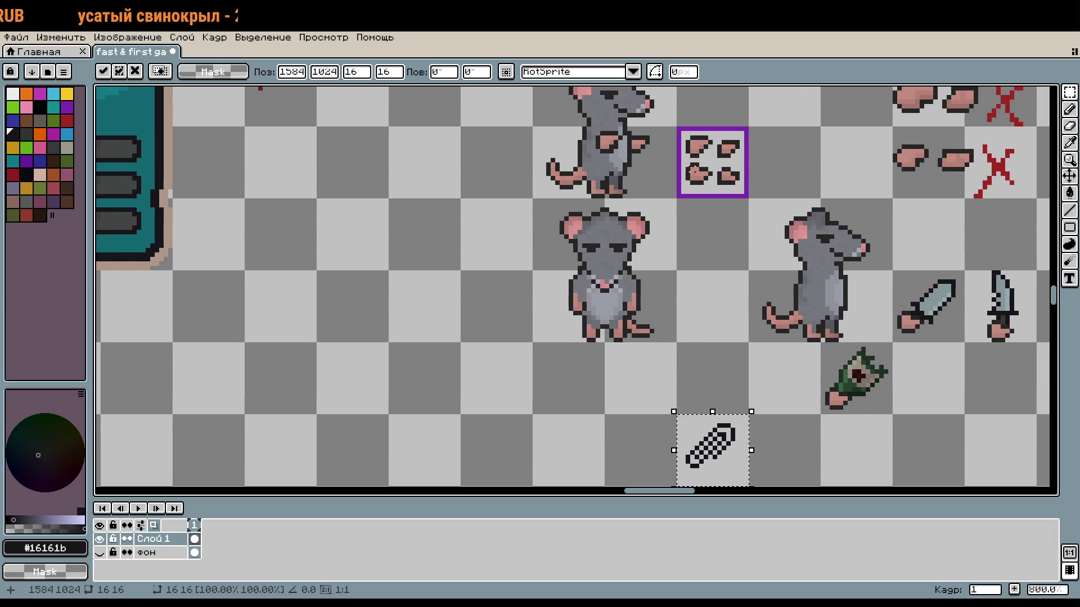
{"action": "left_click_drag", "start_coordinate": [685, 163], "coordinate": [706, 179]}
{"action": "key", "text": "ctrl+c"}
{"action": "scroll", "coordinate": [706, 225], "scroll_direction": "down", "scroll_amount": 2}
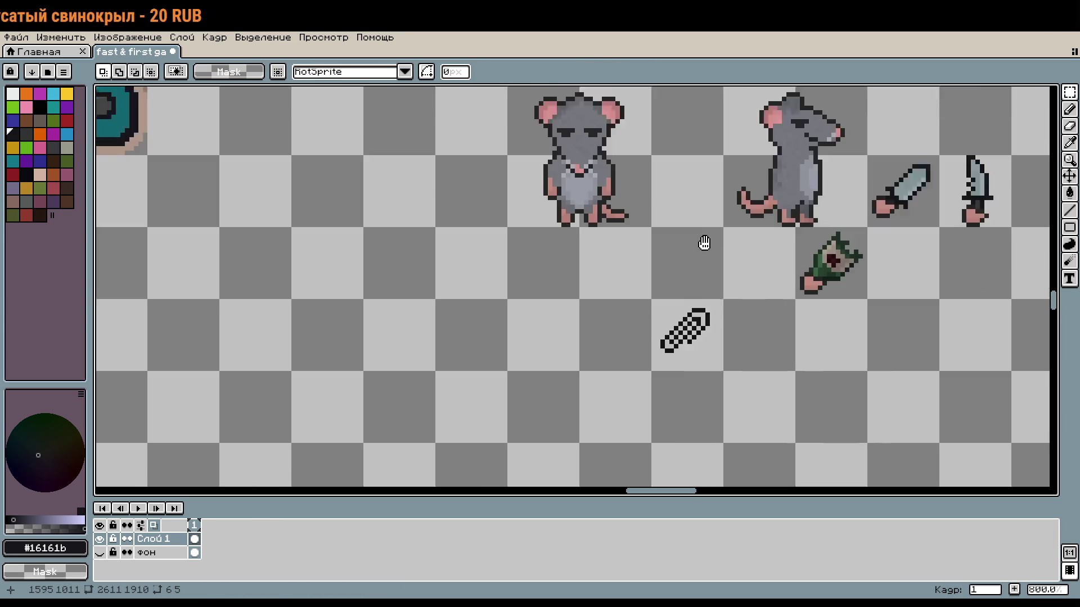
{"action": "scroll", "coordinate": [698, 337], "scroll_direction": "up", "scroll_amount": 1}
{"action": "key", "text": "ctrl+v"}
{"action": "mouse_move", "coordinate": [664, 297]}
{"action": "left_mouse_down"}
{"action": "mouse_move", "coordinate": [664, 339]}
{"action": "mouse_move", "coordinate": [655, 323]}
{"action": "left_mouse_up"}
{"action": "left_click", "coordinate": [747, 326]}
{"action": "scroll", "coordinate": [747, 327], "scroll_direction": "down", "scroll_amount": 3}
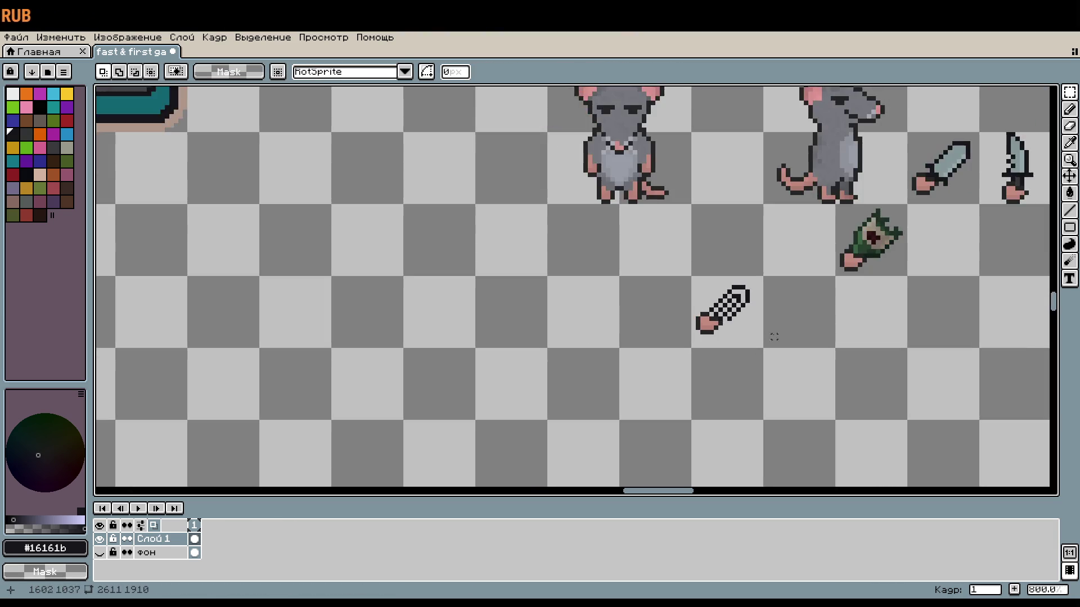
{"action": "scroll", "coordinate": [754, 308], "scroll_direction": "up", "scroll_amount": 1}
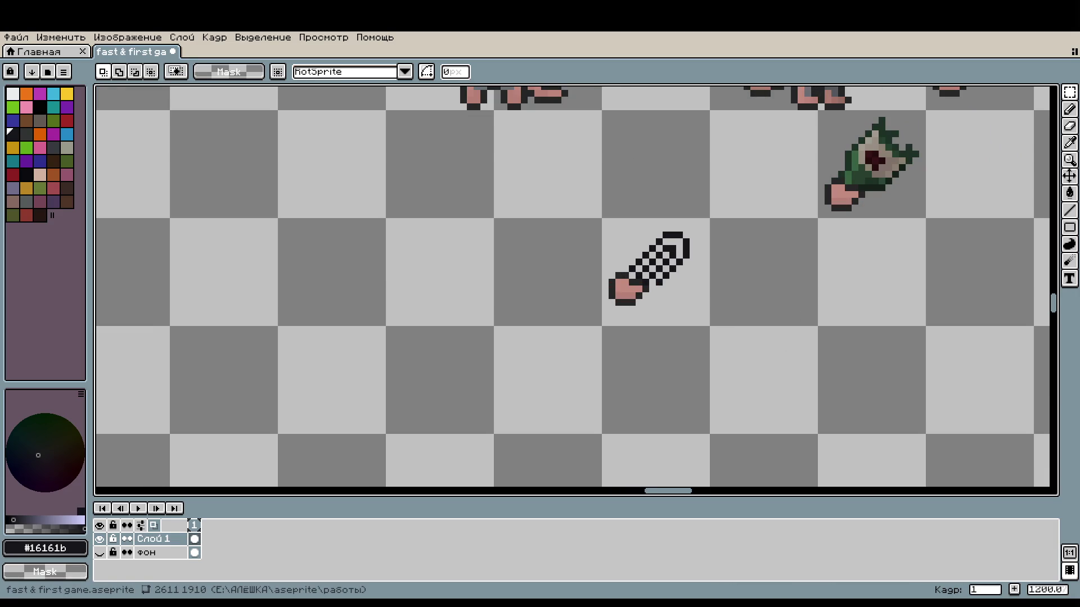
{"action": "scroll", "coordinate": [701, 316], "scroll_direction": "down", "scroll_amount": 3}
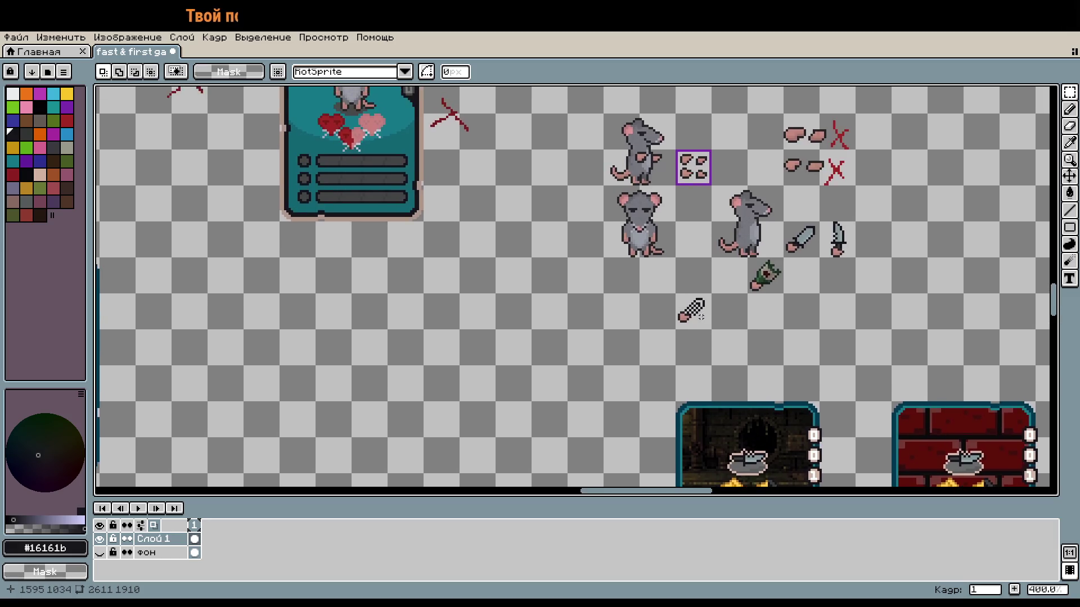
{"action": "scroll", "coordinate": [700, 316], "scroll_direction": "up", "scroll_amount": 1}
{"action": "scroll", "coordinate": [748, 333], "scroll_direction": "up", "scroll_amount": 5}
{"action": "scroll", "coordinate": [740, 332], "scroll_direction": "down", "scroll_amount": 5}
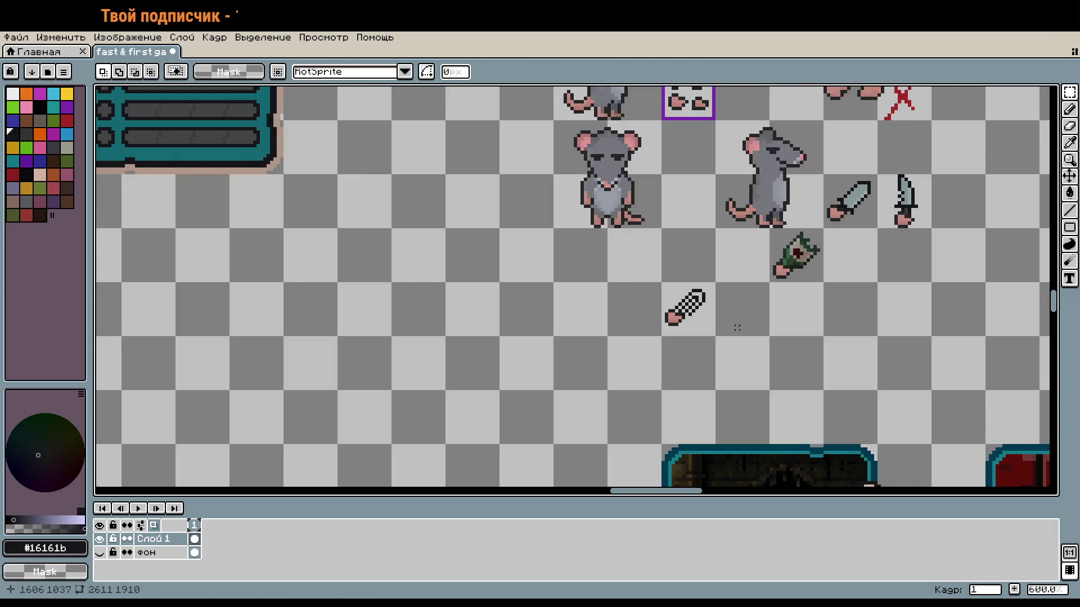
{"action": "scroll", "coordinate": [737, 328], "scroll_direction": "down", "scroll_amount": 3}
{"action": "scroll", "coordinate": [674, 294], "scroll_direction": "up", "scroll_amount": 2}
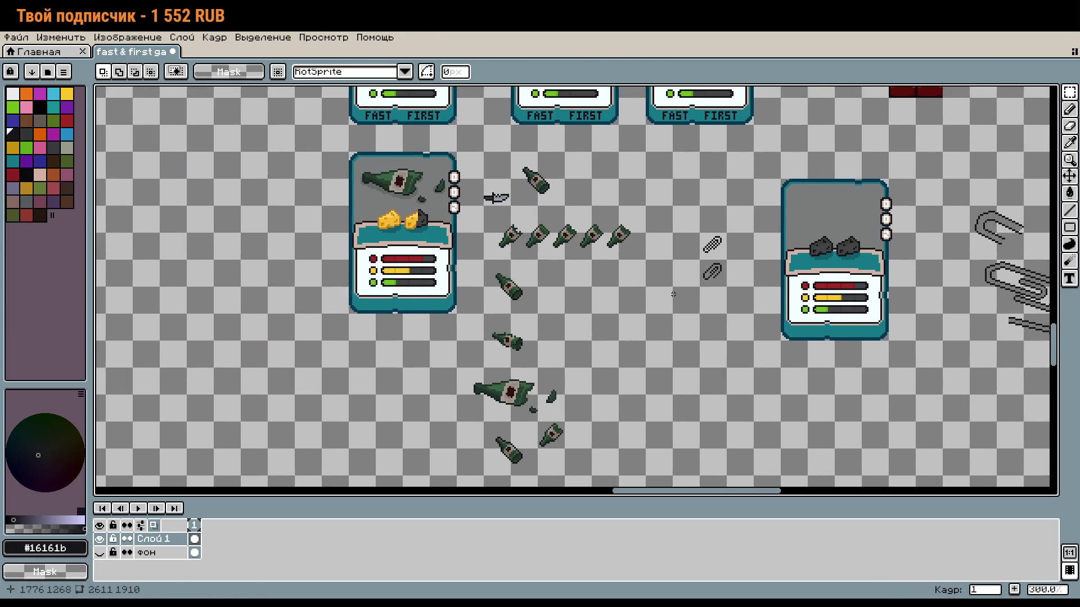
Move the upper plain 16×16 paperclip to sit left of the hand-held clip on the same row
{"action": "scroll", "coordinate": [673, 295], "scroll_direction": "up", "scroll_amount": 2}
{"action": "left_click_drag", "start_coordinate": [756, 197], "coordinate": [707, 259]}
{"action": "scroll", "coordinate": [658, 351], "scroll_direction": "up", "scroll_amount": 4}
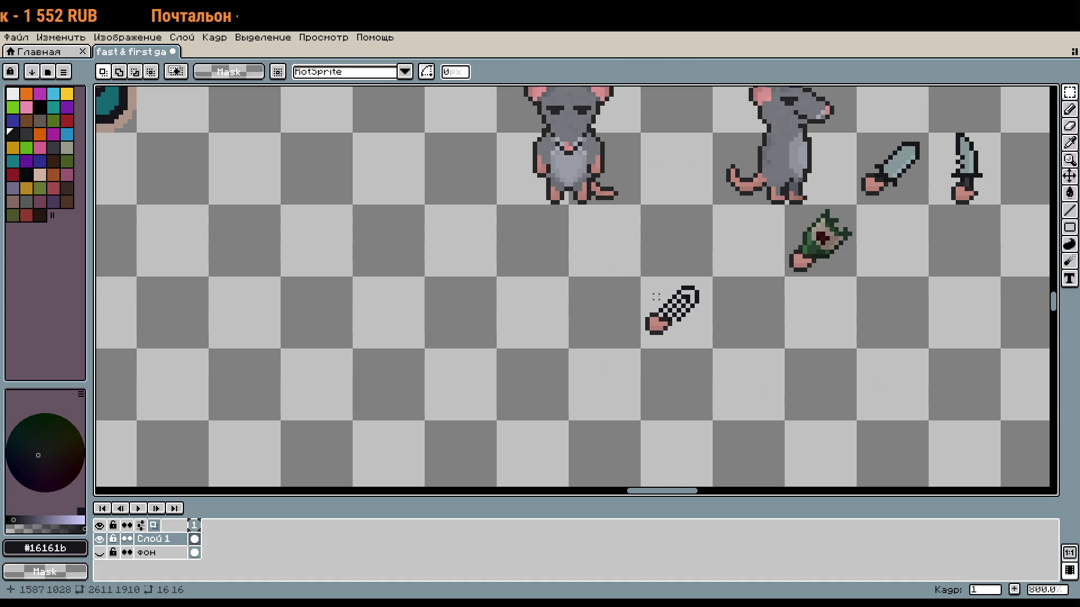
{"action": "mouse_move", "coordinate": [683, 242]}
{"action": "left_mouse_down"}
{"action": "mouse_move", "coordinate": [594, 304]}
{"action": "mouse_move", "coordinate": [614, 327]}
{"action": "left_mouse_up"}
{"action": "key", "text": "Return"}
{"action": "scroll", "coordinate": [684, 369], "scroll_direction": "up", "scroll_amount": 1}
{"action": "scroll", "coordinate": [682, 368], "scroll_direction": "up", "scroll_amount": 1}
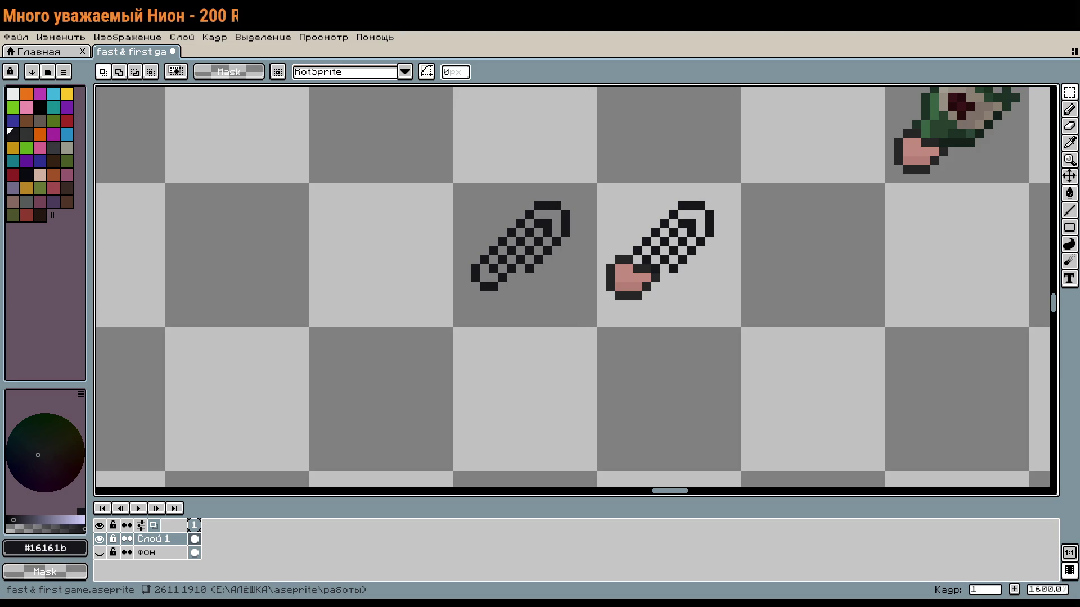
Zoom out, pan to the large paperclips, and zoom in to 1600% on the lower doubled stroke
{"action": "scroll", "coordinate": [628, 187], "scroll_direction": "down", "scroll_amount": 4}
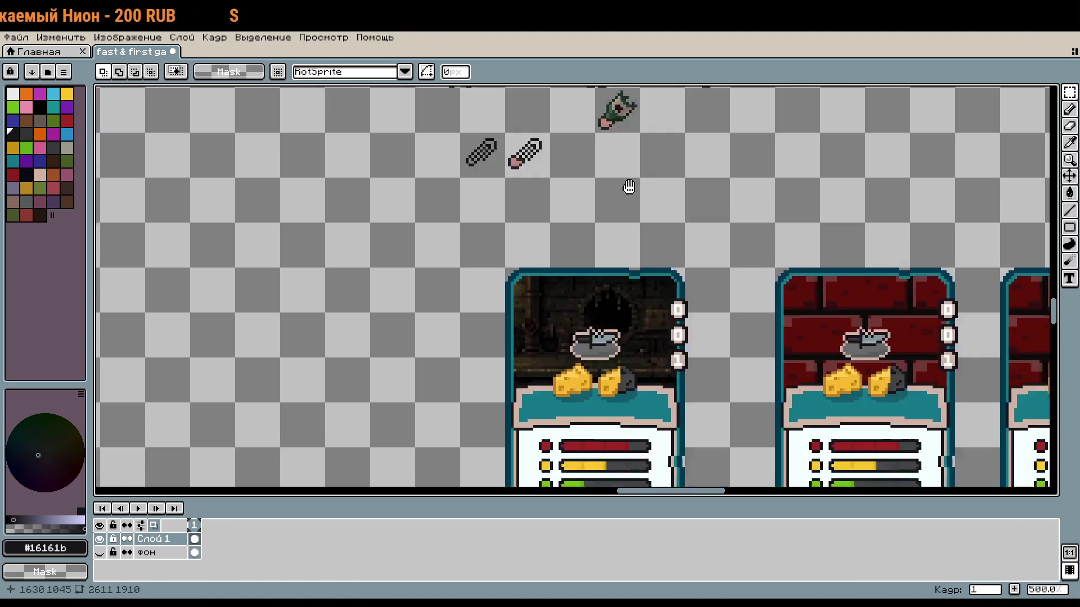
{"action": "scroll", "coordinate": [628, 187], "scroll_direction": "down", "scroll_amount": 3}
{"action": "scroll", "coordinate": [781, 268], "scroll_direction": "up", "scroll_amount": 4}
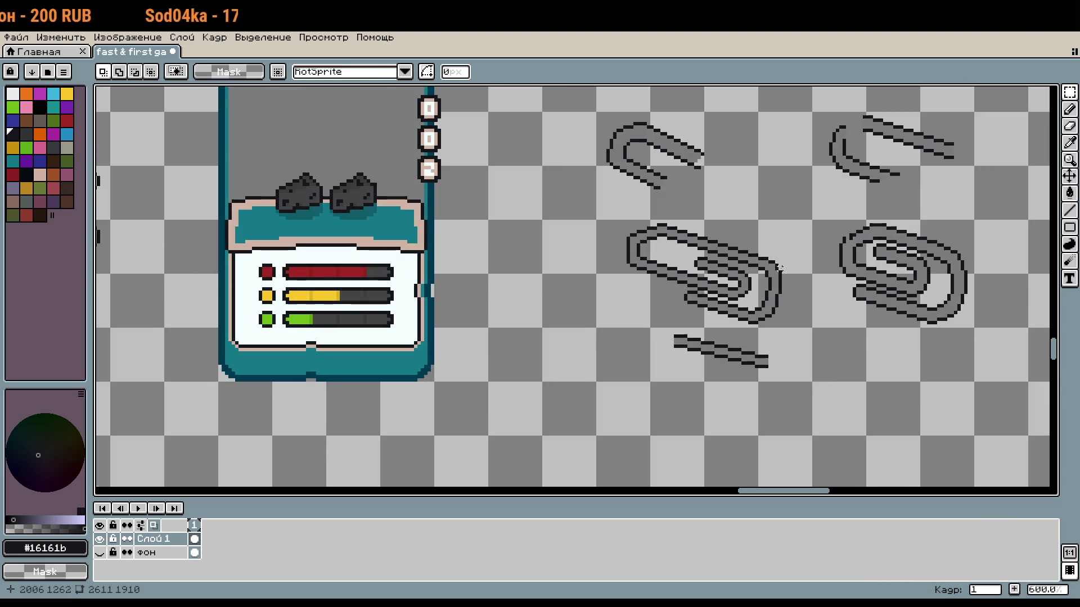
{"action": "scroll", "coordinate": [718, 309], "scroll_direction": "down", "scroll_amount": 1}
{"action": "scroll", "coordinate": [718, 310], "scroll_direction": "up", "scroll_amount": 1}
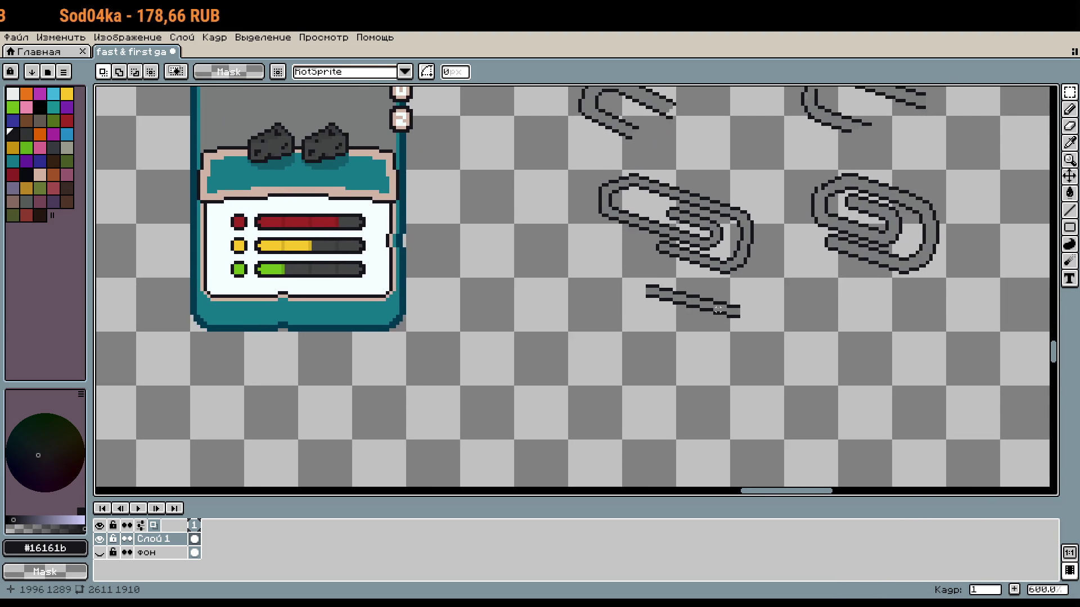
{"action": "scroll", "coordinate": [719, 310], "scroll_direction": "up", "scroll_amount": 4}
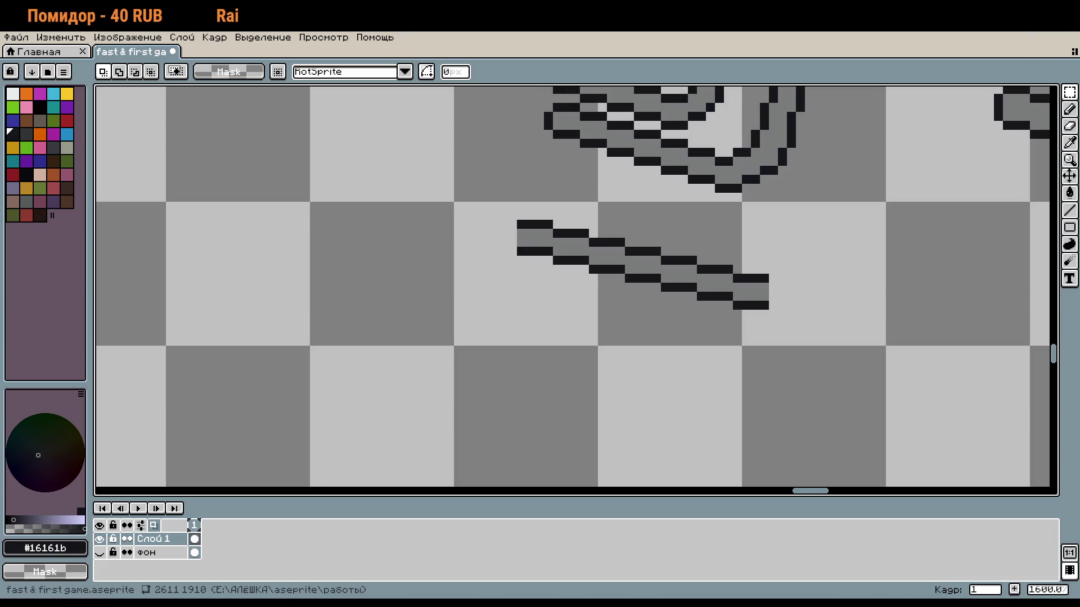
Bring the short diagonal line below the left large paperclip back into view and switch to rectangle selection
{"action": "scroll", "coordinate": [654, 447], "scroll_direction": "down", "scroll_amount": 6}
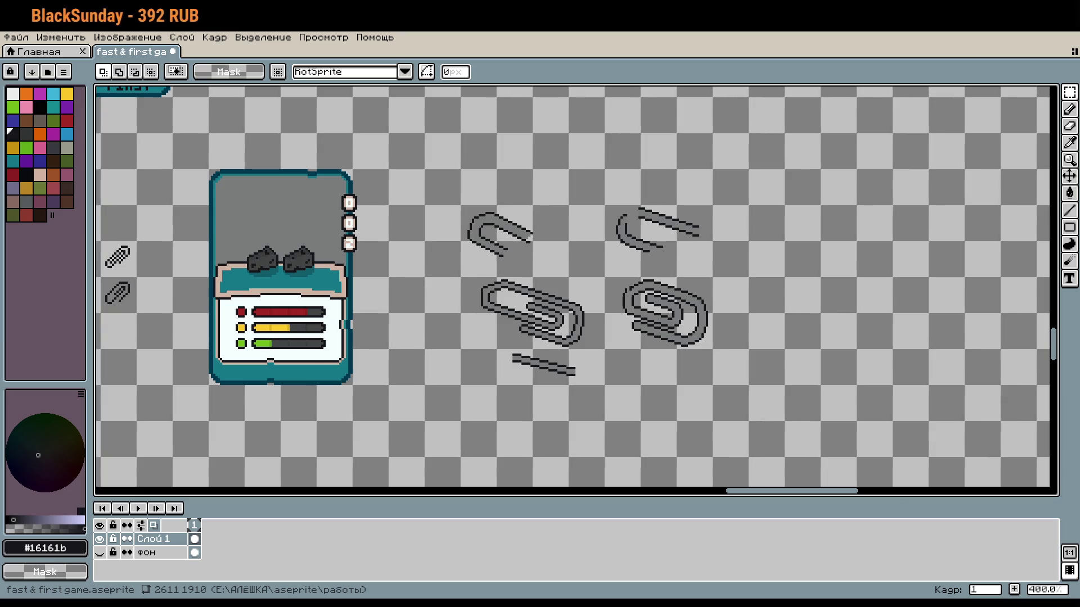
{"action": "scroll", "coordinate": [563, 366], "scroll_direction": "up", "scroll_amount": 6}
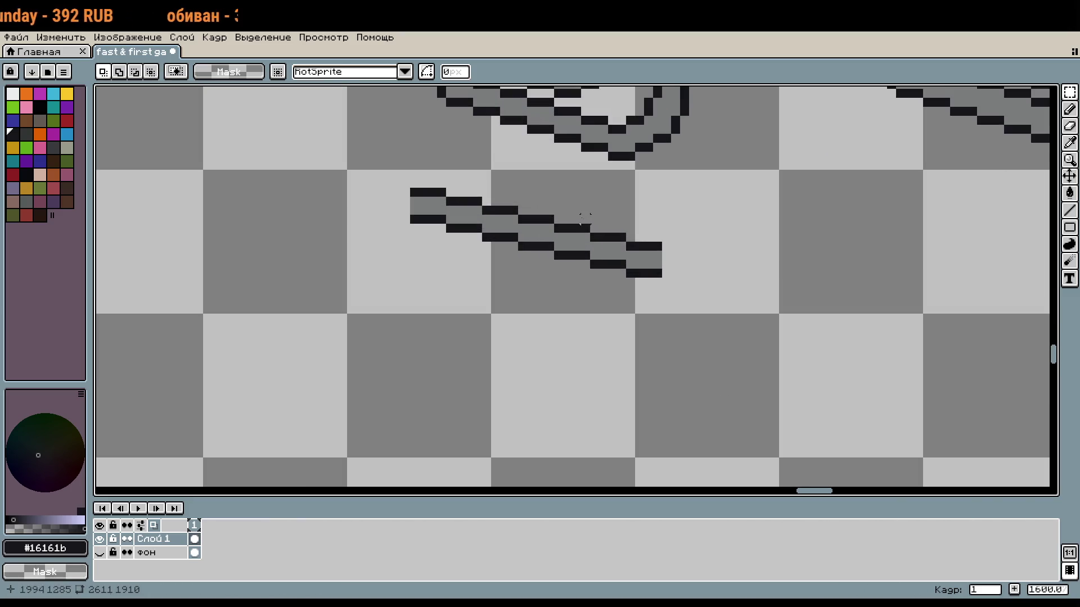
{"action": "scroll", "coordinate": [585, 218], "scroll_direction": "down", "scroll_amount": 2}
{"action": "left_click_drag", "start_coordinate": [682, 386], "coordinate": [667, 440]}
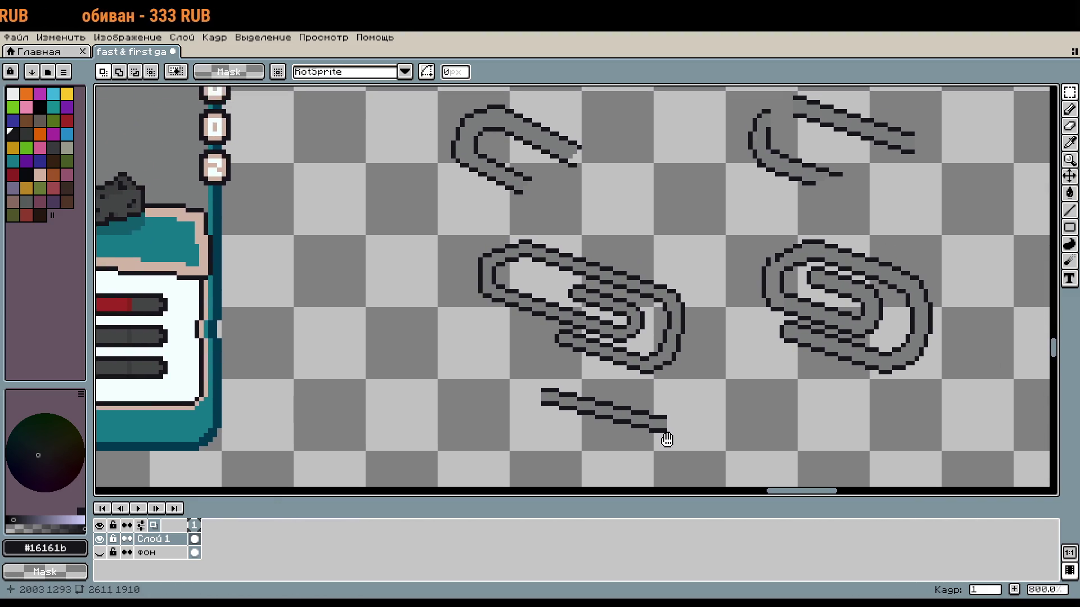
{"action": "scroll", "coordinate": [489, 378], "scroll_direction": "up", "scroll_amount": 1}
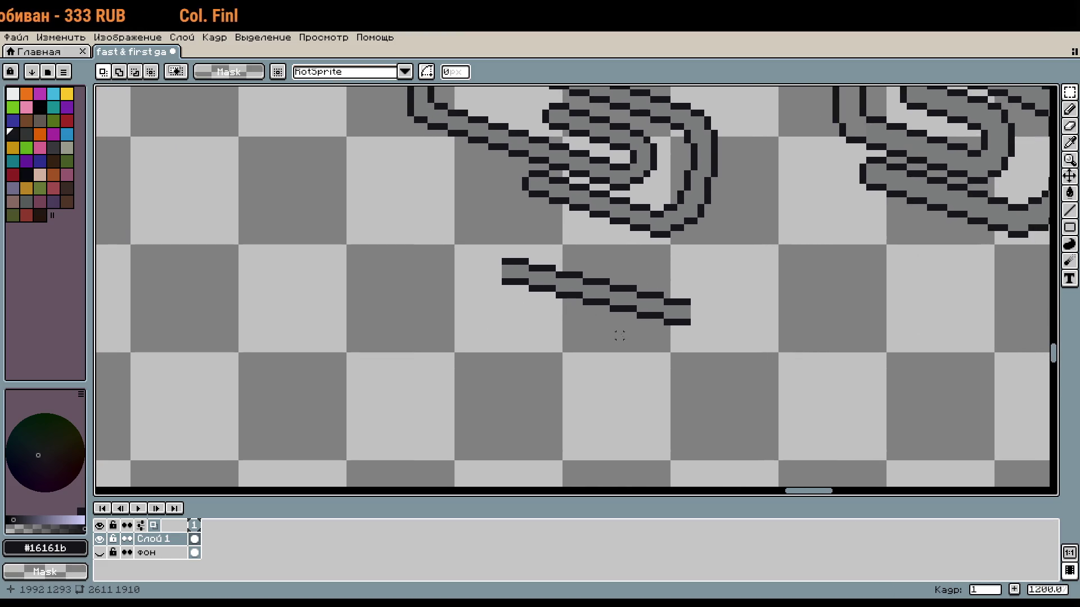
{"action": "mouse_move", "coordinate": [489, 278]}
{"action": "left_mouse_down"}
{"action": "mouse_move", "coordinate": [700, 309]}
{"action": "mouse_move", "coordinate": [602, 294]}
{"action": "mouse_move", "coordinate": [499, 247]}
{"action": "left_mouse_up"}
{"action": "key", "text": "ctrl+d"}
{"action": "key", "text": "u"}
Stack duplicated, slightly offset copies of the diagonal stroke just beneath the original
{"action": "left_click_drag", "start_coordinate": [620, 299], "coordinate": [615, 338]}
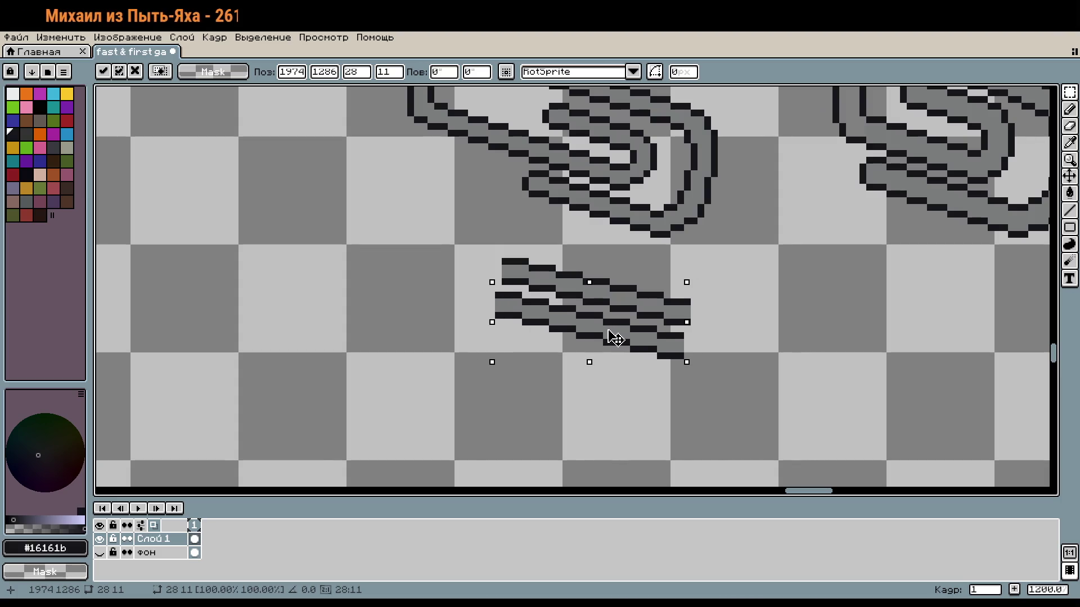
{"action": "scroll", "coordinate": [615, 338], "scroll_direction": "down", "scroll_amount": 3}
{"action": "mouse_move", "coordinate": [733, 330]}
{"action": "left_mouse_down"}
{"action": "mouse_move", "coordinate": [711, 362]}
{"action": "mouse_move", "coordinate": [699, 281]}
{"action": "left_mouse_up"}
{"action": "key", "text": "Return"}
{"action": "key", "text": "ctrl+z"}
{"action": "key", "text": "Return"}
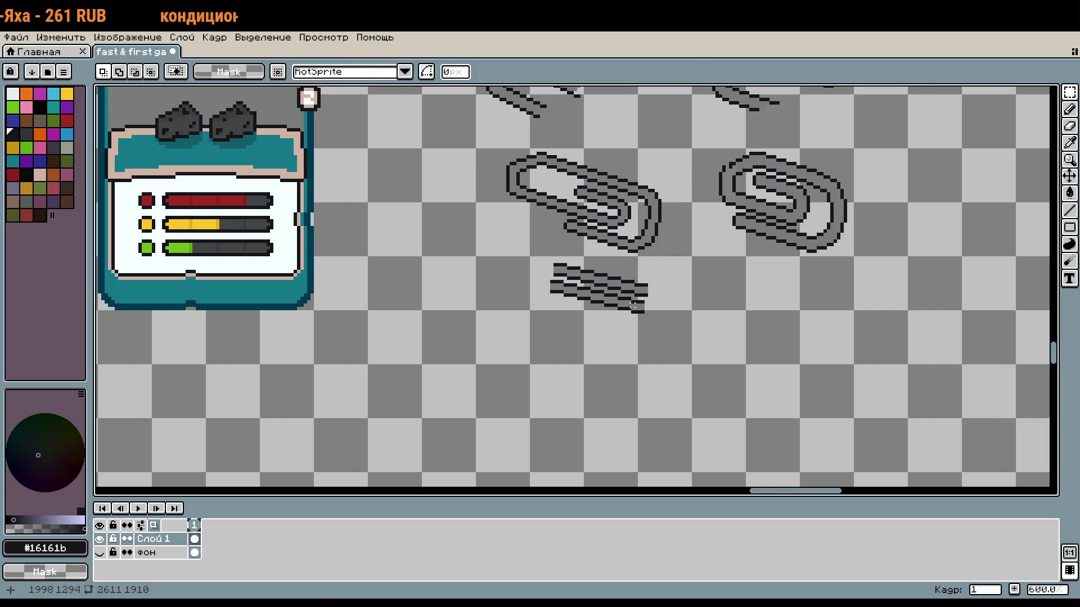
{"action": "scroll", "coordinate": [636, 306], "scroll_direction": "up", "scroll_amount": 2}
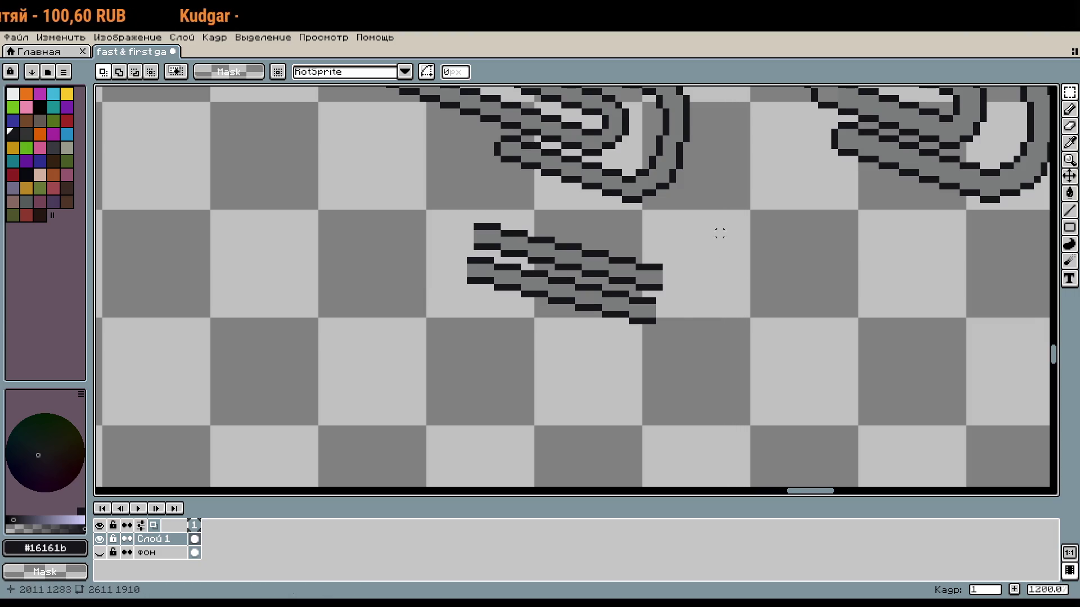
{"action": "scroll", "coordinate": [574, 287], "scroll_direction": "down", "scroll_amount": 4}
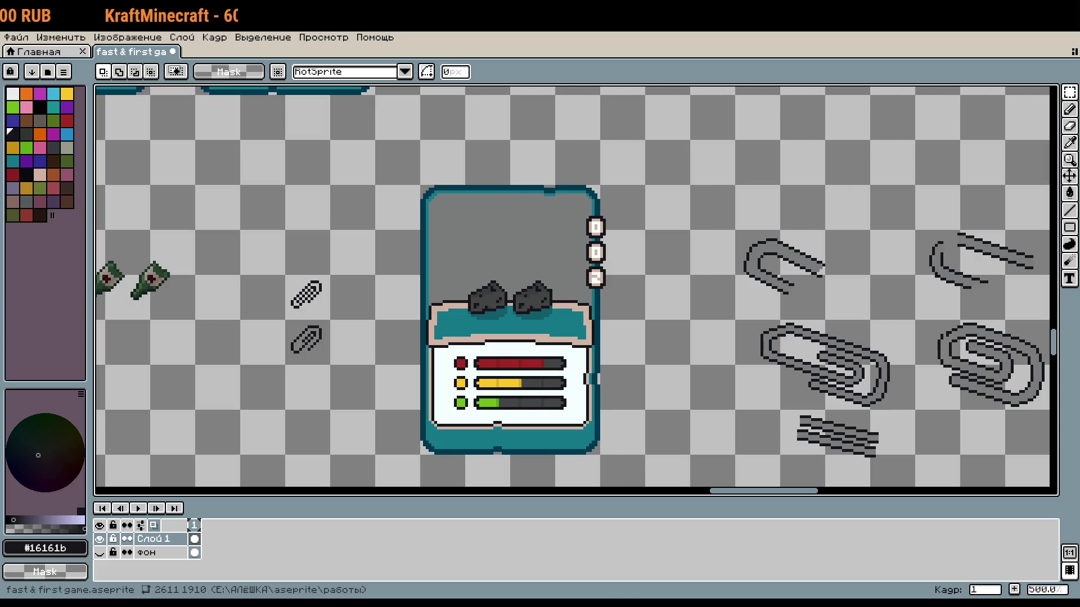
{"action": "scroll", "coordinate": [734, 236], "scroll_direction": "up", "scroll_amount": 5}
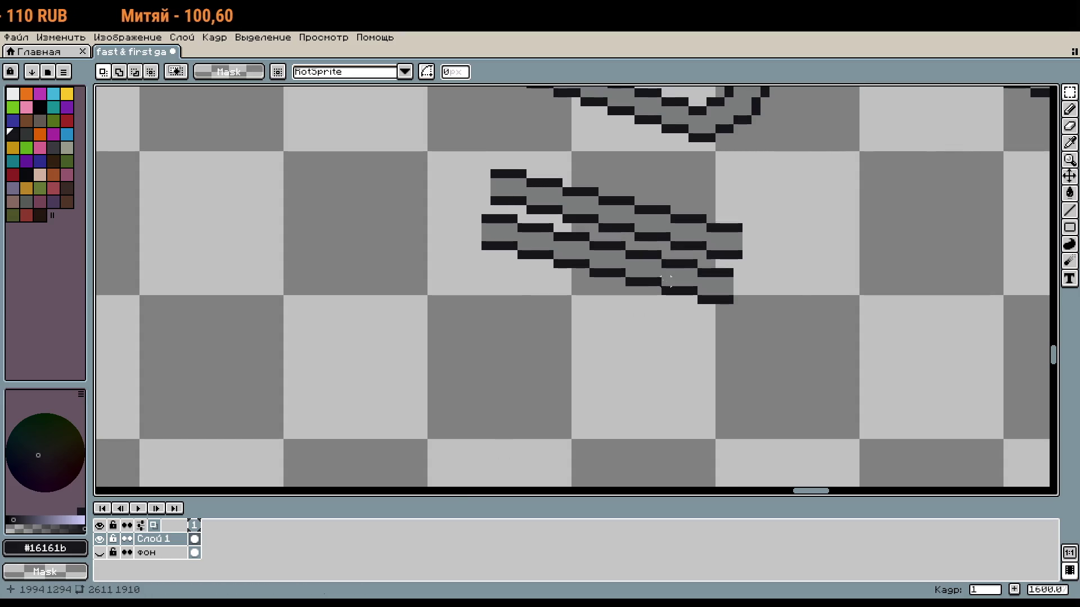
Center the view on the small paperclip icons and rectangle-select both of them
{"action": "scroll", "coordinate": [651, 314], "scroll_direction": "down", "scroll_amount": 1}
{"action": "scroll", "coordinate": [667, 273], "scroll_direction": "down", "scroll_amount": 3}
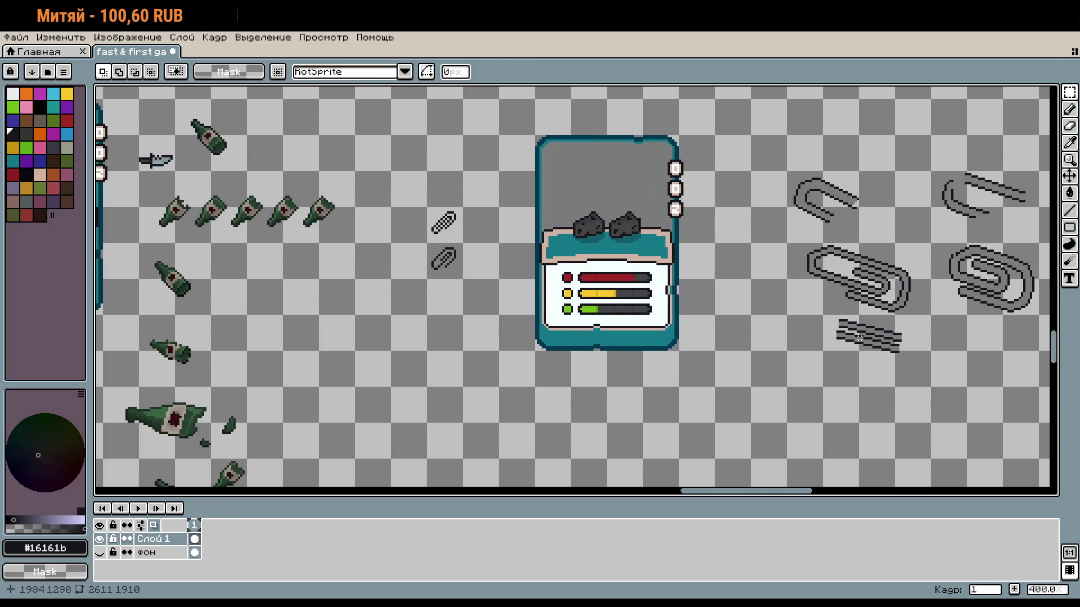
{"action": "scroll", "coordinate": [457, 222], "scroll_direction": "up", "scroll_amount": 3}
{"action": "left_click_drag", "start_coordinate": [667, 424], "coordinate": [865, 599]}
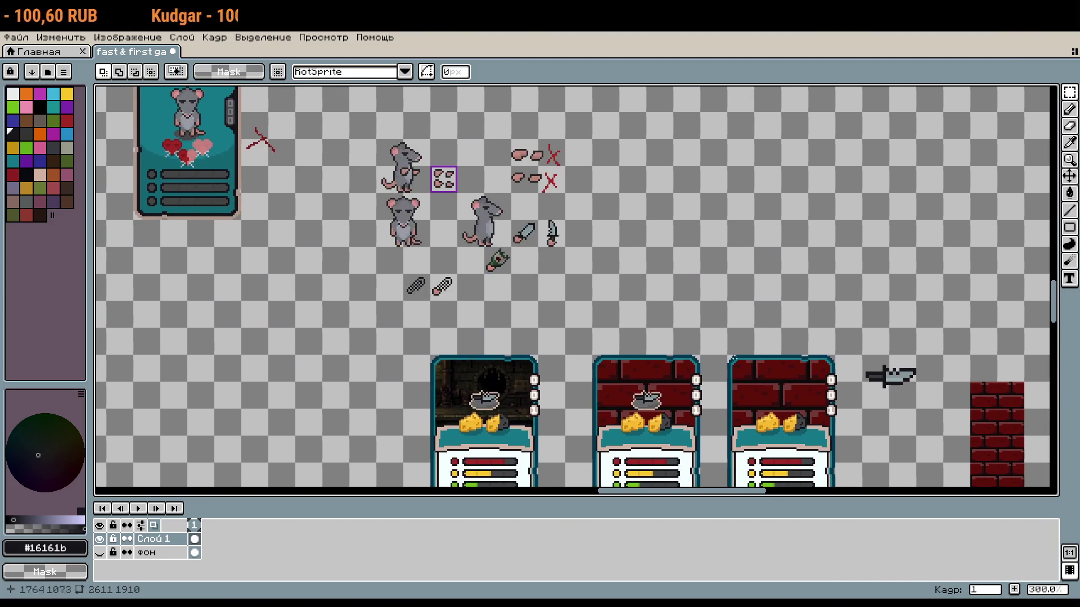
{"action": "scroll", "coordinate": [424, 274], "scroll_direction": "up", "scroll_amount": 3}
{"action": "mouse_move", "coordinate": [451, 275]}
{"action": "left_mouse_down"}
{"action": "mouse_move", "coordinate": [577, 320]}
{"action": "mouse_move", "coordinate": [622, 403]}
{"action": "left_mouse_up"}
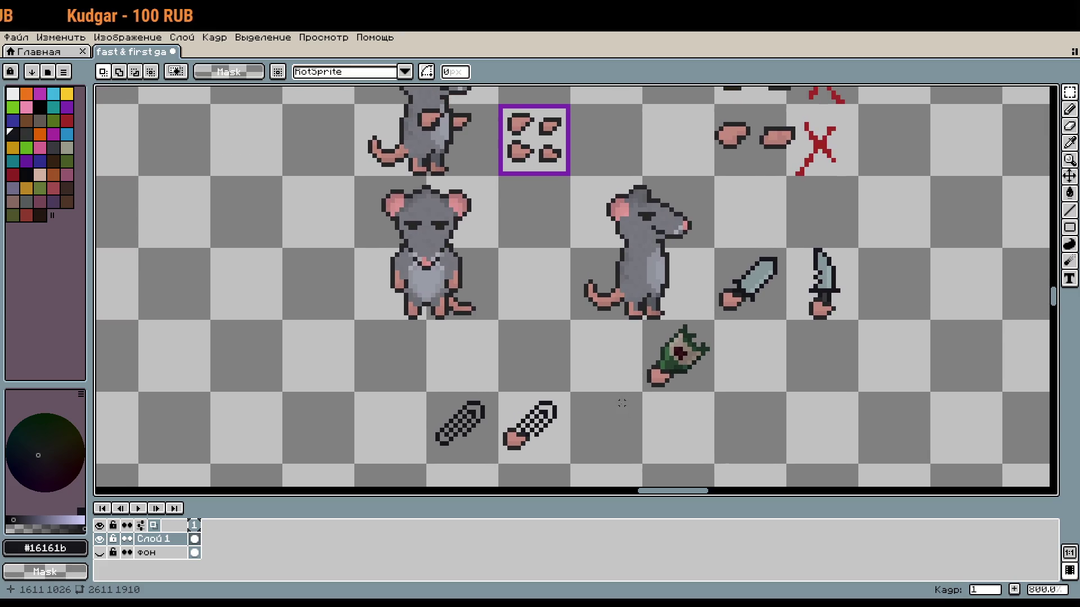
{"action": "scroll", "coordinate": [605, 376], "scroll_direction": "down", "scroll_amount": 1}
{"action": "scroll", "coordinate": [582, 356], "scroll_direction": "up", "scroll_amount": 2}
{"action": "mouse_move", "coordinate": [582, 355]}
{"action": "left_mouse_down"}
{"action": "mouse_move", "coordinate": [633, 200]}
{"action": "mouse_move", "coordinate": [418, 342]}
{"action": "left_mouse_up"}
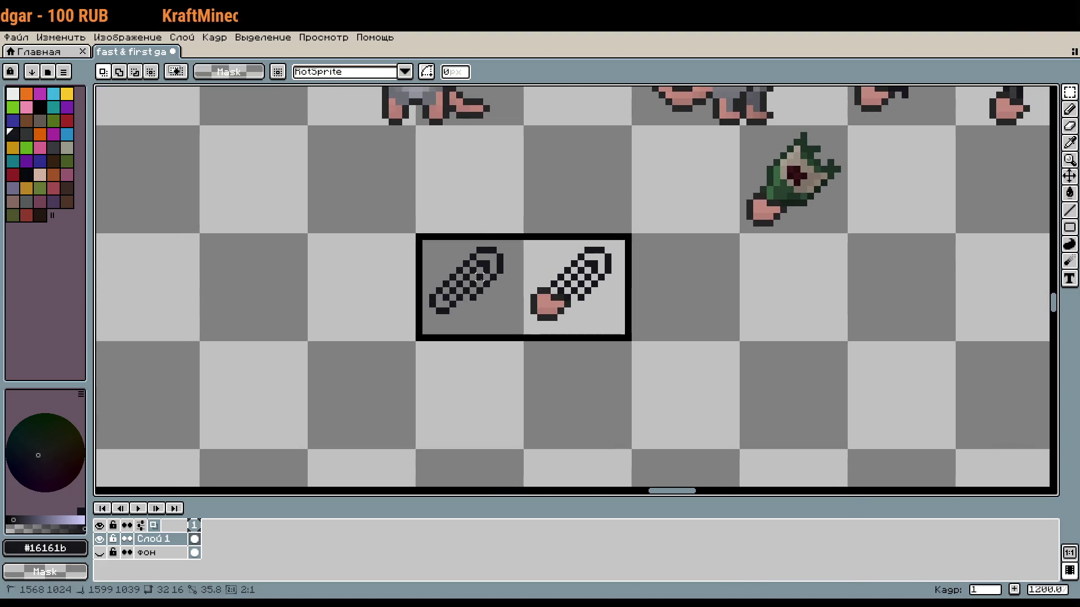
Paste a copy of the small paperclip and place it just above the hand-held clip
{"action": "scroll", "coordinate": [697, 283], "scroll_direction": "down", "scroll_amount": 3}
{"action": "left_click_drag", "start_coordinate": [698, 283], "coordinate": [466, 56]}
{"action": "left_click_drag", "start_coordinate": [608, 337], "coordinate": [461, 225]}
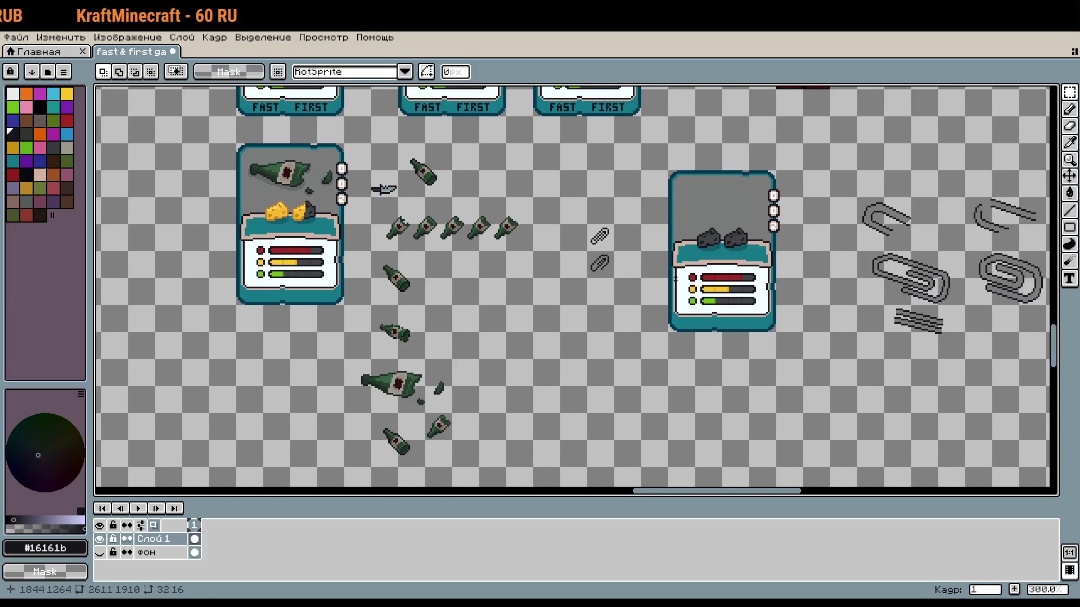
{"action": "scroll", "coordinate": [591, 195], "scroll_direction": "down", "scroll_amount": 1}
{"action": "scroll", "coordinate": [572, 191], "scroll_direction": "up", "scroll_amount": 1}
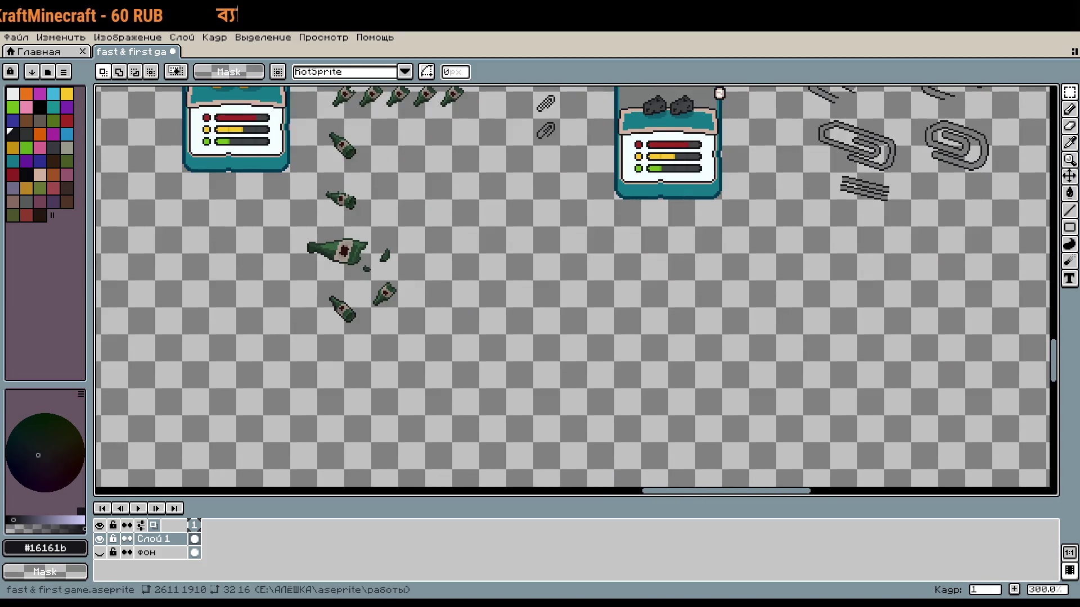
{"action": "scroll", "coordinate": [513, 130], "scroll_direction": "up", "scroll_amount": 4}
{"action": "key", "text": "ctrl+v"}
{"action": "mouse_move", "coordinate": [598, 285]}
{"action": "left_mouse_down"}
{"action": "mouse_move", "coordinate": [589, 233]}
{"action": "mouse_move", "coordinate": [652, 304]}
{"action": "left_mouse_up"}
{"action": "key", "text": "Return"}
Check the new paperclip placement and switch to the Pencil tool
{"action": "scroll", "coordinate": [589, 234], "scroll_direction": "up", "scroll_amount": 5}
{"action": "scroll", "coordinate": [652, 304], "scroll_direction": "down", "scroll_amount": 1}
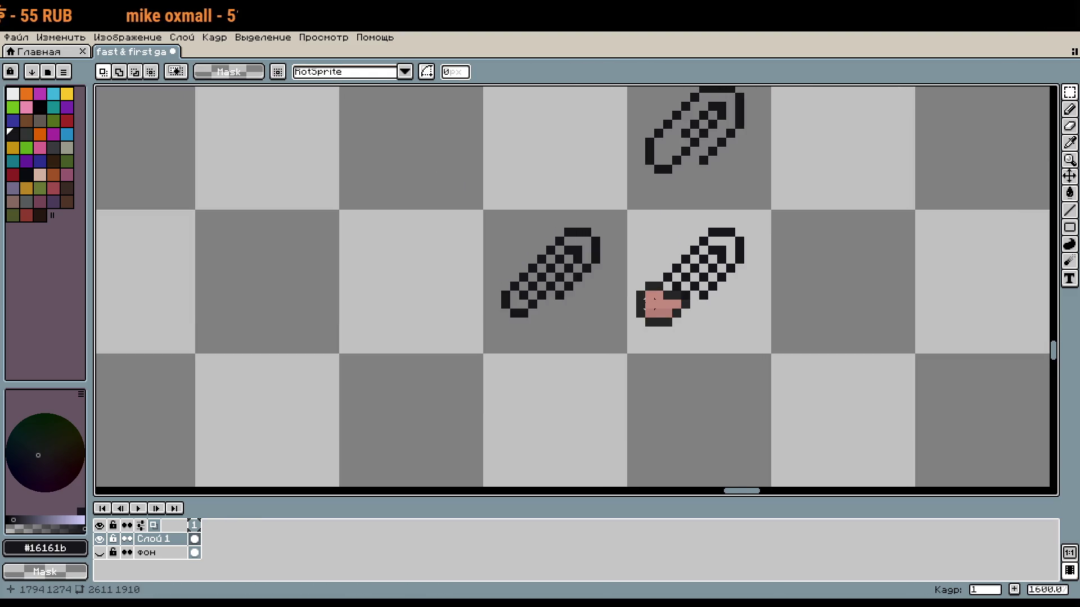
{"action": "scroll", "coordinate": [622, 287], "scroll_direction": "up", "scroll_amount": 1}
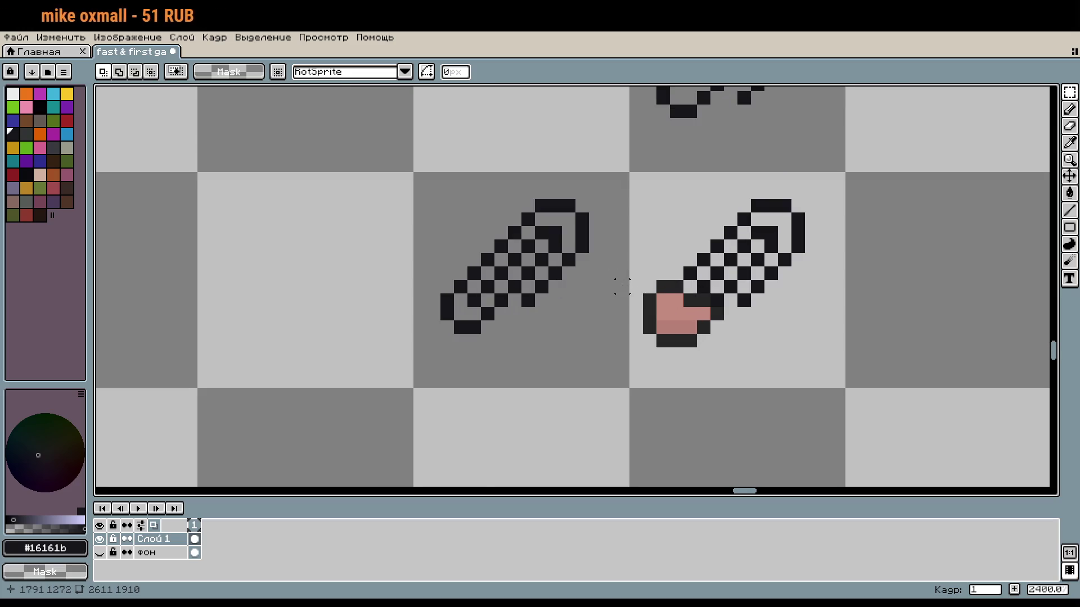
{"action": "key", "text": "b"}
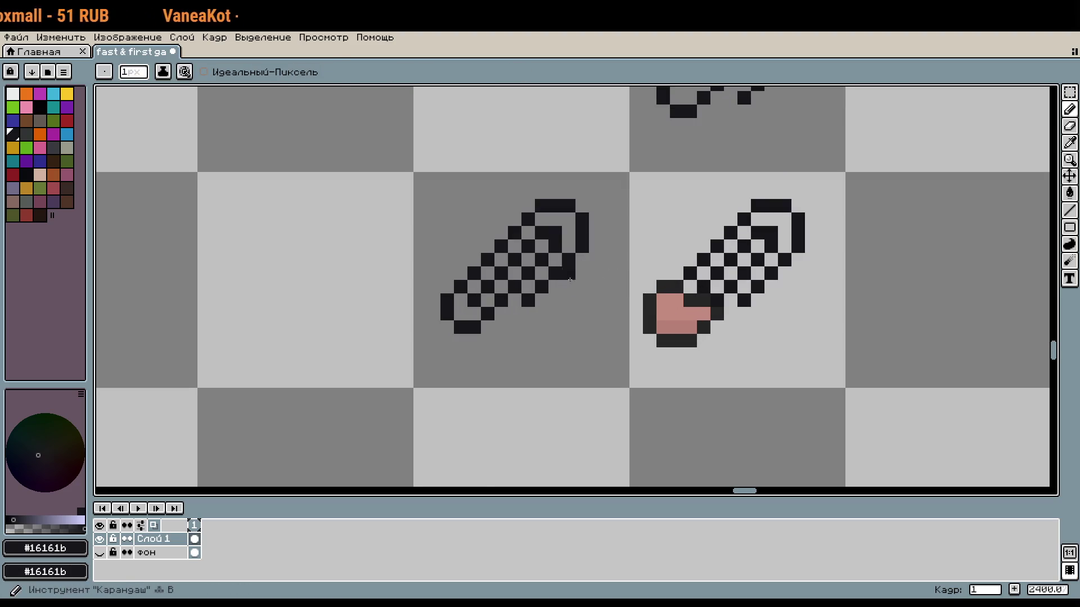